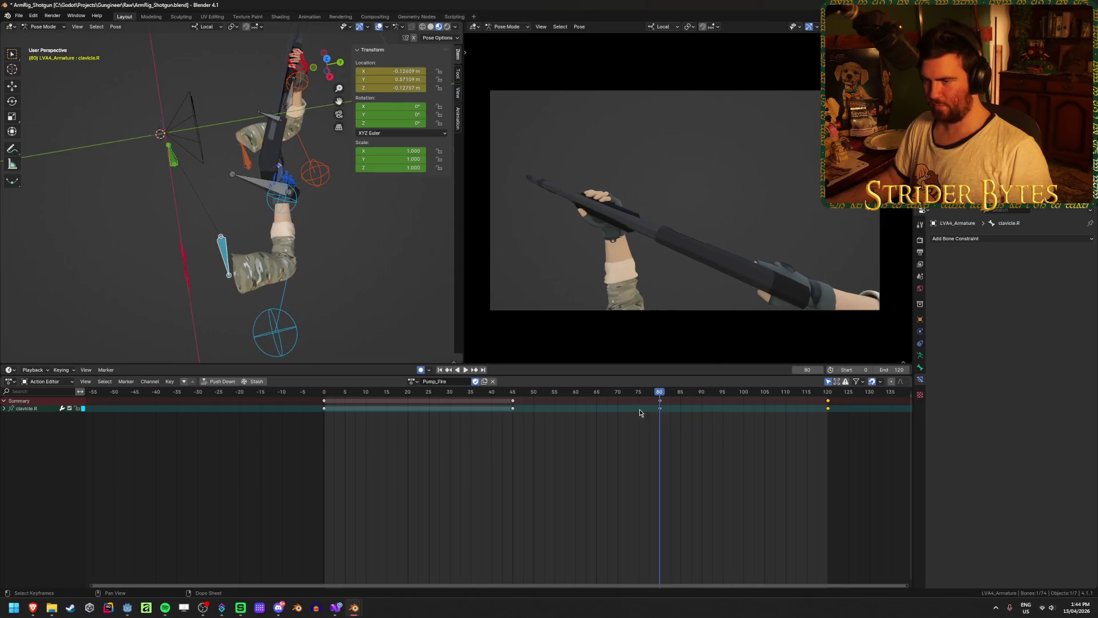
Copy the frame-80 pole.R and clavicle.R keys to frame 100 and play back the result
left_click(262, 329, "shift")
left_click(660, 403)
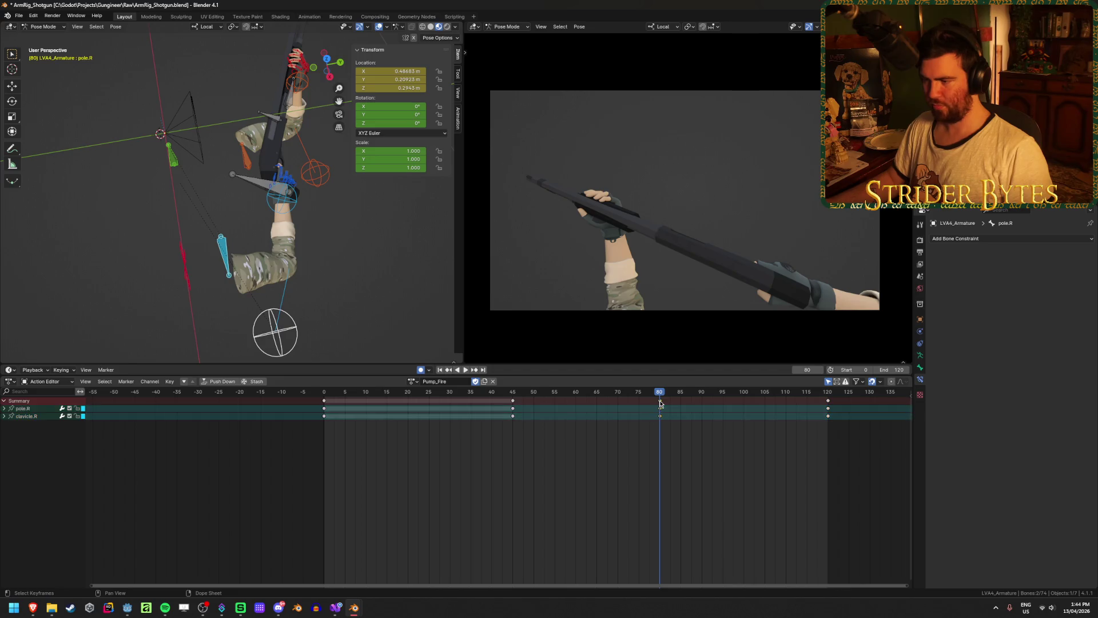
key("space")
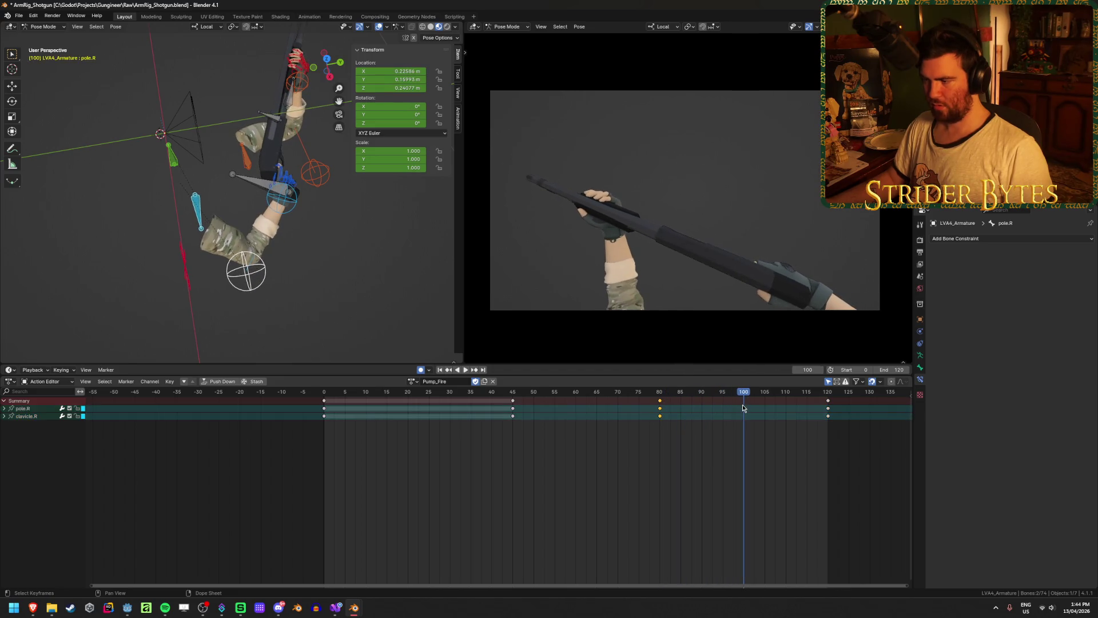
left_click(661, 408, "alt")
key("g")
left_click(747, 416)
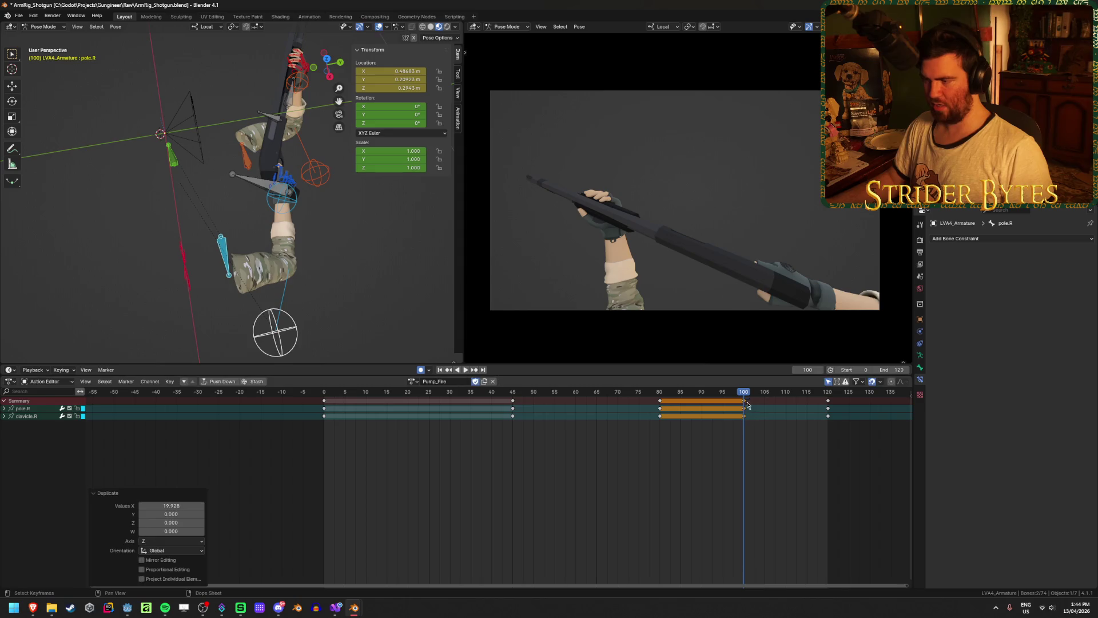
key("space")
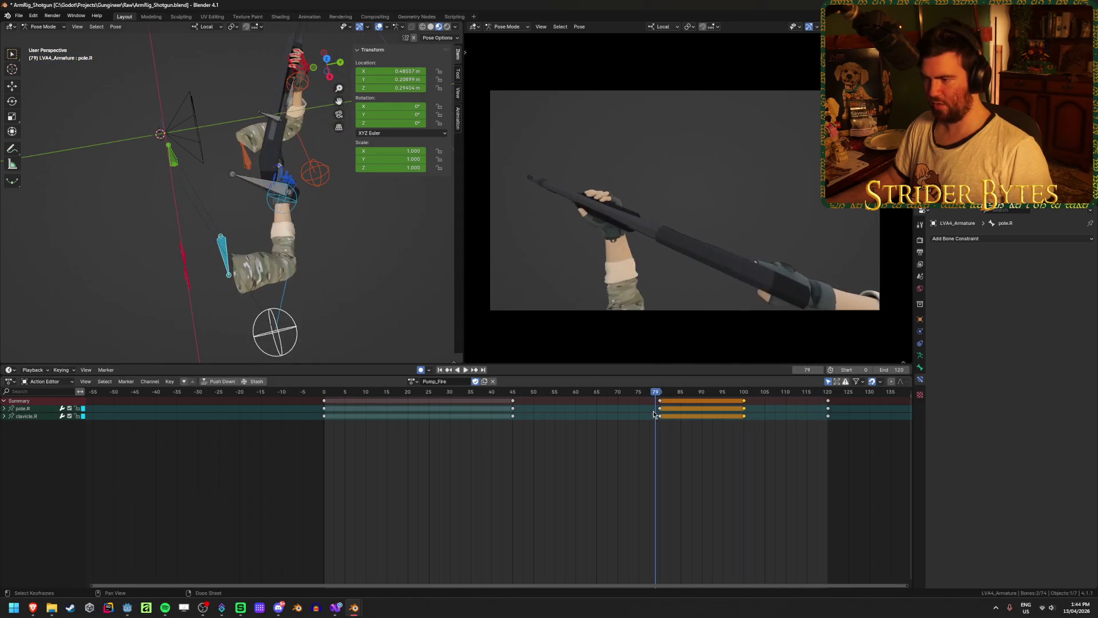
Save the file, scrub from frame 13 to 83 to review the poses, and save again
key("ctrl+s")
left_click(578, 482)
left_click(415, 396)
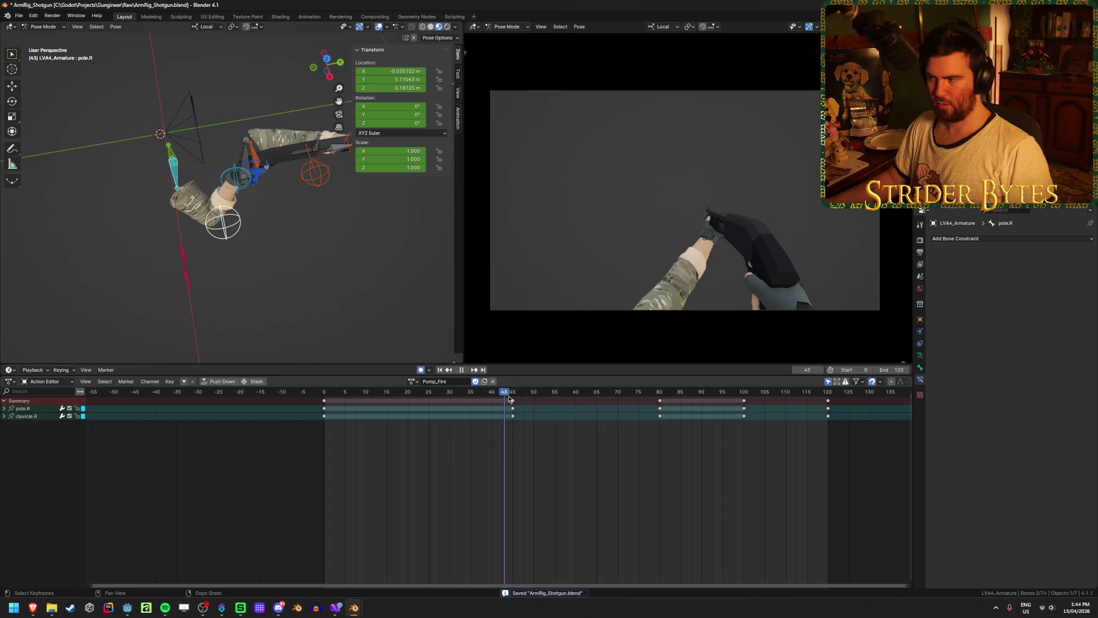
mouse_move(509, 399)
left_mouse_down()
mouse_move(824, 424)
mouse_move(386, 417)
left_mouse_up()
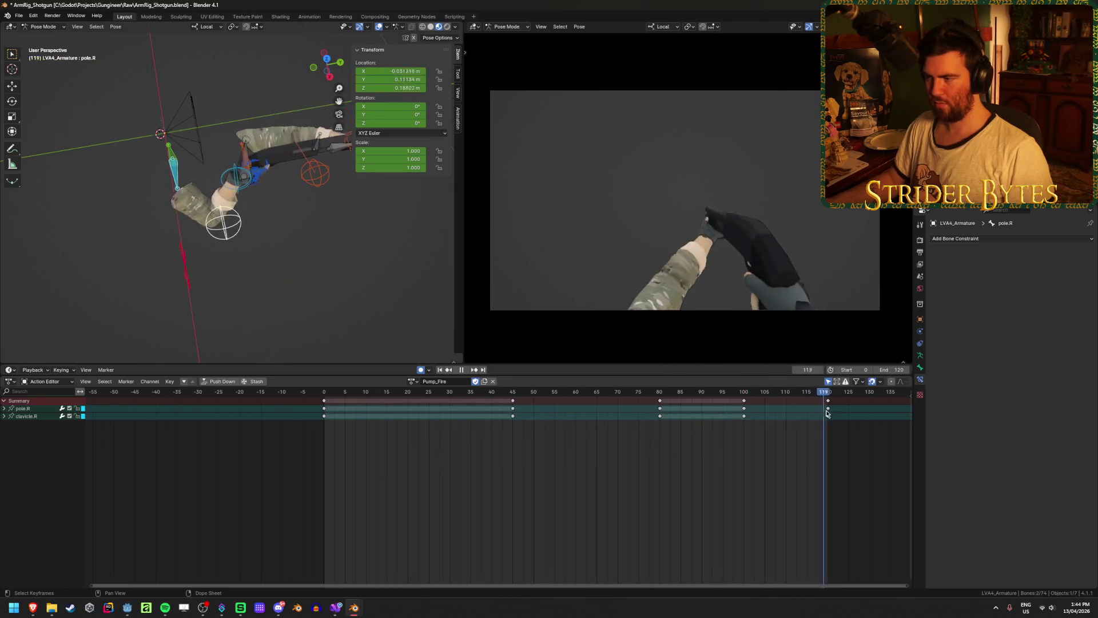
mouse_move(494, 436)
left_mouse_down()
mouse_move(410, 432)
mouse_move(679, 429)
left_mouse_up()
key("ctrl+s")
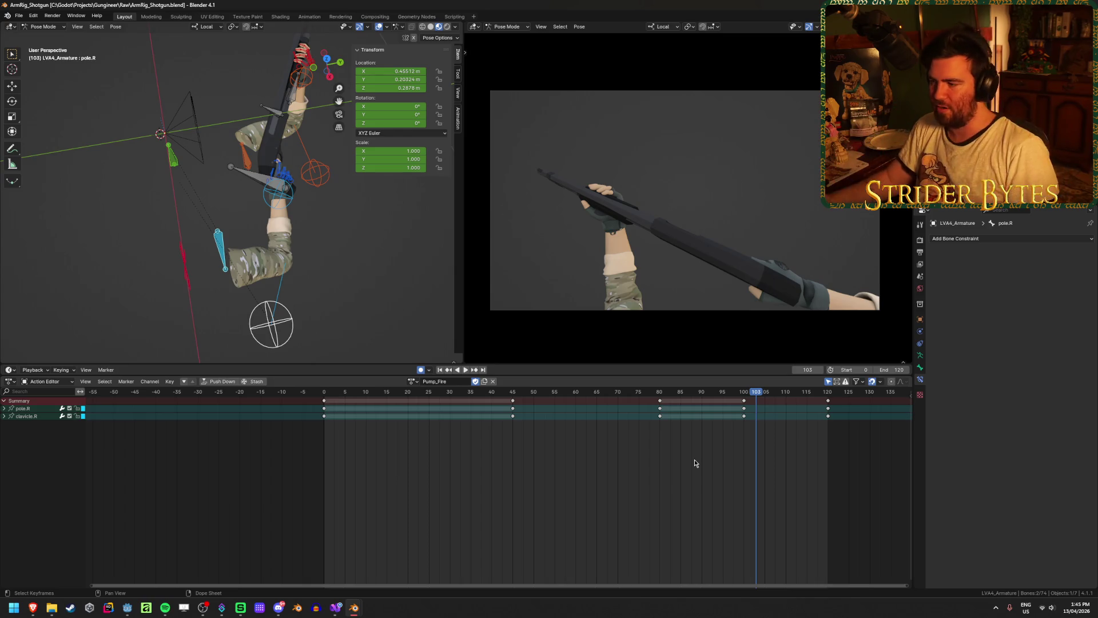
key("ctrl+s")
left_click_drag(757, 392, 743, 392)
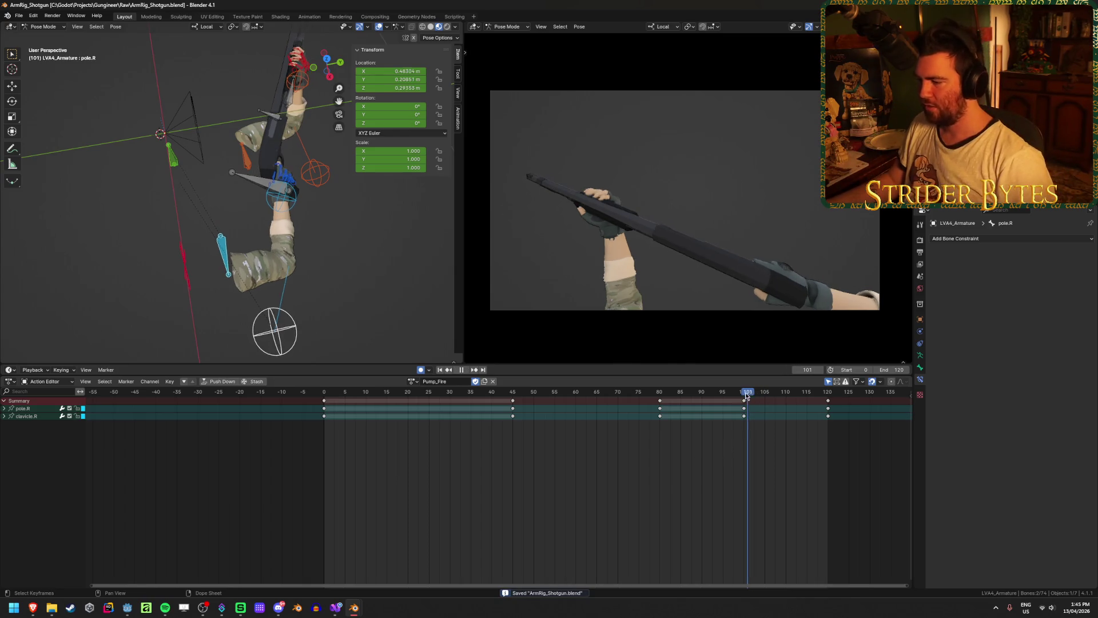
left_click(491, 393)
key("space")
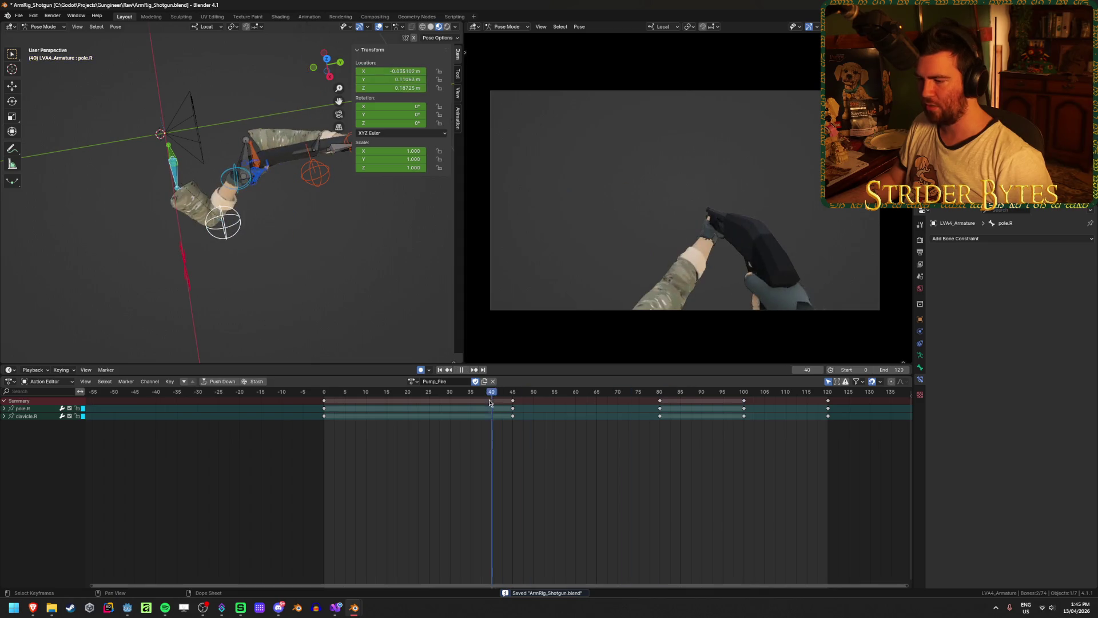
left_click(787, 413)
left_click(533, 410)
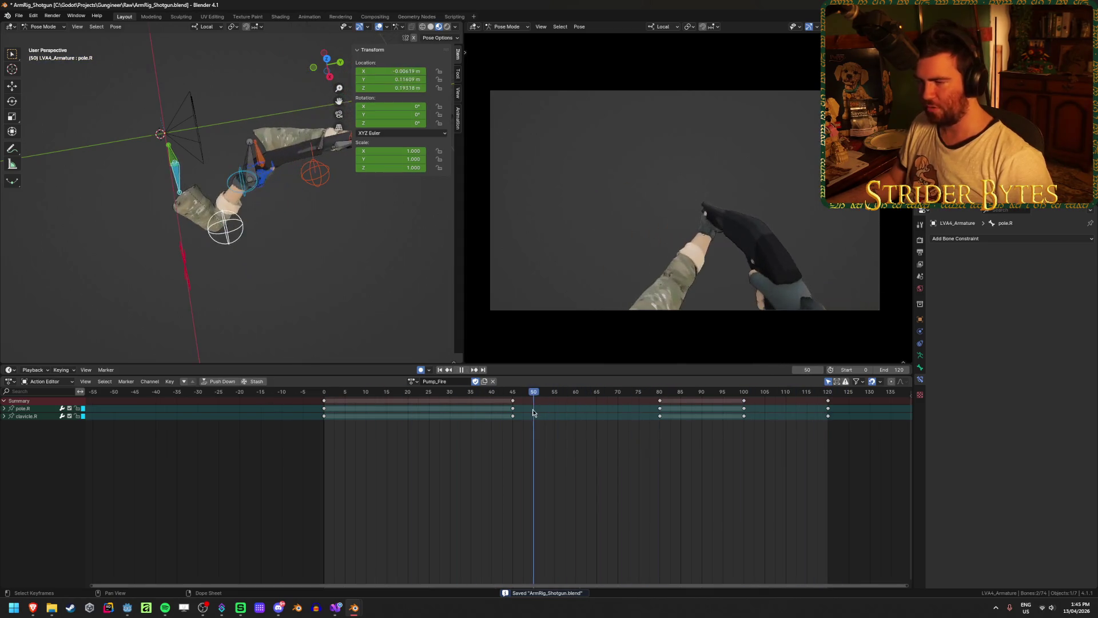
mouse_move(534, 412)
left_mouse_down()
mouse_move(513, 409)
mouse_move(809, 431)
mouse_move(595, 436)
mouse_move(323, 414)
left_mouse_up()
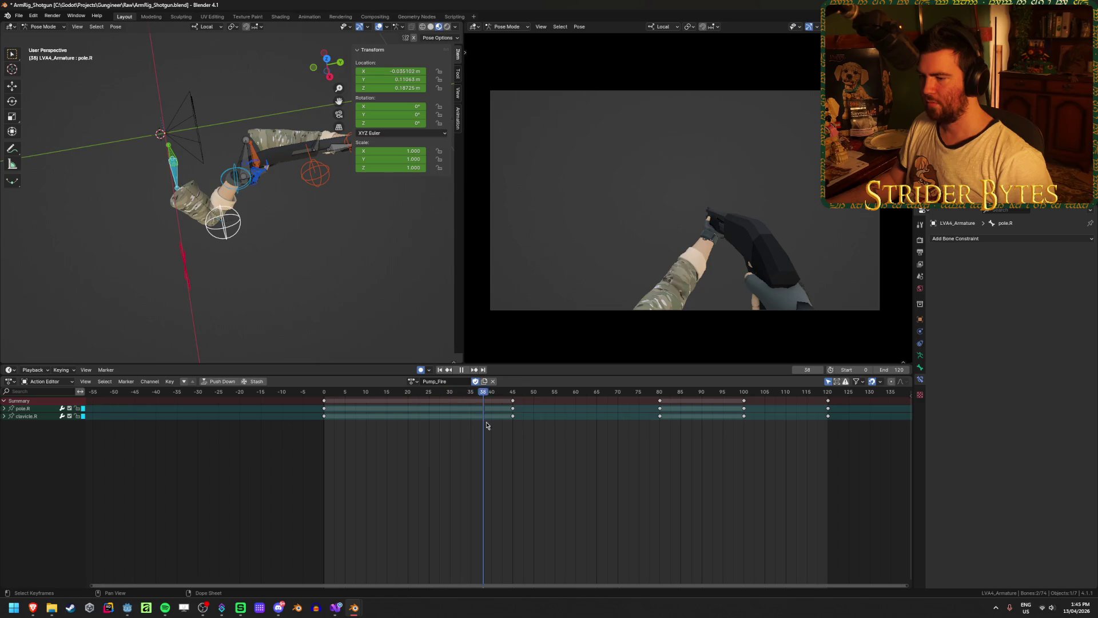
mouse_move(574, 427)
left_mouse_down()
mouse_move(826, 432)
mouse_move(314, 433)
left_mouse_up()
mouse_move(420, 434)
left_mouse_down()
mouse_move(633, 438)
mouse_move(728, 461)
mouse_move(825, 464)
mouse_move(508, 457)
left_mouse_up()
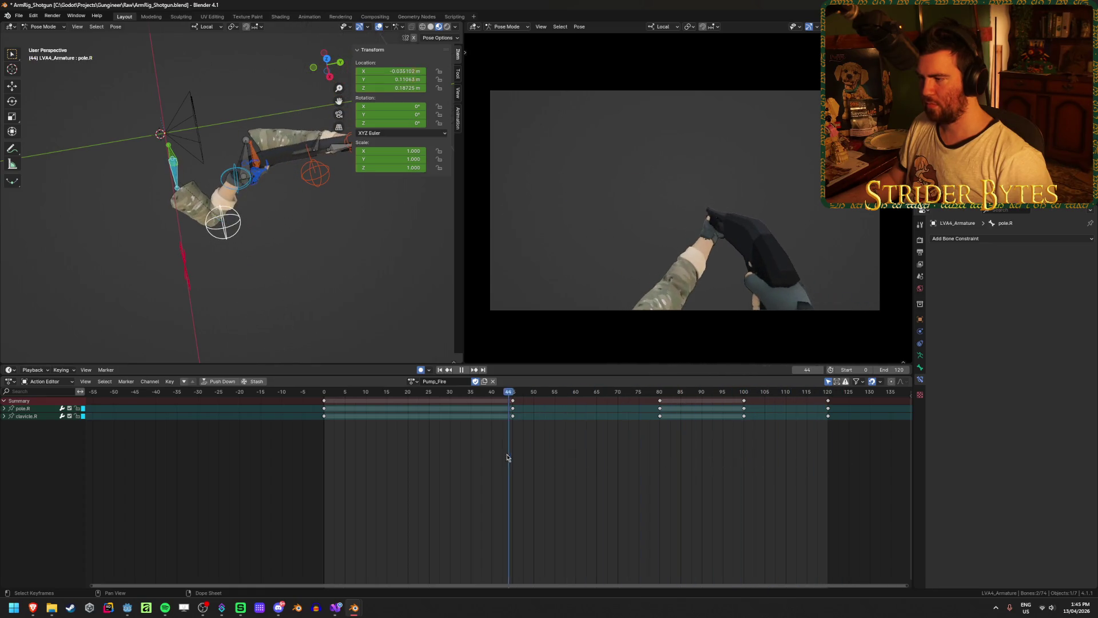
left_click(465, 371)
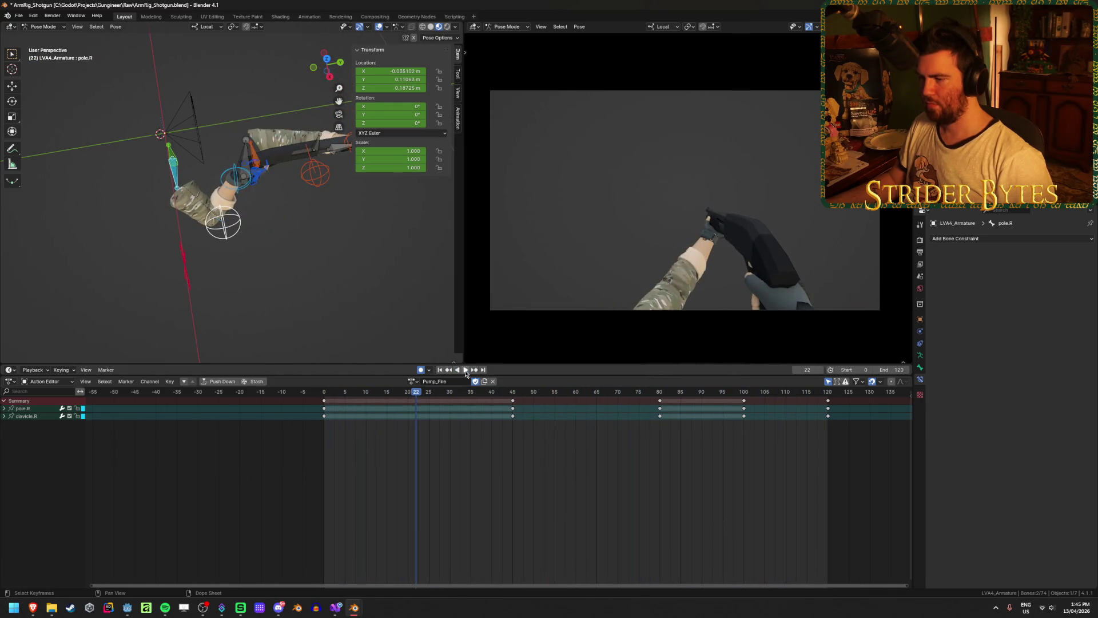
mouse_move(284, 266)
middle_mouse_down()
mouse_move(272, 246)
mouse_move(137, 242)
mouse_move(148, 175)
middle_mouse_up()
Select clavicle.L and play the action from the start to review frames 9–65
left_click(148, 175)
key("shift+Left")
key("space")
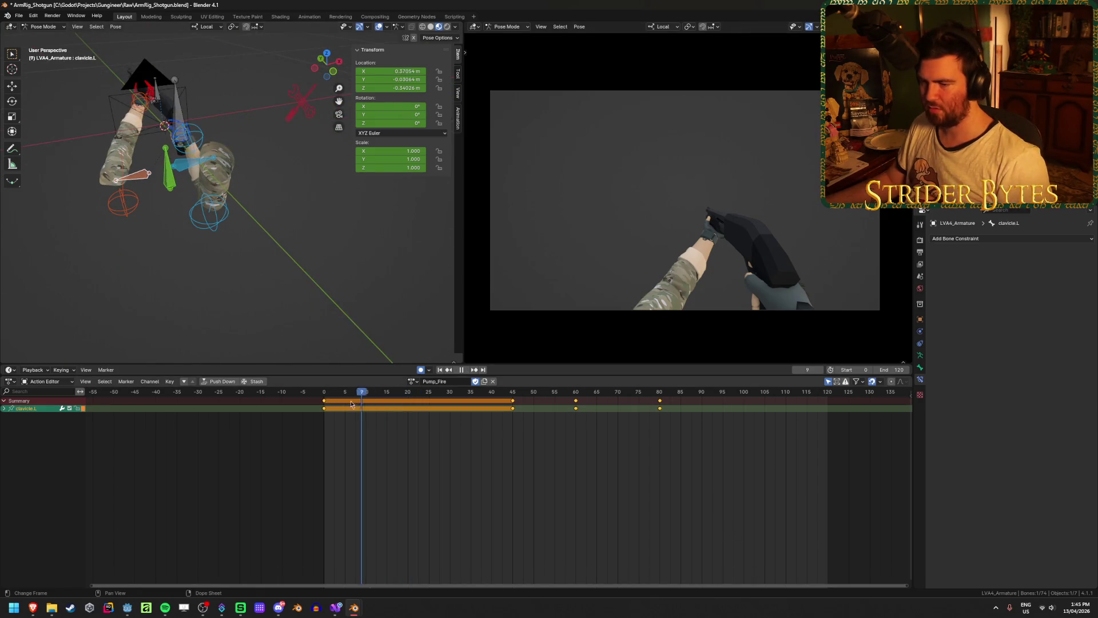
mouse_move(351, 404)
left_mouse_down()
mouse_move(826, 417)
mouse_move(458, 431)
left_mouse_up()
key("space")
left_click(369, 433)
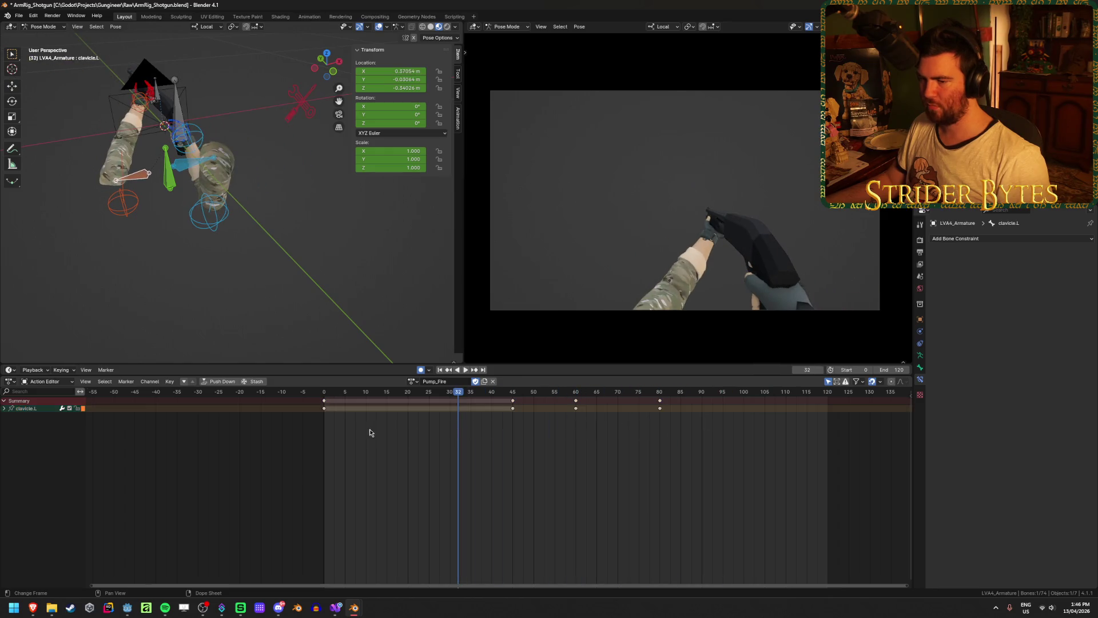
Duplicate the frame-0 clavicle.L and pole.L keys to frame 120 and play the loop
left_click(126, 210, "shift")
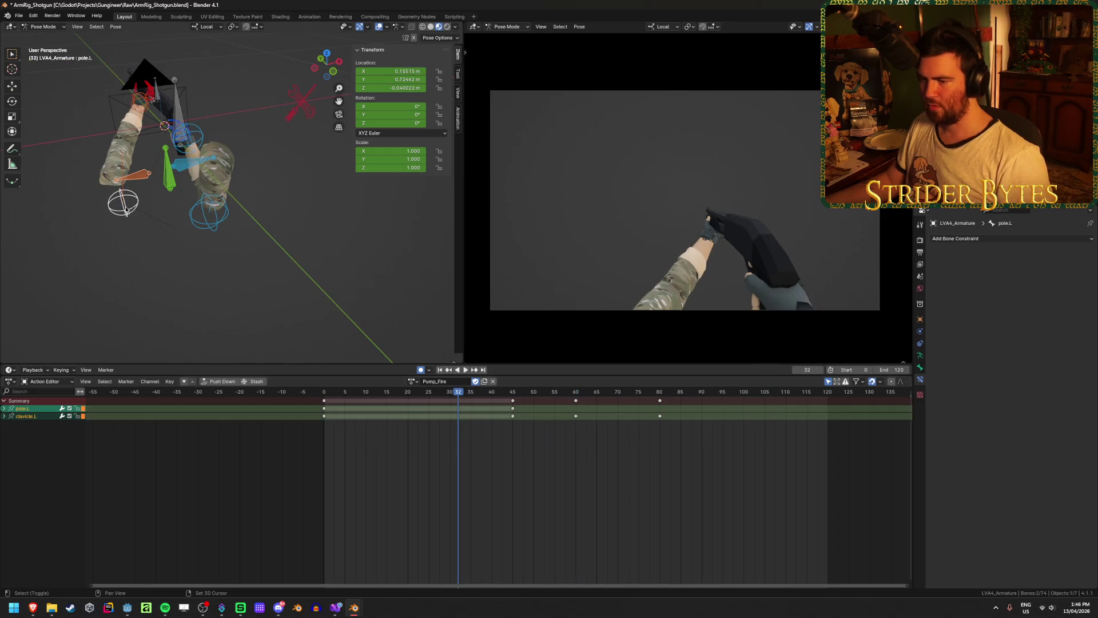
left_click(324, 404)
key("shift+d")
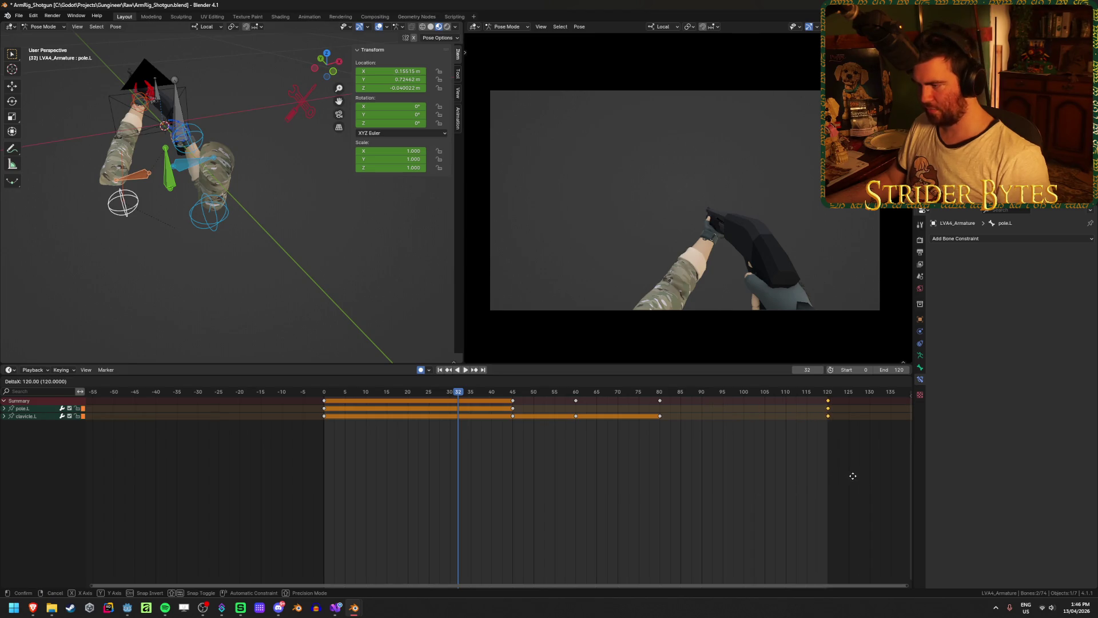
left_click(852, 476)
mouse_move(326, 391)
left_mouse_down()
mouse_move(535, 400)
mouse_move(833, 443)
left_mouse_up()
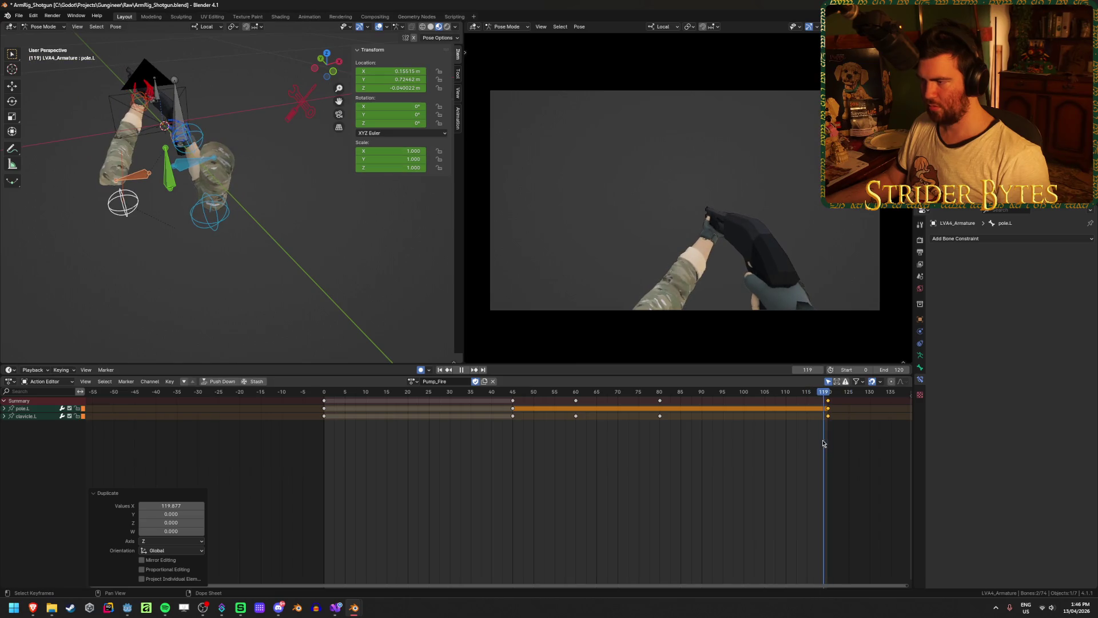
key("space")
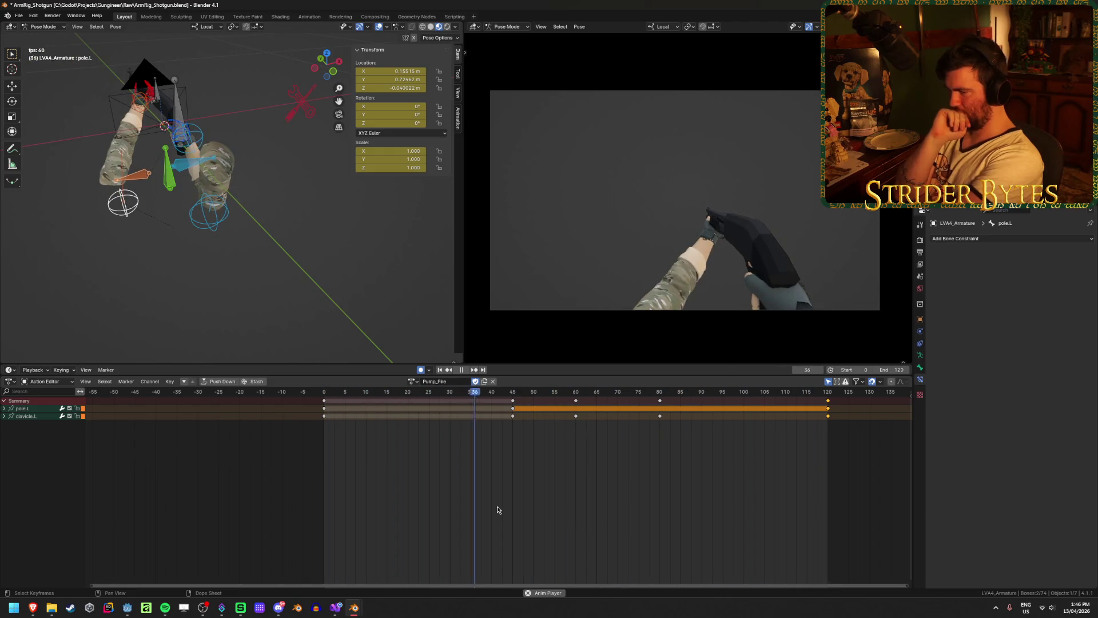
left_click(536, 521)
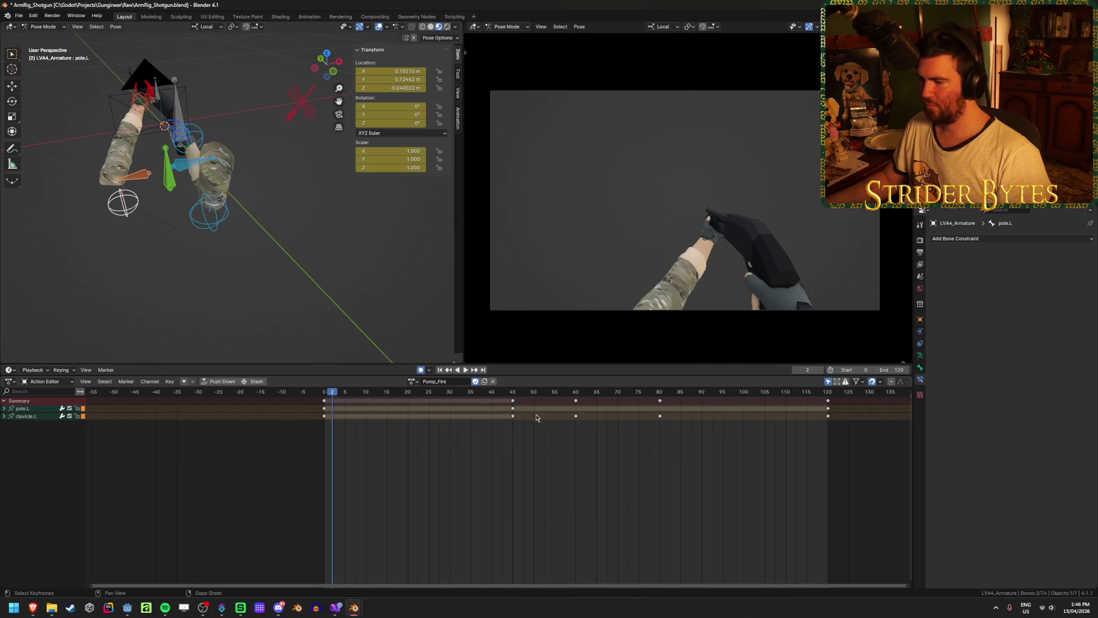
Select the GunBase bone and move it along its local Z axis at frame 90
left_click_drag(516, 394, 583, 395)
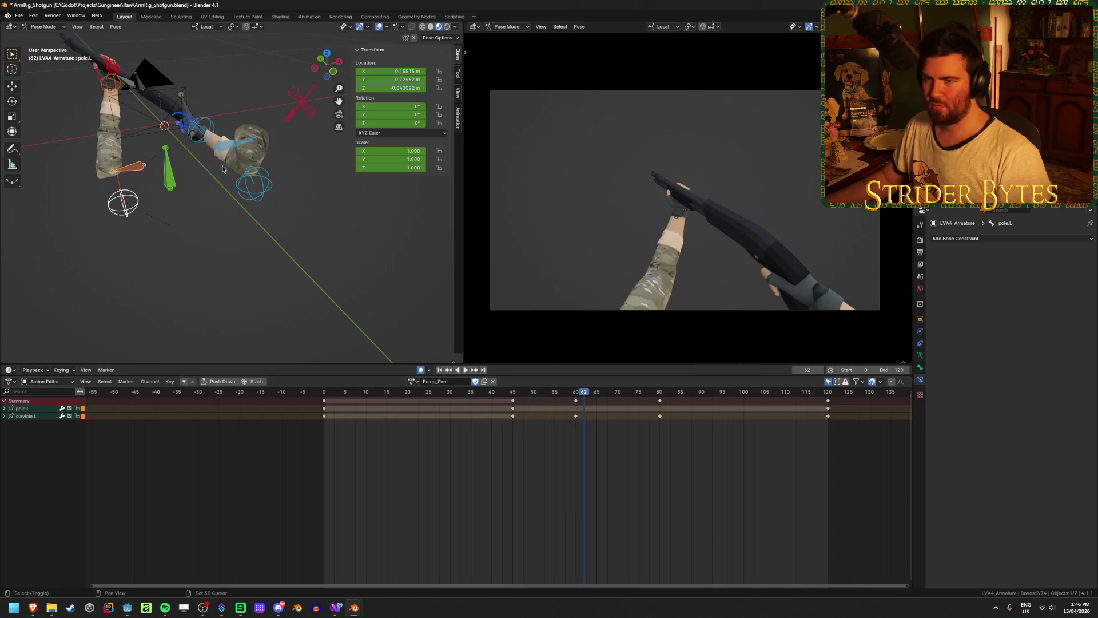
scroll(305, 281, "up", 3)
mouse_move(305, 281)
middle_mouse_down()
mouse_move(294, 258)
mouse_move(286, 266)
middle_mouse_up()
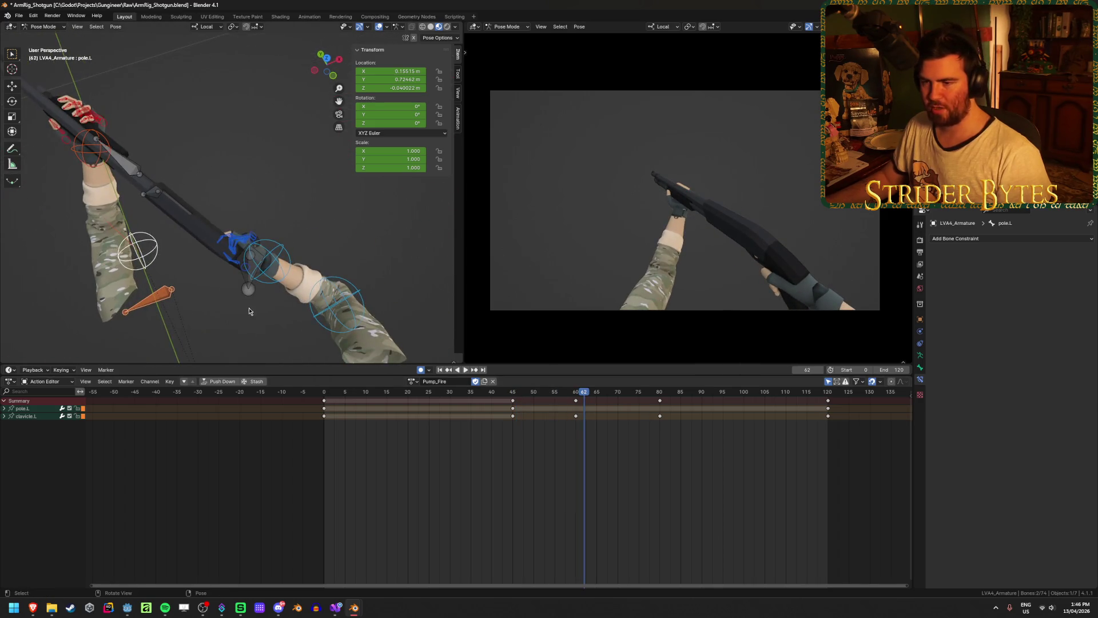
left_click(253, 292)
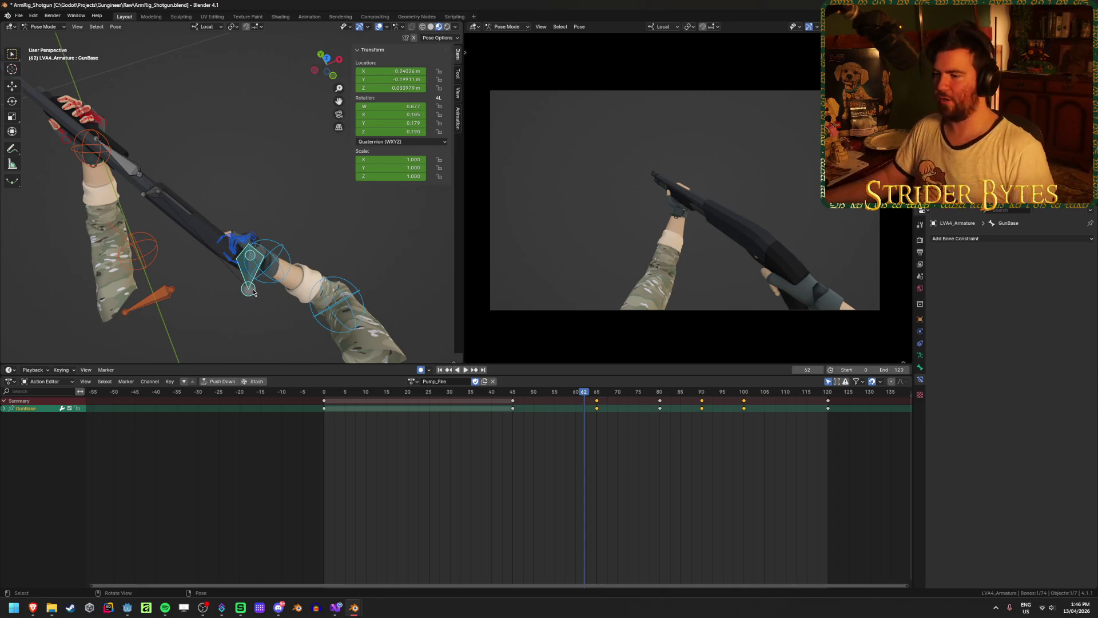
left_click_drag(597, 396, 703, 399)
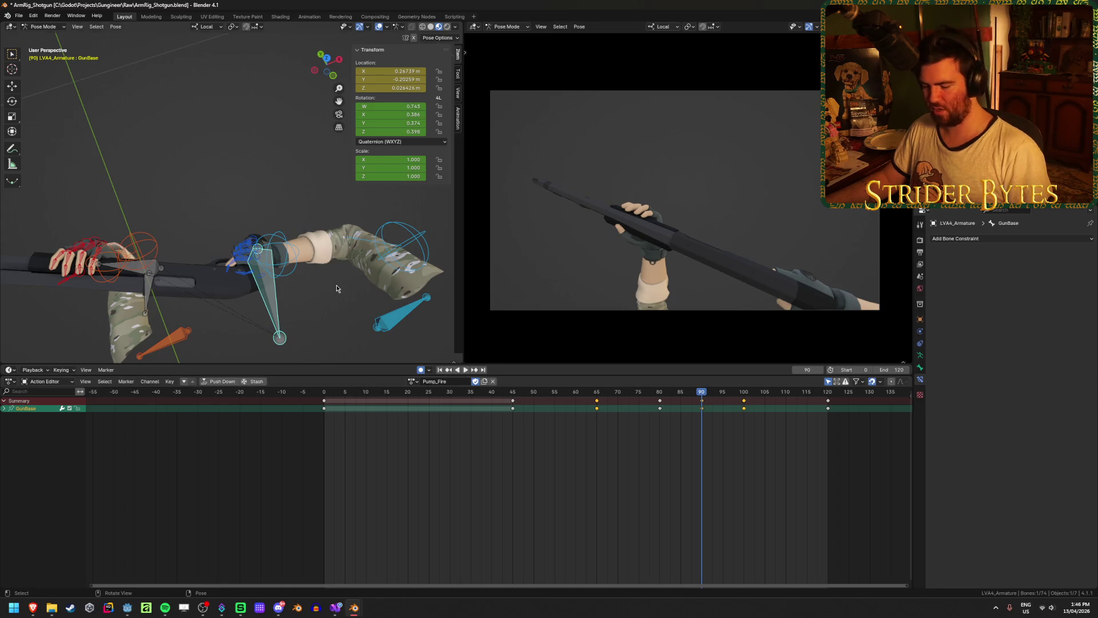
key("g")
key("y")
key("z")
key("z")
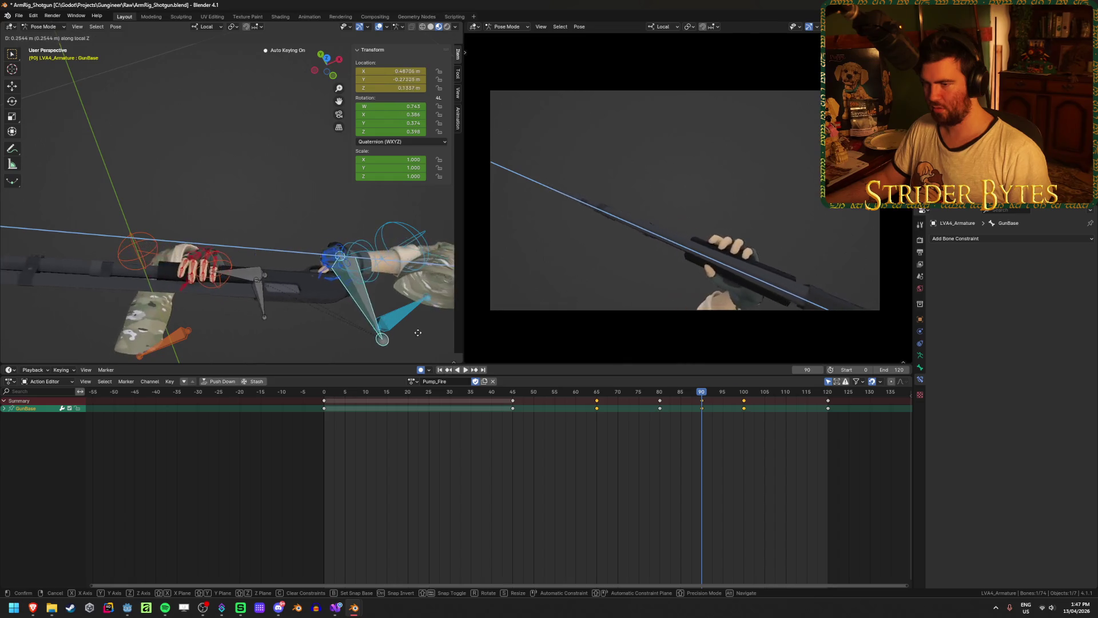
left_click(398, 325)
Play the gun motion from the start, then undo the frame-90 GunBase move
mouse_move(641, 420)
left_mouse_down()
mouse_move(626, 421)
mouse_move(755, 422)
mouse_move(554, 407)
left_mouse_up()
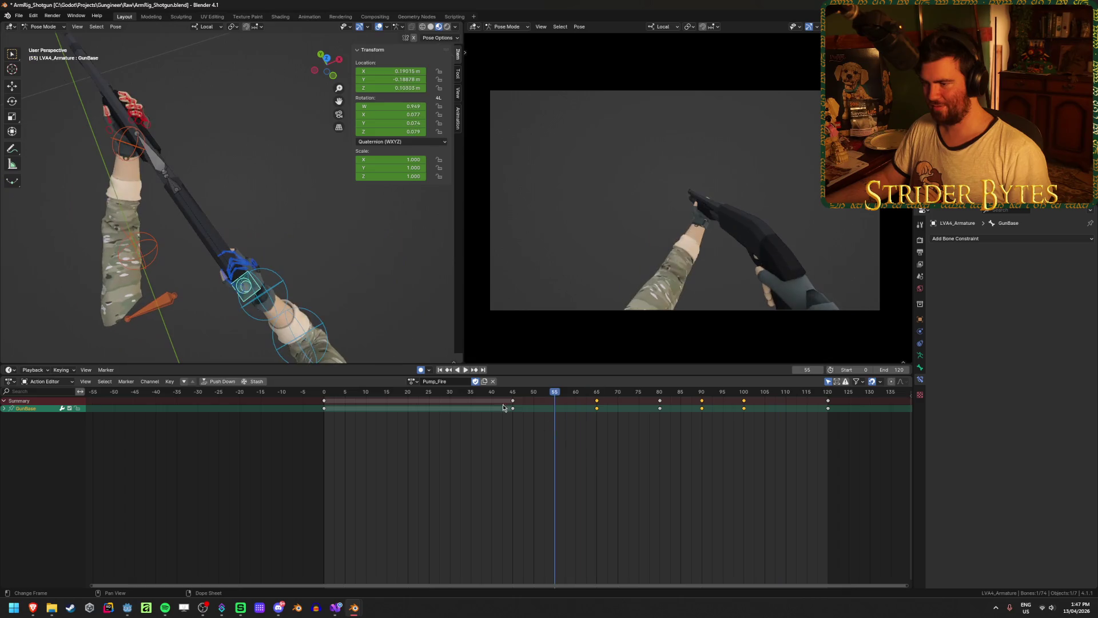
left_click(440, 369)
left_click(466, 369)
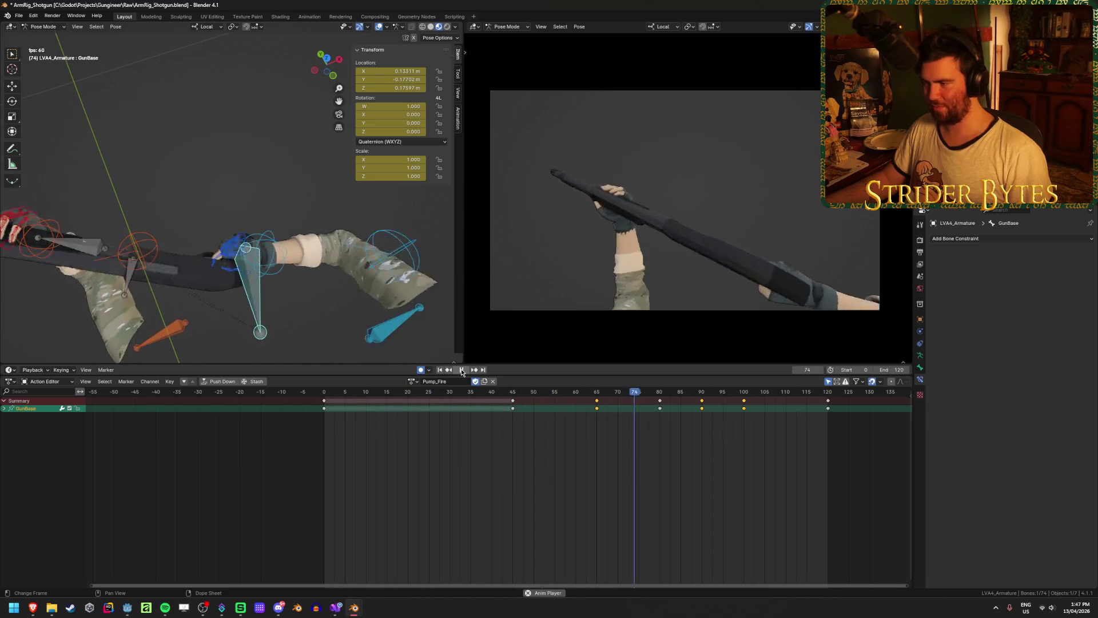
key("space")
left_click(702, 394)
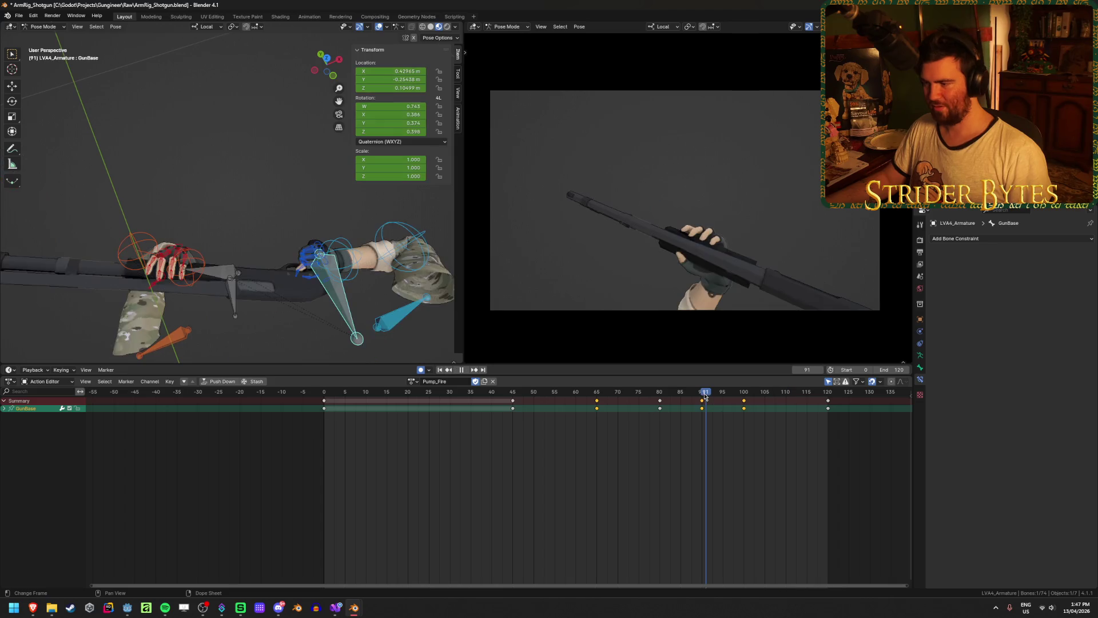
key("ctrl+z")
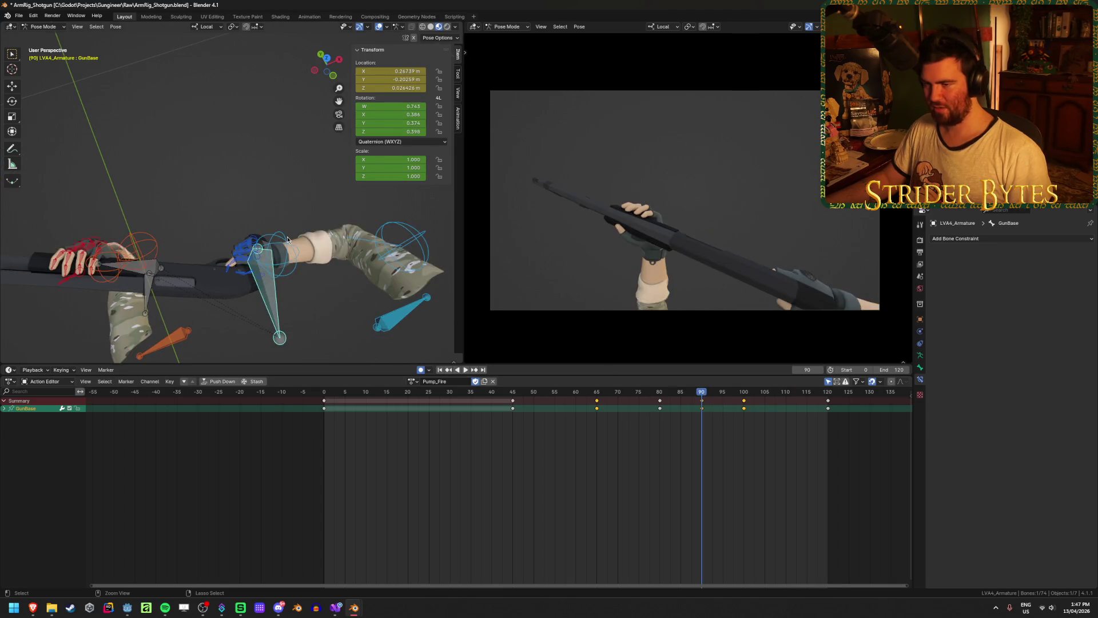
Redo the frame-90 GunBase move along local Z, replay the motion and save the file
key("g")
key("z")
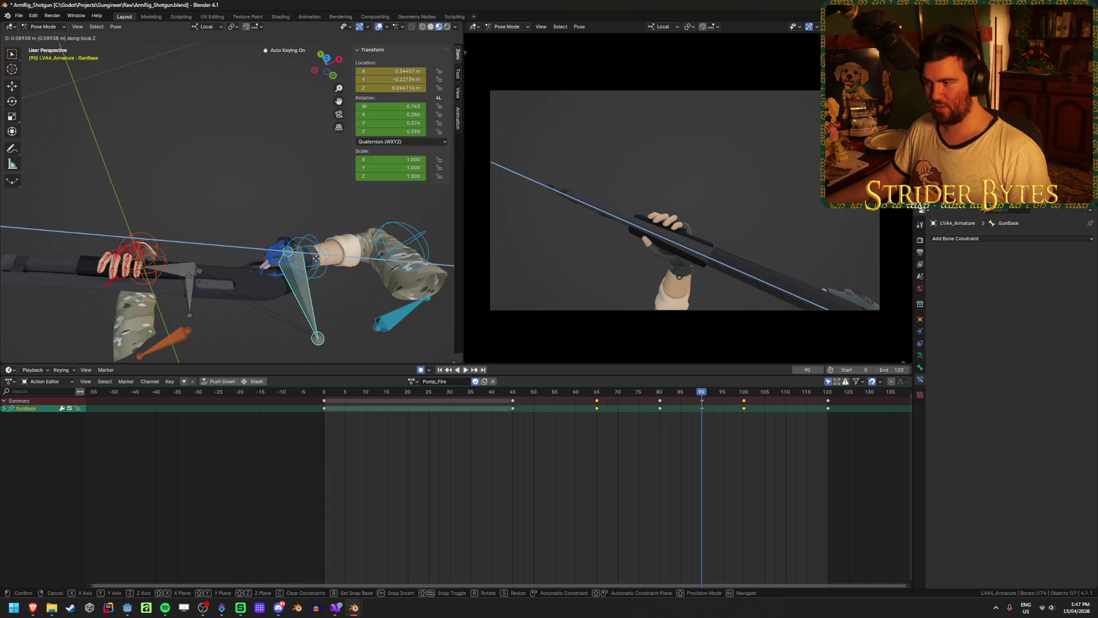
left_click(315, 258)
key("space")
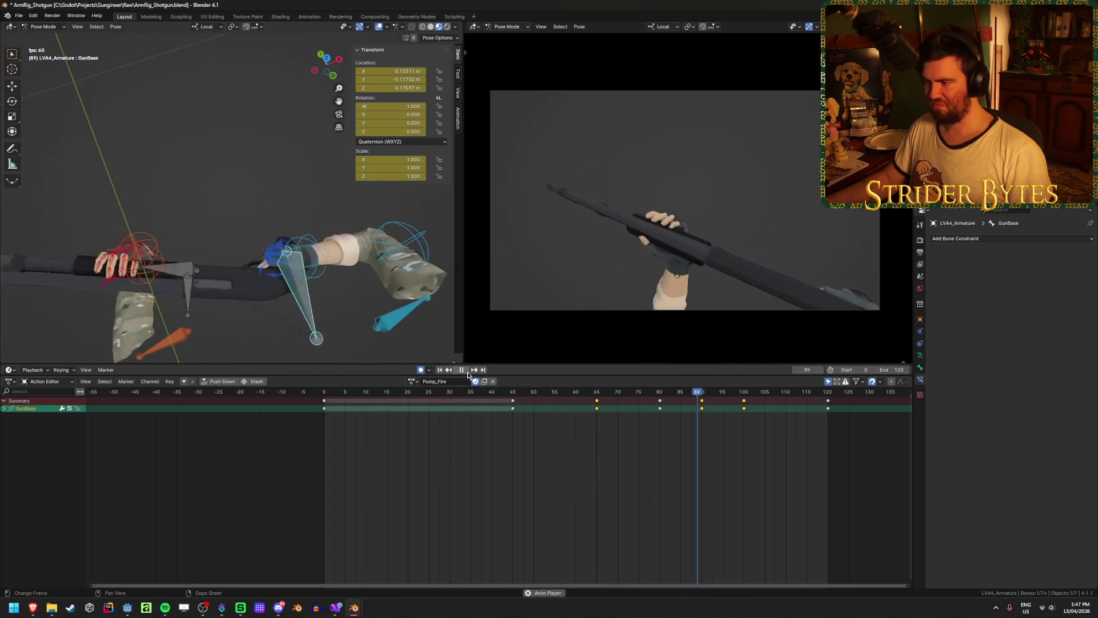
key("space")
key("ctrl+s")
left_click(638, 513)
left_click_drag(407, 393, 322, 392)
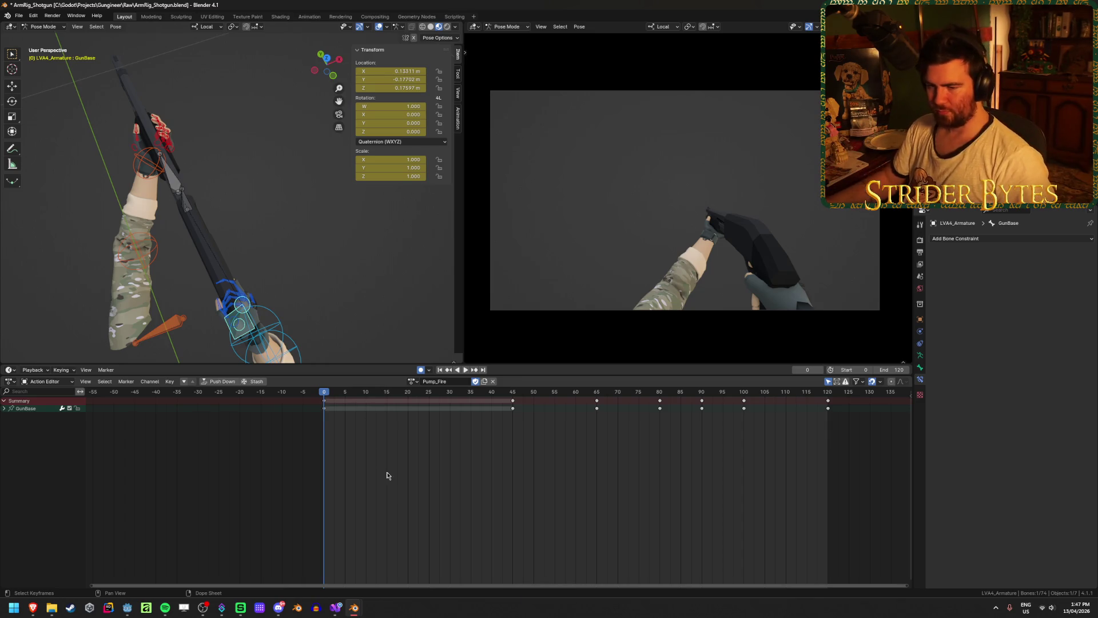
Switch to the Graph Editor, frame all curves, review the motion and expand the GunBase channels
key("ctrl+Tab")
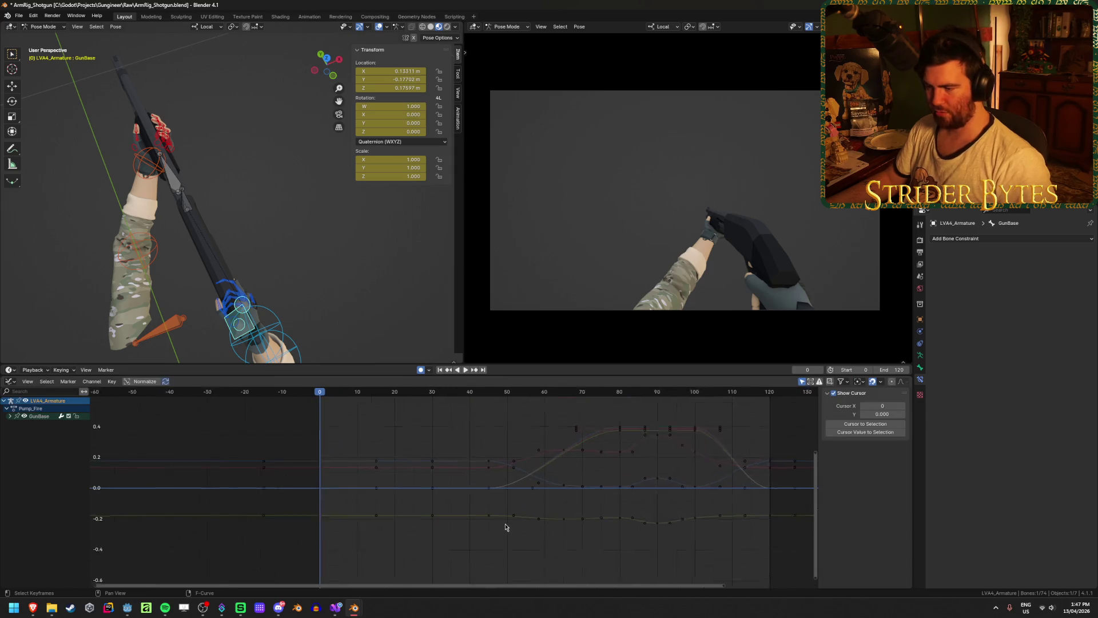
key("Home")
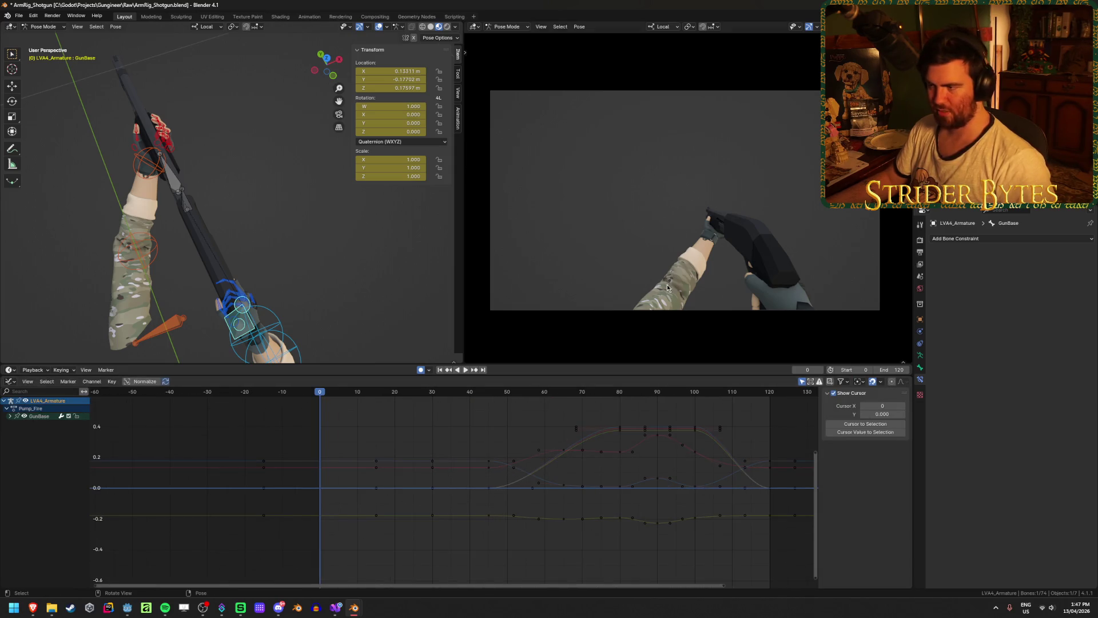
middle_click_drag(207, 293, 166, 331)
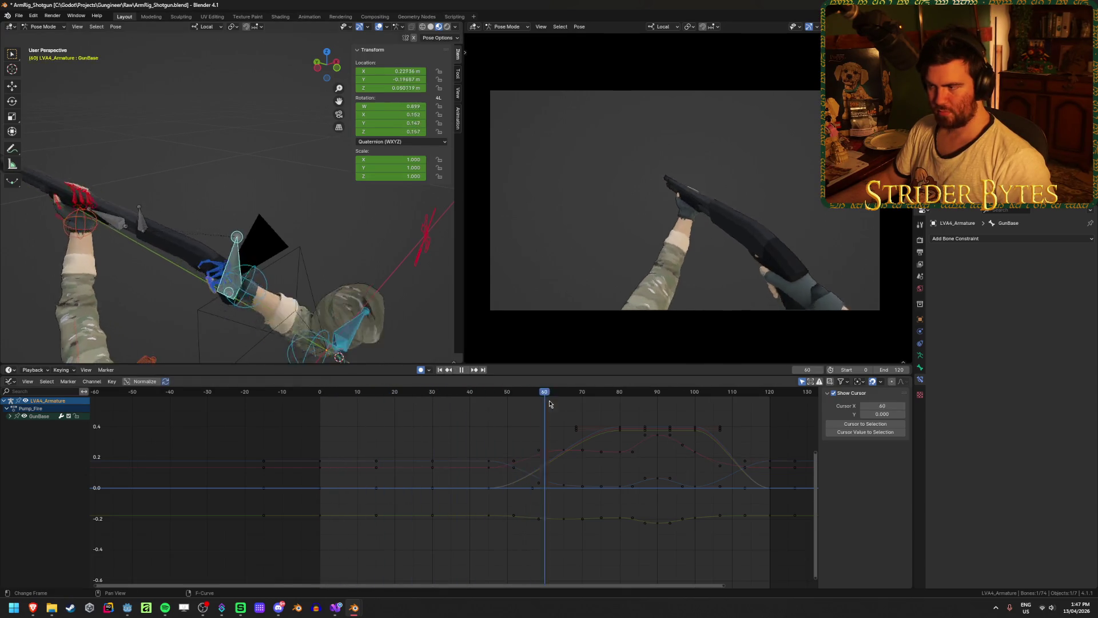
left_click(352, 407)
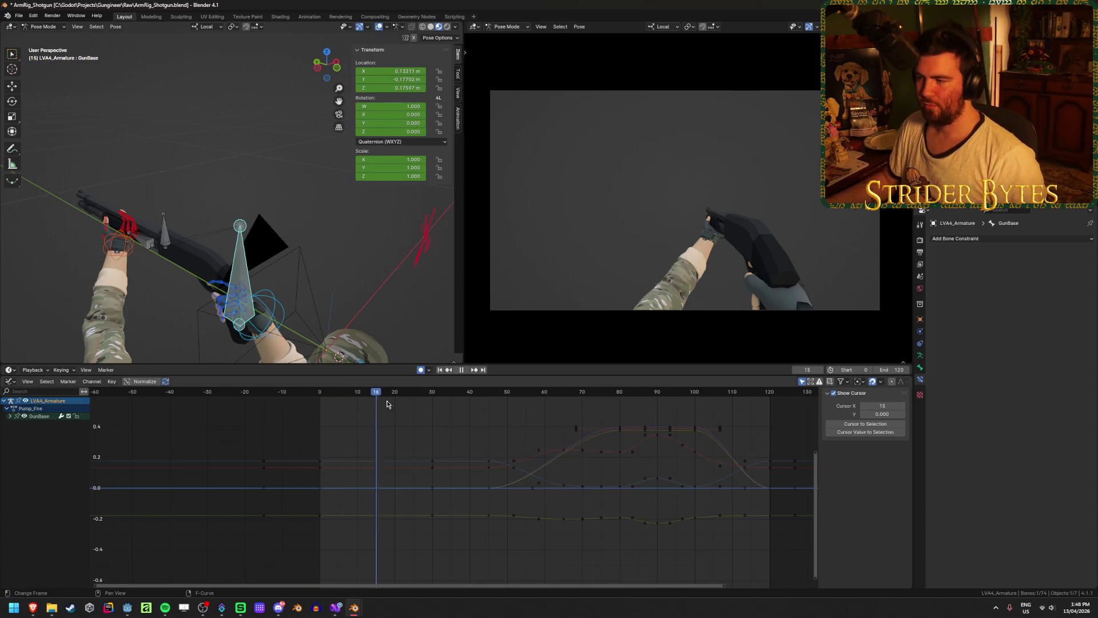
mouse_move(456, 414)
left_mouse_down()
mouse_move(623, 427)
mouse_move(581, 428)
left_mouse_up()
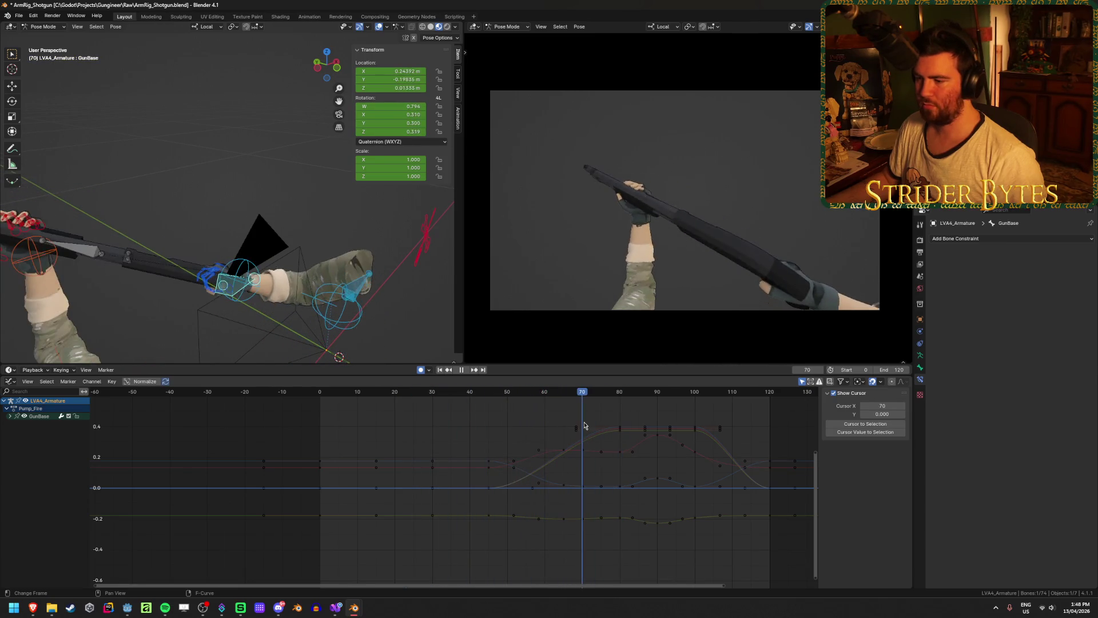
left_click(10, 417)
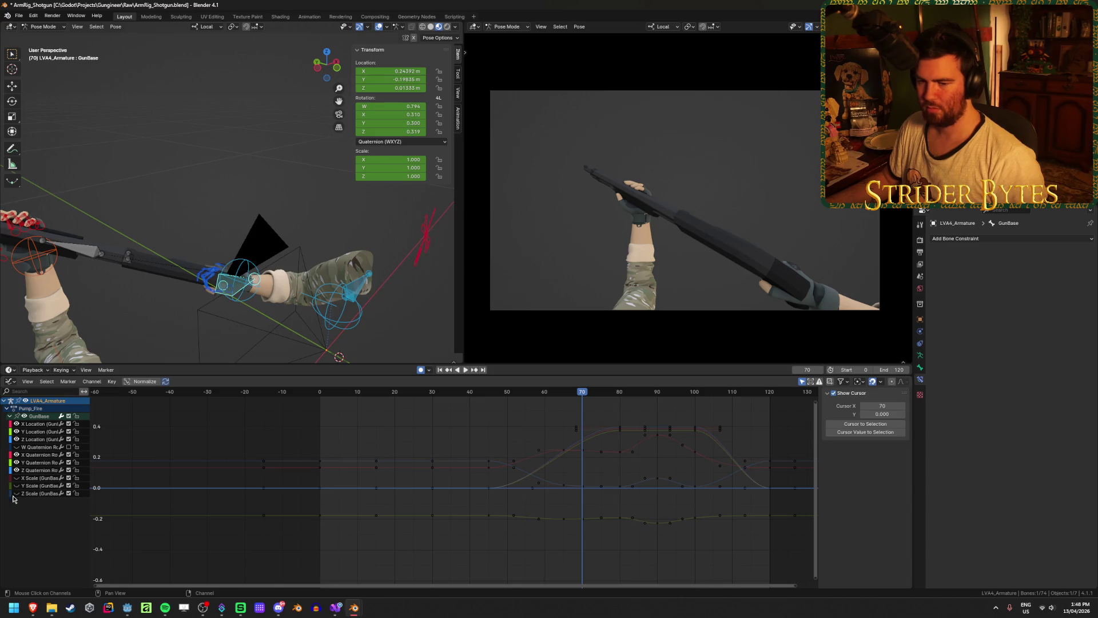
Isolate the GunBase Z quaternion rotation curve, frame 15–105 in the graph, and save
left_click(35, 470)
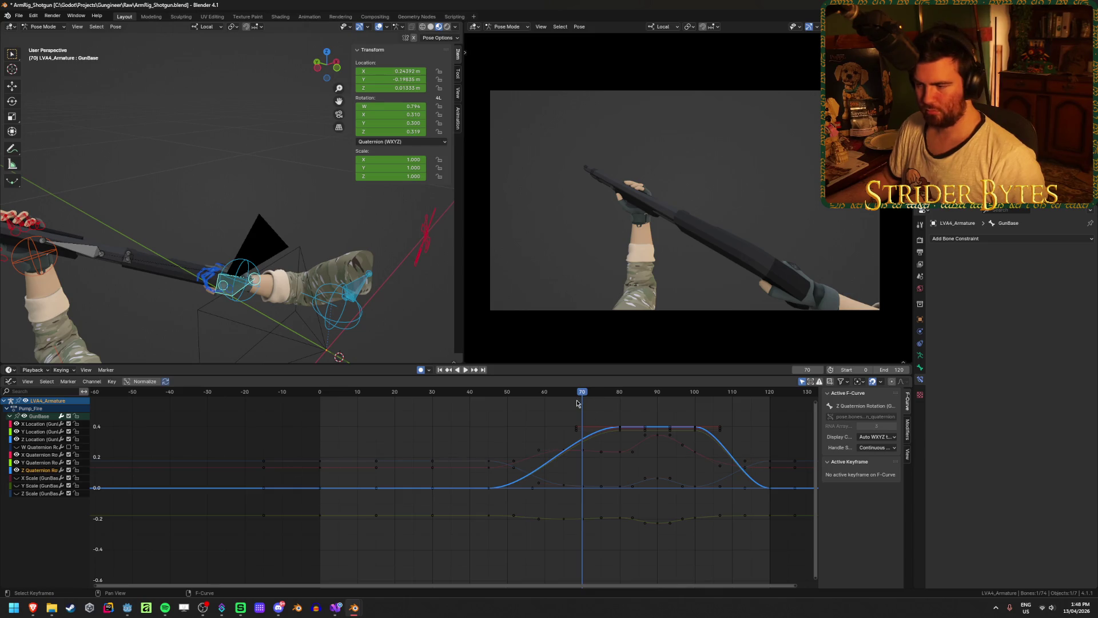
mouse_move(576, 403)
left_mouse_down()
mouse_move(680, 404)
mouse_move(503, 409)
mouse_move(620, 413)
left_mouse_up()
left_click_drag(390, 131, 390, 131)
key("Escape")
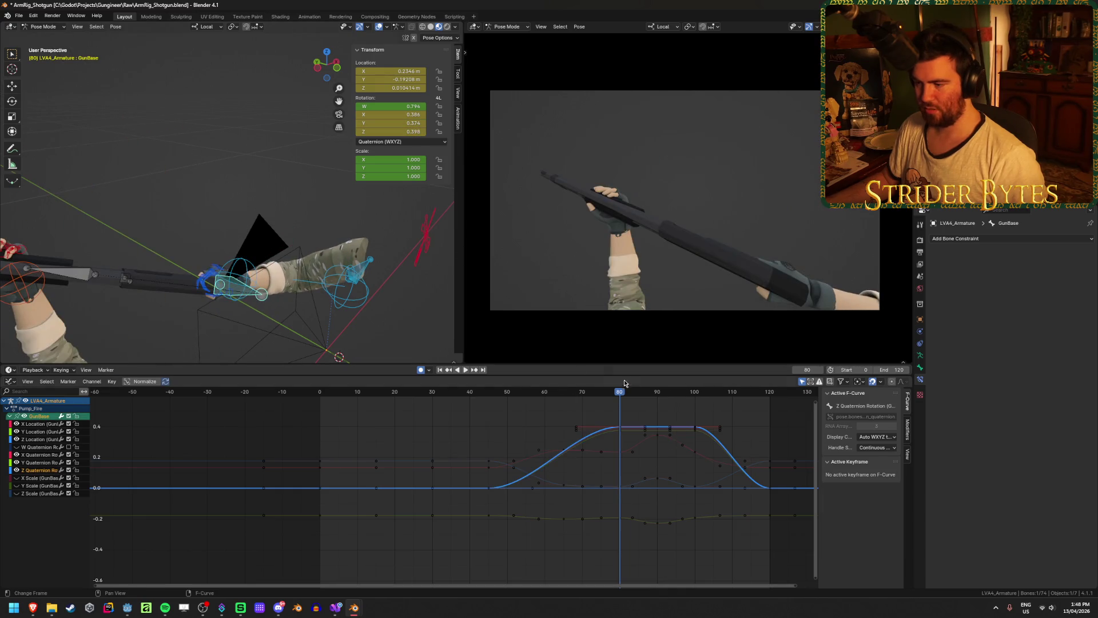
mouse_move(598, 409)
left_mouse_down()
mouse_move(508, 409)
mouse_move(766, 424)
mouse_move(532, 426)
left_mouse_up()
scroll(569, 503, "up", 4)
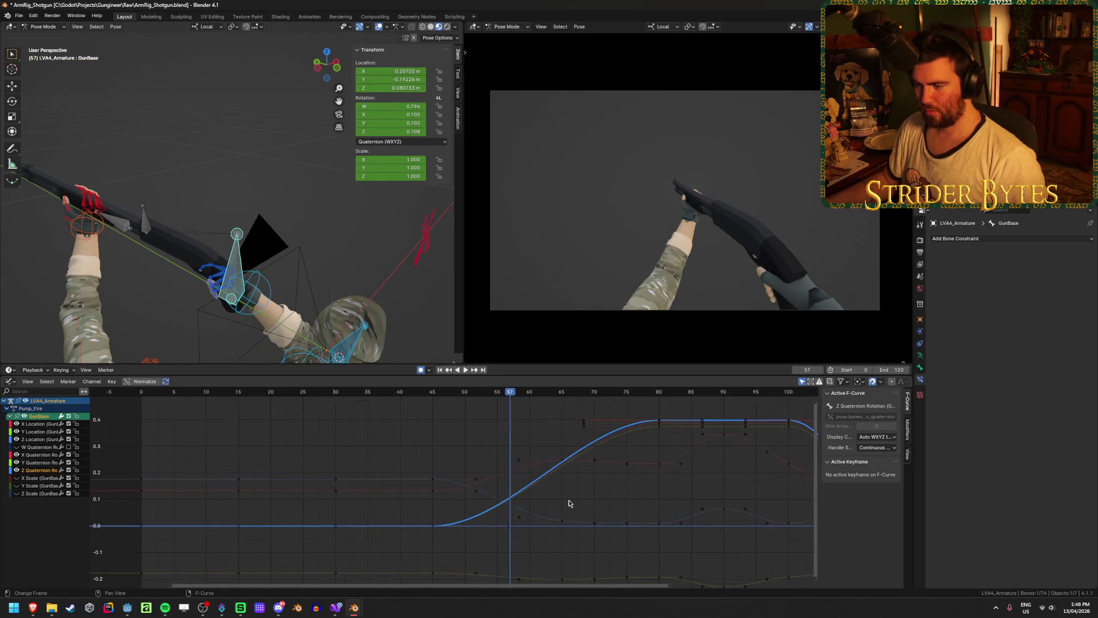
scroll(557, 506, "up", 1)
mouse_move(554, 509)
middle_mouse_down()
mouse_move(505, 523)
mouse_move(483, 468)
middle_mouse_up()
scroll(543, 509, "up", 1)
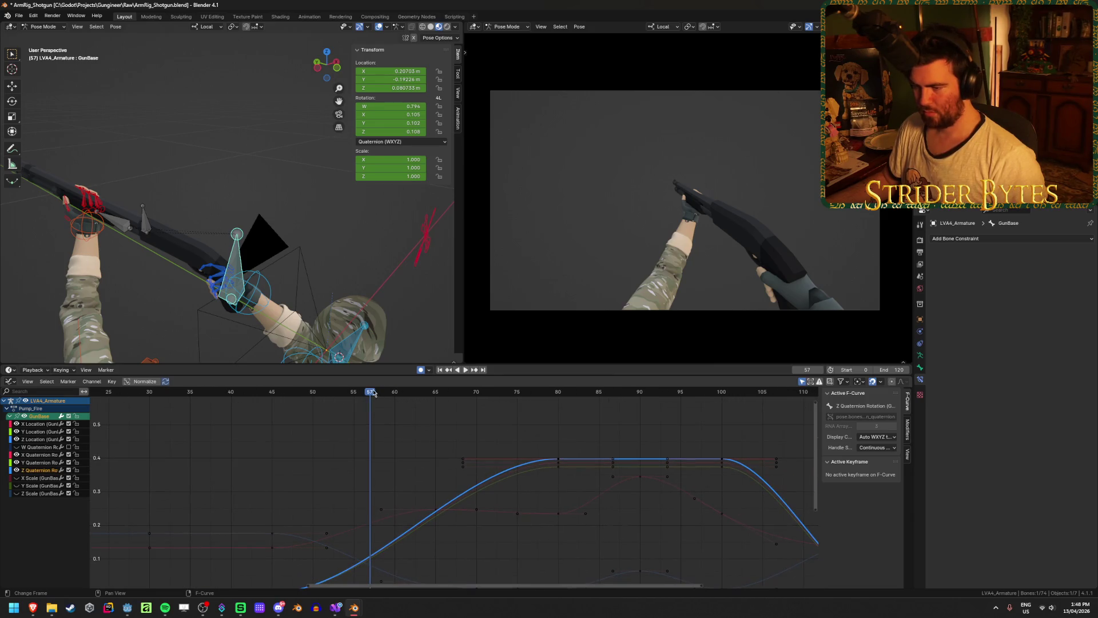
left_click_drag(373, 392, 549, 392)
key("ctrl+s")
Move the Z rotation peak key from frame 80 earlier to frame 70
left_click(558, 458)
scroll(580, 507, "up", 1)
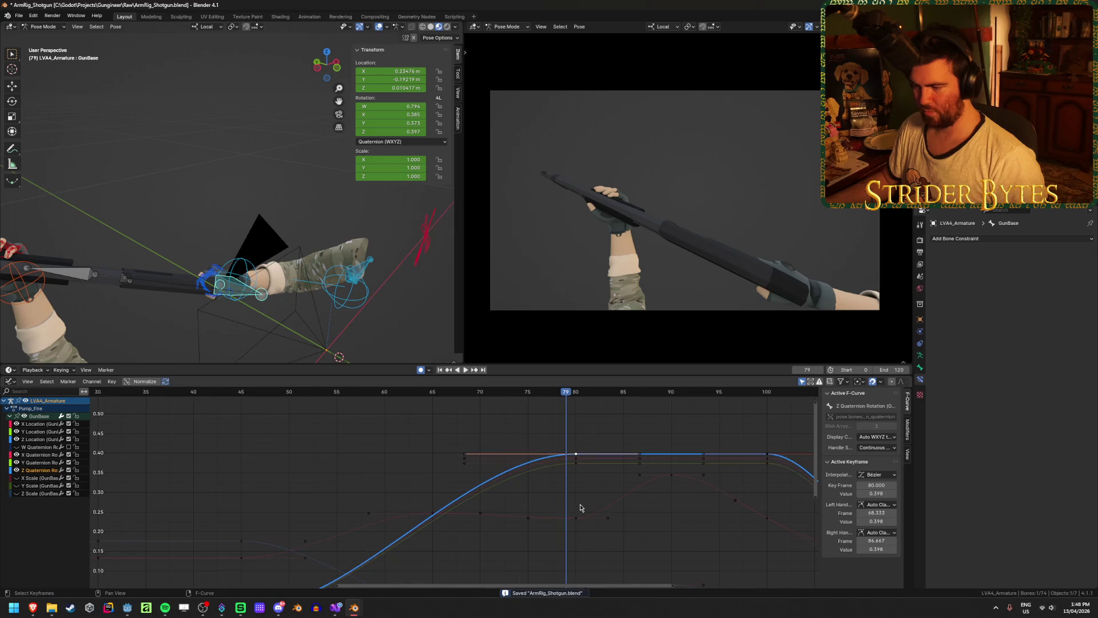
key("g")
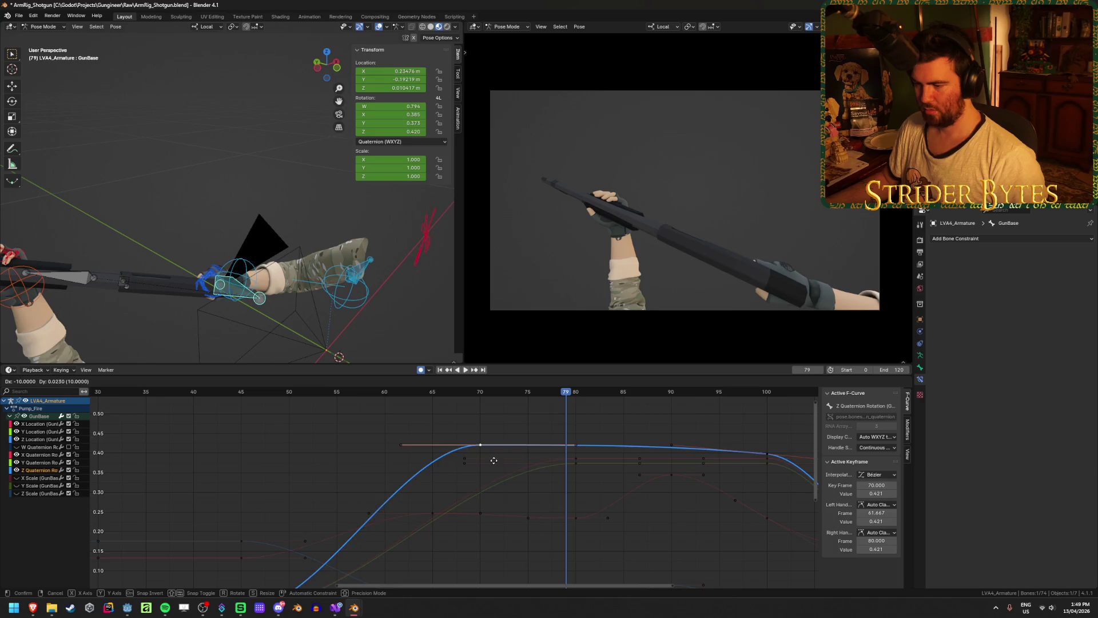
key("Escape")
key("Home")
key("g")
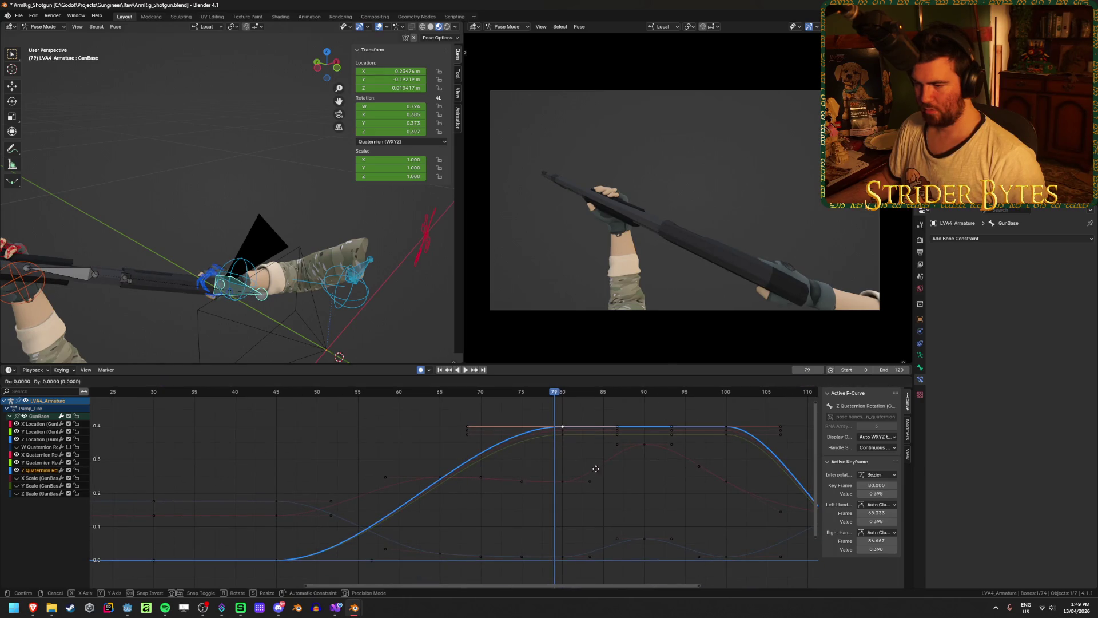
left_click(520, 459)
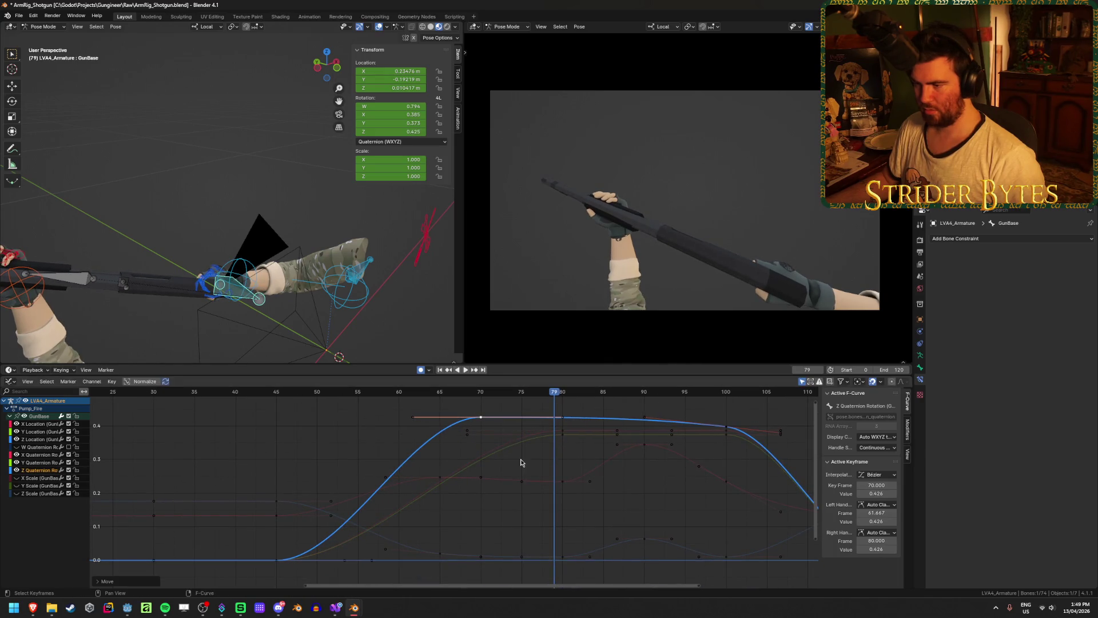
mouse_move(545, 396)
left_mouse_down()
mouse_move(351, 400)
mouse_move(524, 406)
left_mouse_up()
scroll(519, 445, "up", 2)
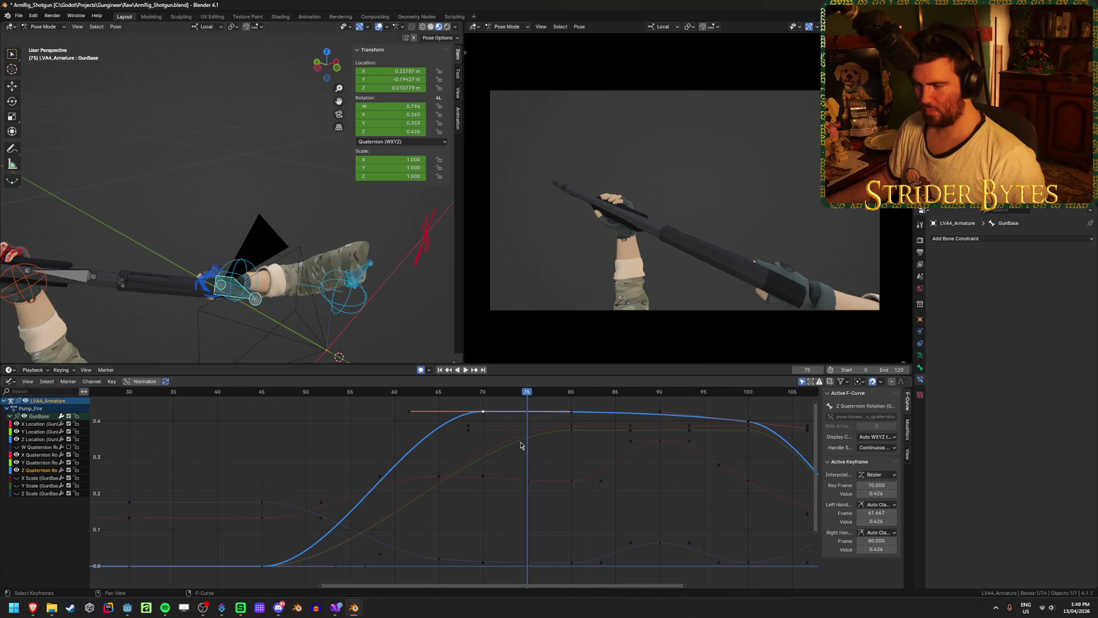
Insert a Z rotation key at frame 75 and lower it to about 0.386
key("i")
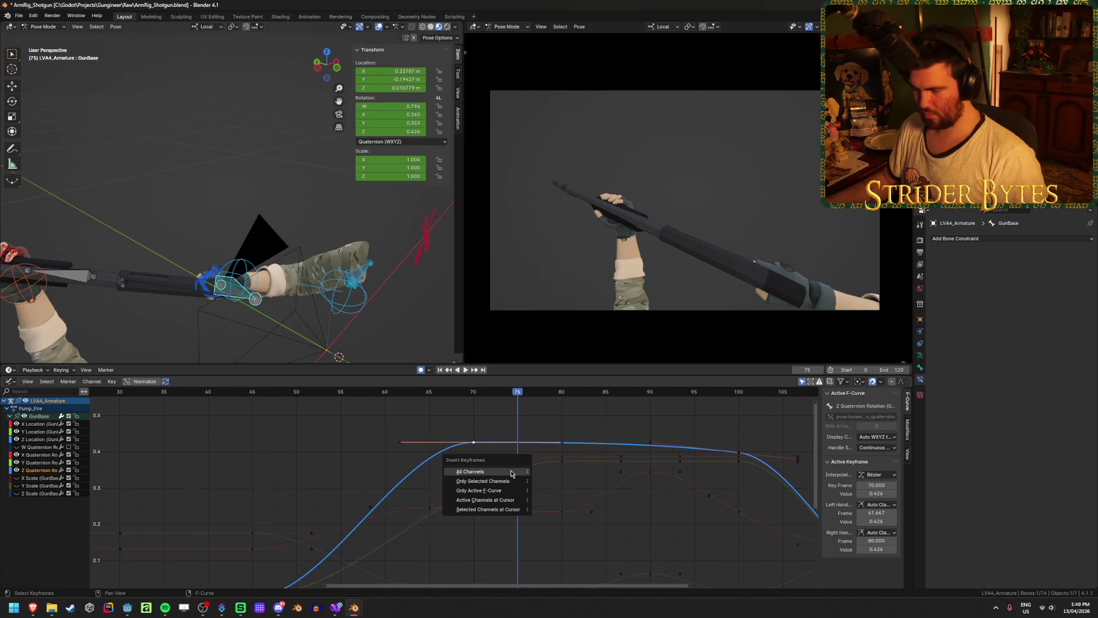
left_click(508, 474)
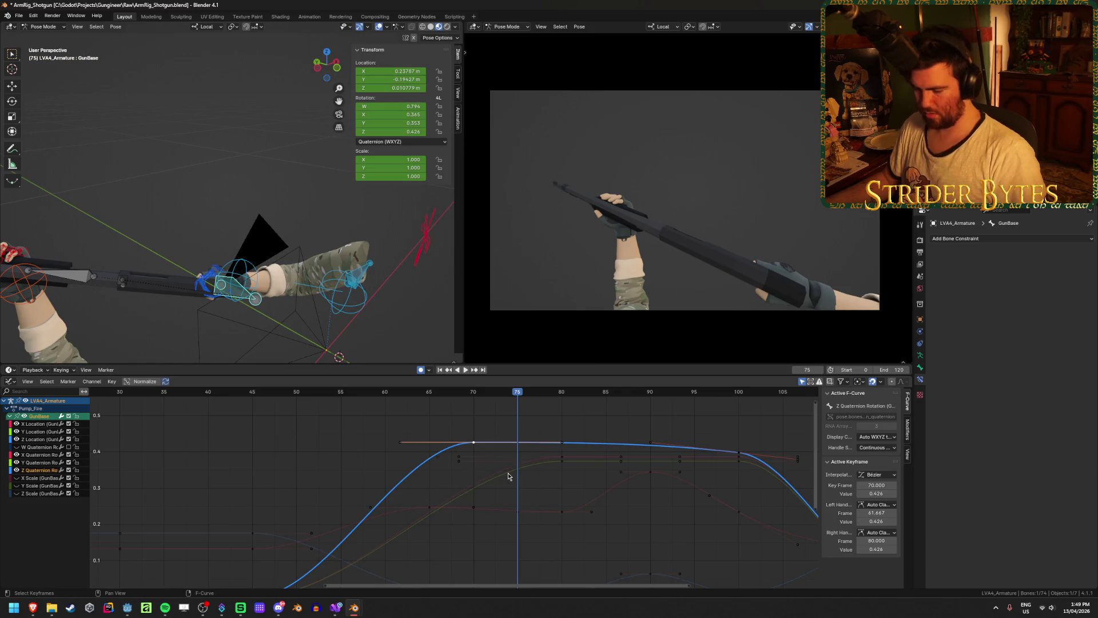
key("i")
left_click(506, 486)
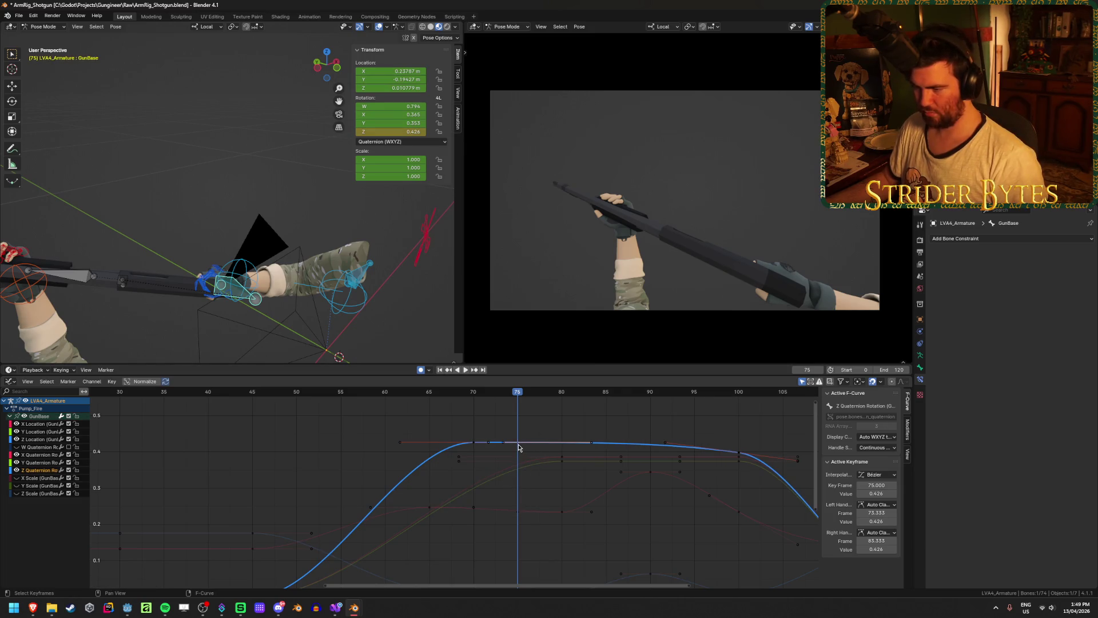
key("g")
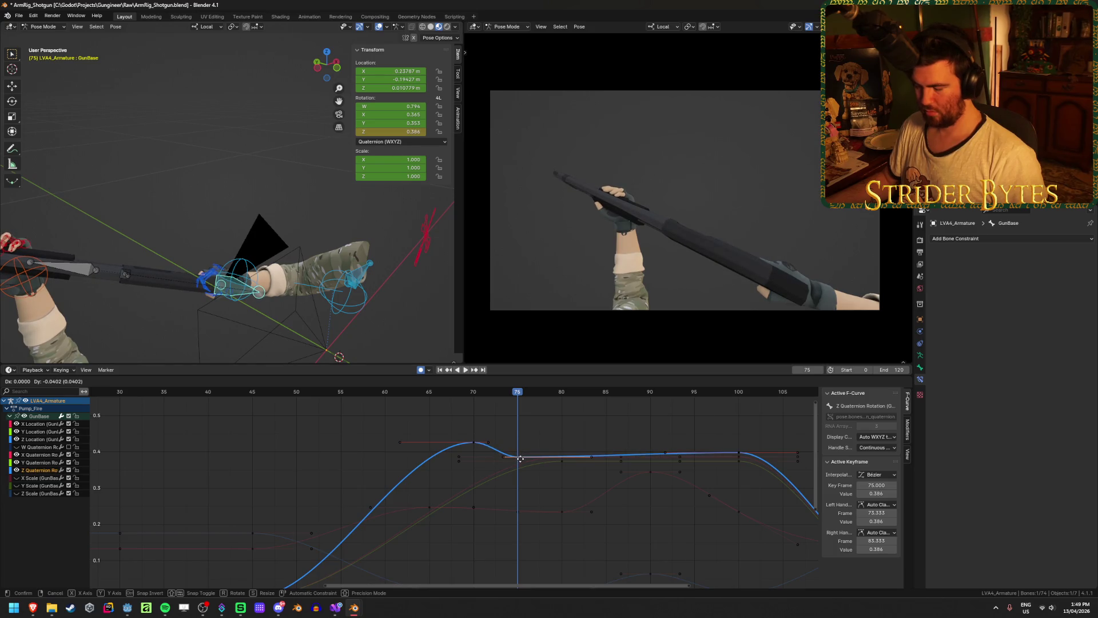
left_click(520, 459)
key("space")
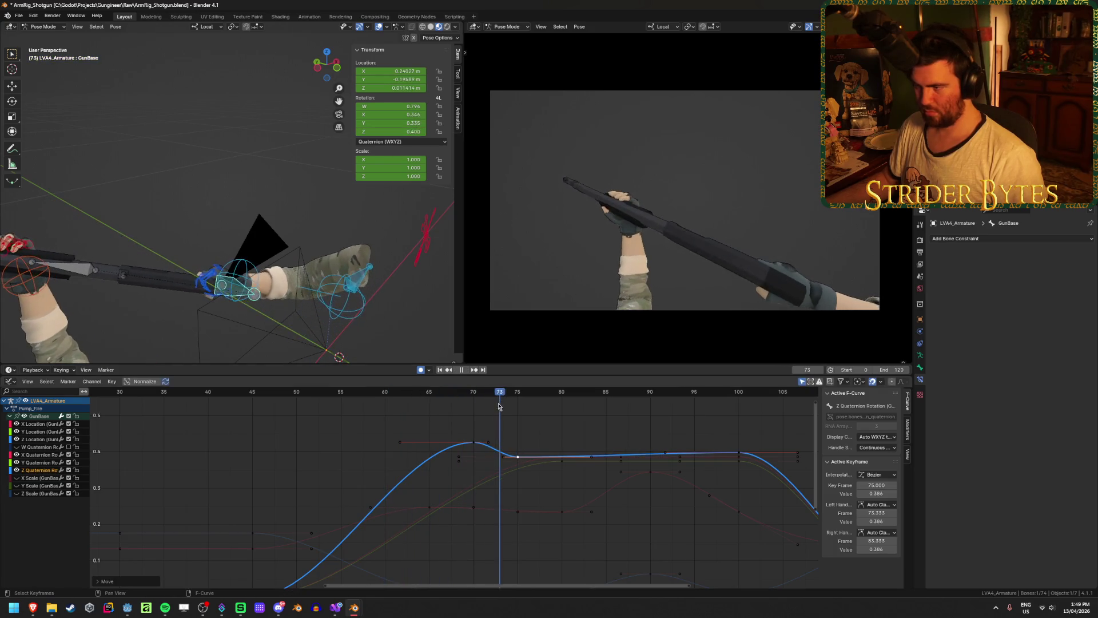
key("space")
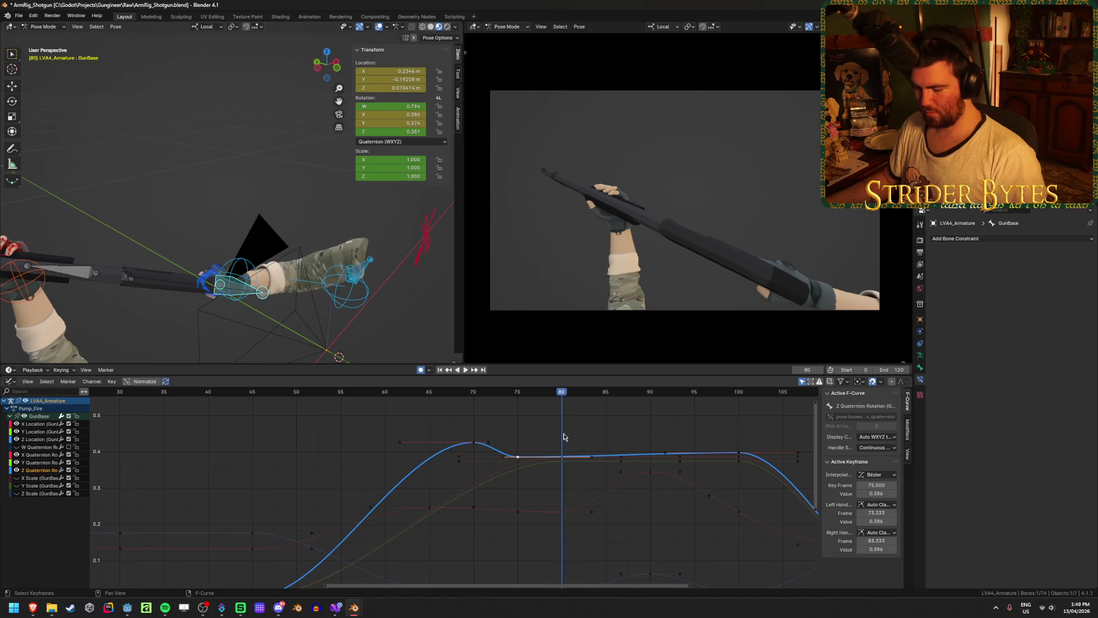
Insert a Z rotation key at frame 80 and raise it slightly to 0.411
key("i")
left_click(563, 451)
left_click(563, 457)
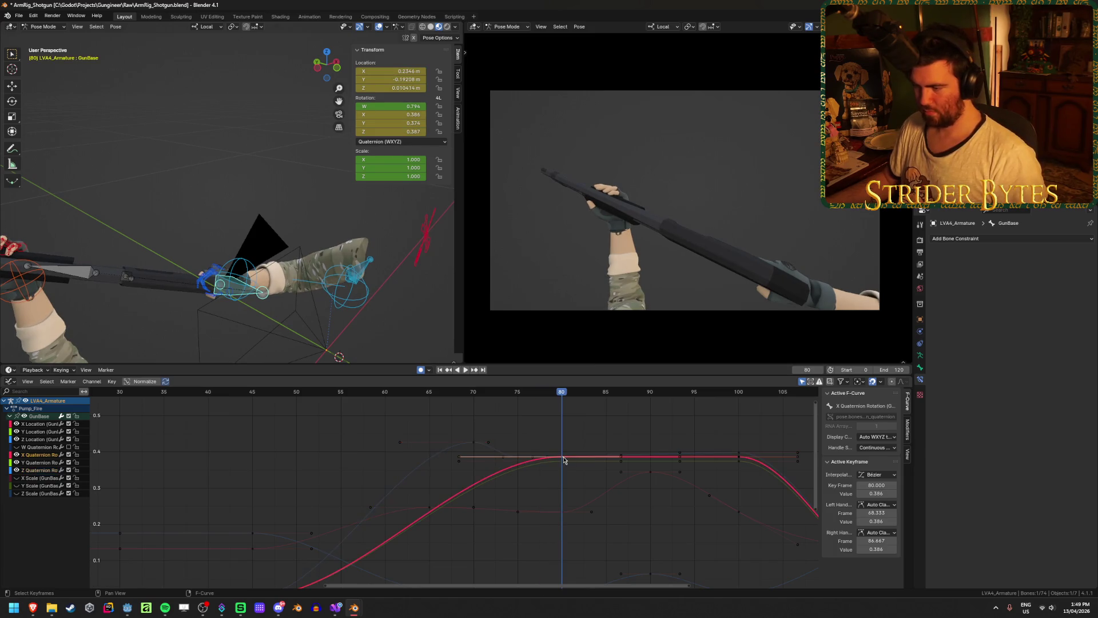
left_click(563, 457)
key("g")
left_click(564, 447)
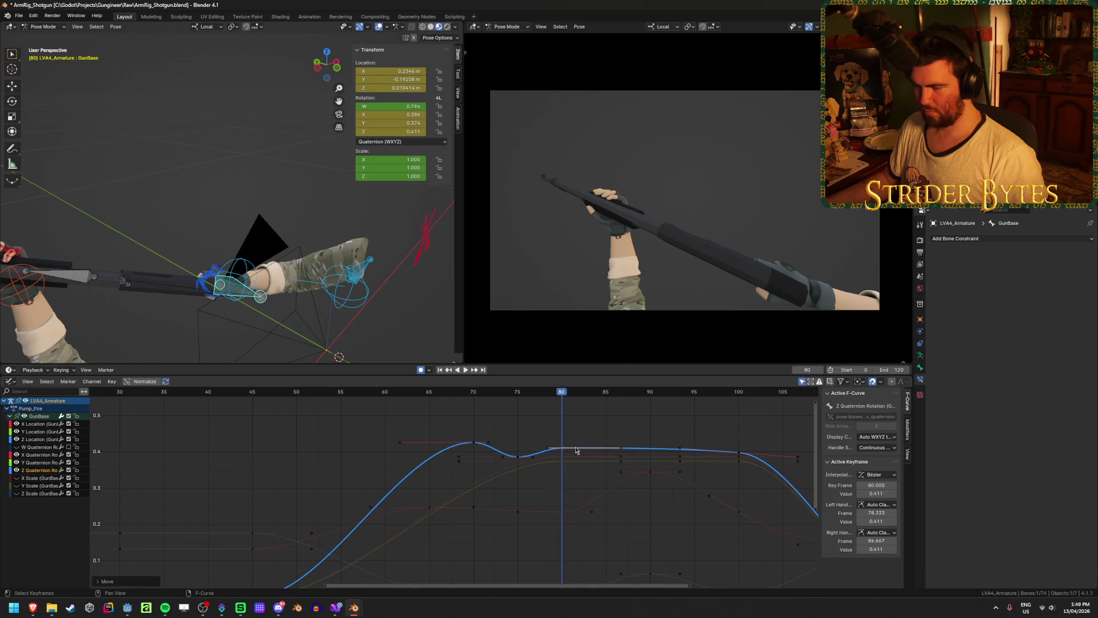
Add a Z rotation key at frame 85 at about 0.394, then return to the start
left_click(605, 393)
key("i")
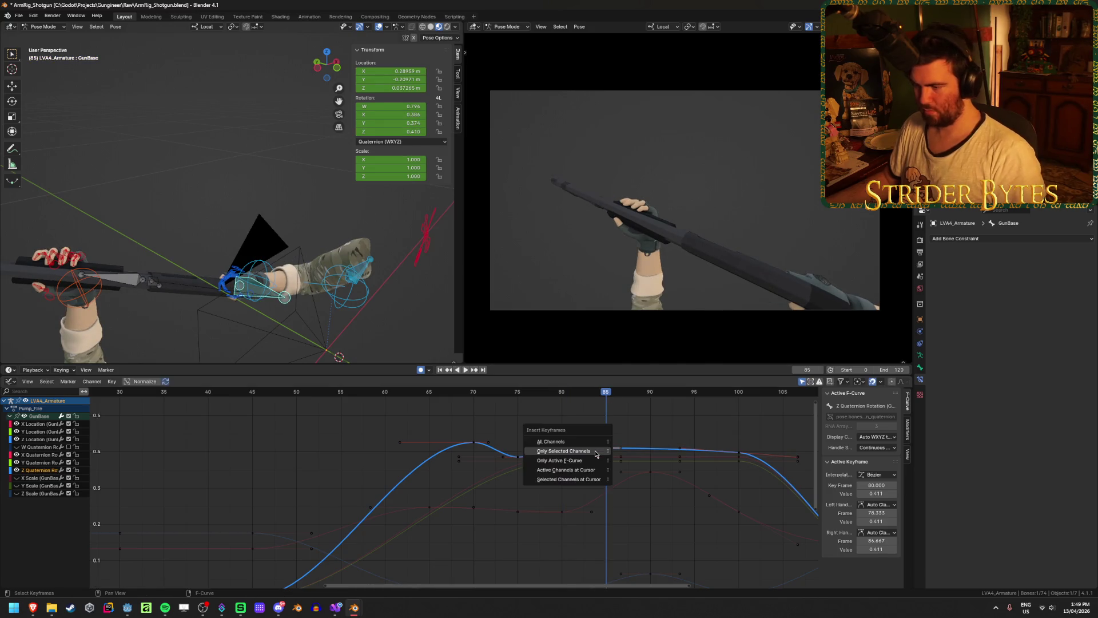
left_click(572, 448)
key("g")
left_click(620, 453)
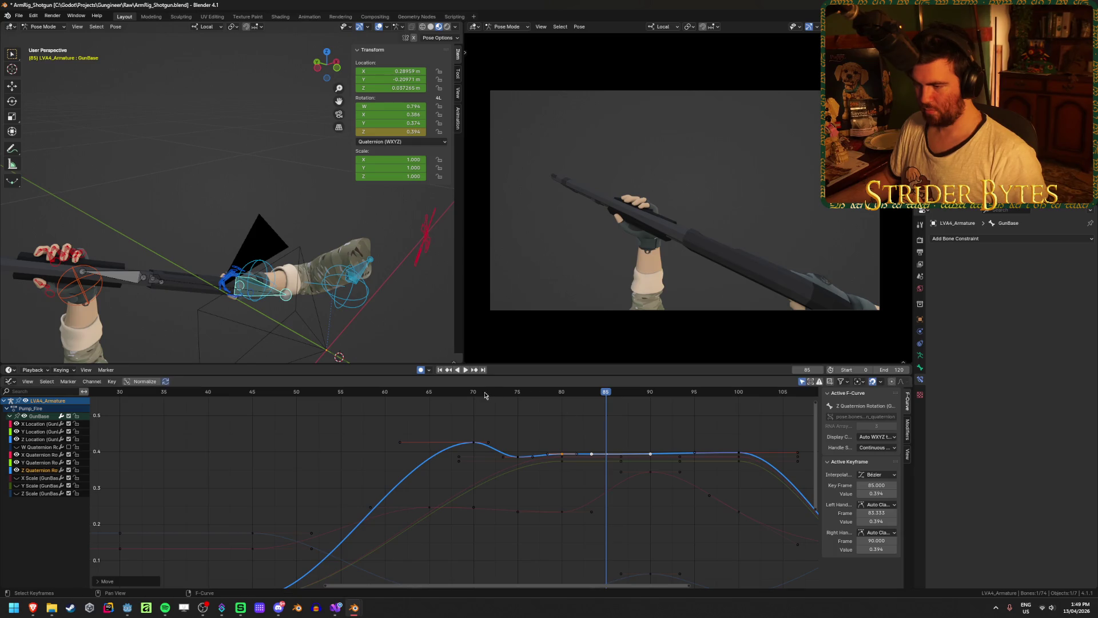
left_click(440, 370)
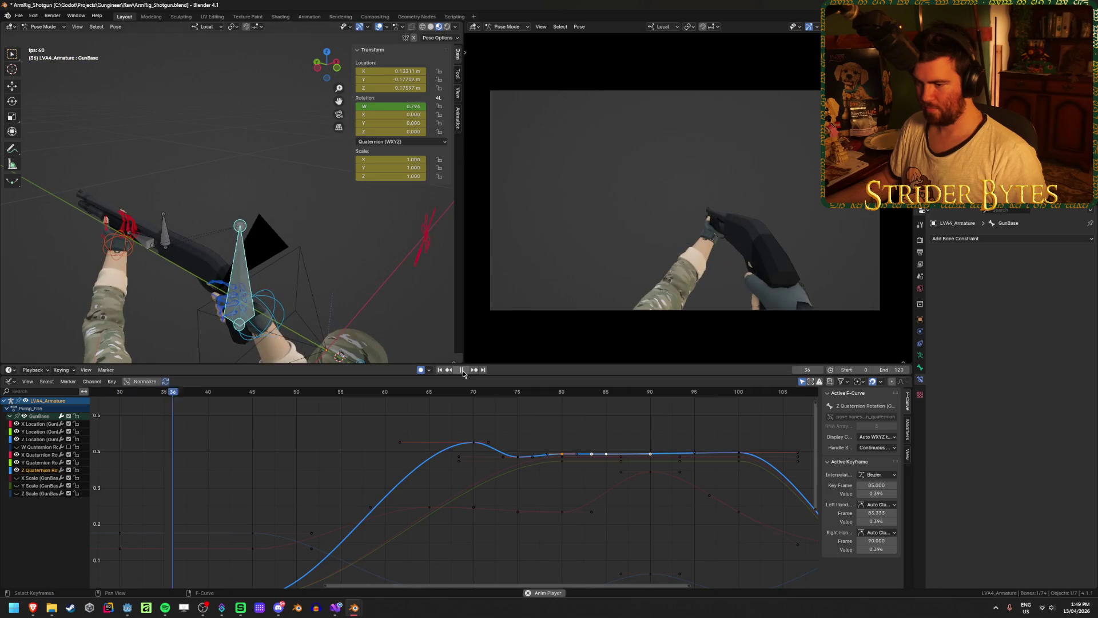
Review frames 62–79, undo three curve edits to restore the smooth 0.398 plateau, save, and replay
left_click(413, 394)
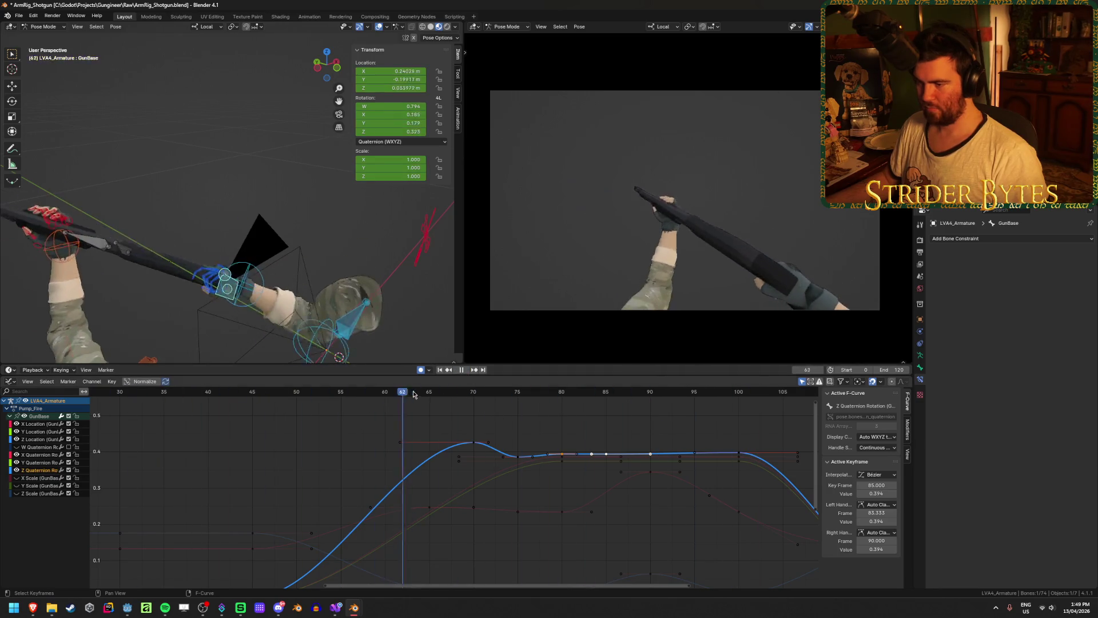
left_click_drag(413, 393, 555, 409)
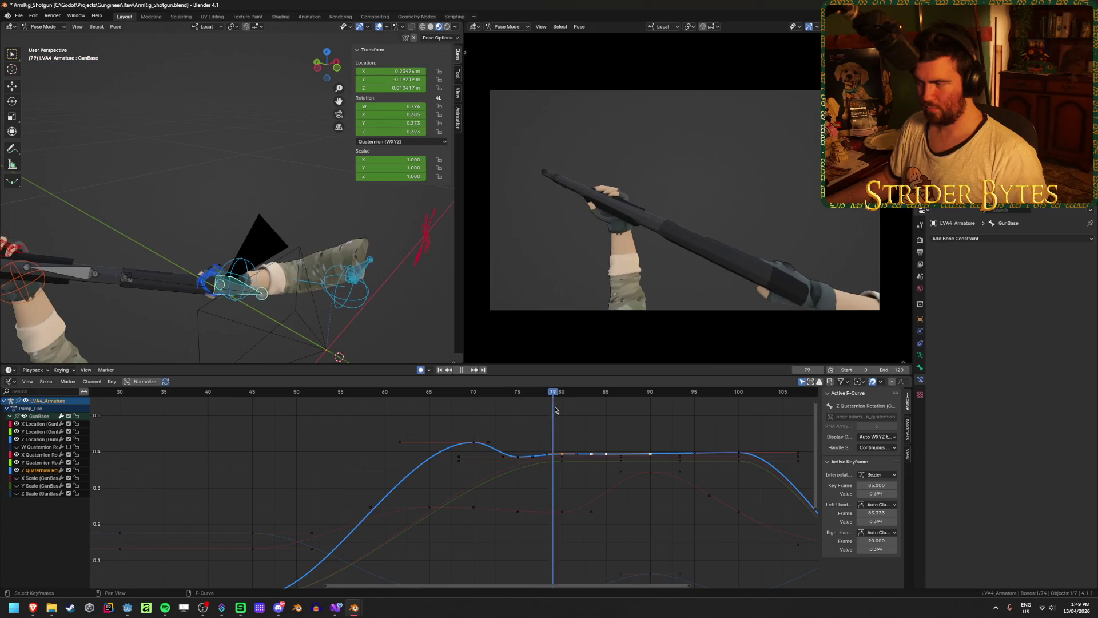
left_click_drag(411, 409, 468, 411)
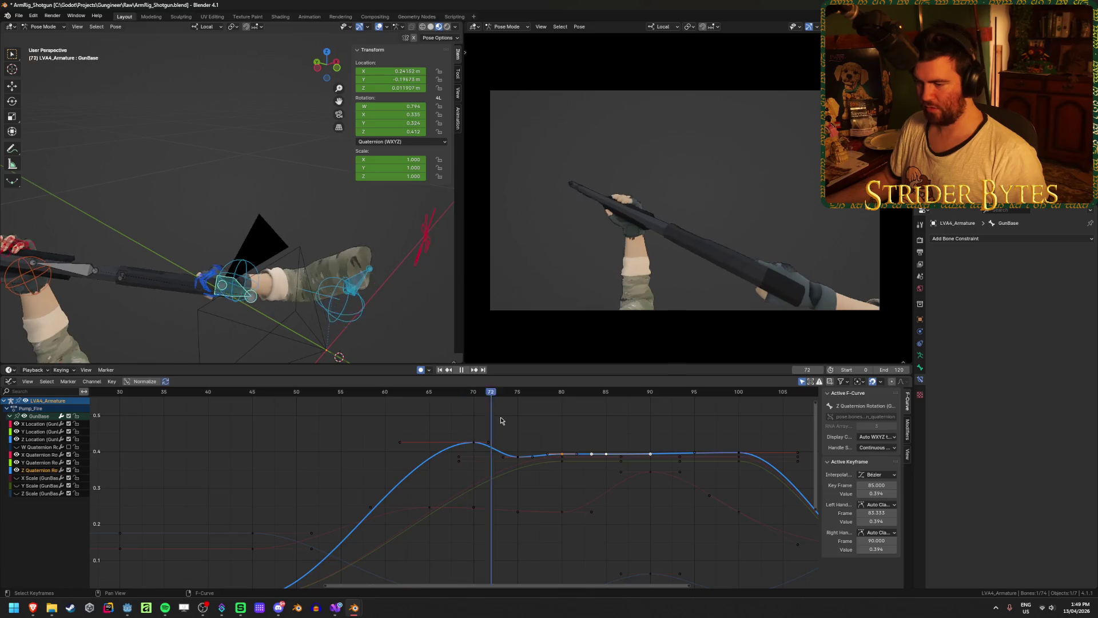
key("ctrl+z")
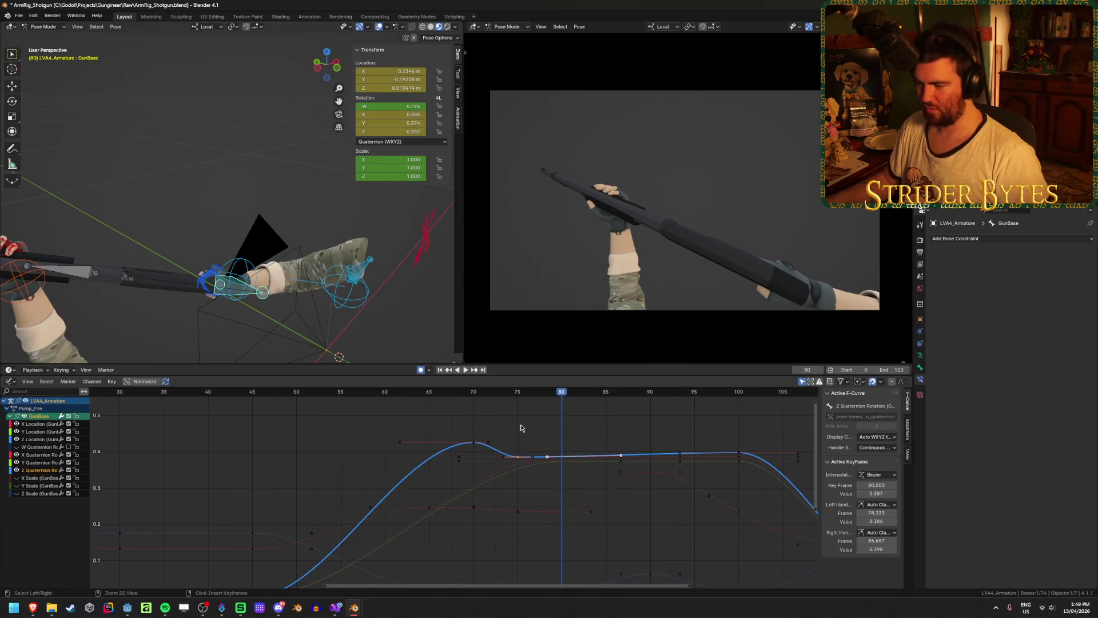
key("ctrl+z")
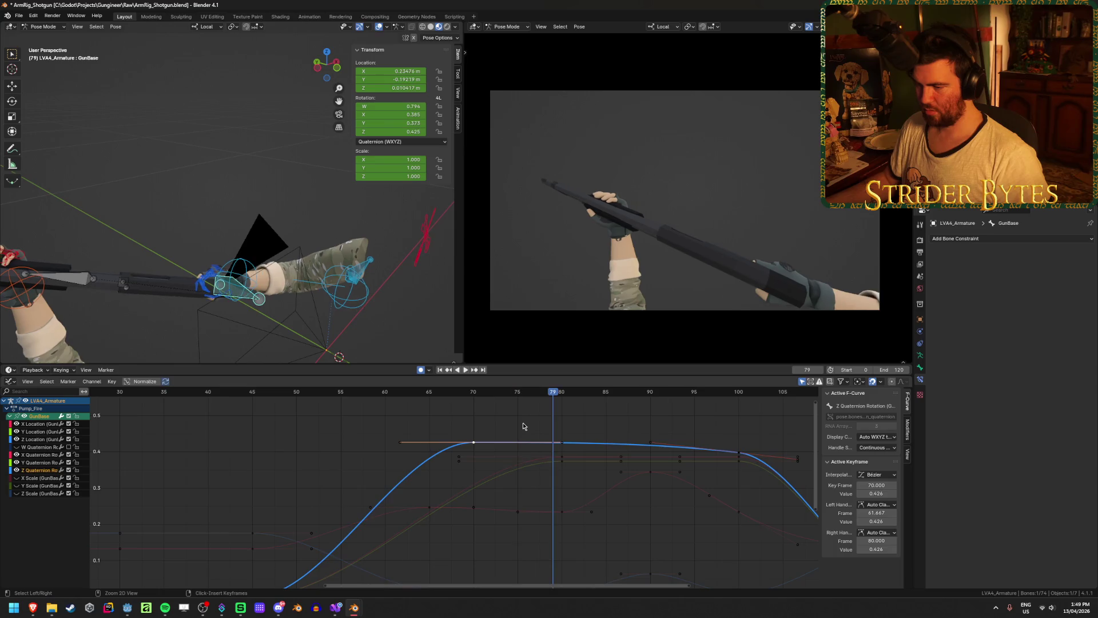
key("ctrl+z")
key("ctrl+s")
key("shift+ctrl+space")
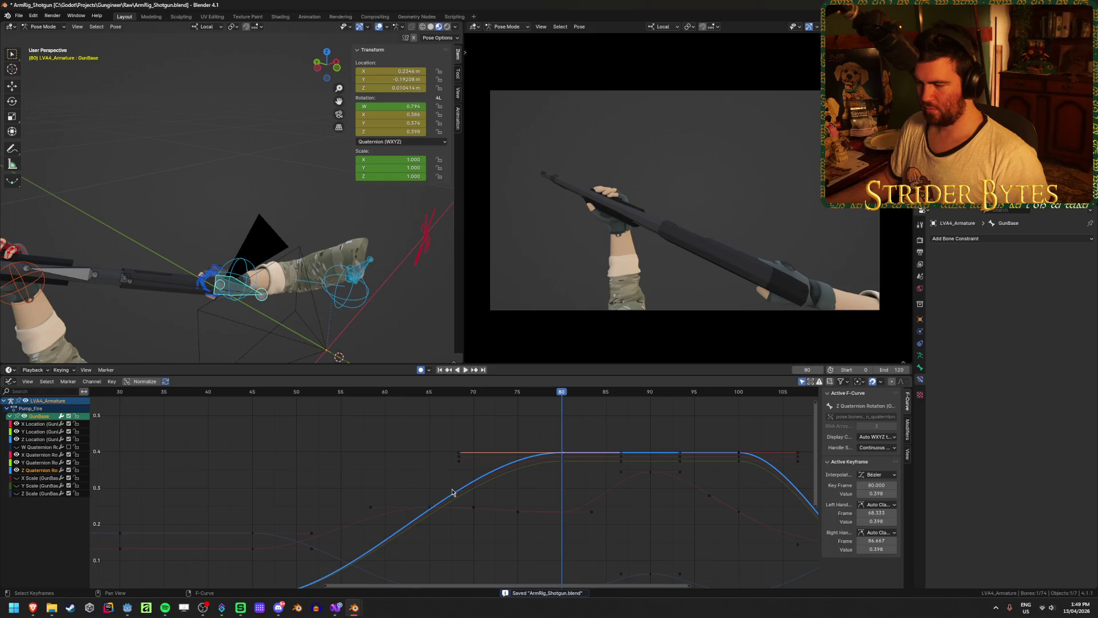
Pan the graph to frames 35–115, scrub and play the motion, then select the X Location key at frame 80
middle_click_drag(451, 491, 486, 428)
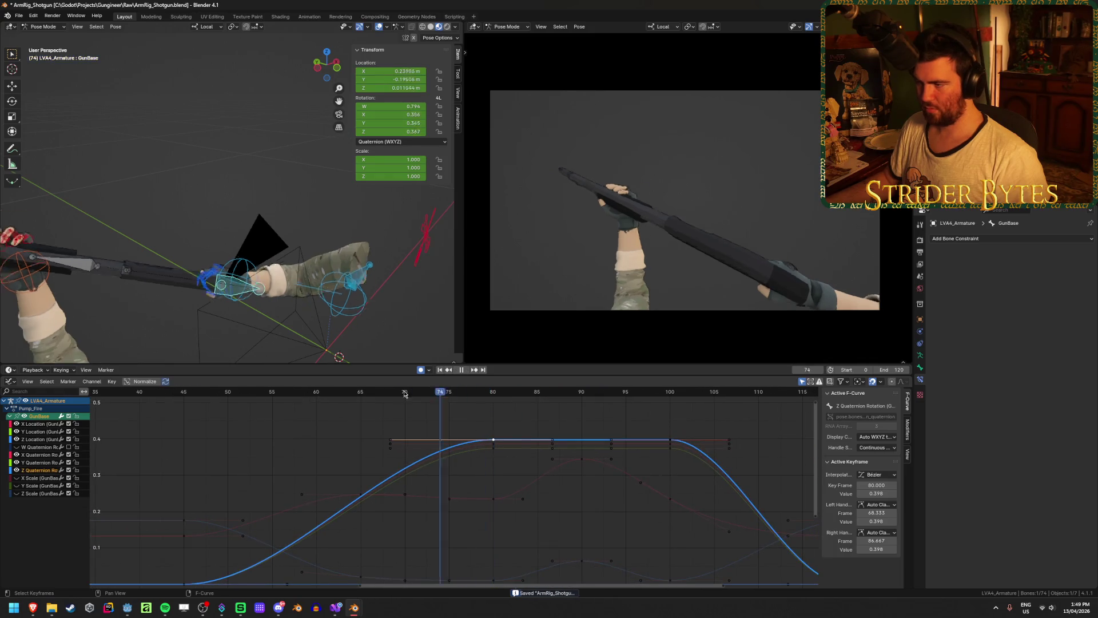
mouse_move(589, 424)
left_mouse_down()
mouse_move(337, 423)
mouse_move(432, 430)
left_mouse_up()
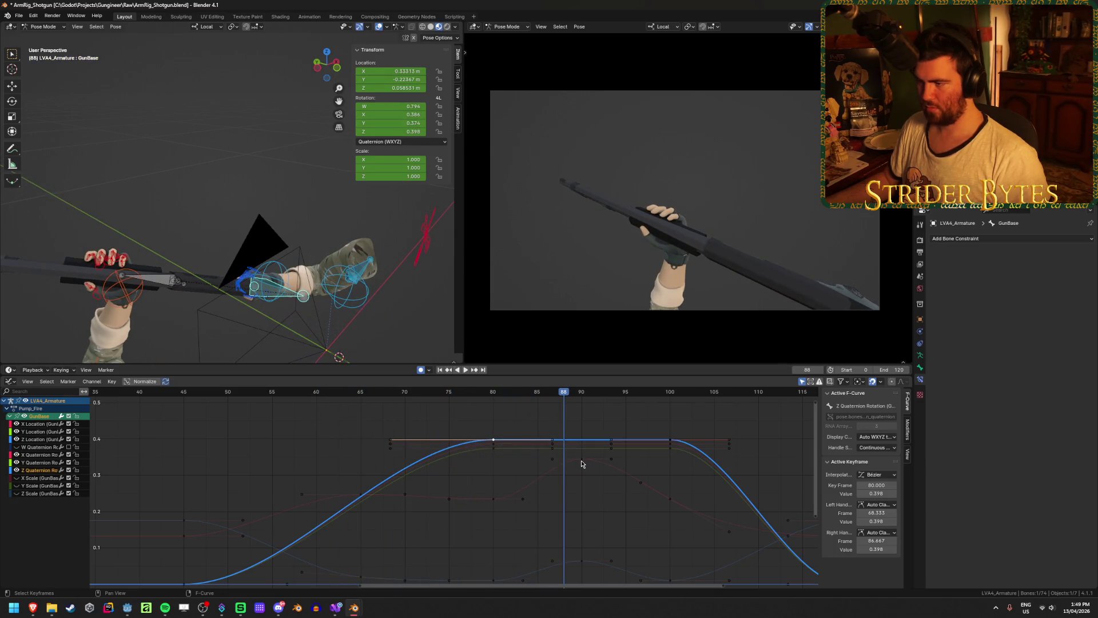
key("space")
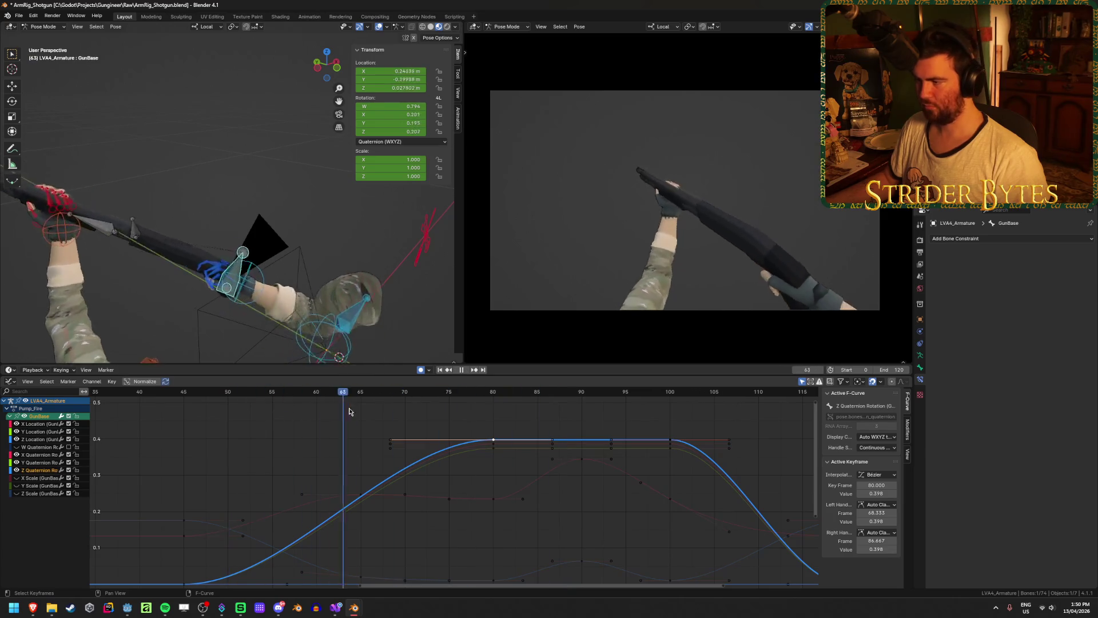
mouse_move(475, 430)
left_mouse_down()
mouse_move(503, 432)
mouse_move(385, 435)
mouse_move(489, 433)
left_mouse_up()
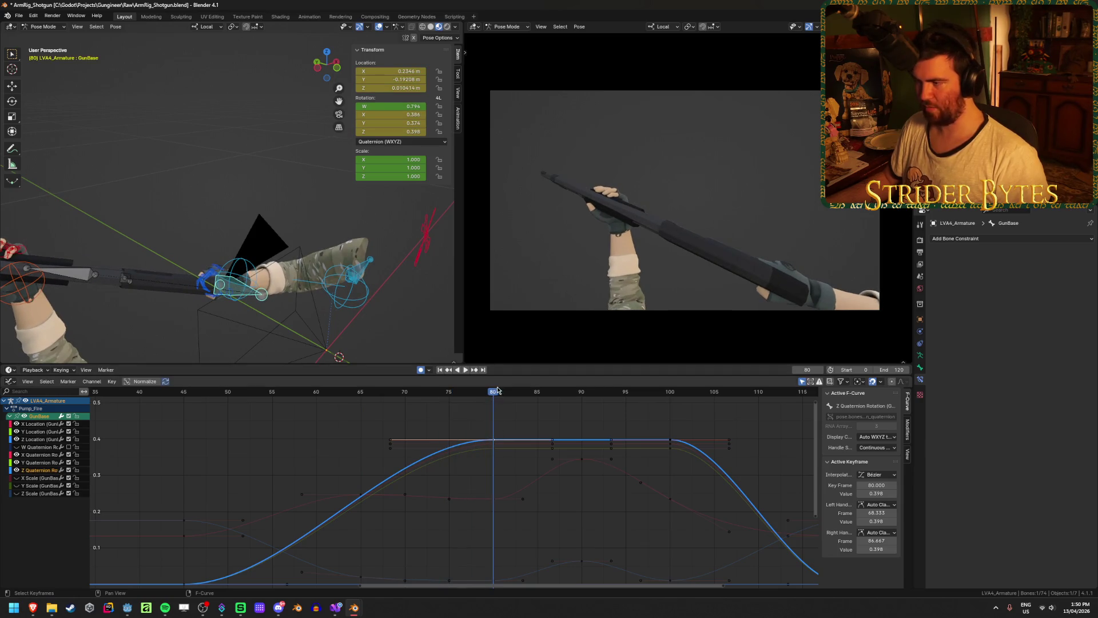
mouse_move(493, 393)
left_mouse_down()
mouse_move(222, 393)
mouse_move(463, 418)
mouse_move(508, 474)
mouse_move(511, 497)
left_mouse_up()
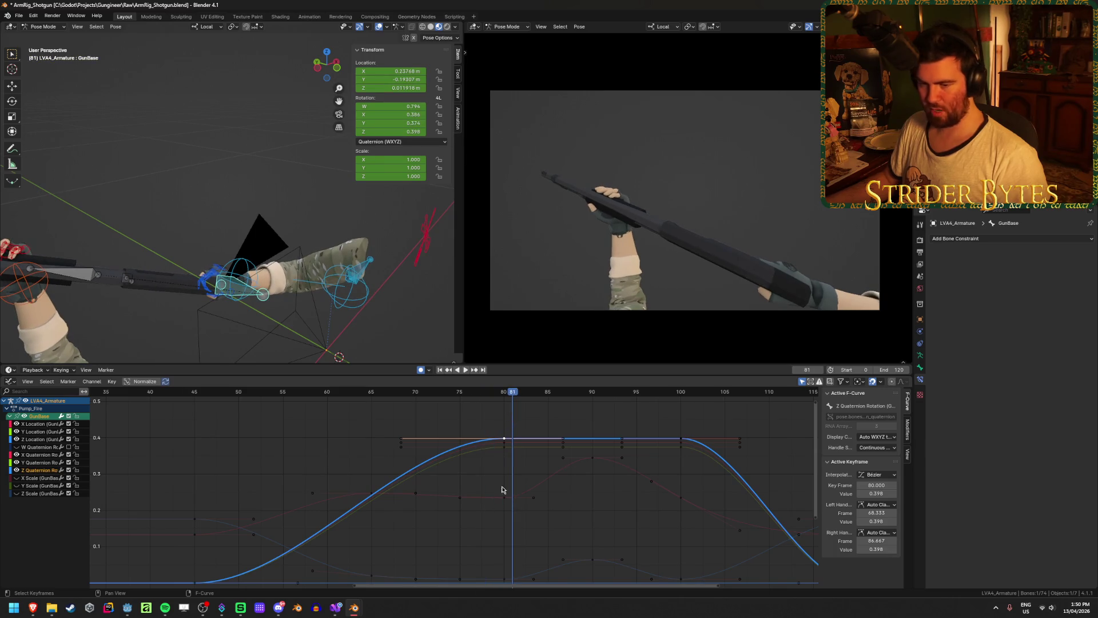
left_click(511, 501)
left_click(505, 499)
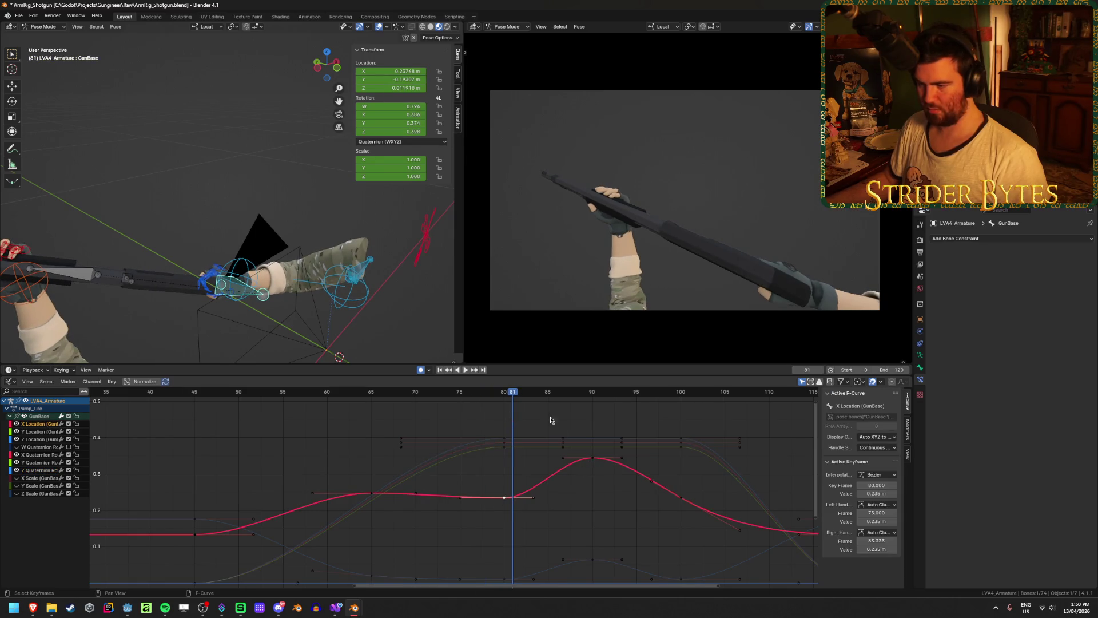
Lower the GunBase frame-90 Z Location key to about 0.064
mouse_move(551, 421)
left_mouse_down()
mouse_move(593, 459)
mouse_move(591, 429)
mouse_move(601, 497)
mouse_move(595, 466)
left_mouse_up()
right_click(596, 465)
scroll(569, 549, "down", 1)
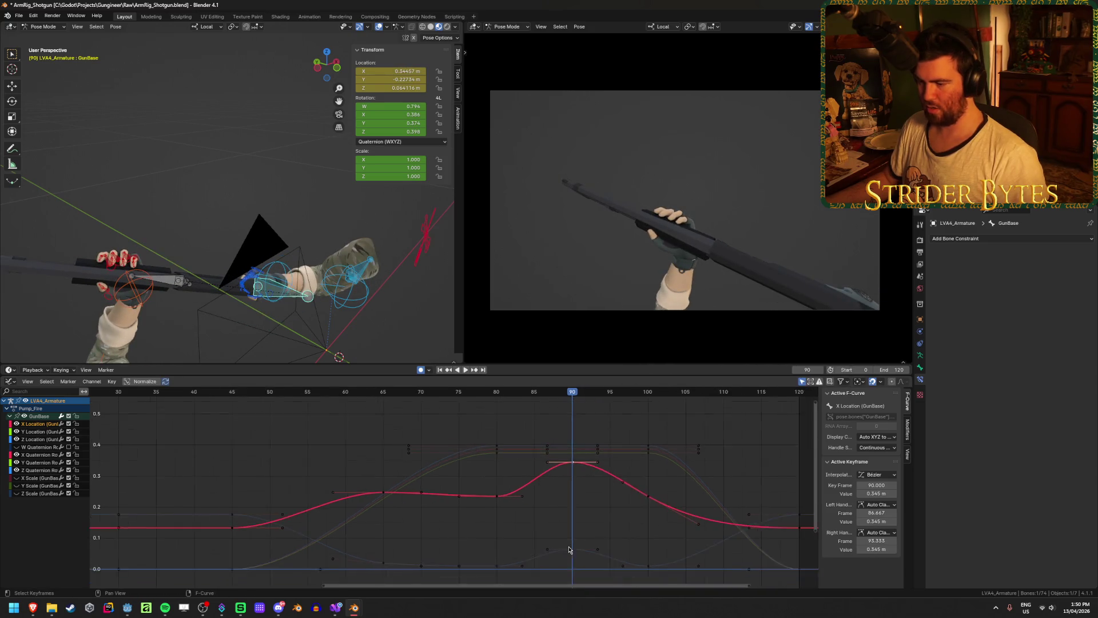
key("Home")
left_click(554, 513)
key("g")
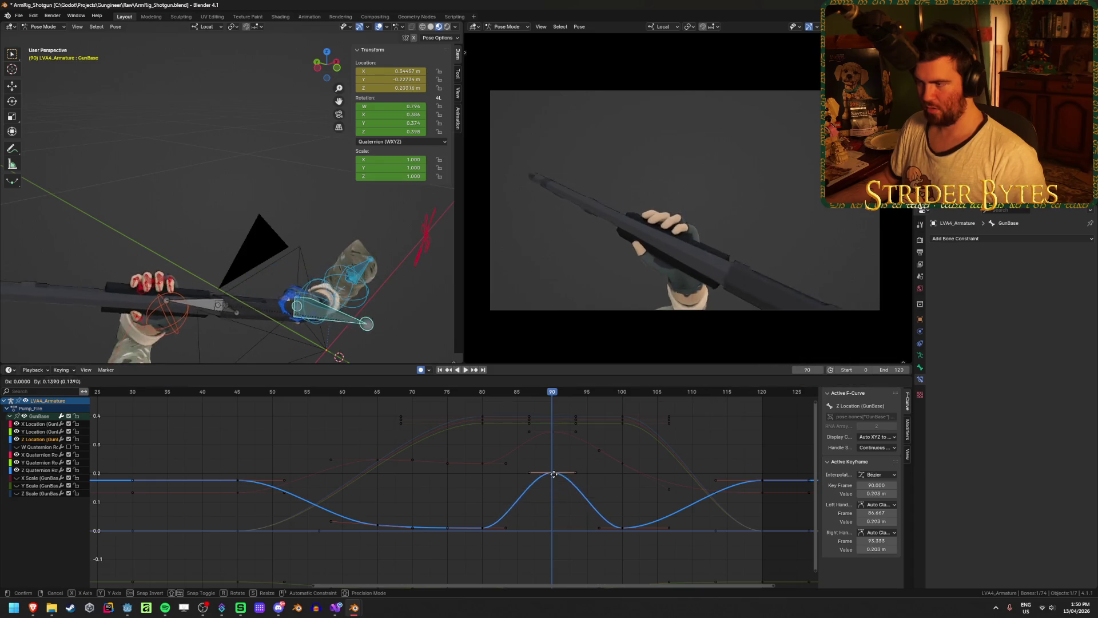
left_click_drag(554, 474, 555, 495)
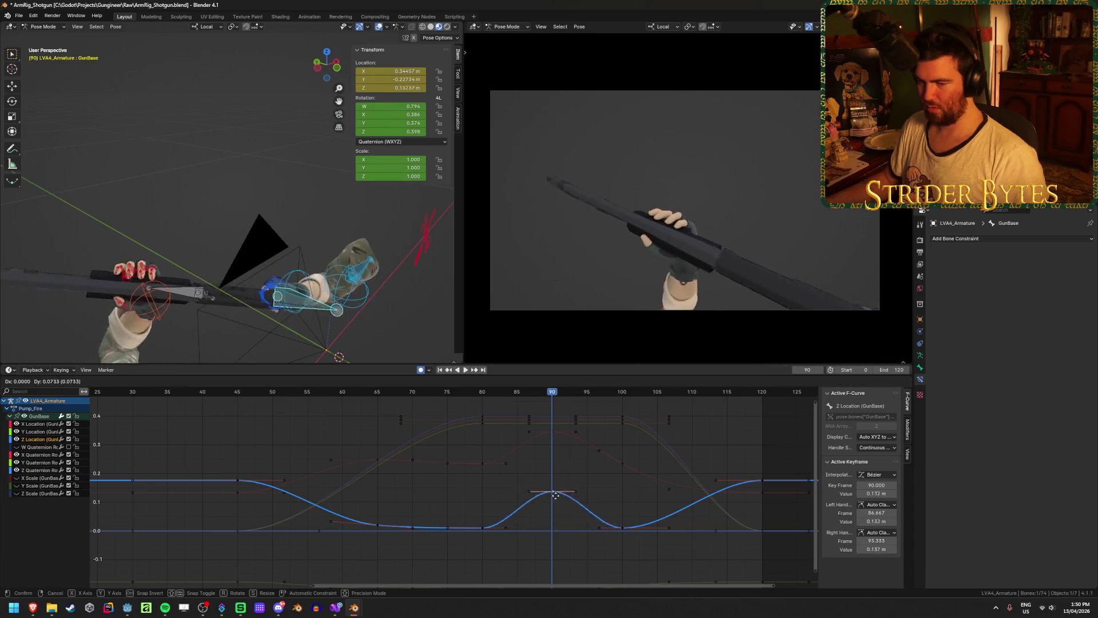
left_click(553, 501)
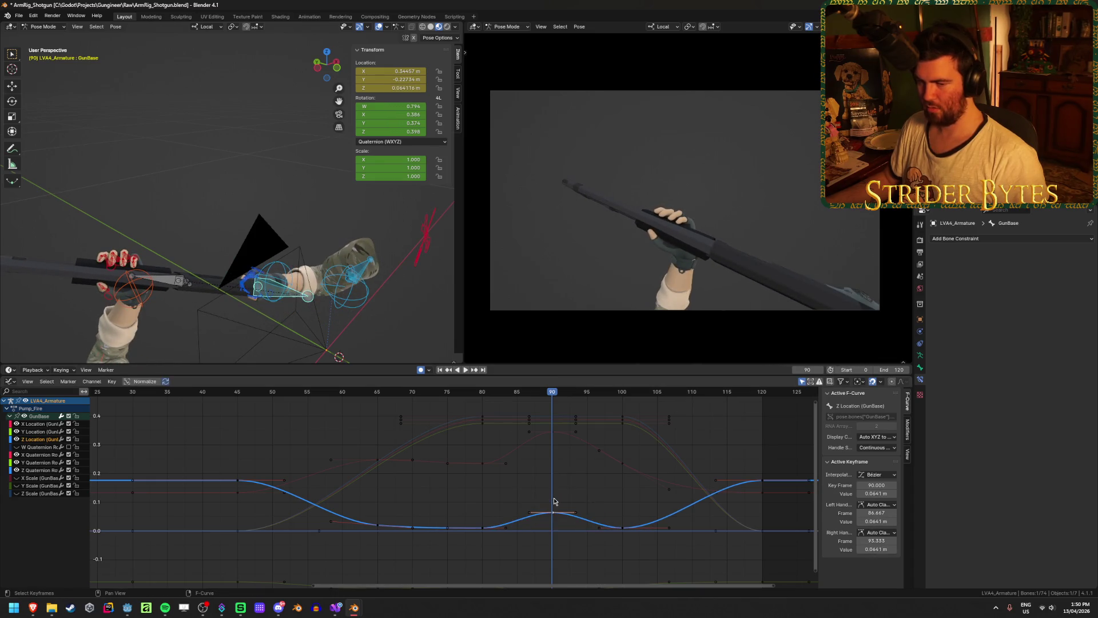
Try lowering the frame-90 Y Location key, then box-select the location keys around frame 80
left_click(34, 431)
key("Home")
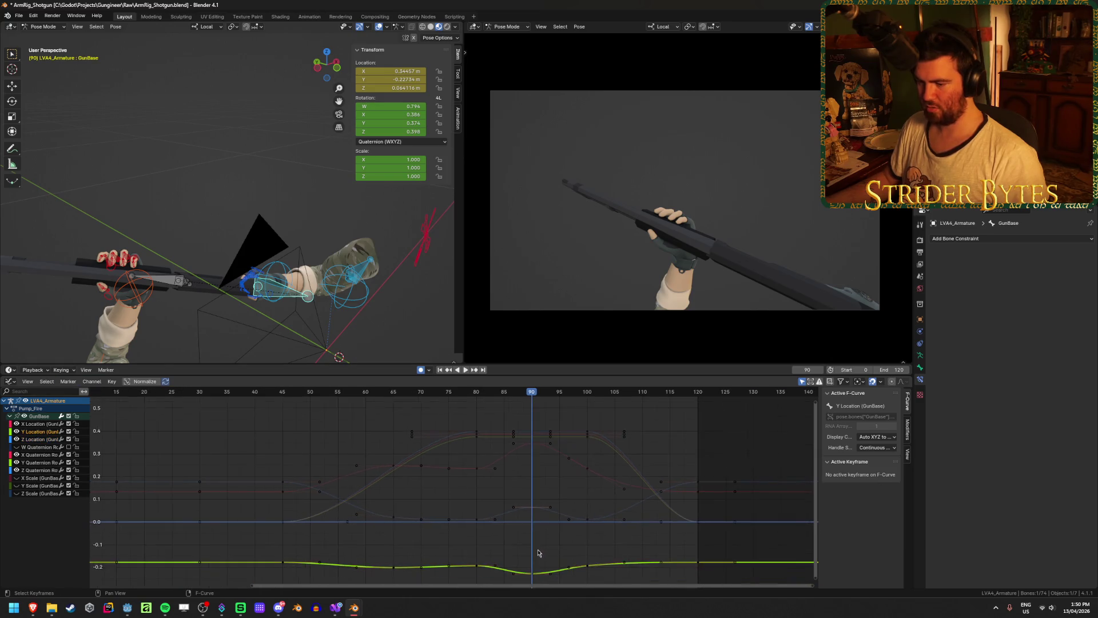
left_click_drag(539, 514, 538, 522)
key("Escape")
scroll(500, 511, "up", 1)
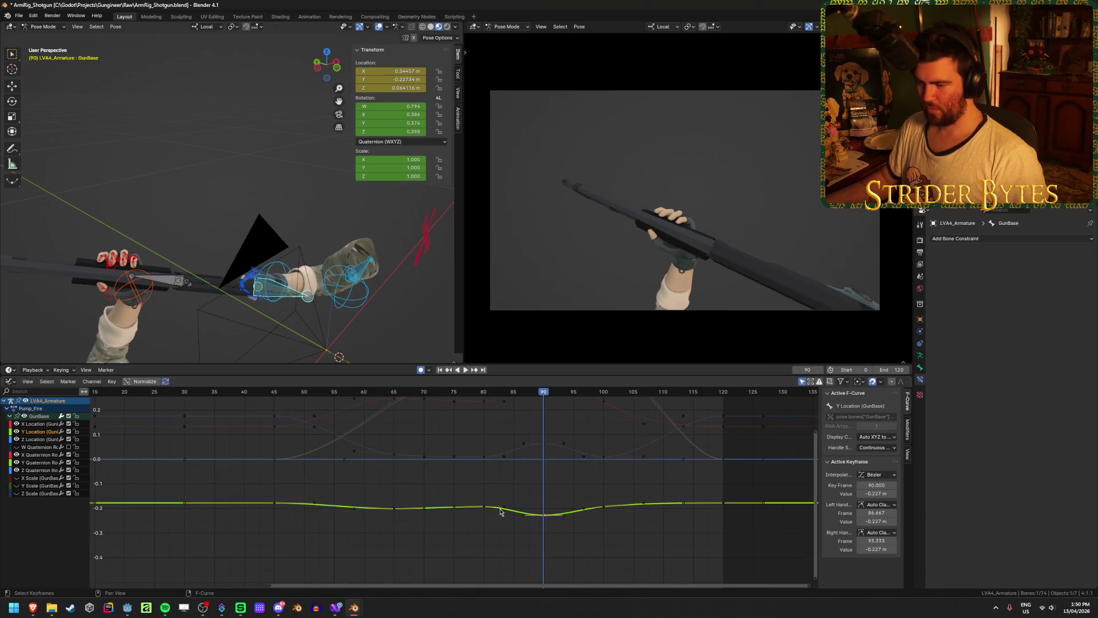
left_click(484, 393)
scroll(518, 495, "up", 1)
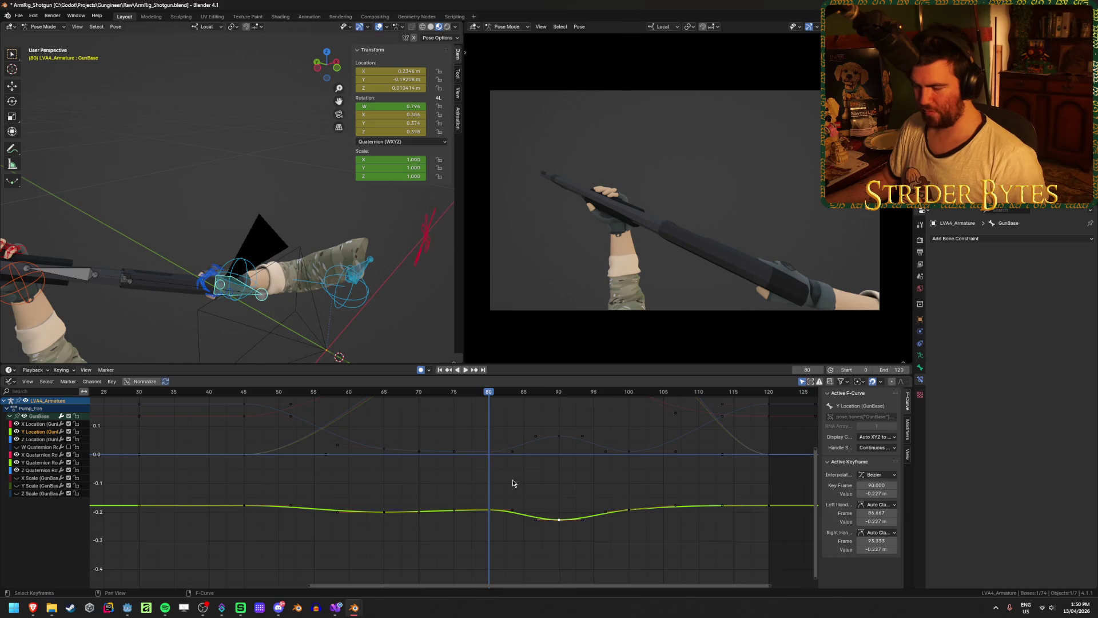
middle_click_drag(513, 483, 511, 518)
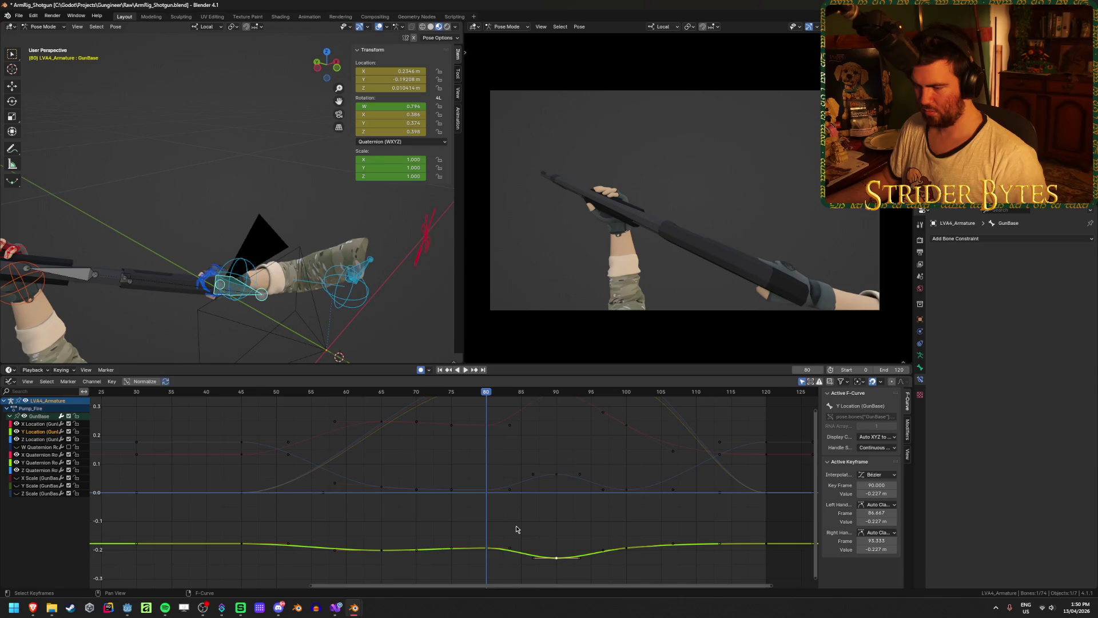
scroll(515, 525, "down", 2)
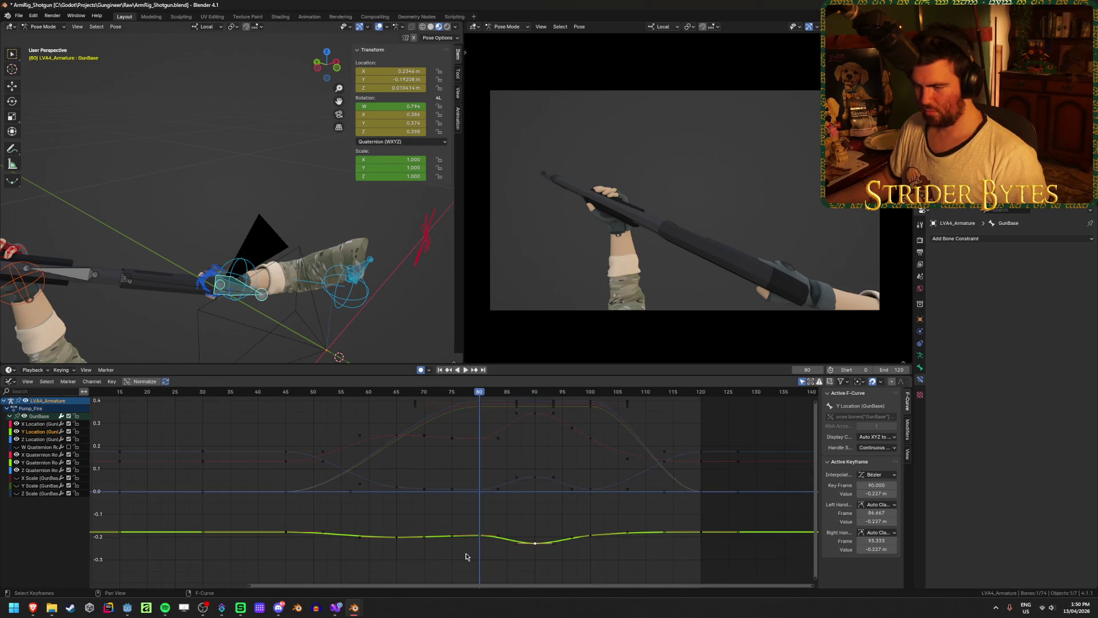
left_click_drag(466, 556, 496, 428)
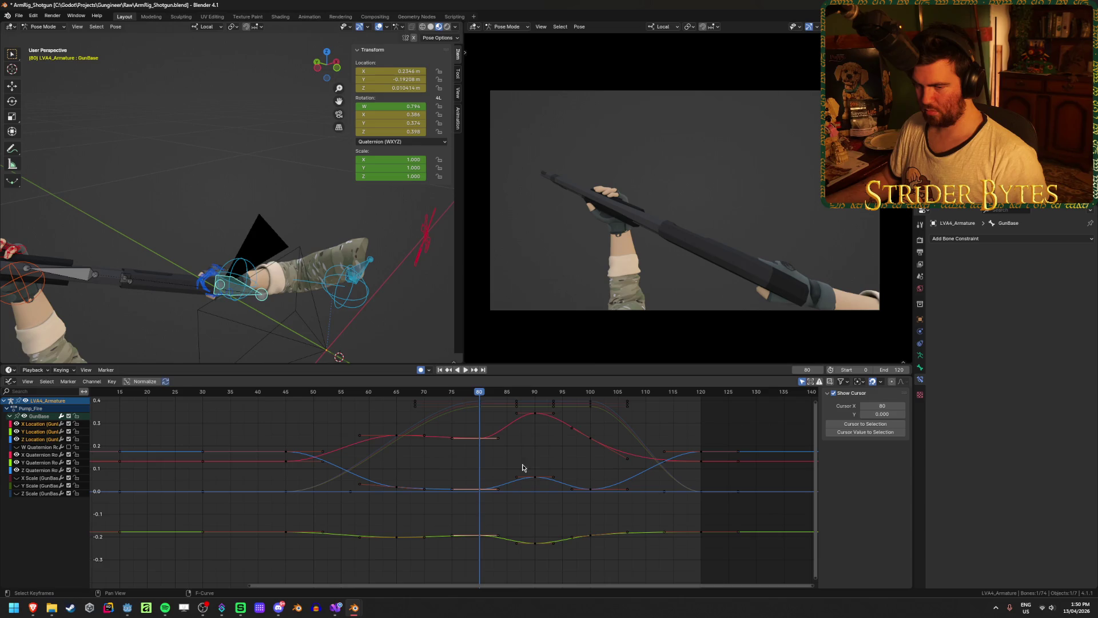
Shift the selected location keys four frames earlier and play back frames 57–73
key("g")
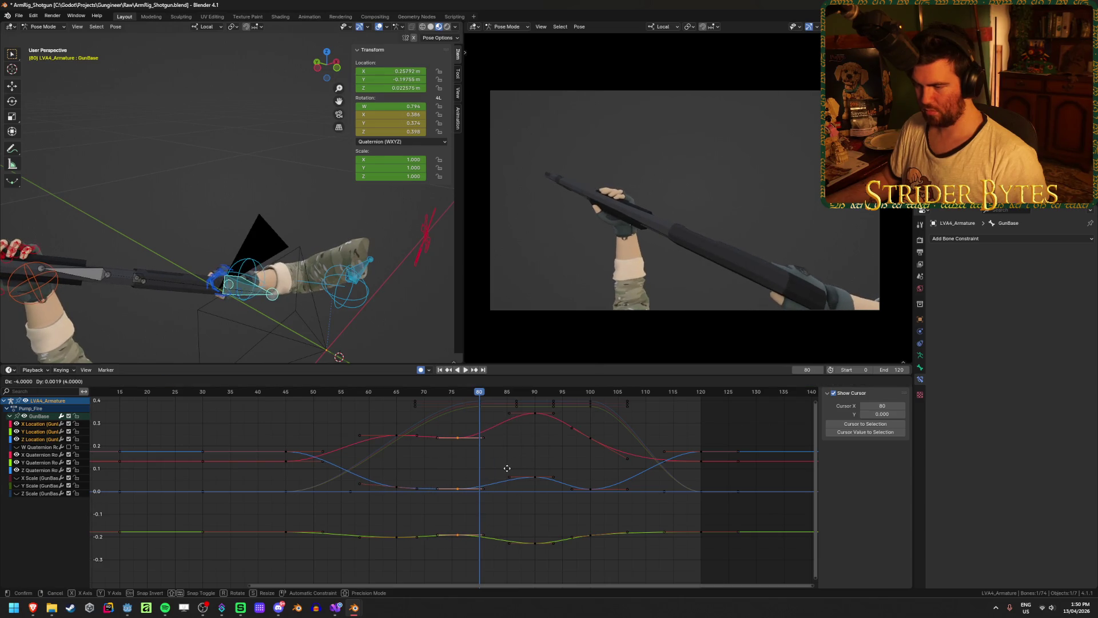
left_click(503, 469)
key("space")
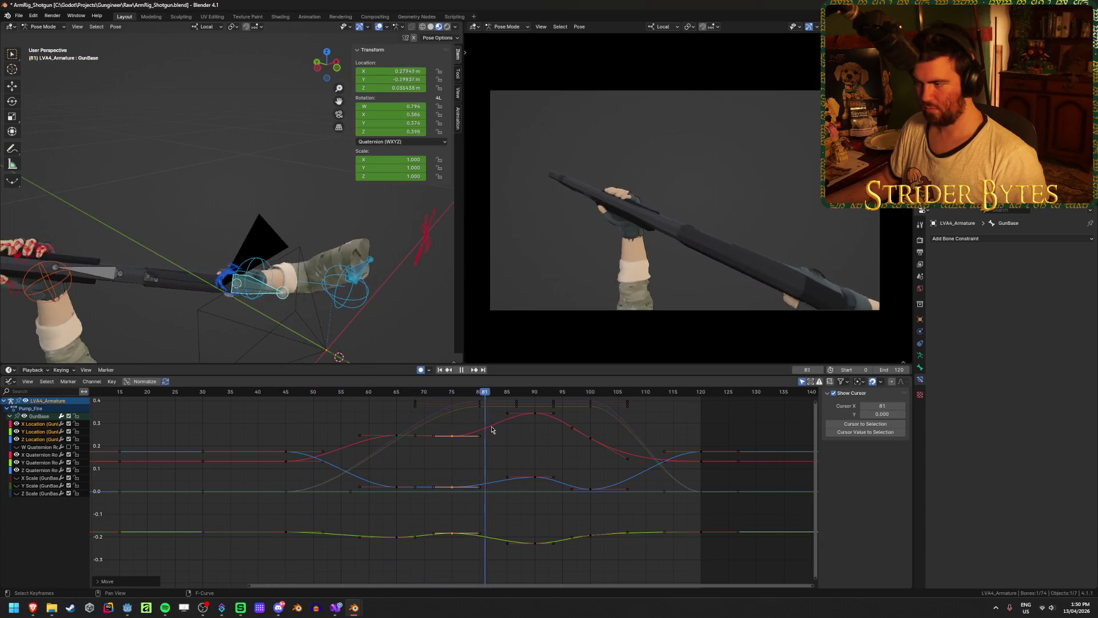
left_click(461, 370)
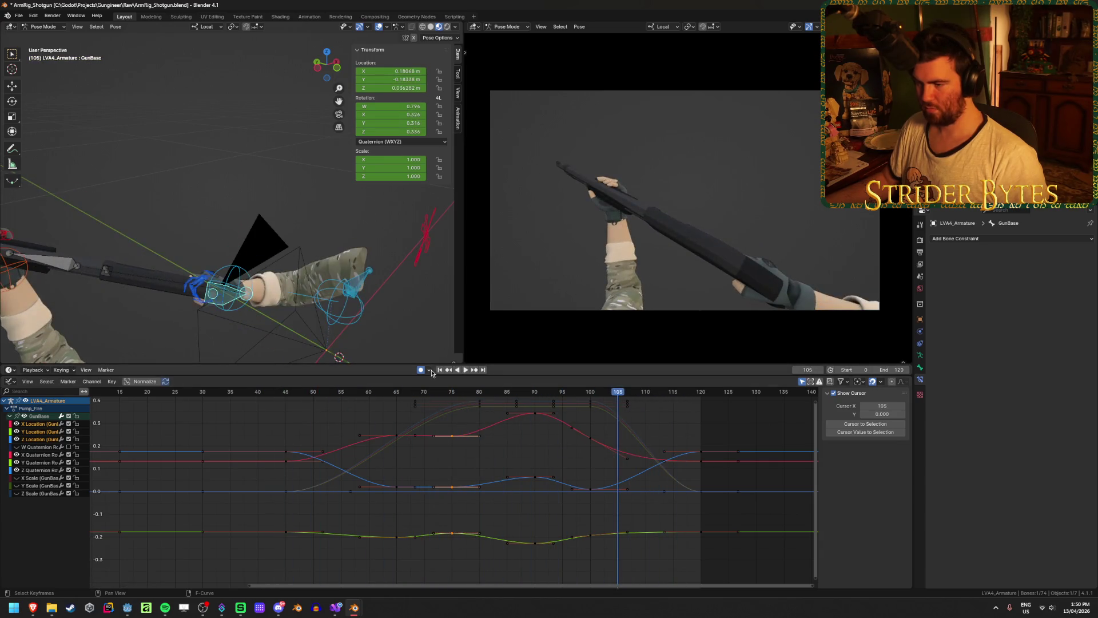
left_click(439, 370)
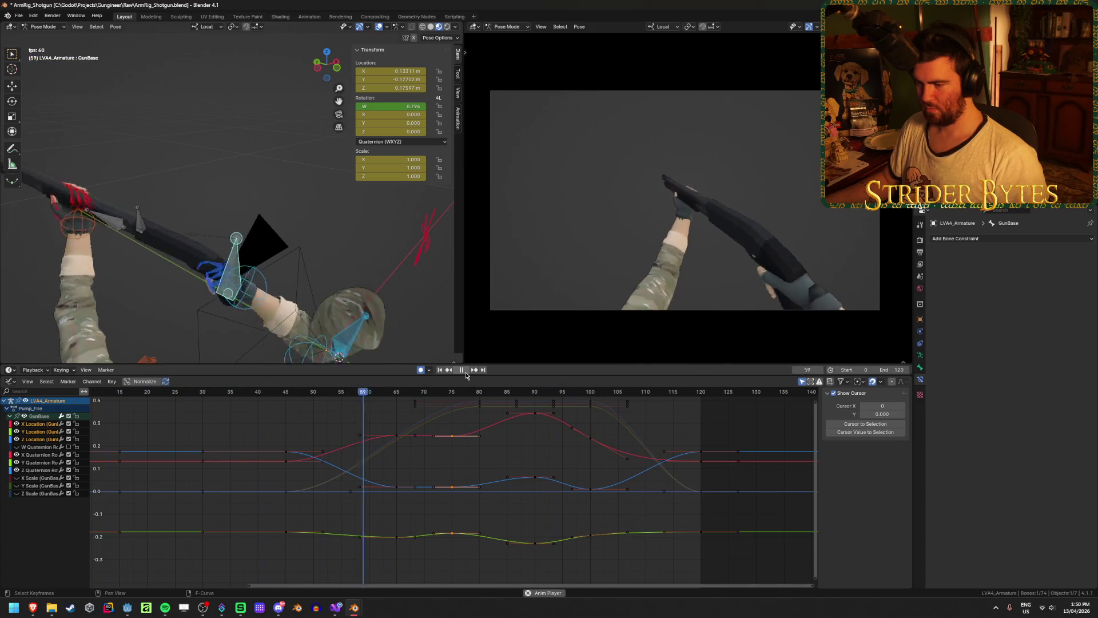
left_click(466, 372)
mouse_move(442, 392)
left_mouse_down()
mouse_move(335, 407)
mouse_move(452, 426)
left_mouse_up()
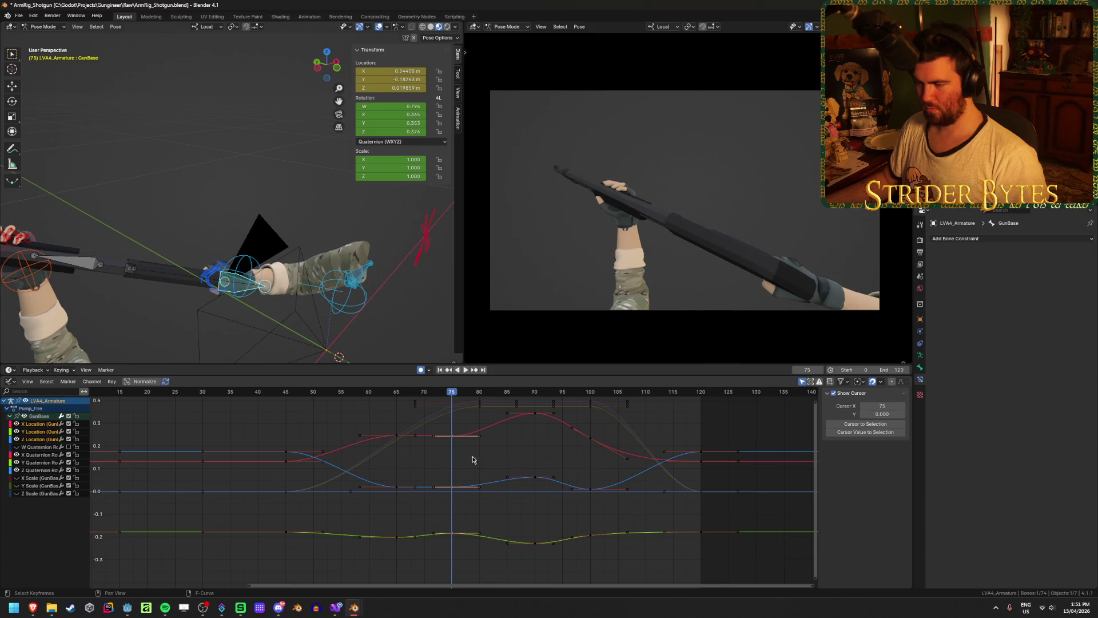
Isolate the X Location curve and shift its selected keyframes two frames later
left_click(435, 443)
key("KP_Decimal")
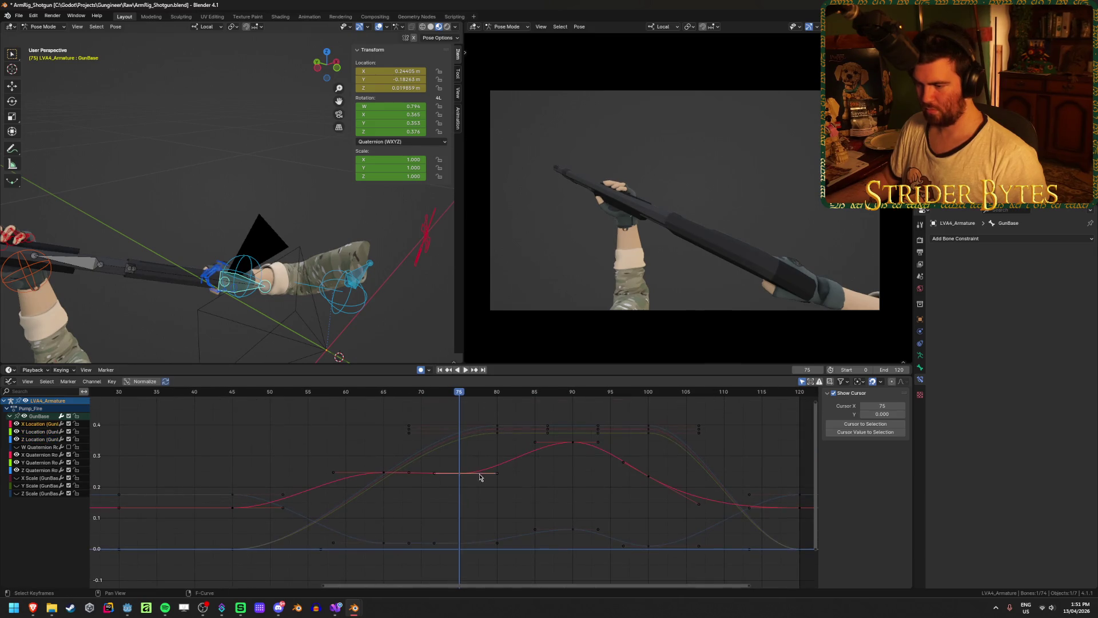
key("g")
left_click(496, 492)
Move the Z Location keys around frame 75 slightly later and play back to check timing
left_click(461, 542)
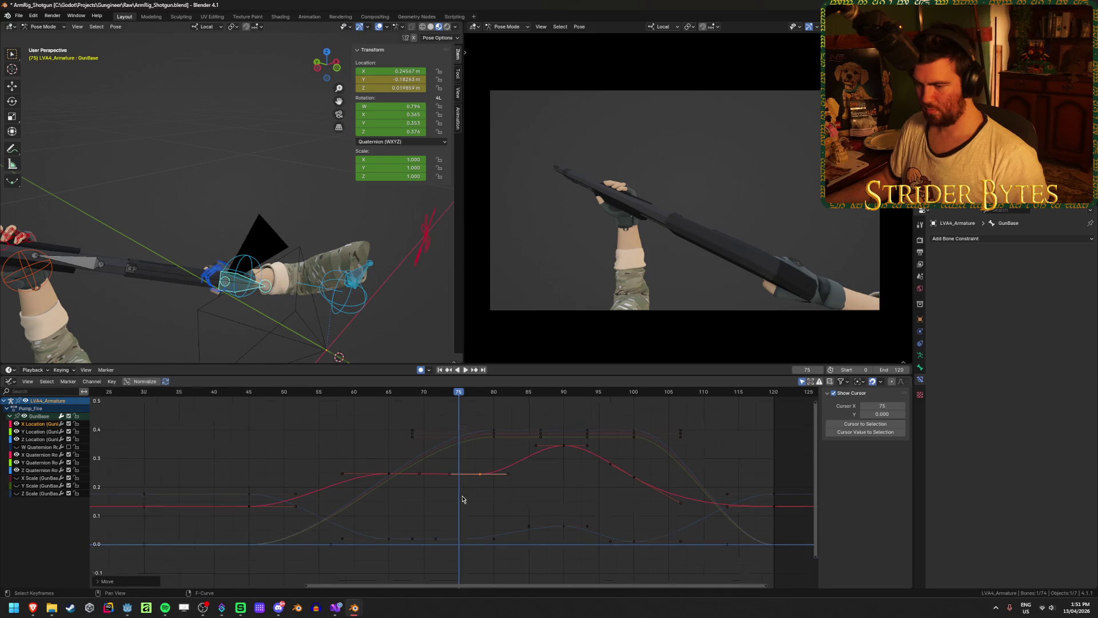
key("KP_Decimal")
left_click_drag(450, 448, 483, 487)
key("g")
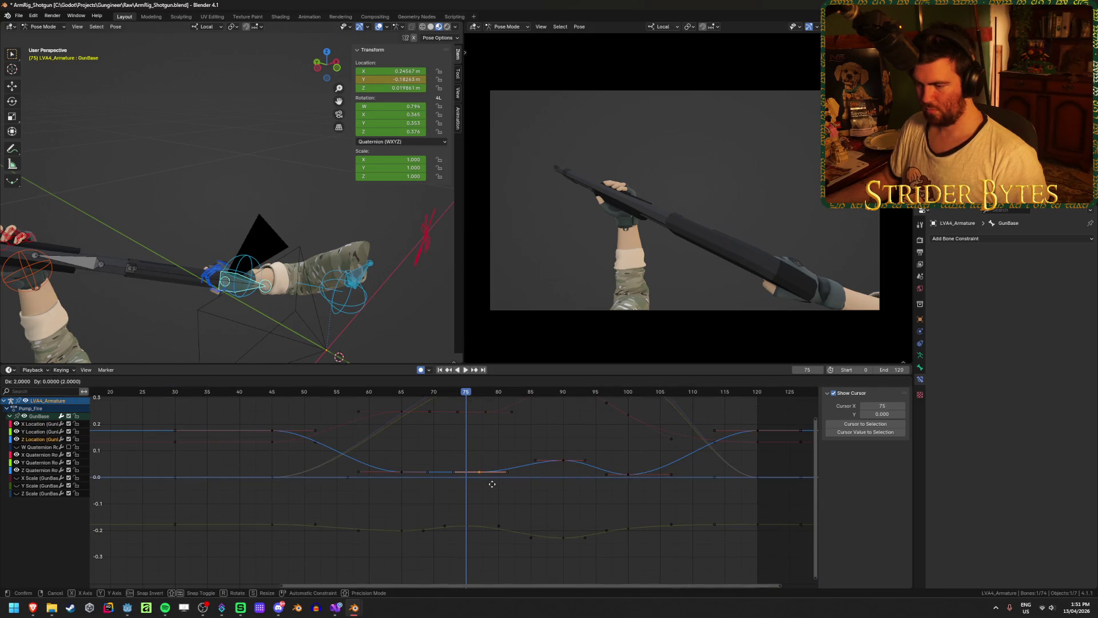
left_click(490, 483)
key("space")
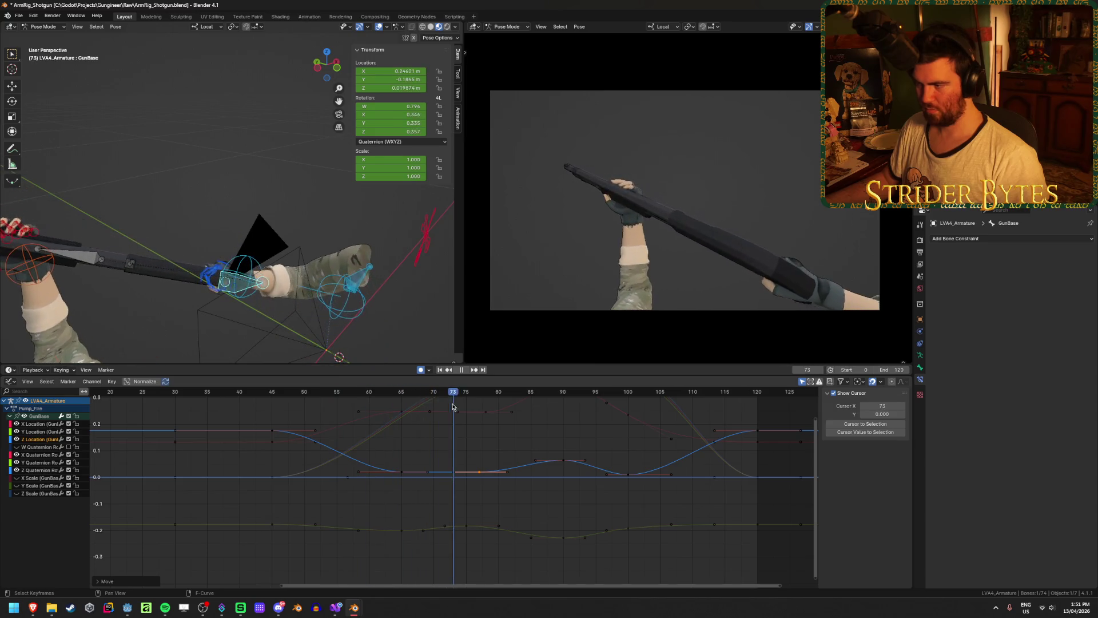
left_click(458, 370)
key("shift+Left")
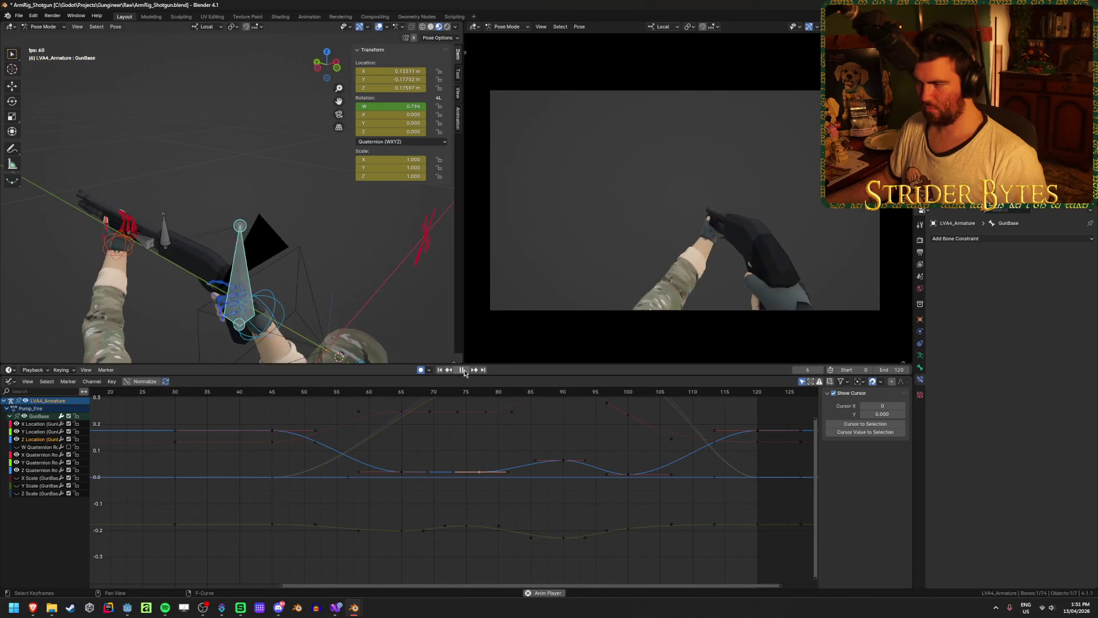
left_click(464, 370)
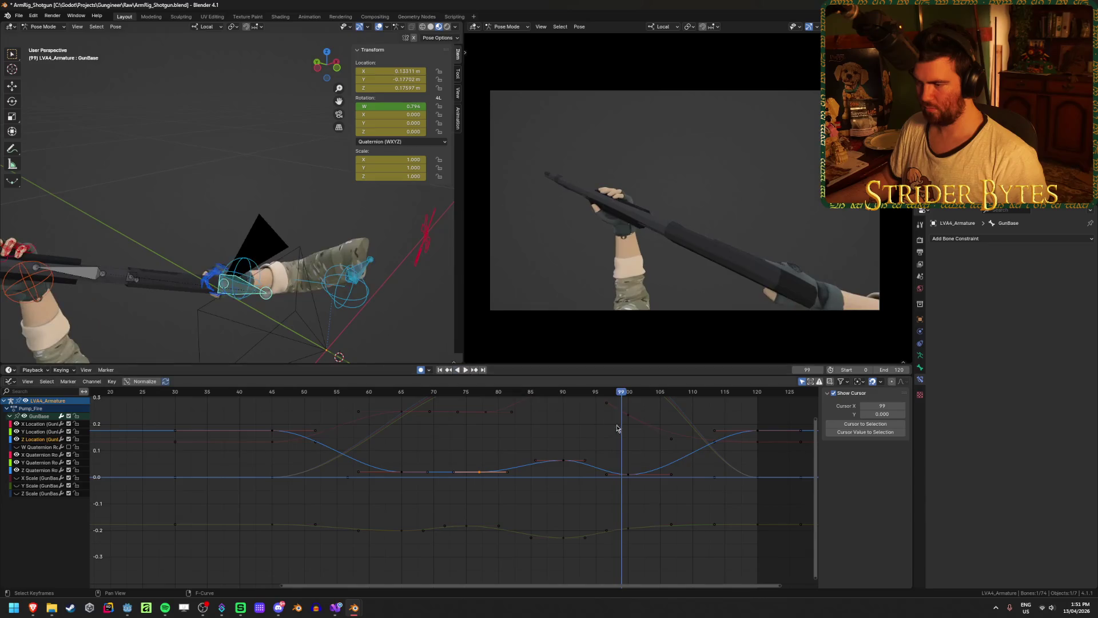
Save the shotgun rig file and show the Pump_Fire action's keyframes in the Action Editor
left_click(581, 446)
key("ctrl+s")
key("Home")
scroll(574, 425, "down", 1)
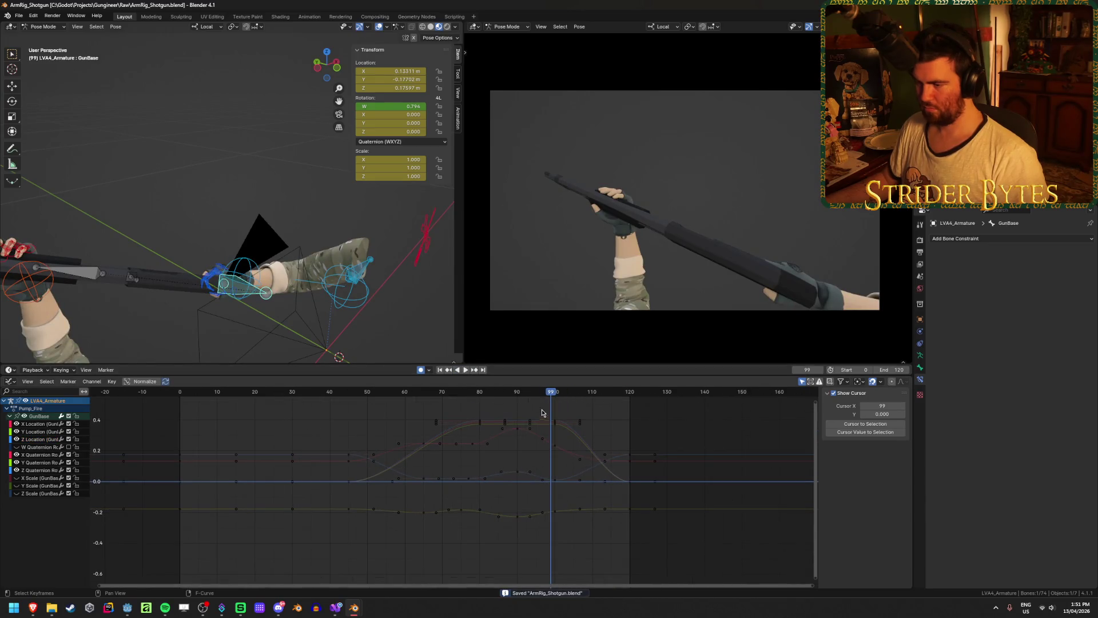
key("shift+Left")
key("ctrl+Tab")
key("ctrl+s")
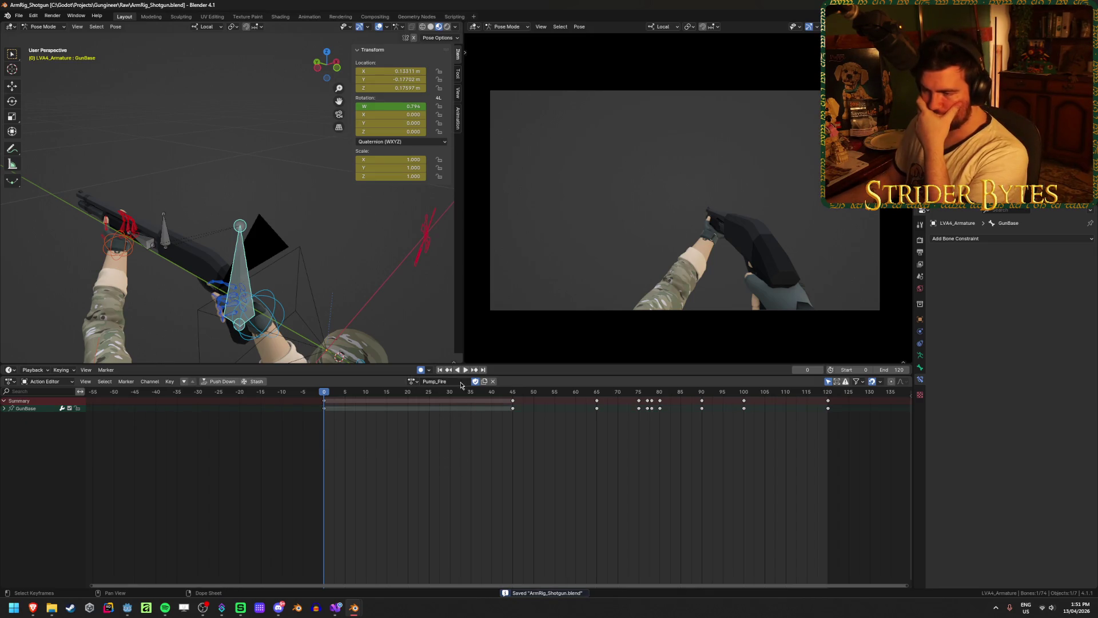
Unlink Pump_Fire, try the Idle action, then reassign Pump_Fire and level the view
left_click(494, 382)
left_click(424, 381)
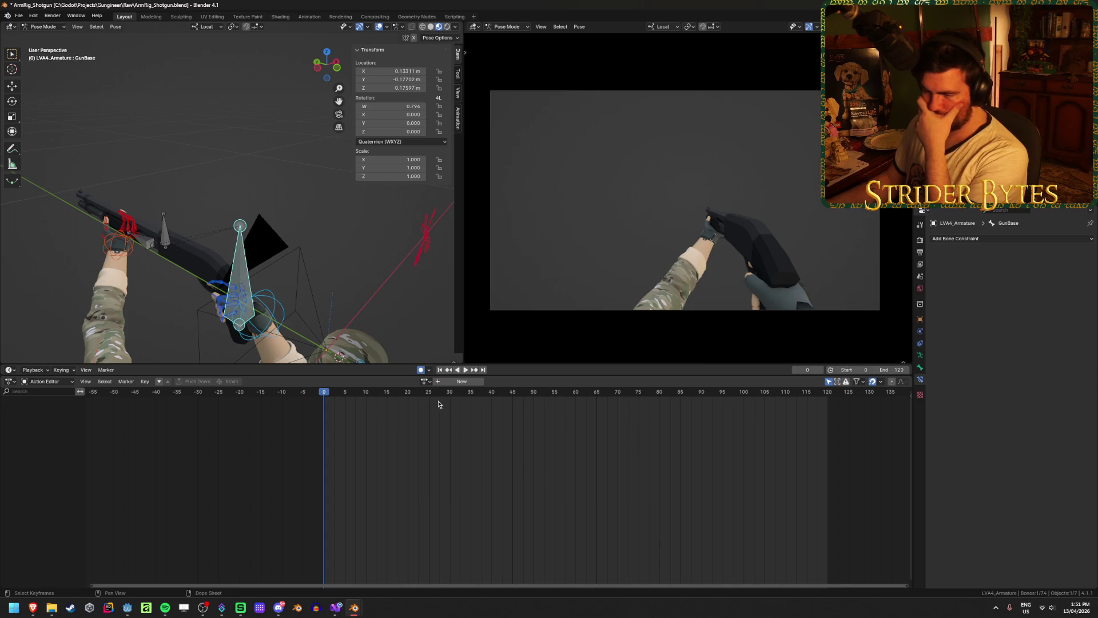
left_click(424, 381)
left_click(446, 444)
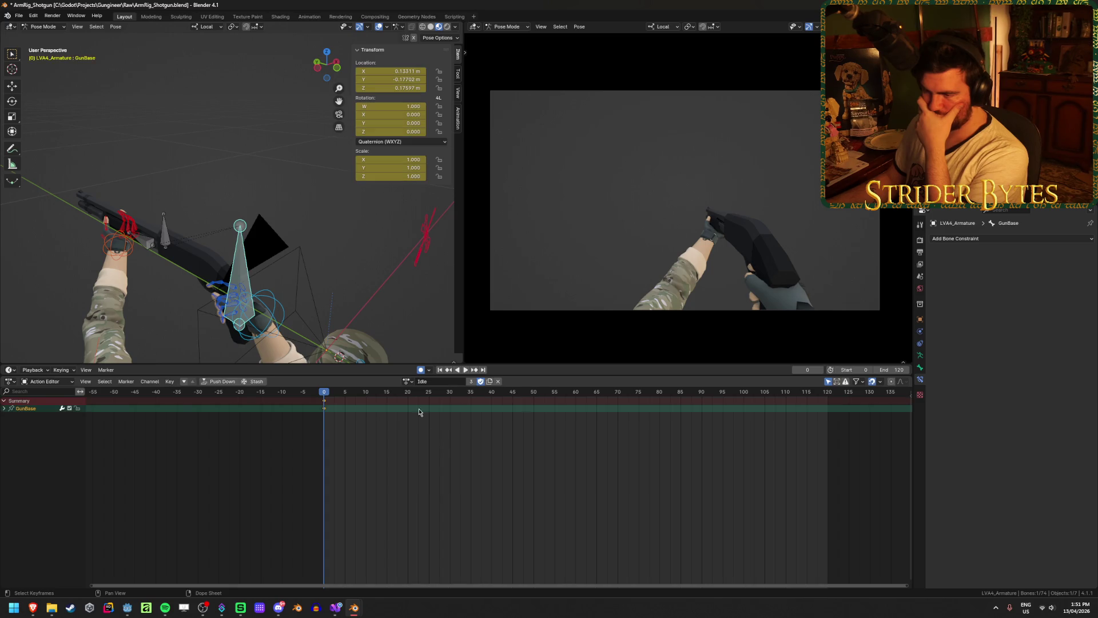
left_click(408, 382)
left_click(437, 452)
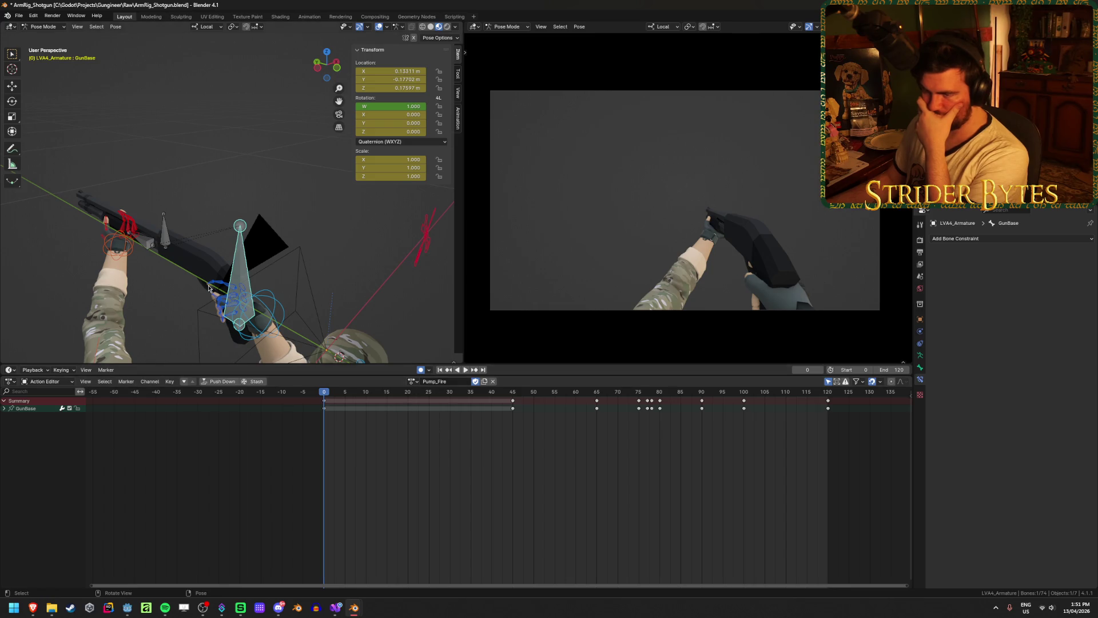
mouse_move(229, 269)
middle_mouse_down()
mouse_move(320, 288)
mouse_move(361, 336)
middle_mouse_up()
scroll(261, 273, "up", 6)
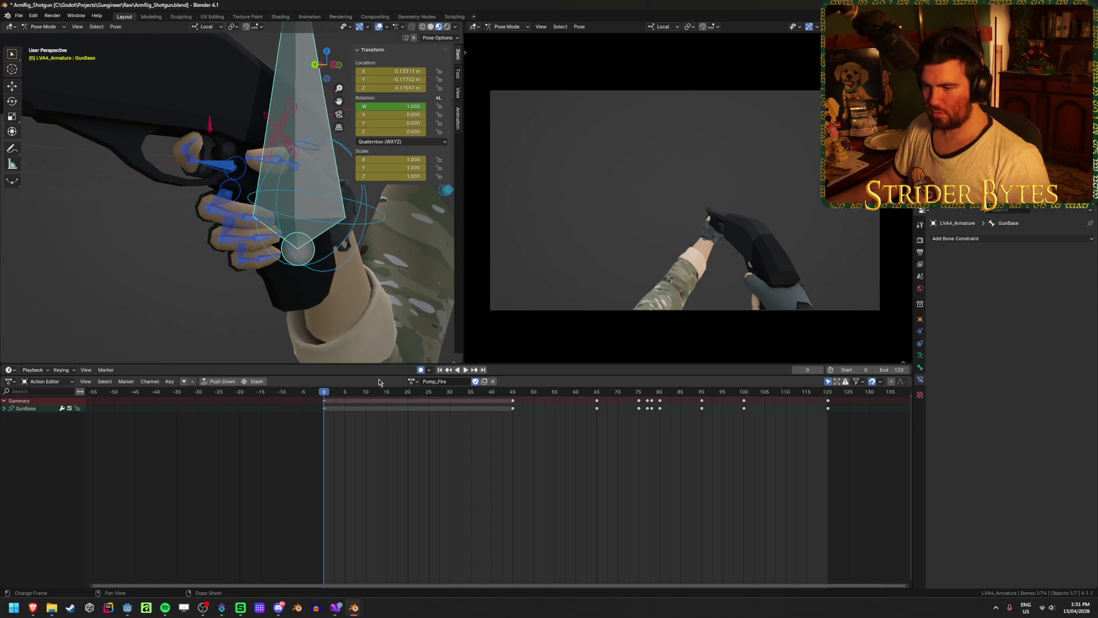
Copy the Idle pose of all bones and return to the Pump_Fire action
left_click(412, 382)
left_click(433, 444)
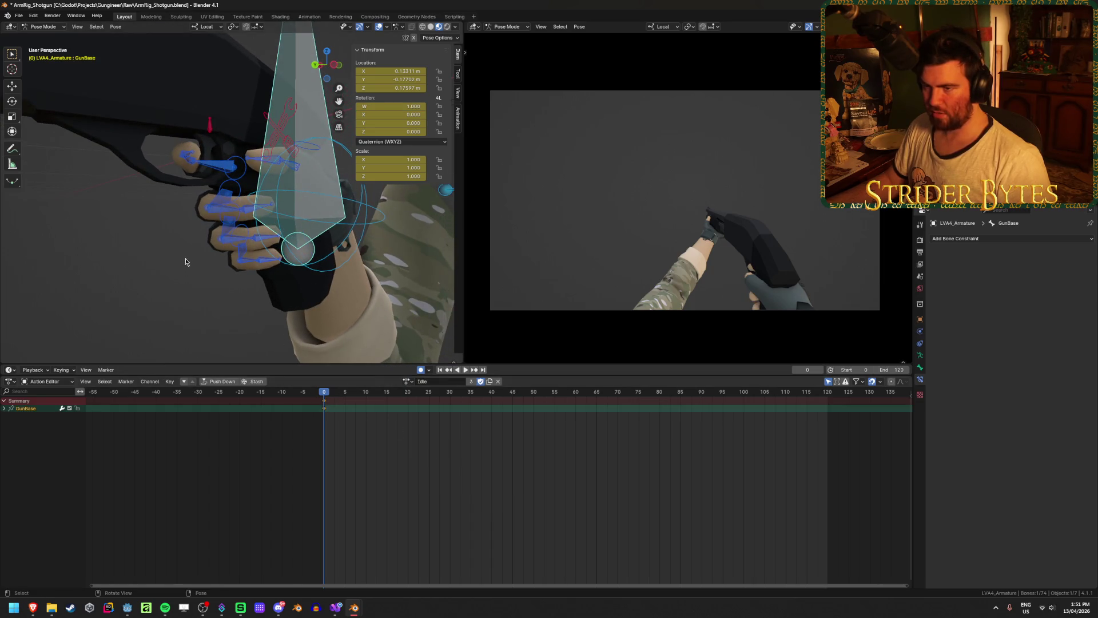
key("a")
key("ctrl+c")
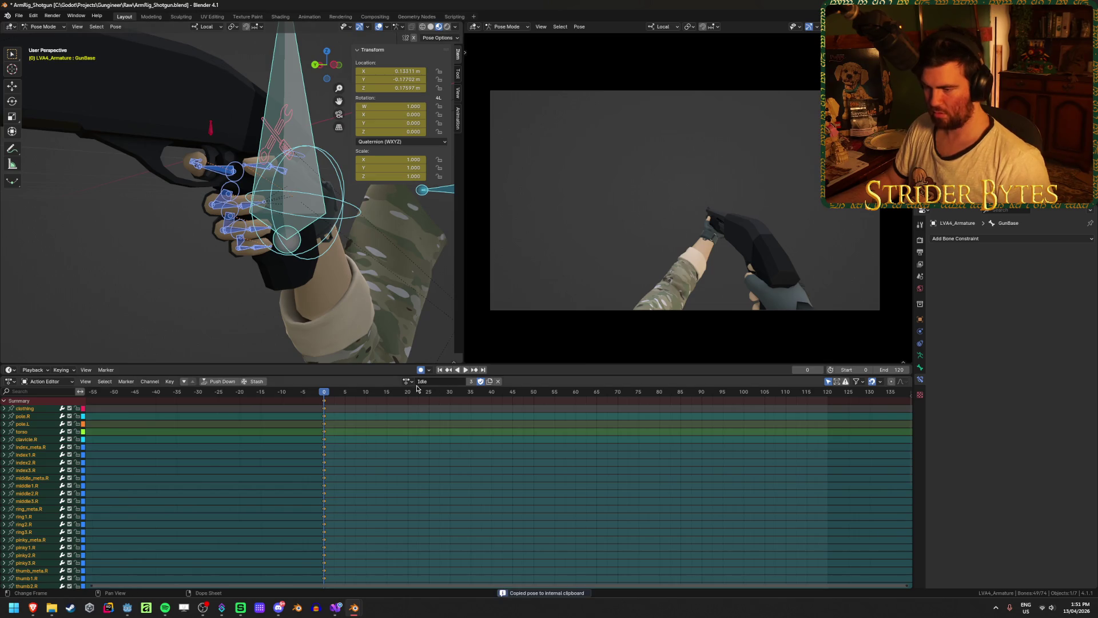
left_click(407, 381)
left_click(425, 442)
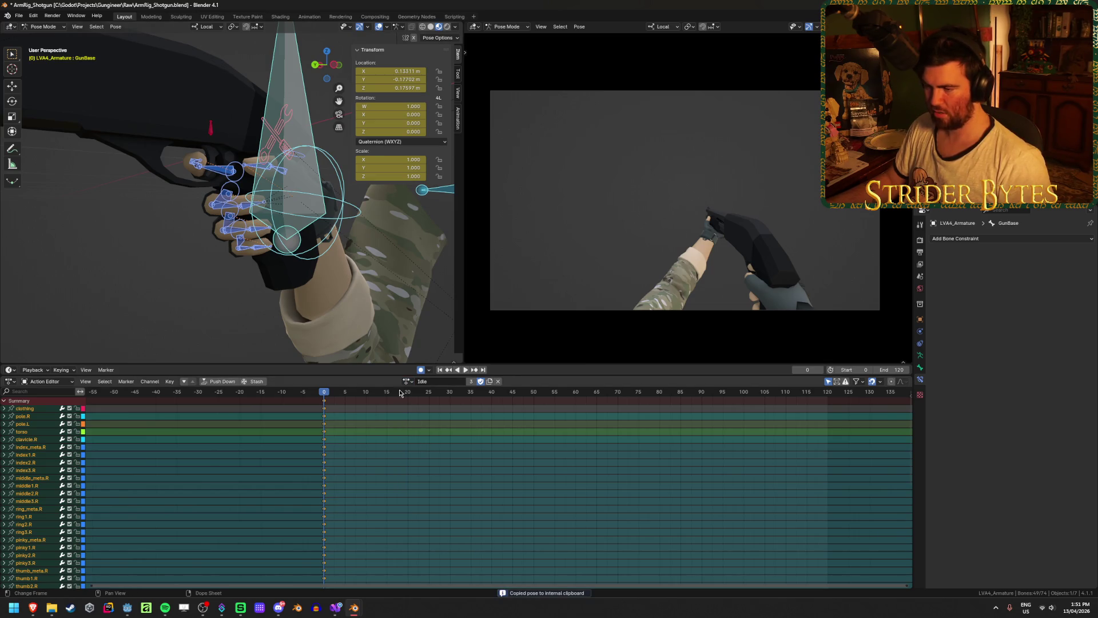
left_click(410, 381)
left_click(420, 451)
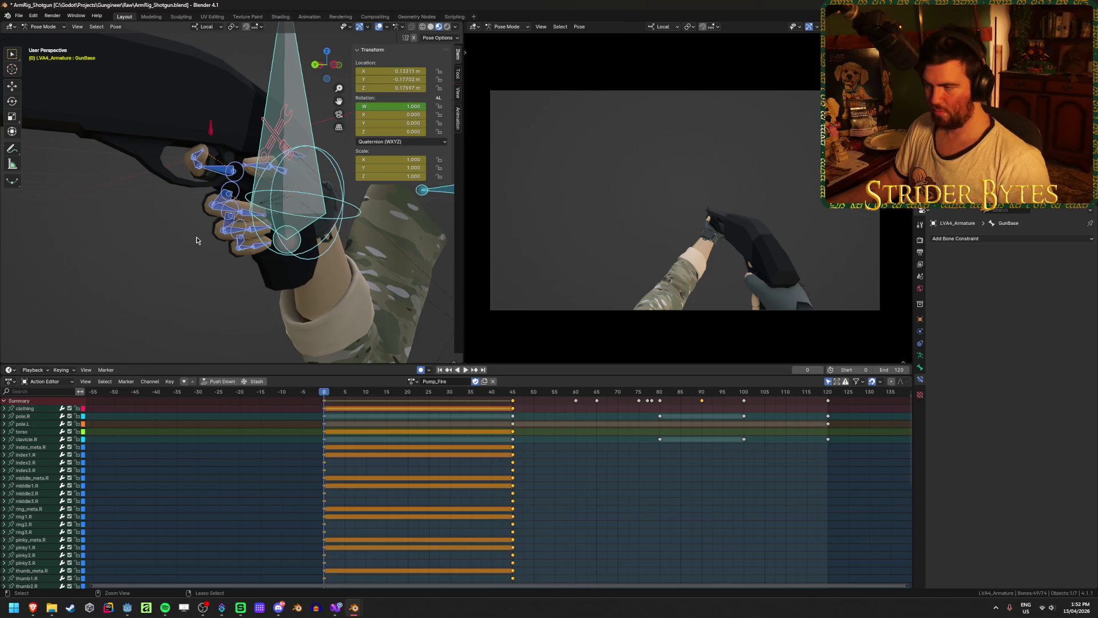
Paste the Idle pose at frames 0, 45 and 120 and play back the loop
key("ctrl+v")
key("space")
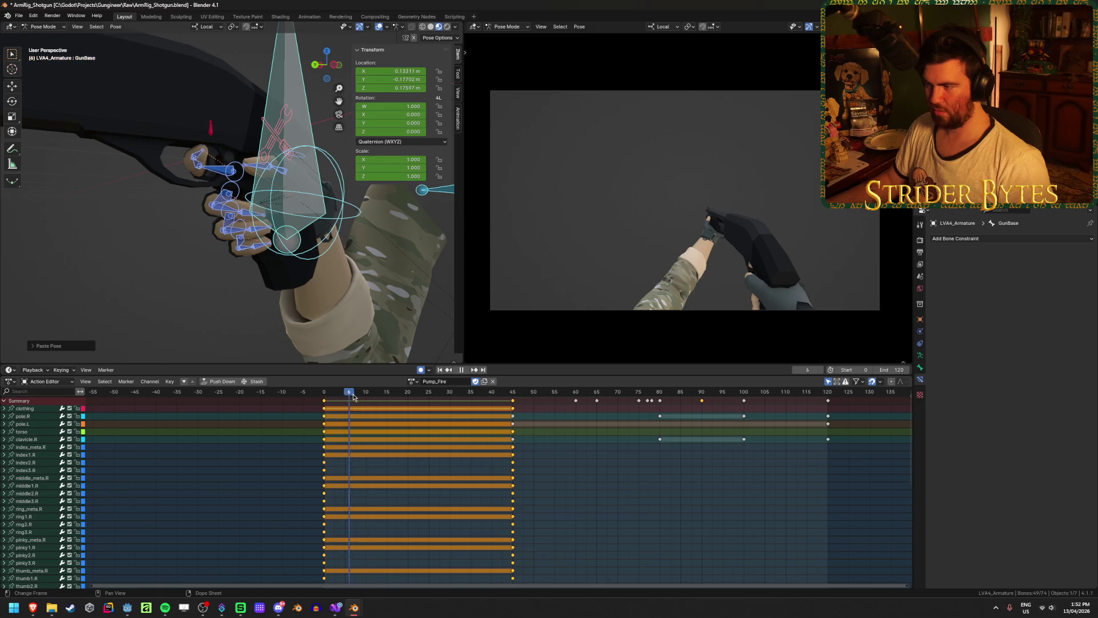
key("space")
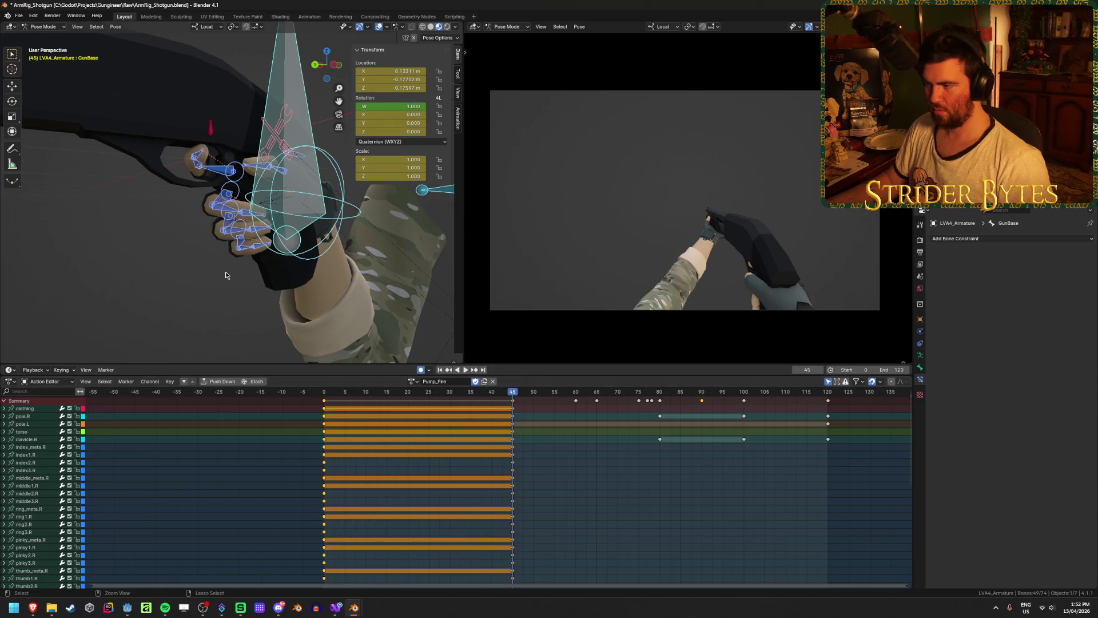
key("ctrl+v")
left_click(828, 394)
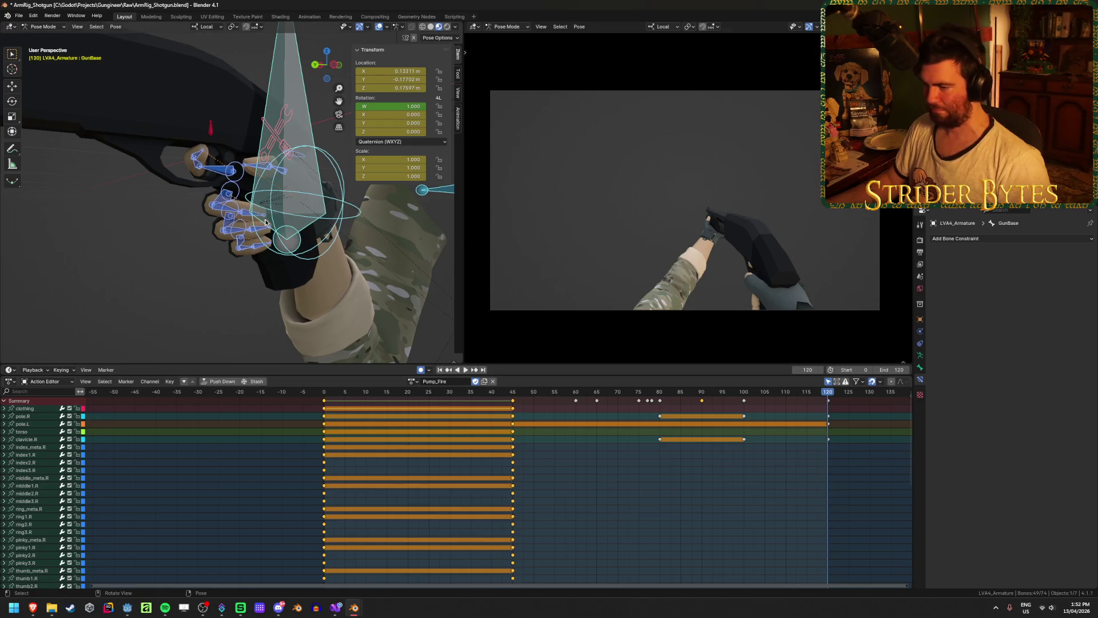
key("ctrl+v")
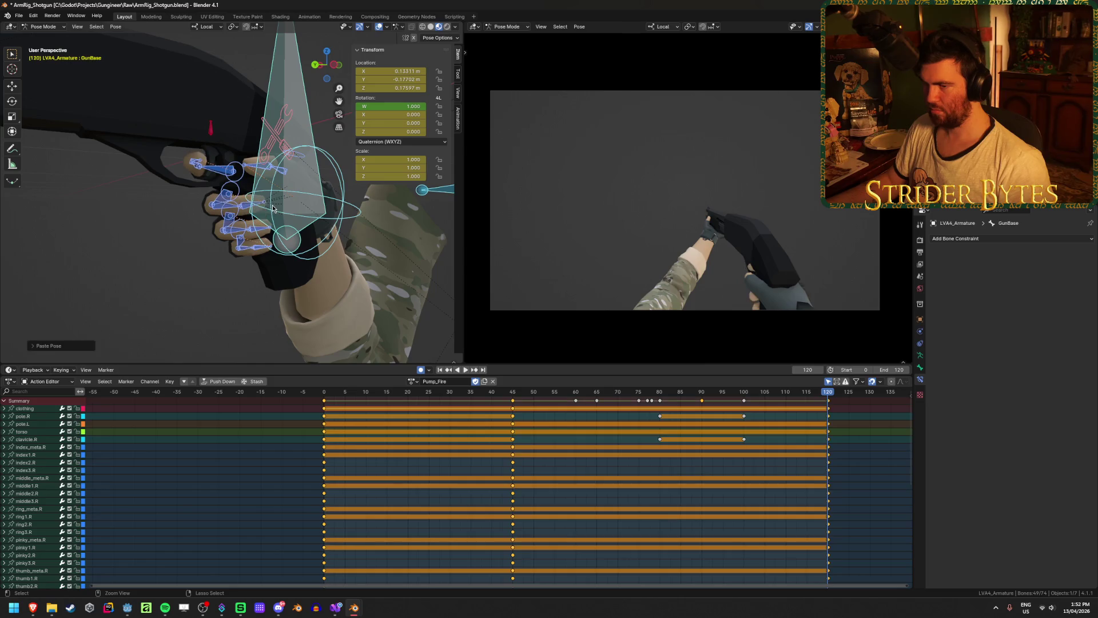
key("space")
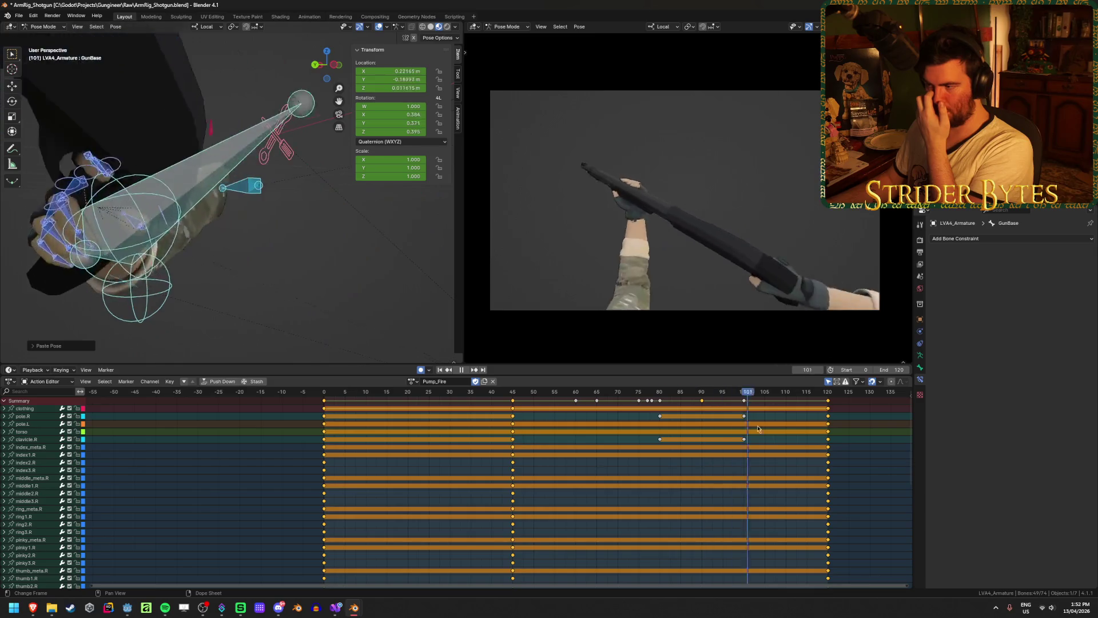
left_click(831, 428)
key("space")
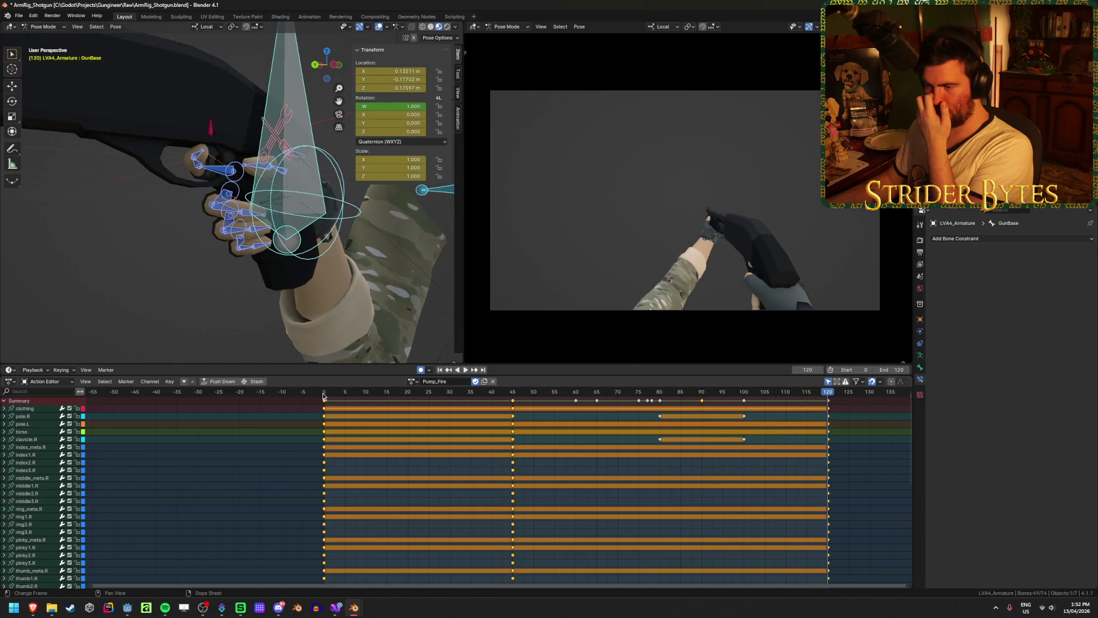
left_click(324, 395)
key("space")
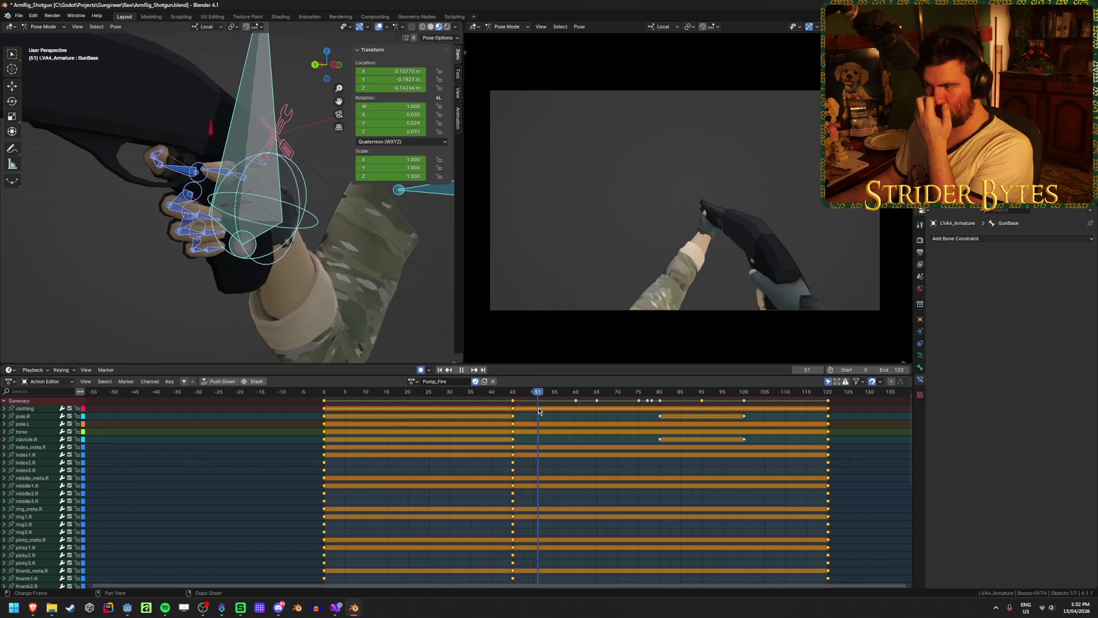
key("Escape")
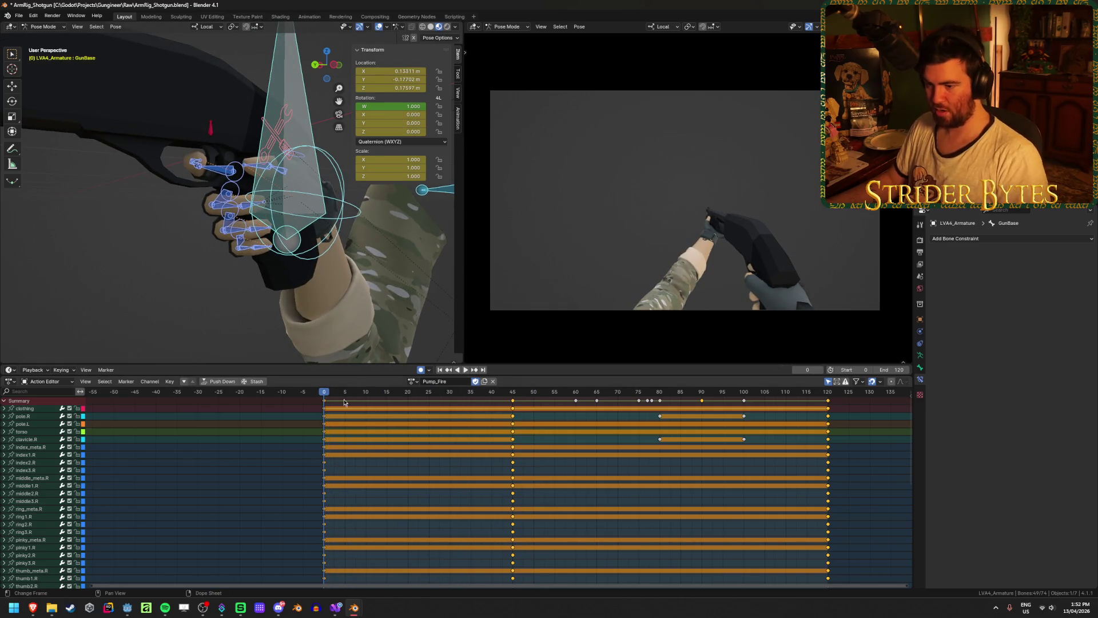
Paste the Idle pose at frame 45 and keyframe all channels at frames 45 and 120
left_click_drag(332, 396, 513, 395)
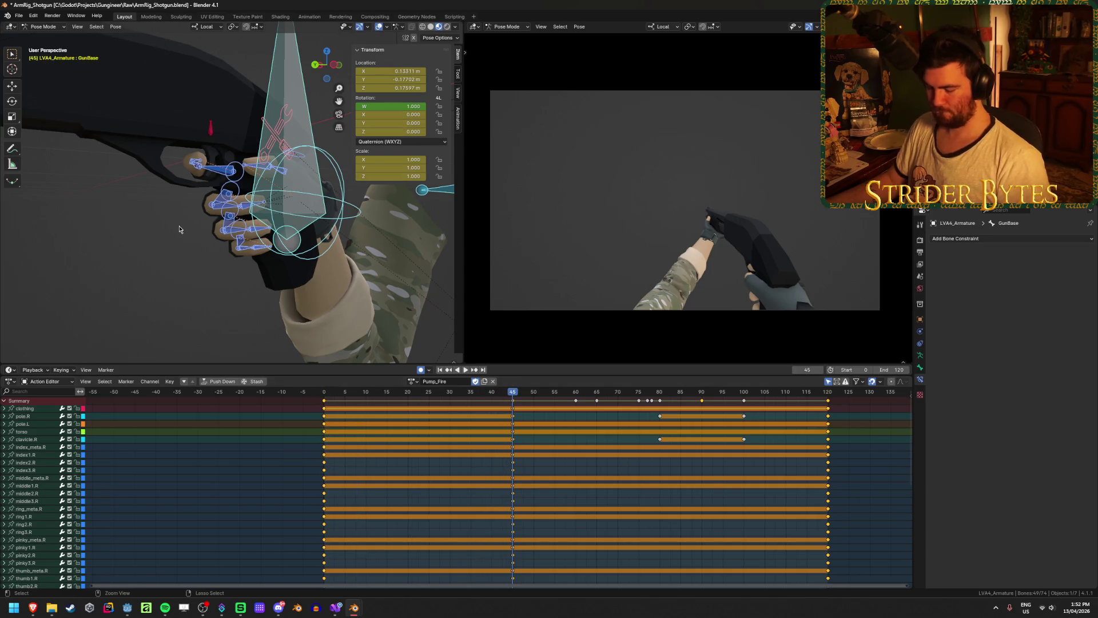
key("ctrl+v")
key("i")
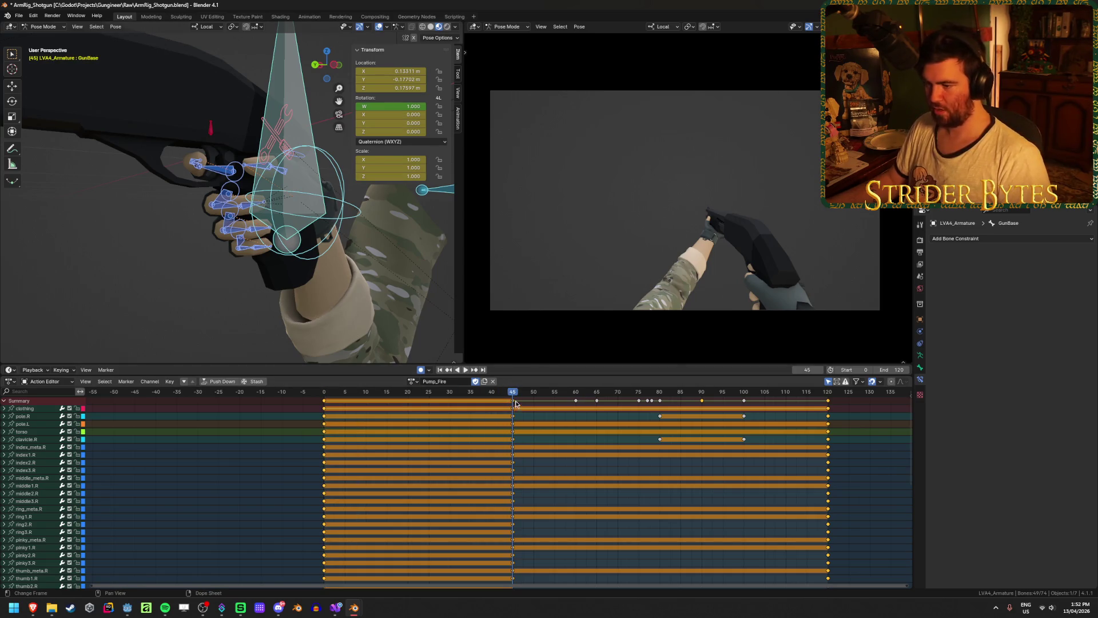
key("space")
key("space")
key("shift+Right")
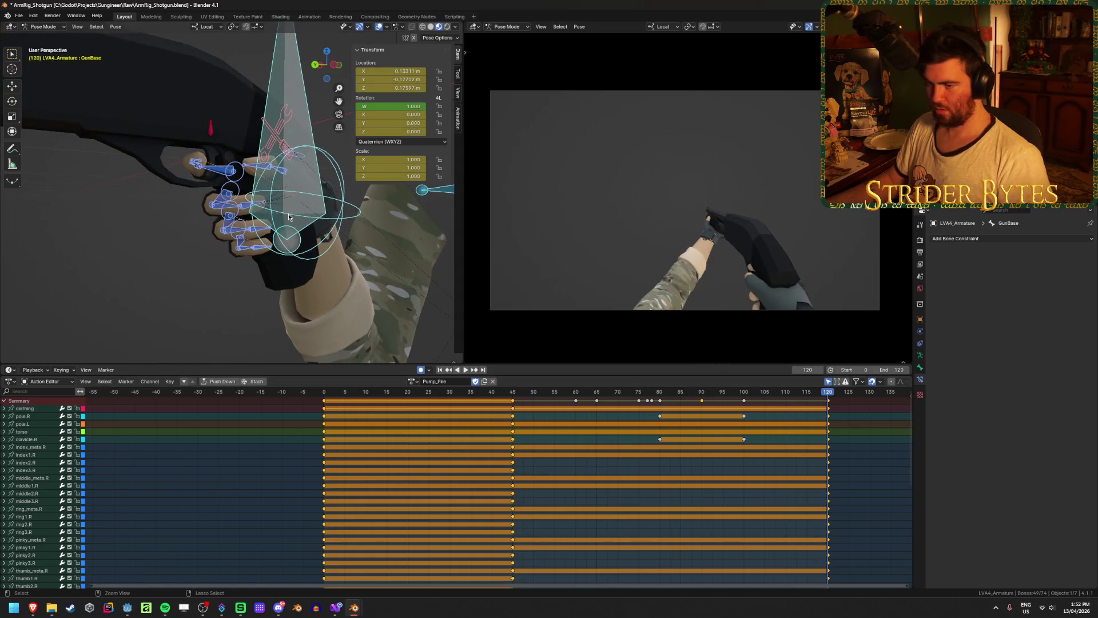
key("i")
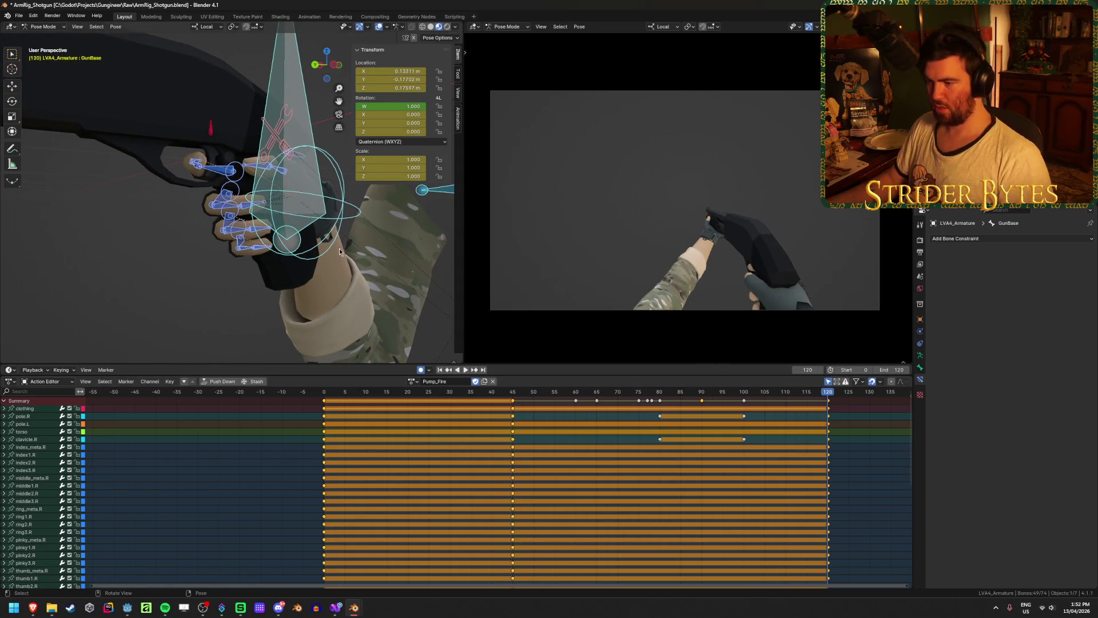
key("space")
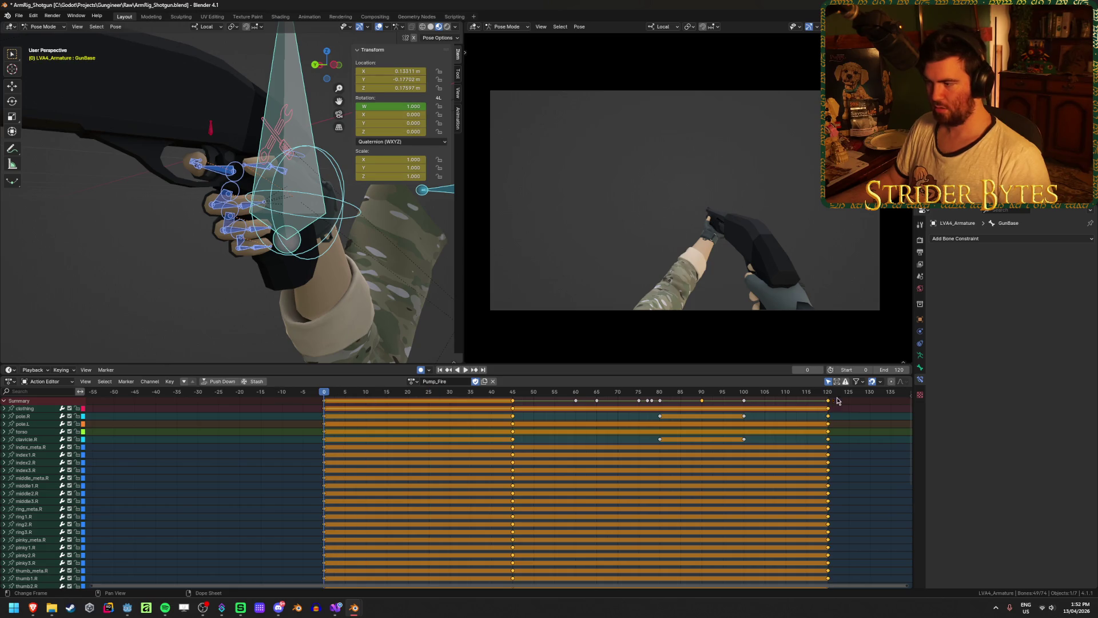
key("space")
key("shift+Left")
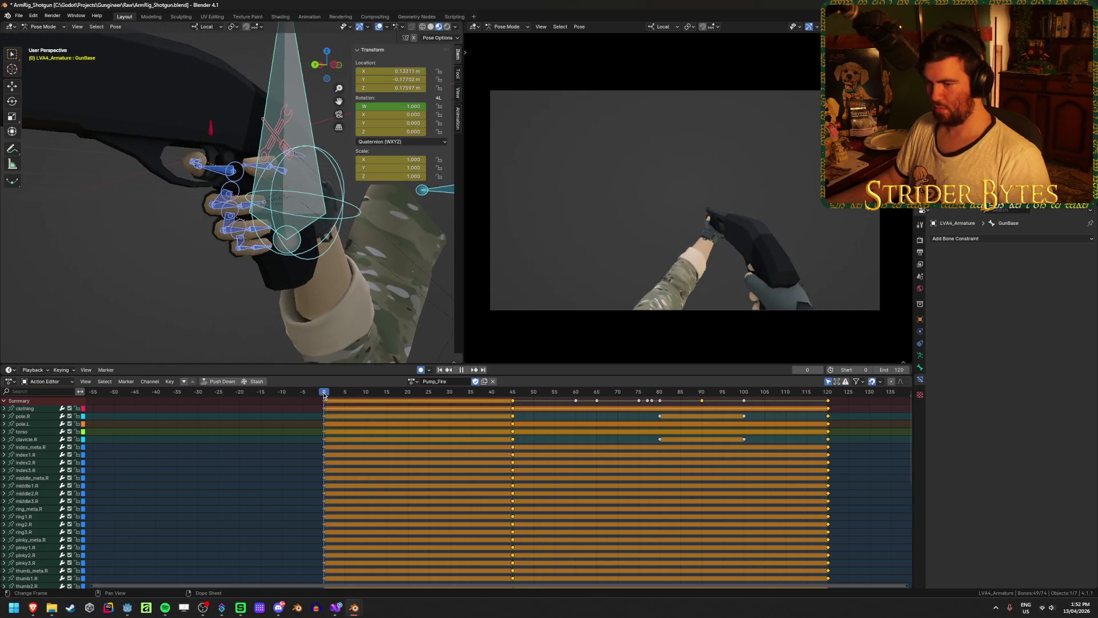
Change the rig's assigned action to Idle
left_click(422, 382)
left_click(426, 447)
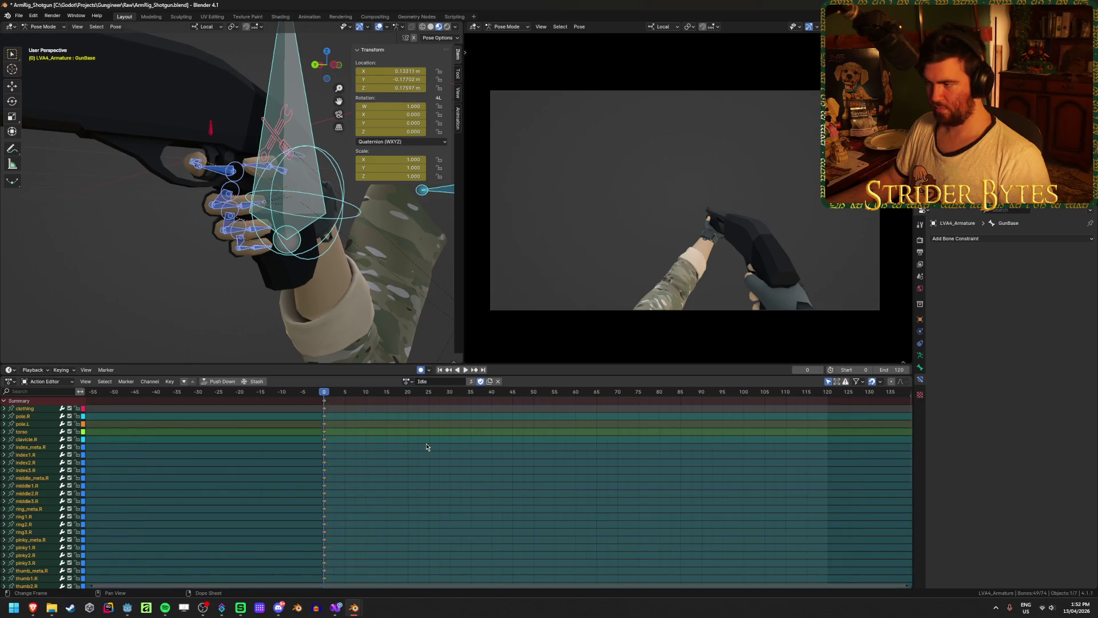
left_click(408, 382)
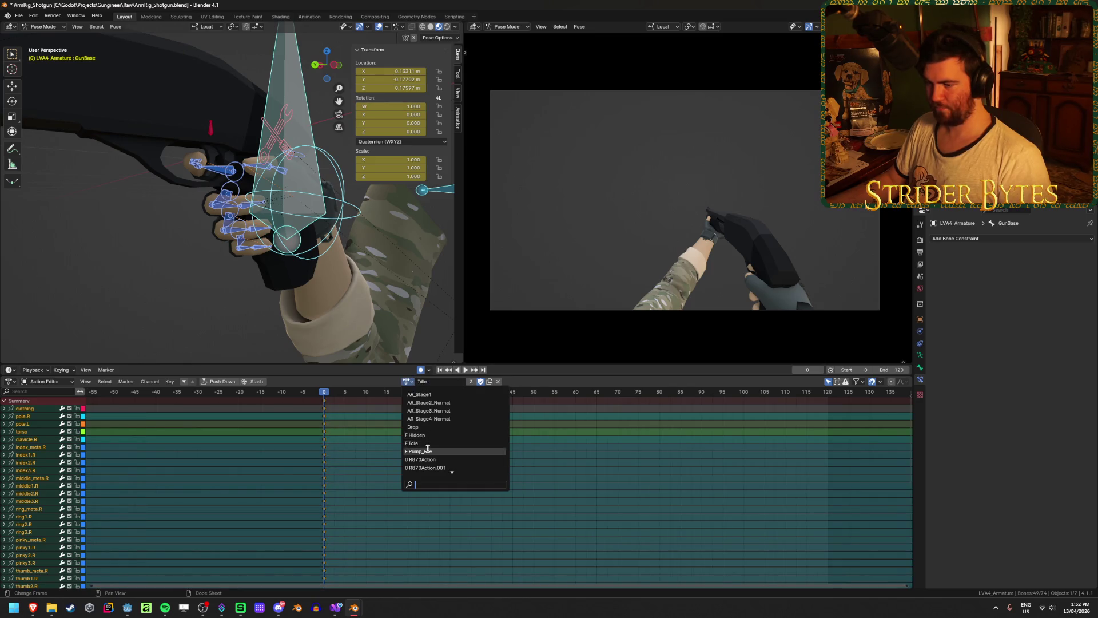
Reassign Pump_Fire, scrub through its animation and save the shotgun rig file
left_click(425, 449)
mouse_move(336, 392)
left_mouse_down()
mouse_move(604, 406)
mouse_move(771, 439)
mouse_move(630, 444)
mouse_move(753, 456)
left_mouse_up()
key("Escape")
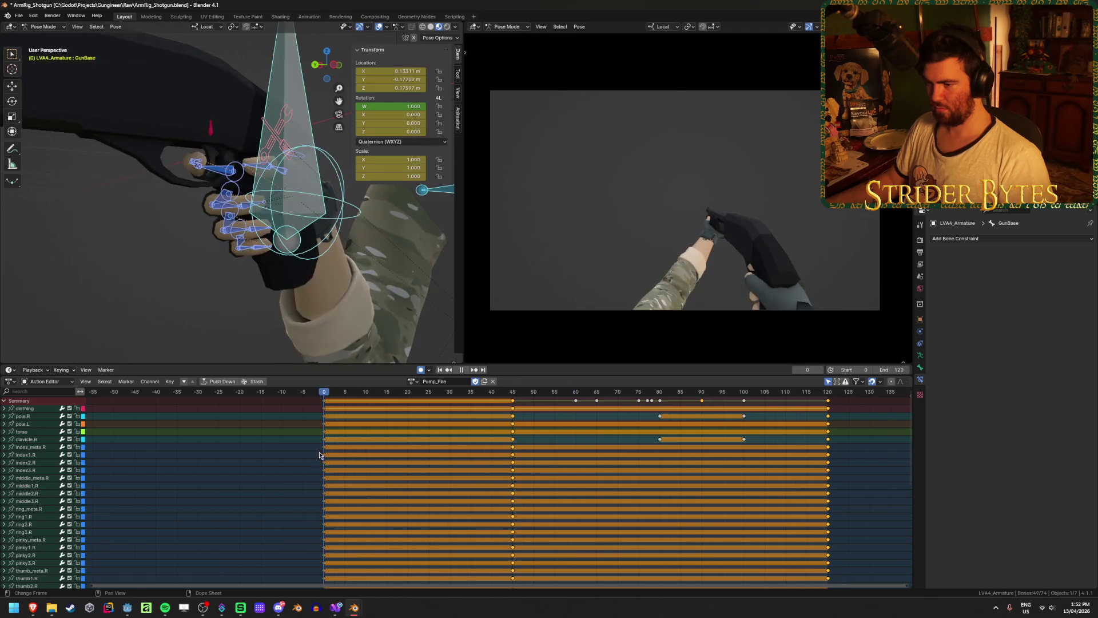
key("ctrl+s")
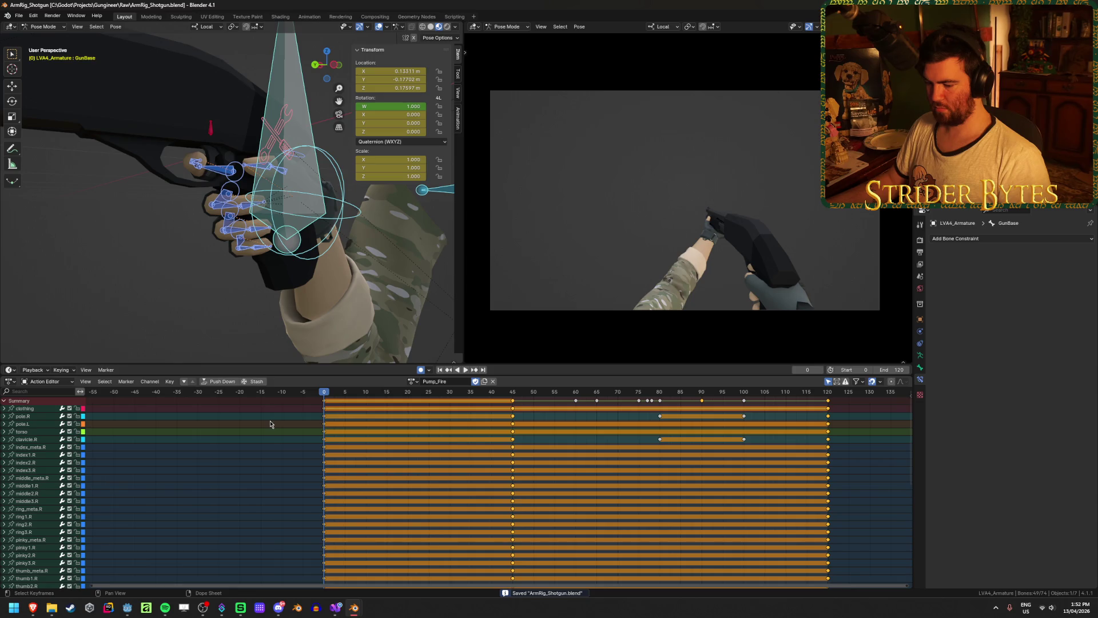
Deselect the keyframes and unlink Pump_Fire from the rig
left_click(263, 447)
left_click(410, 381)
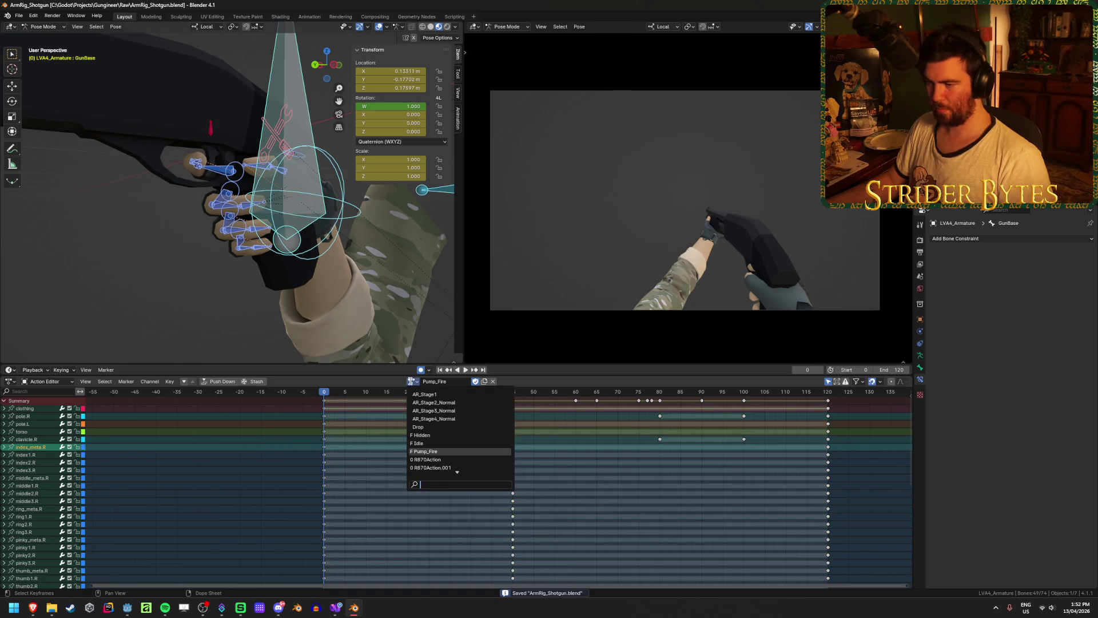
key("Escape")
left_click(411, 382)
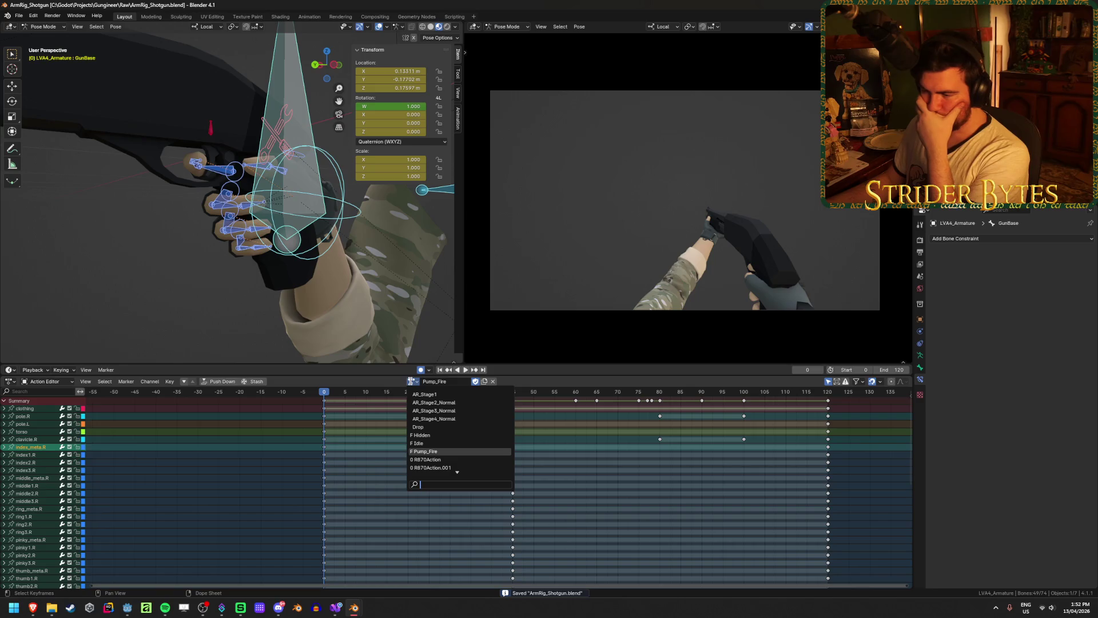
key("Escape")
left_click(493, 381)
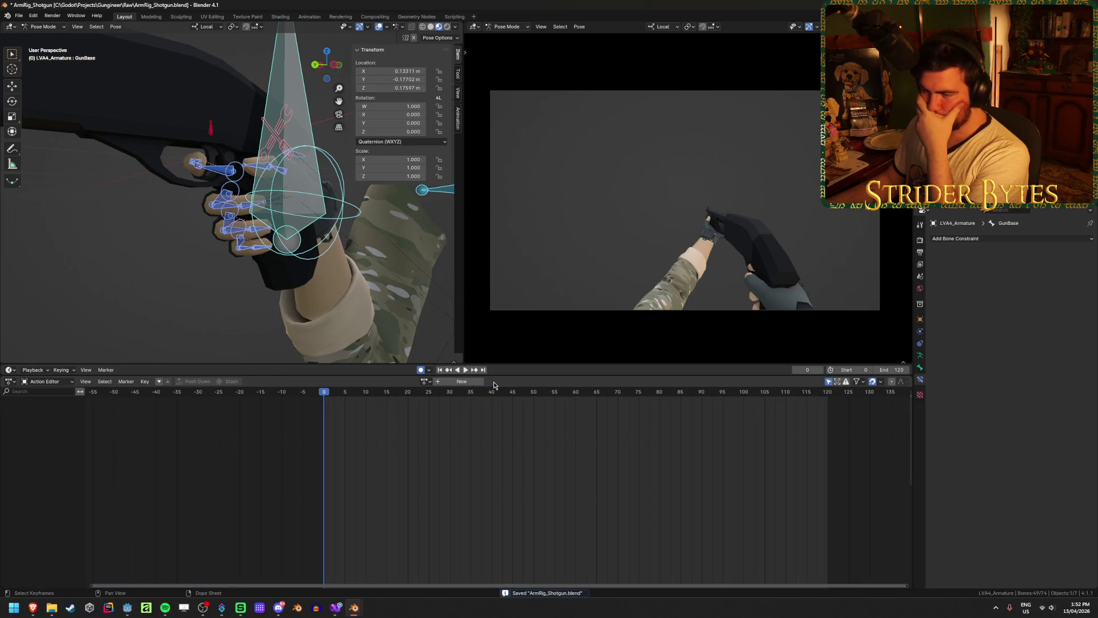
Duplicate the Idle action as Reload_Start and save the file
left_click(410, 381)
left_click(452, 444)
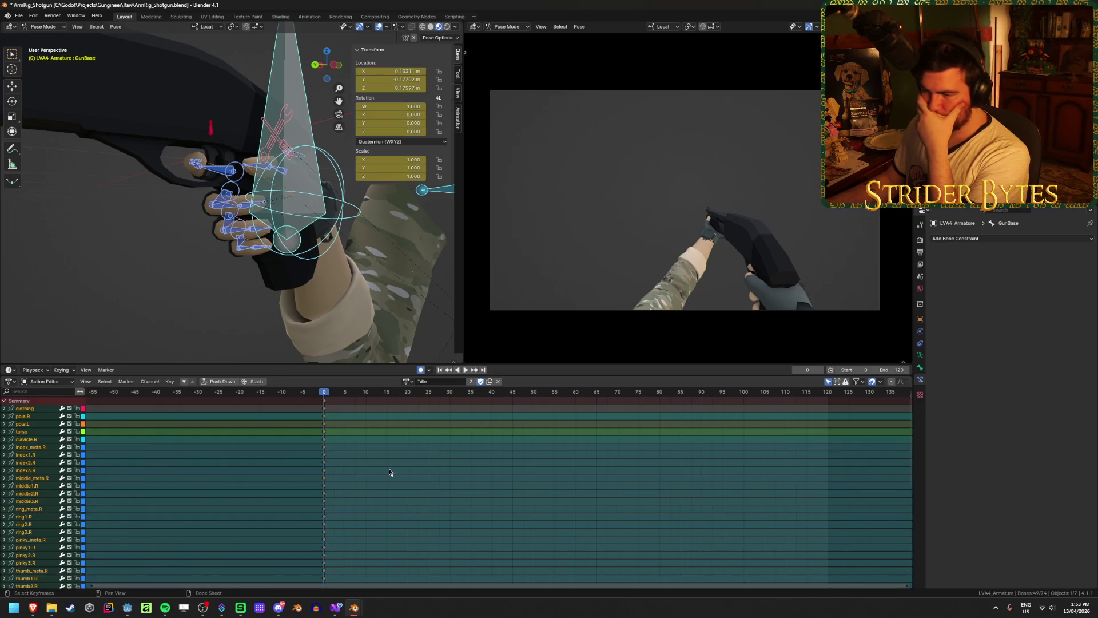
left_click(490, 382)
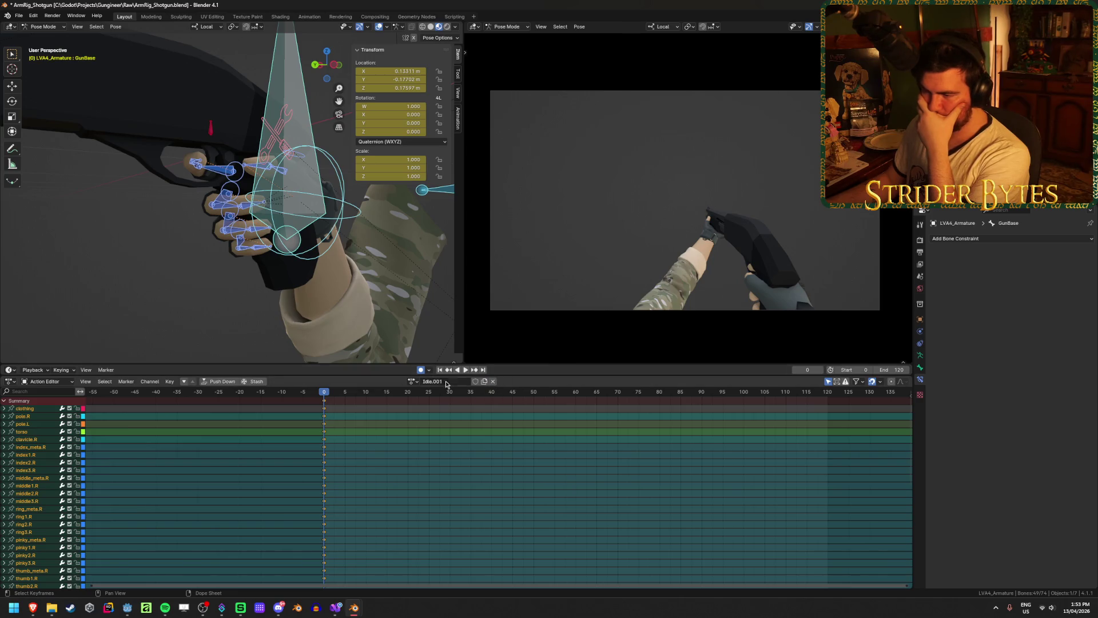
double_click(455, 382)
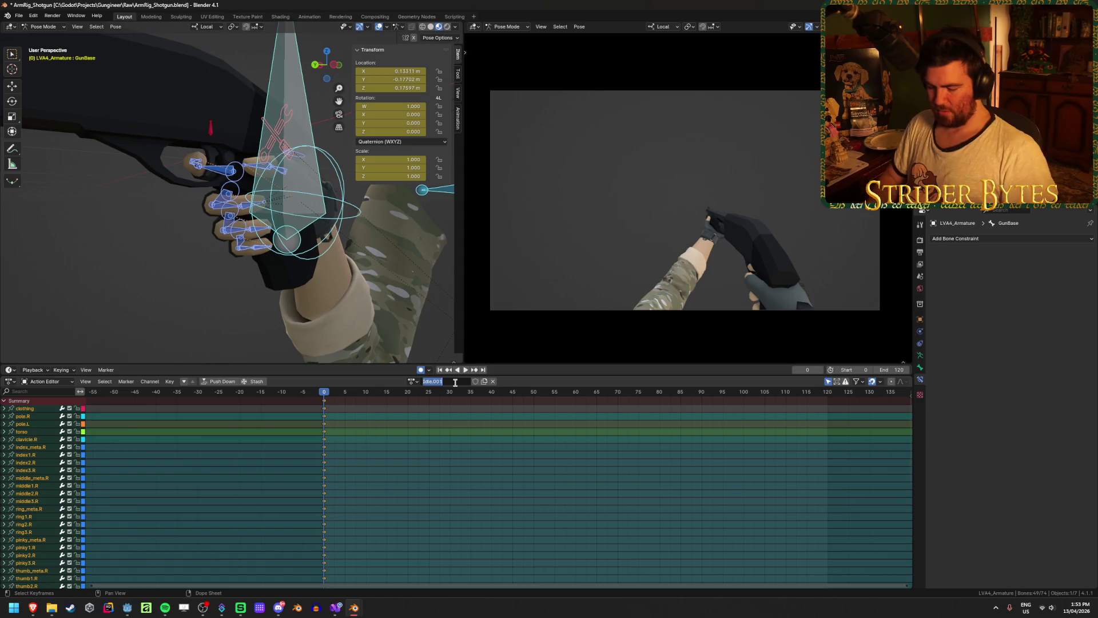
type("Reload_S")
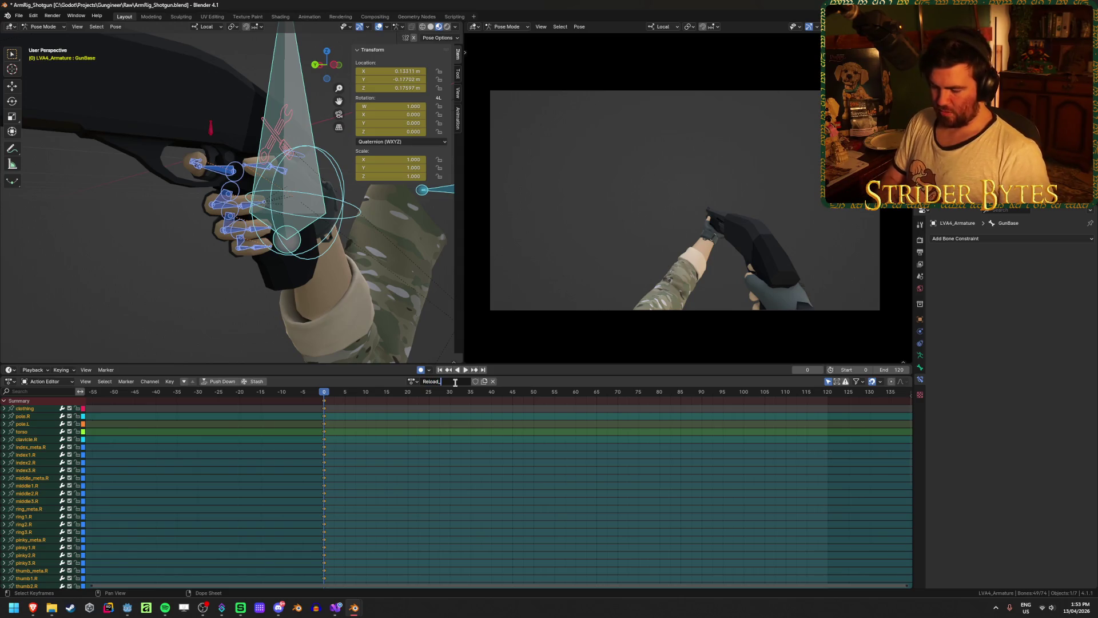
type("tar")
key("Return")
key("ctrl+s")
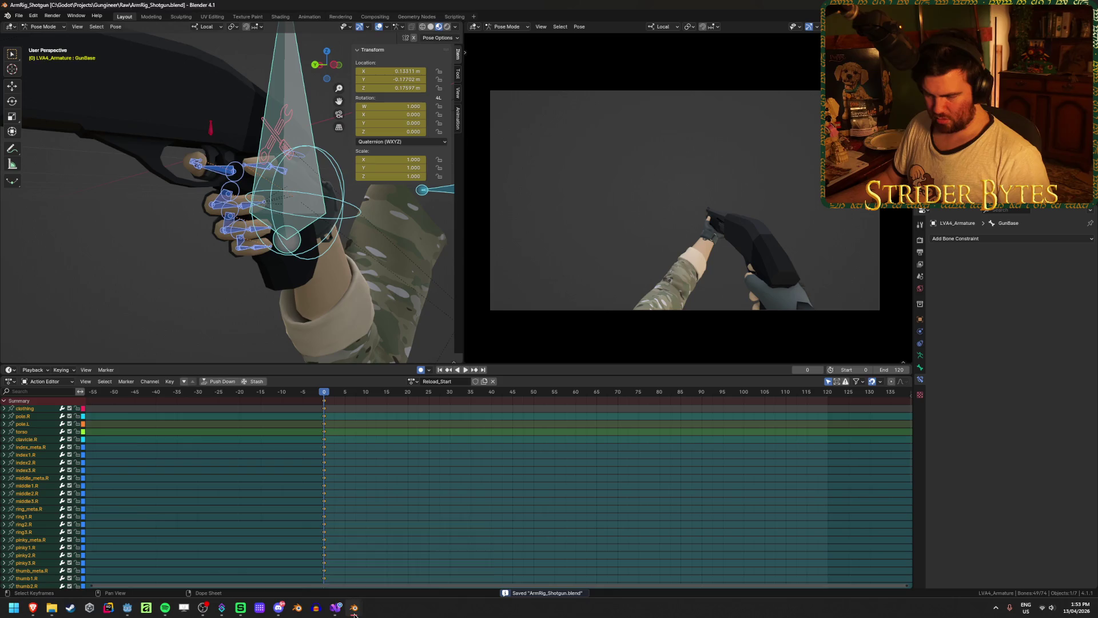
Check the ArmRig_AR file's action names, then rename the action Pump_Stage1 and save
mouse_move(354, 614)
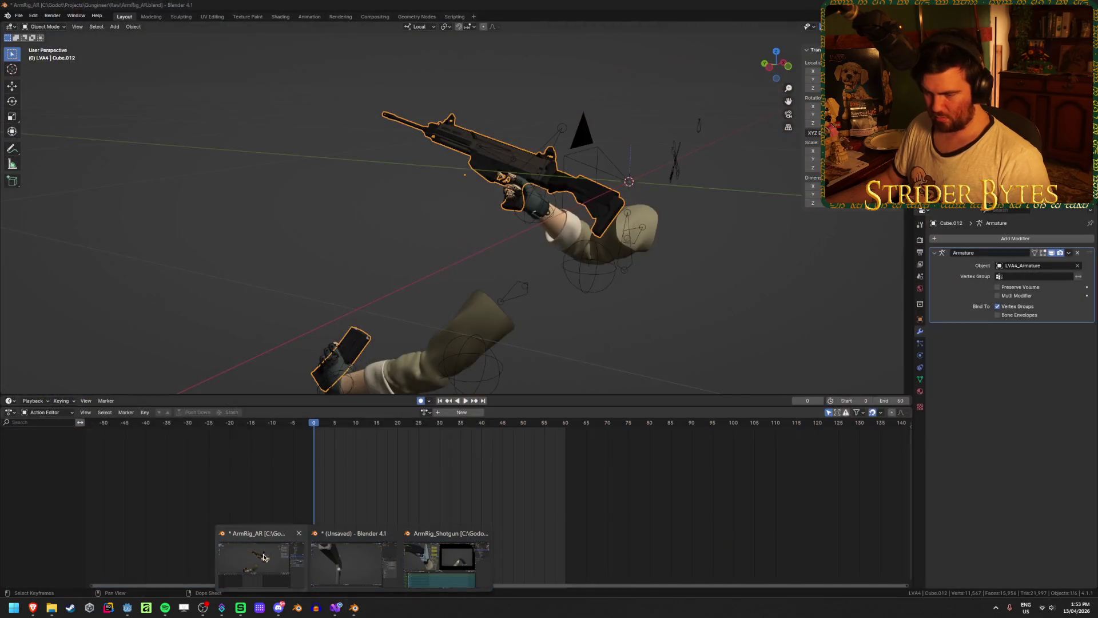
left_click(260, 560)
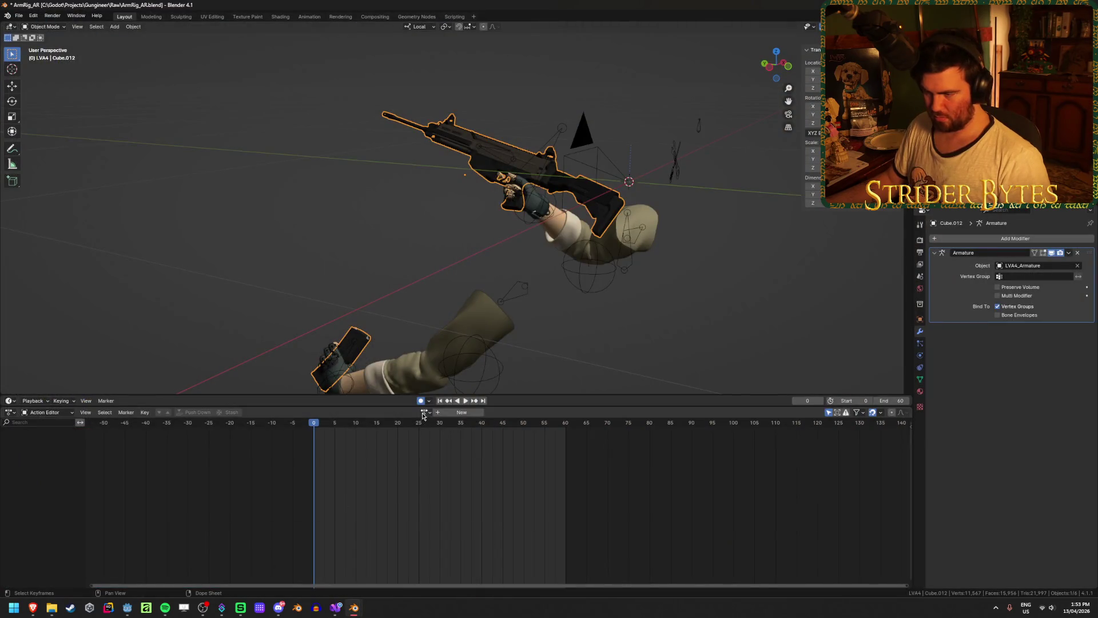
left_click(423, 412)
key("Escape")
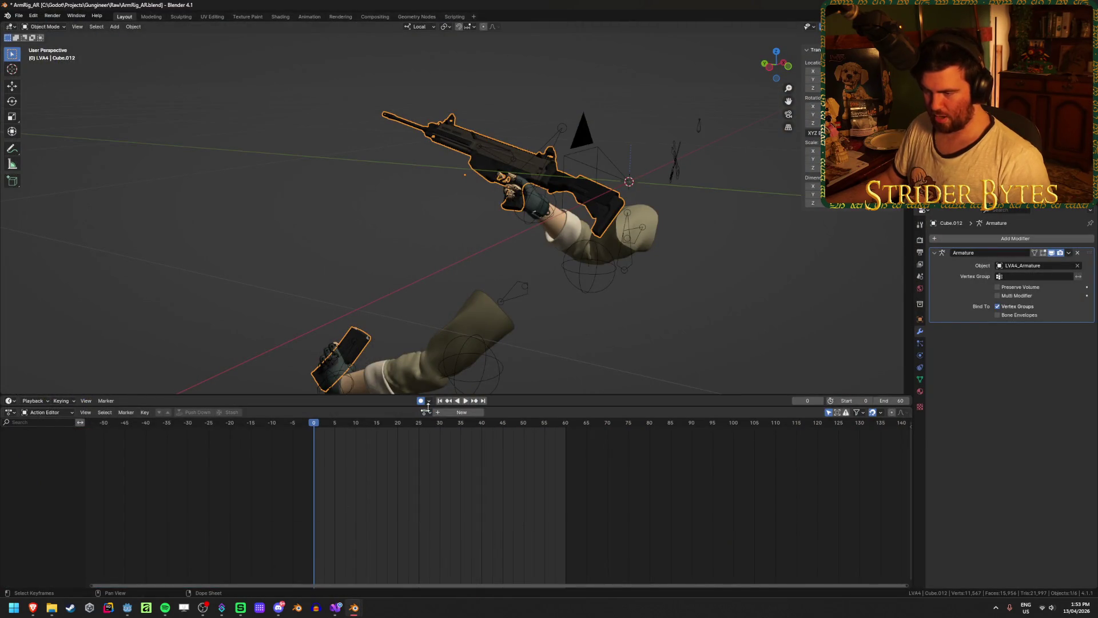
key("alt+Tab")
left_click(445, 382)
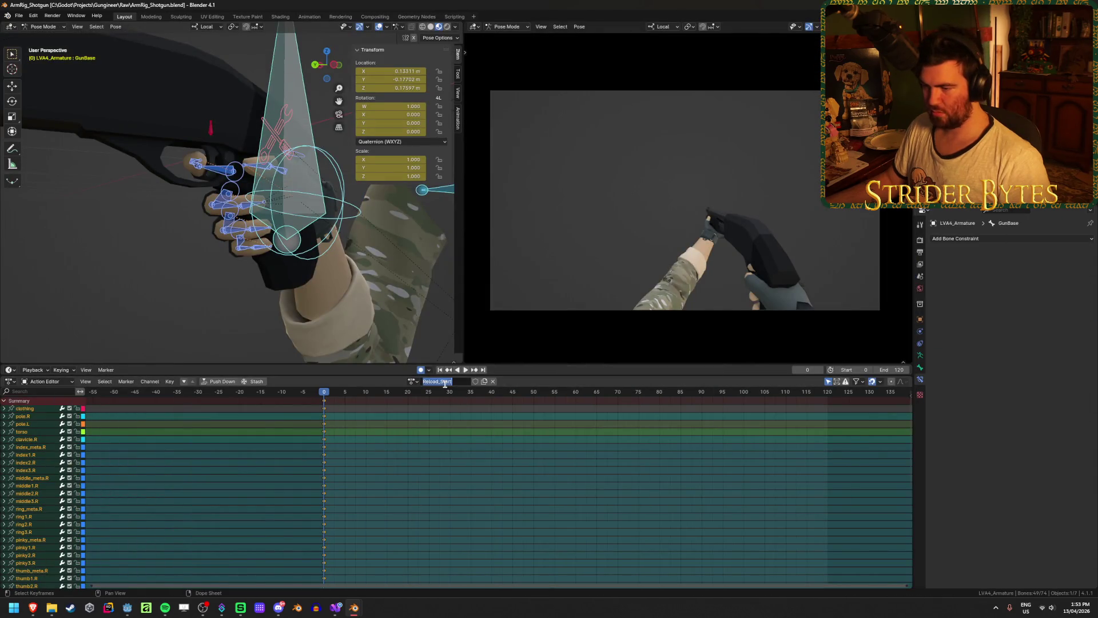
type("Pump_Stage1")
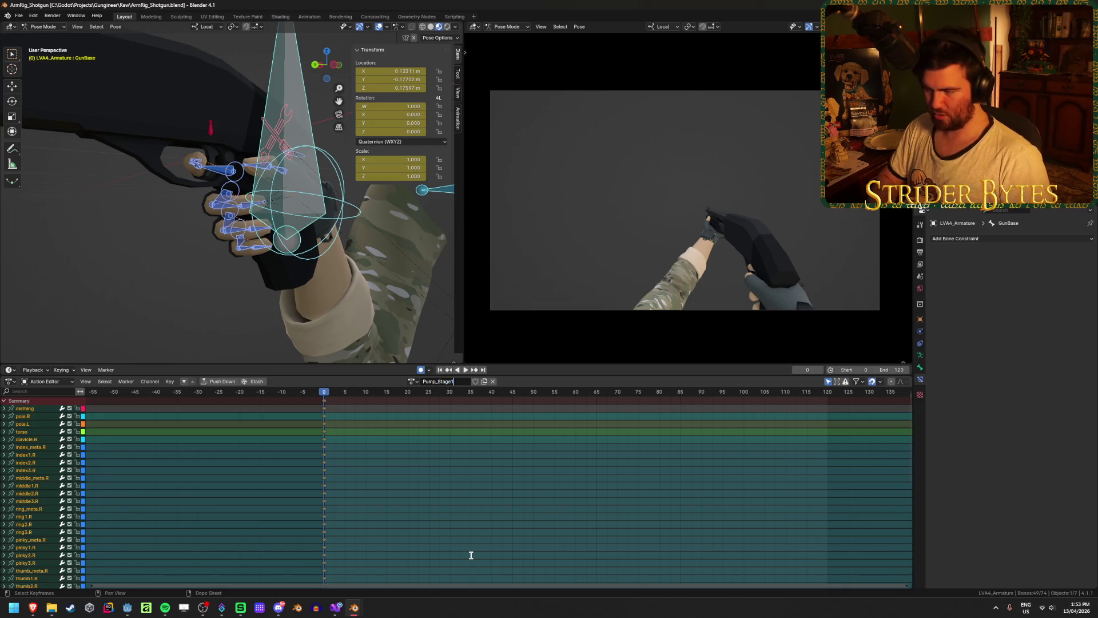
key("Return")
key("ctrl+s")
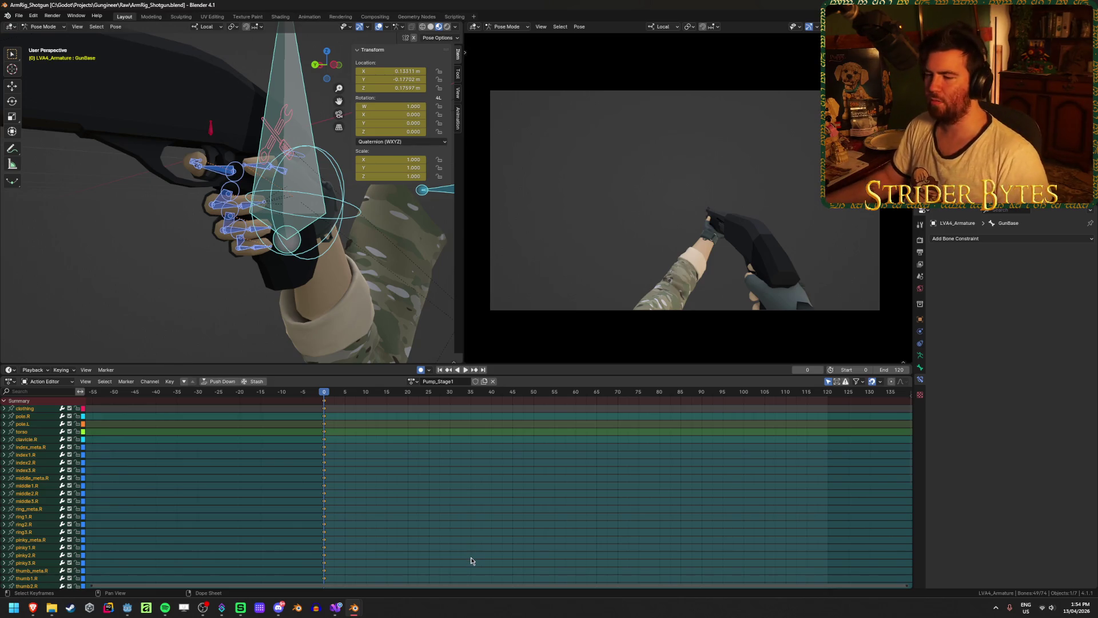
Play Pump_Stage1 from frame 0, then bring the YouTube browser up full screen
left_click_drag(326, 394, 324, 396)
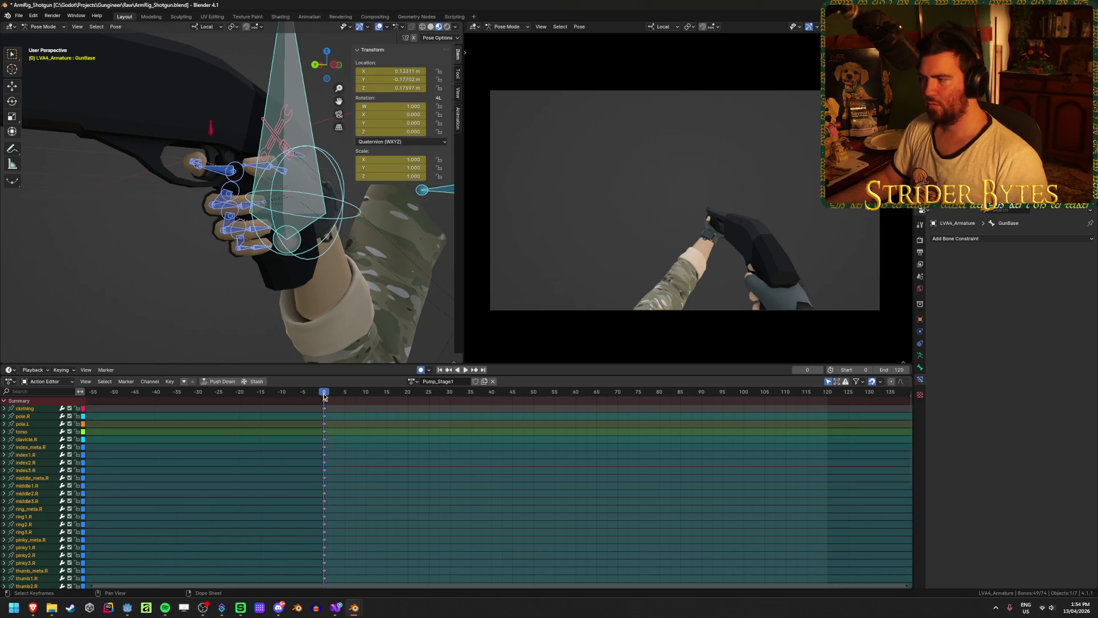
key("space")
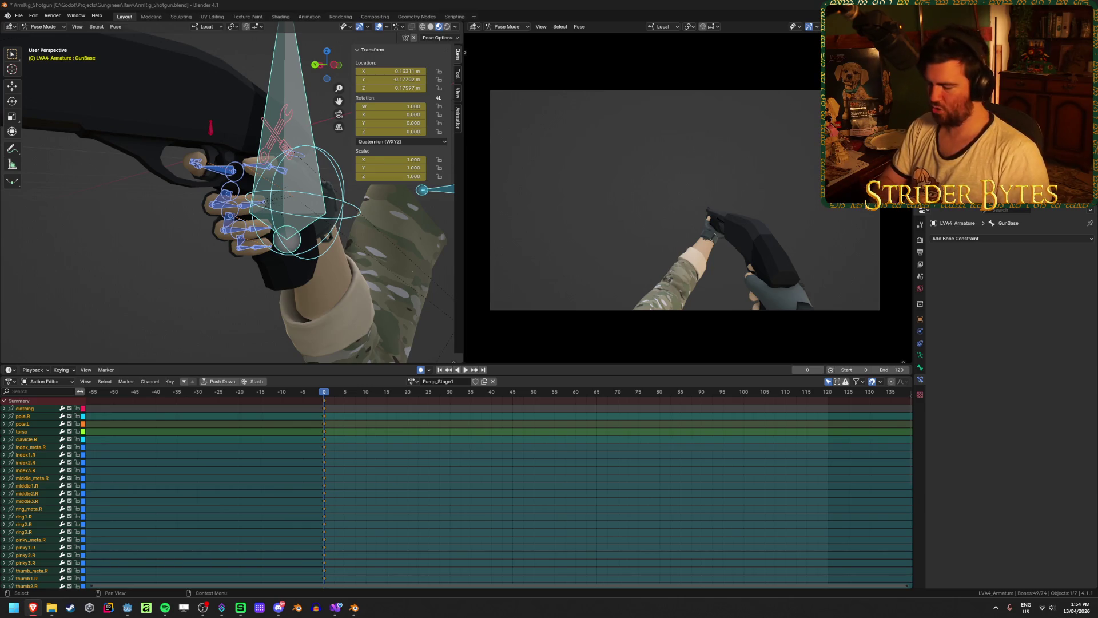
key("alt+Tab")
key("super+Up")
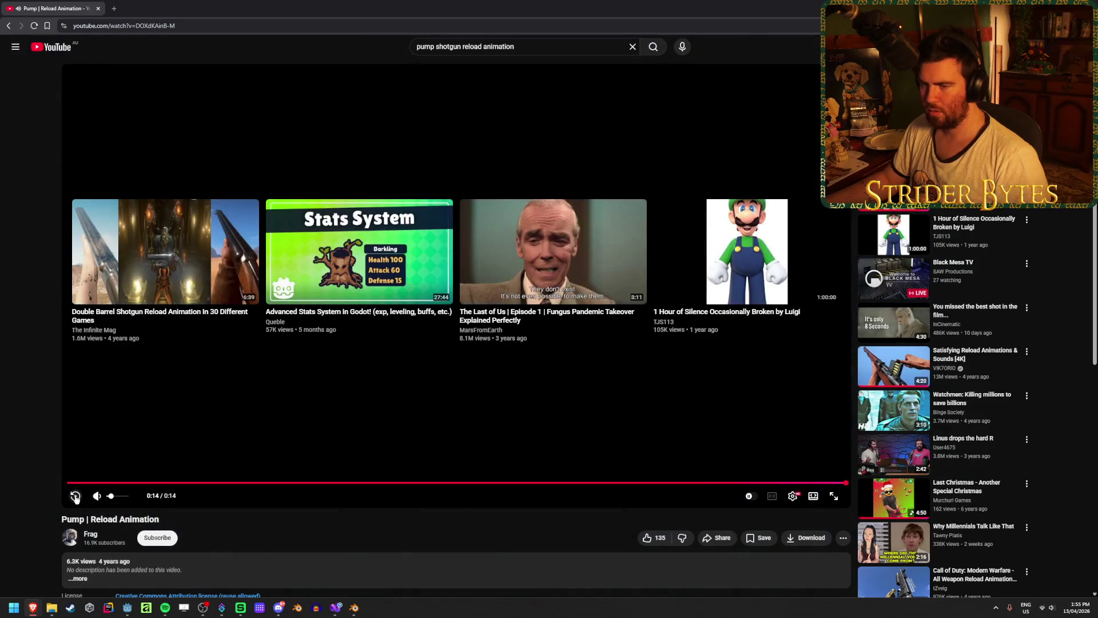
Seek the Pump | Reload Animation video to about 0:08, pause, and step forward frame by frame
left_click_drag(410, 484, 429, 484)
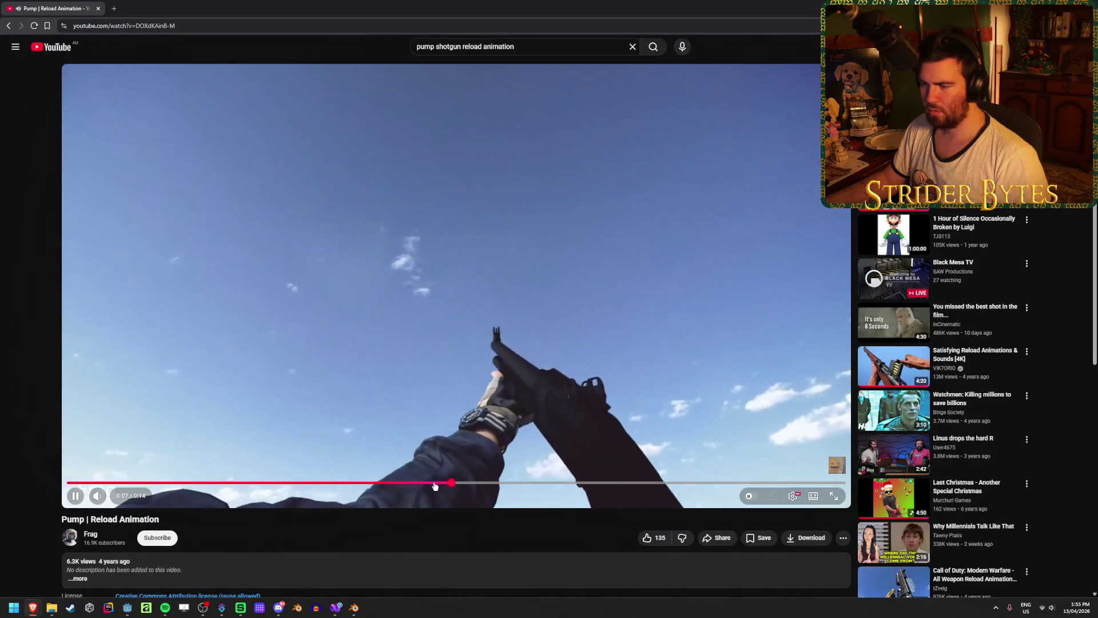
left_click_drag(544, 485, 502, 486)
left_click(74, 496)
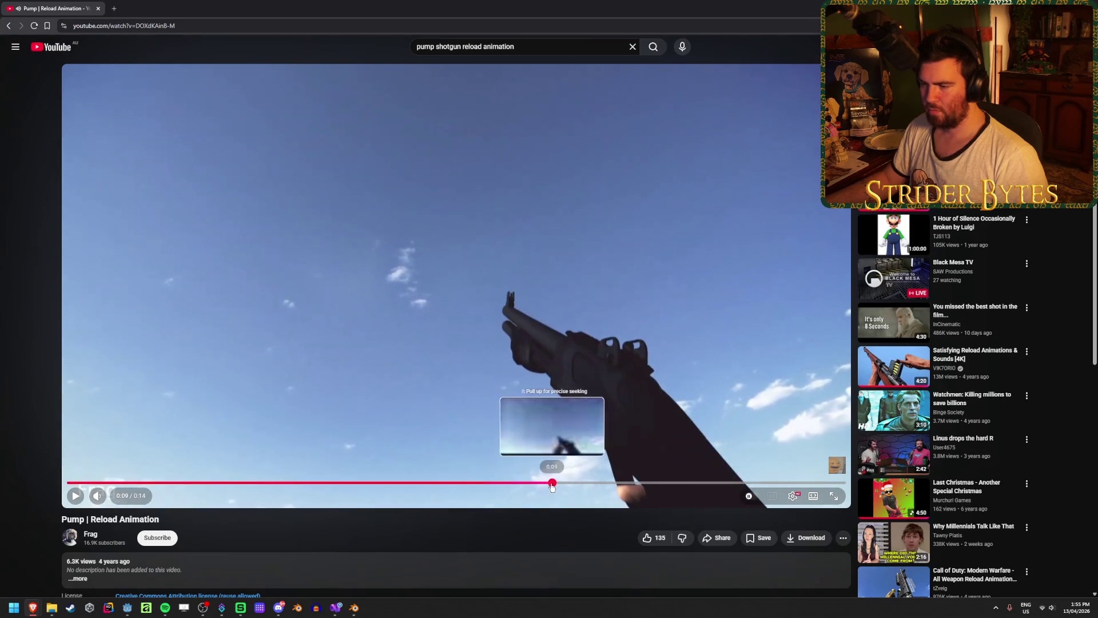
left_click_drag(552, 486, 531, 486)
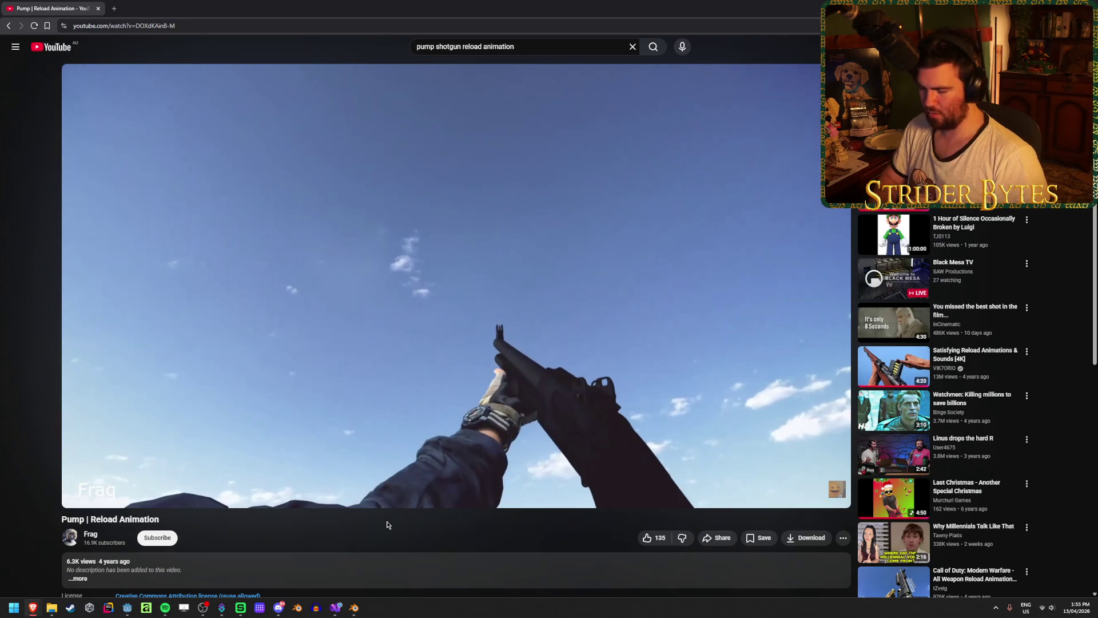
key("space")
key("period")
key("period")
key("period")
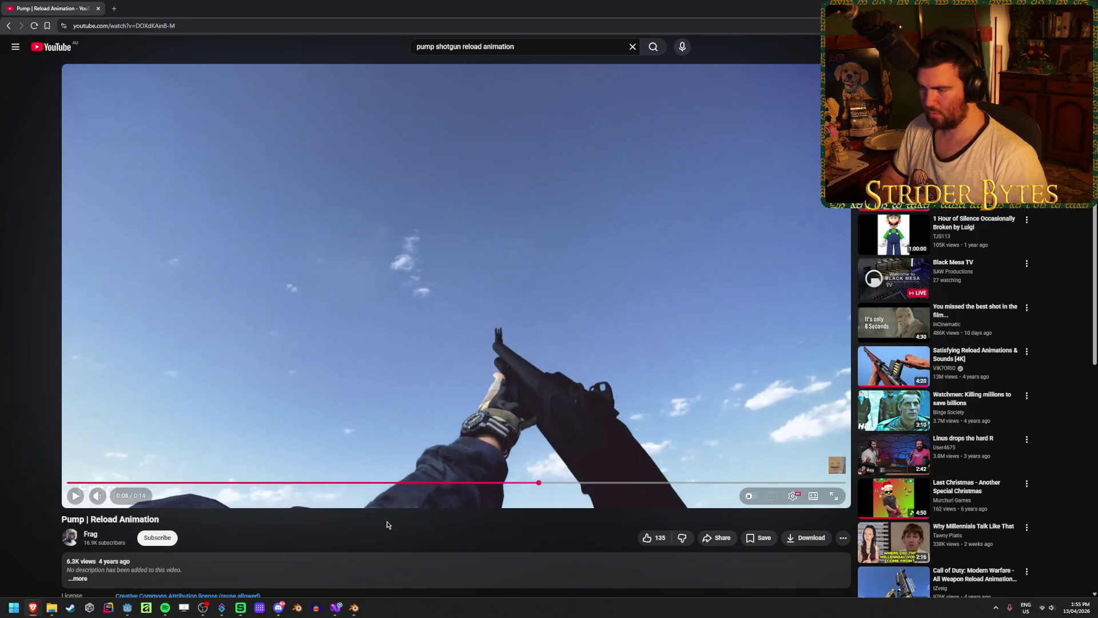
key("period")
key("period")
key("period")
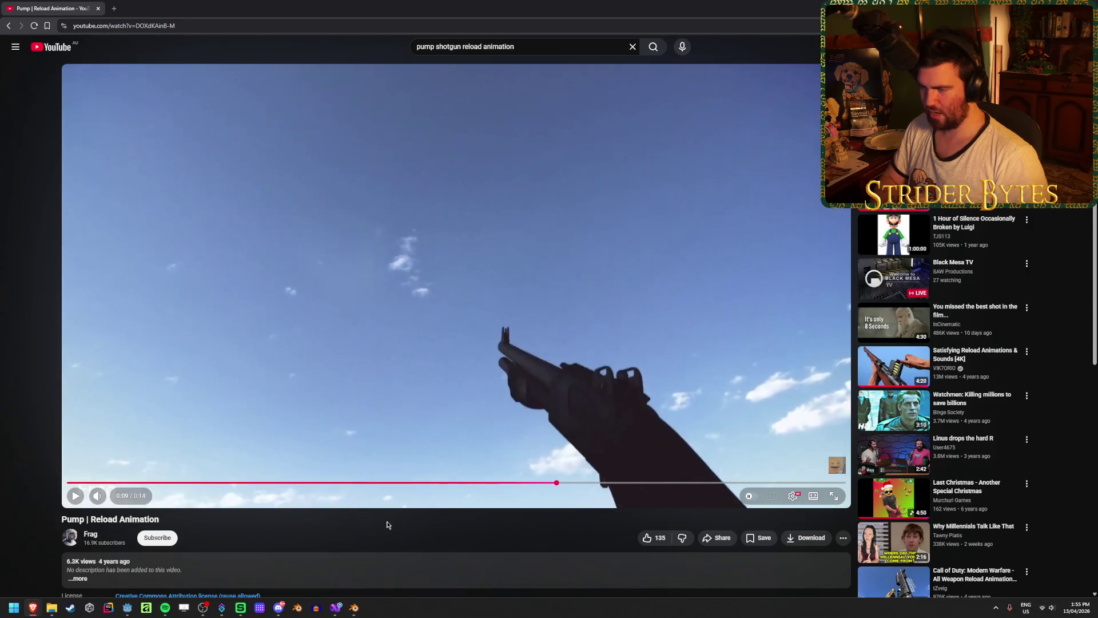
key("period")
key("period")
key("period")
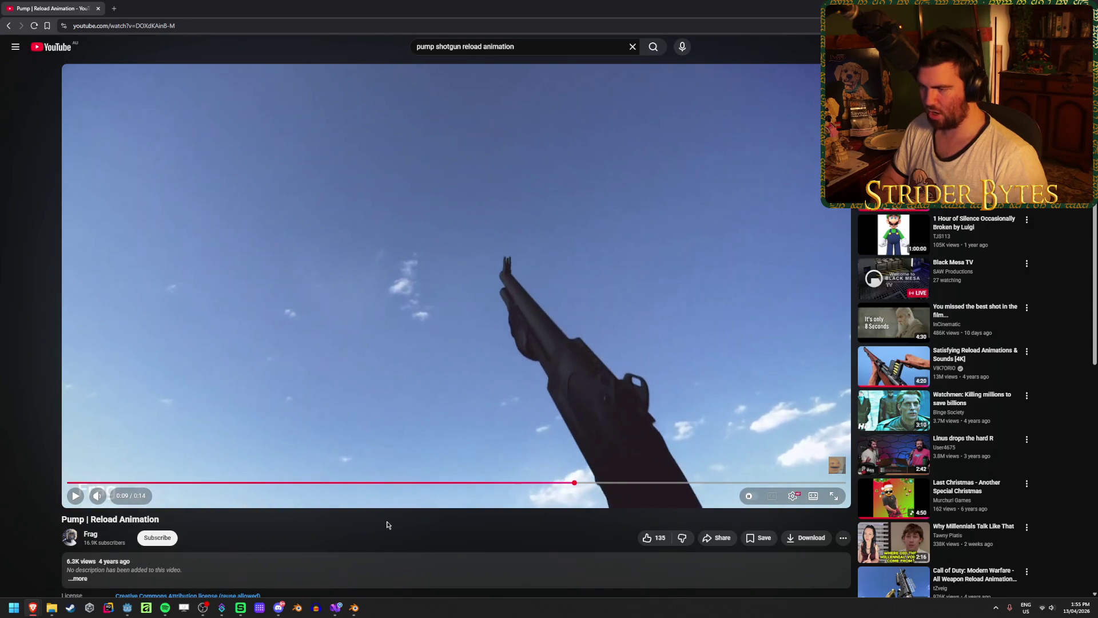
key("period")
key("period")
key("period")
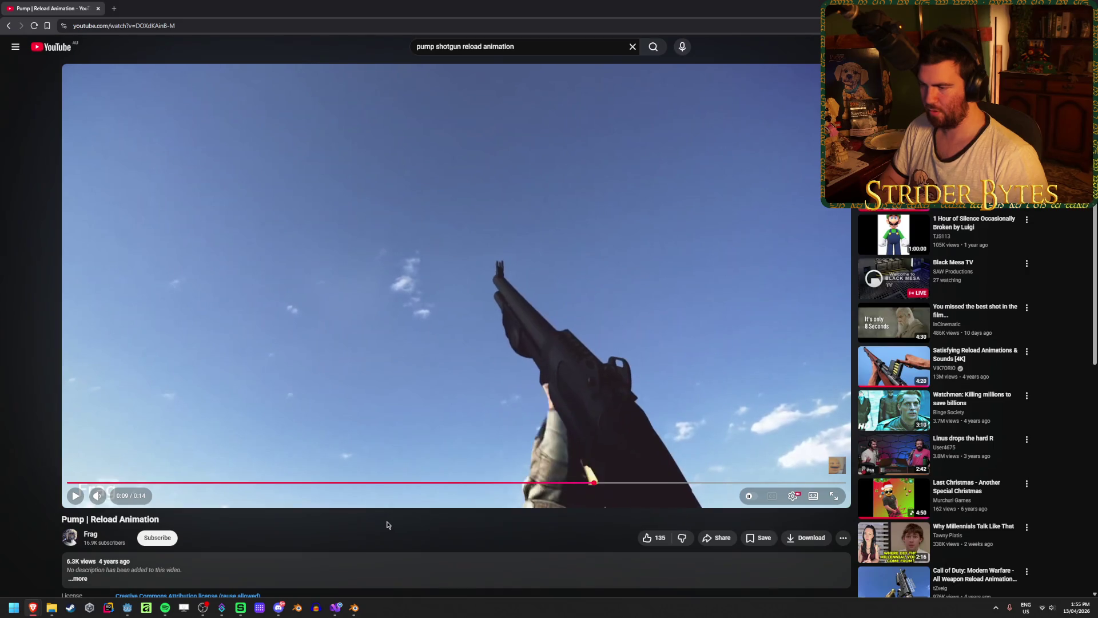
key("period")
key("period")
key("period")
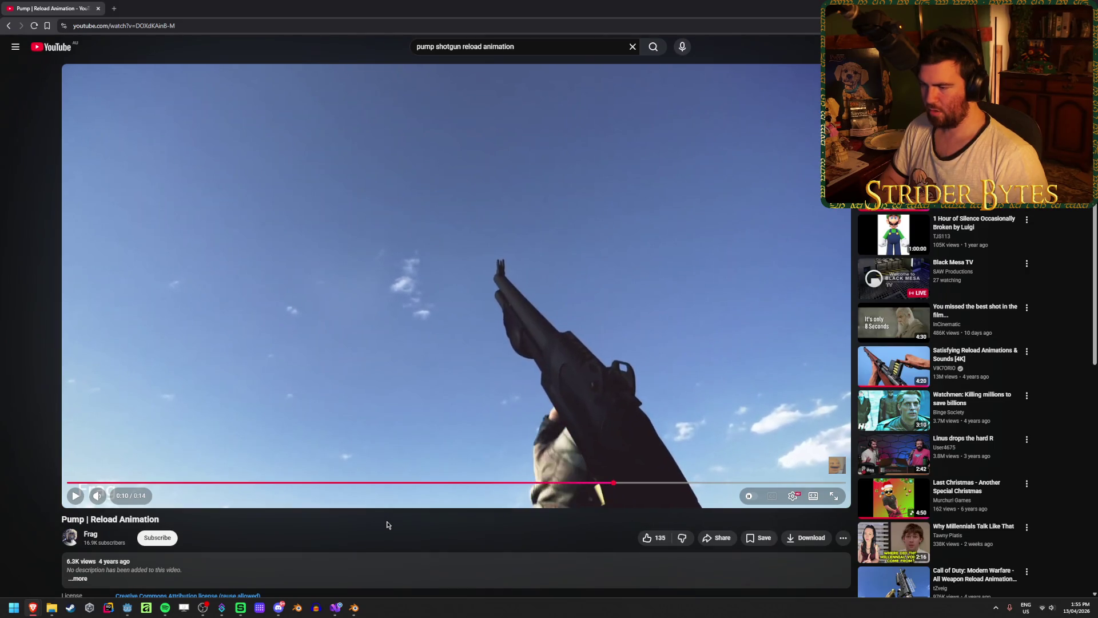
key("period")
key("period")
key("period")
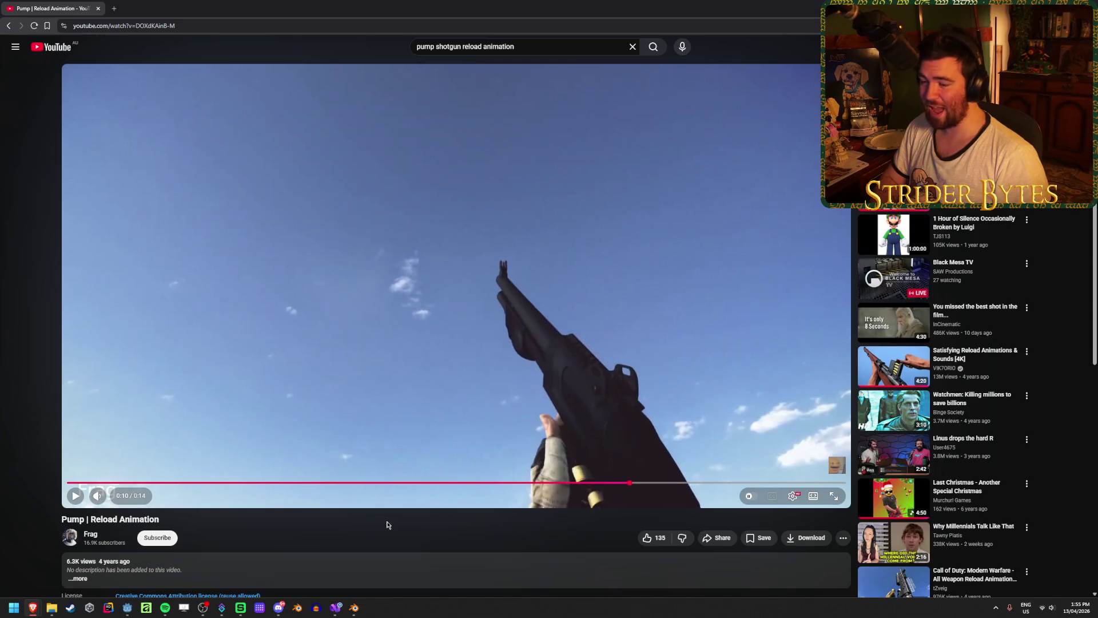
Open the Pump | Reload Animation and Mossberg 500 reload results in new tabs, viewing Mossberg
left_click(8, 27)
middle_click(435, 143)
scroll(399, 207, "down", 2)
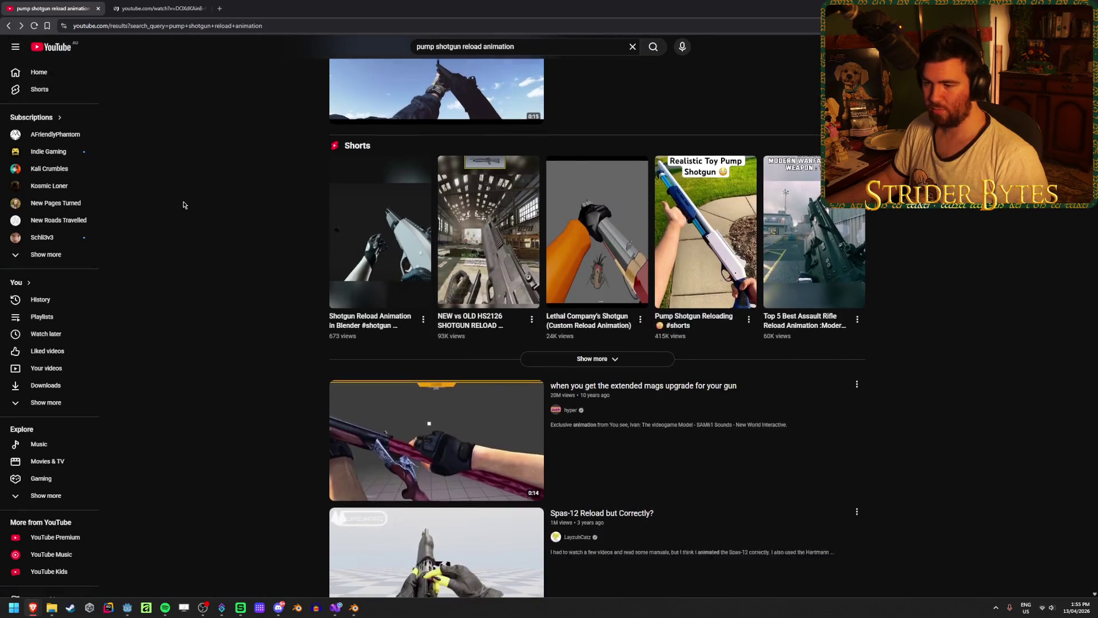
scroll(207, 237, "down", 4)
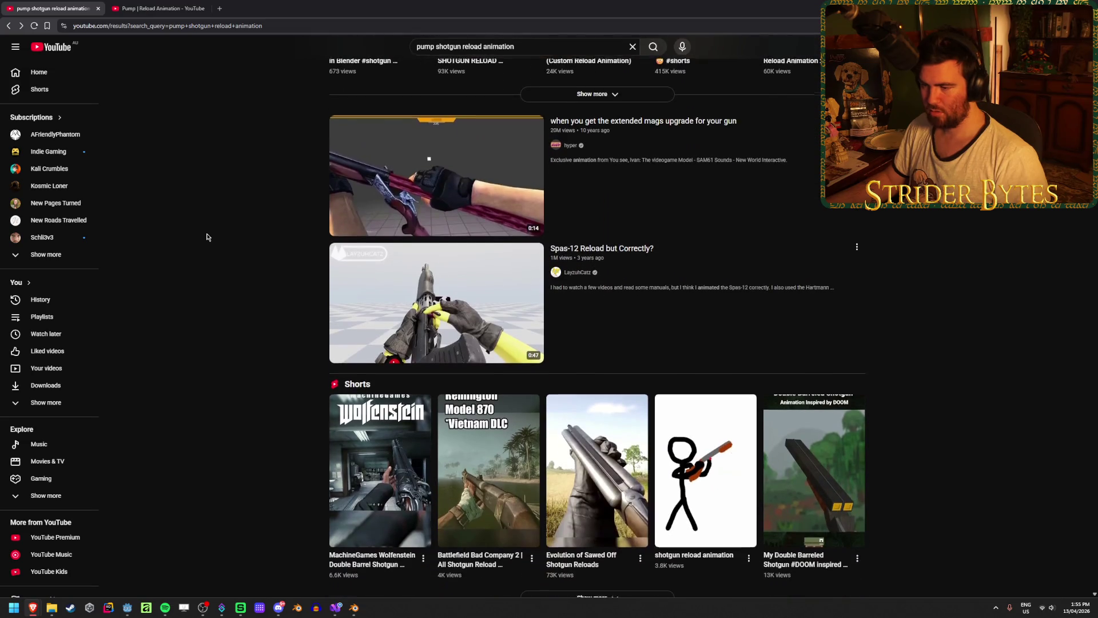
scroll(208, 237, "down", 6)
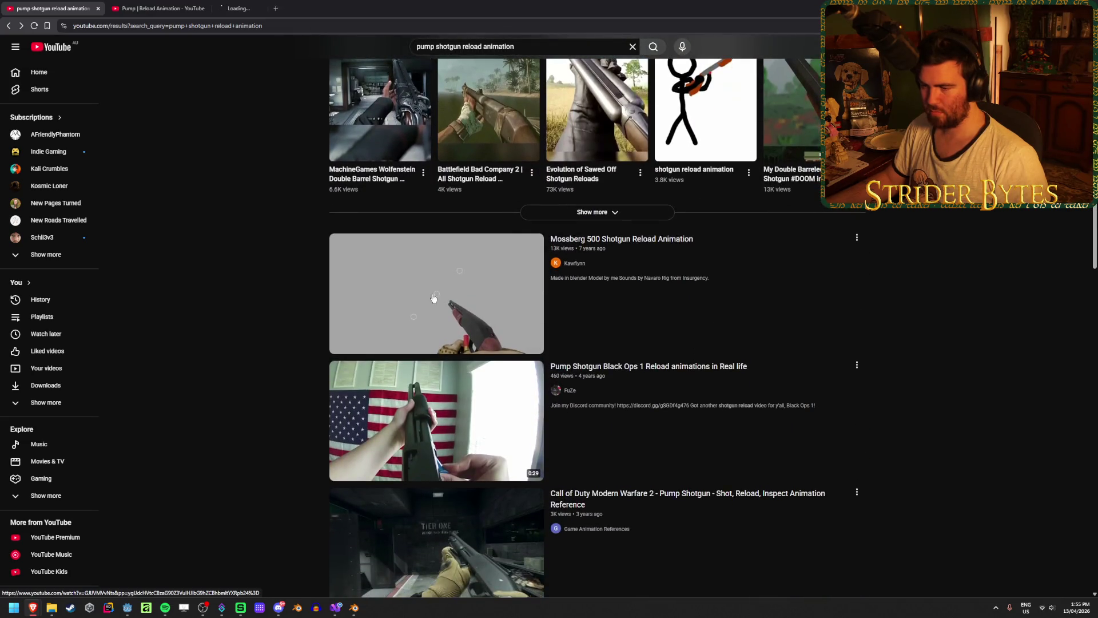
middle_click(436, 301)
scroll(257, 270, "down", 5)
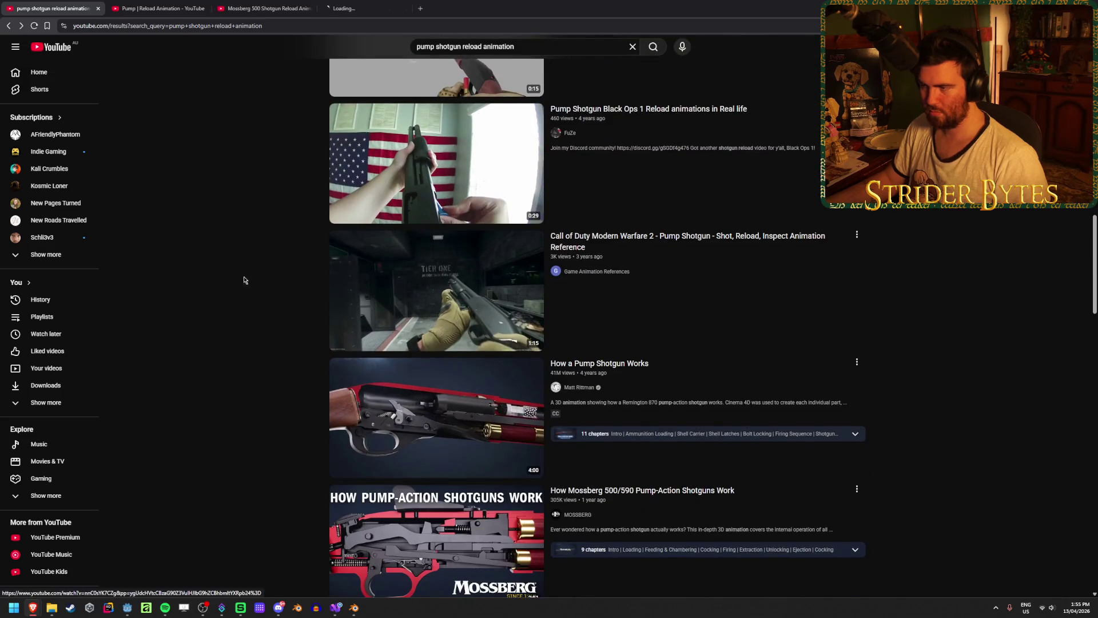
key("ctrl+Tab")
key("ctrl+Tab")
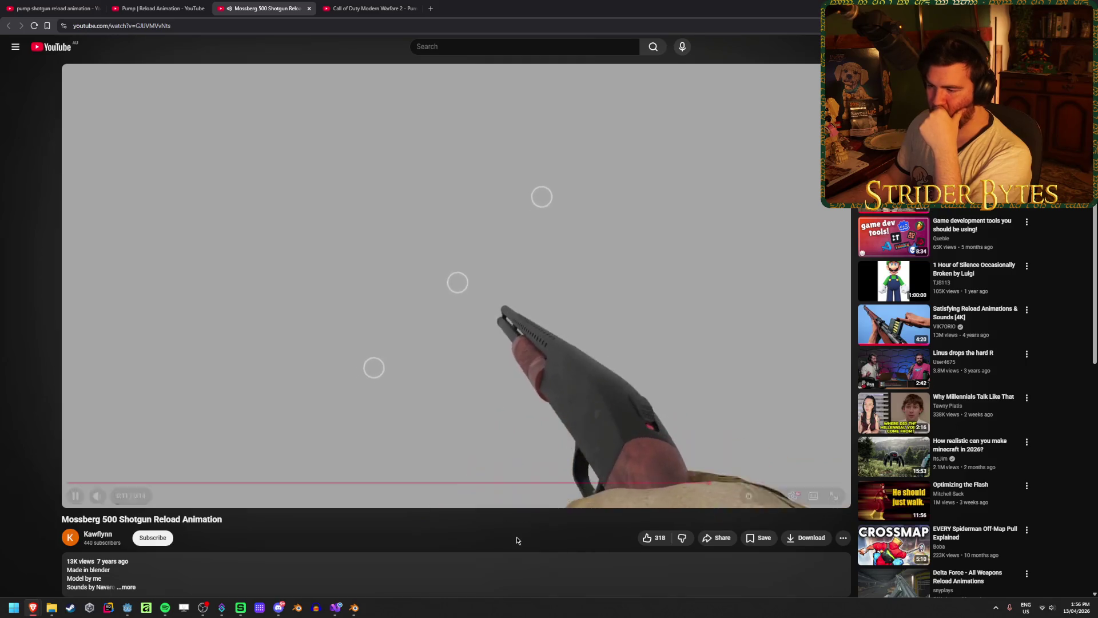
Pause the Mossberg video at 0:13 and switch to the Call of Duty reference tab
left_click(448, 317)
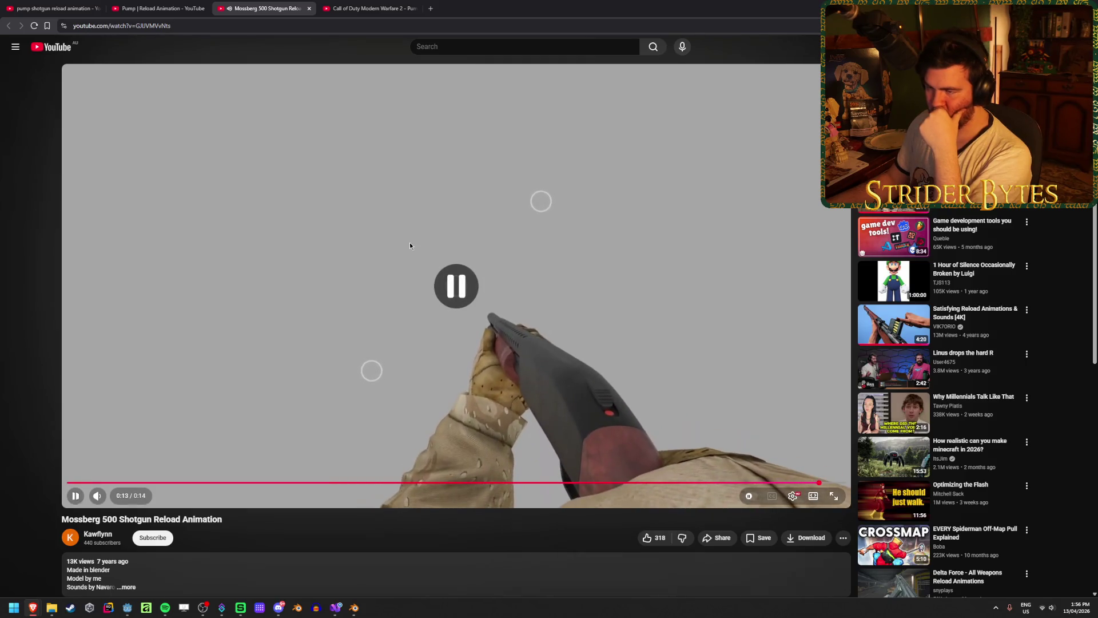
key("ctrl+Tab")
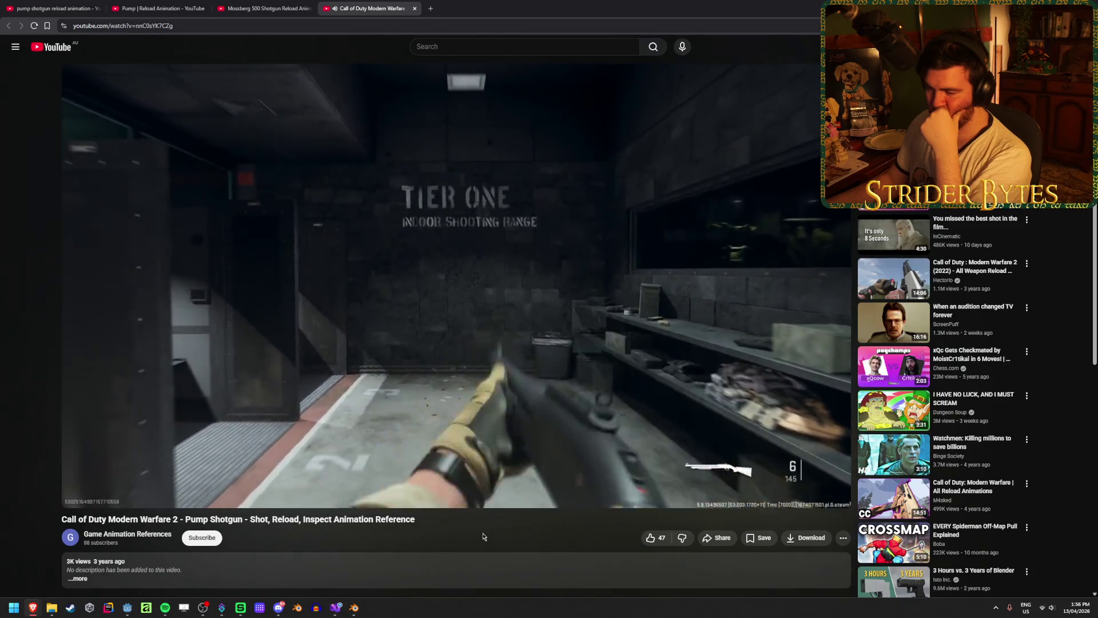
Scrub the Call of Duty reference back to the pump shot at 0:06
left_click(284, 402)
scroll(385, 283, "down", 3)
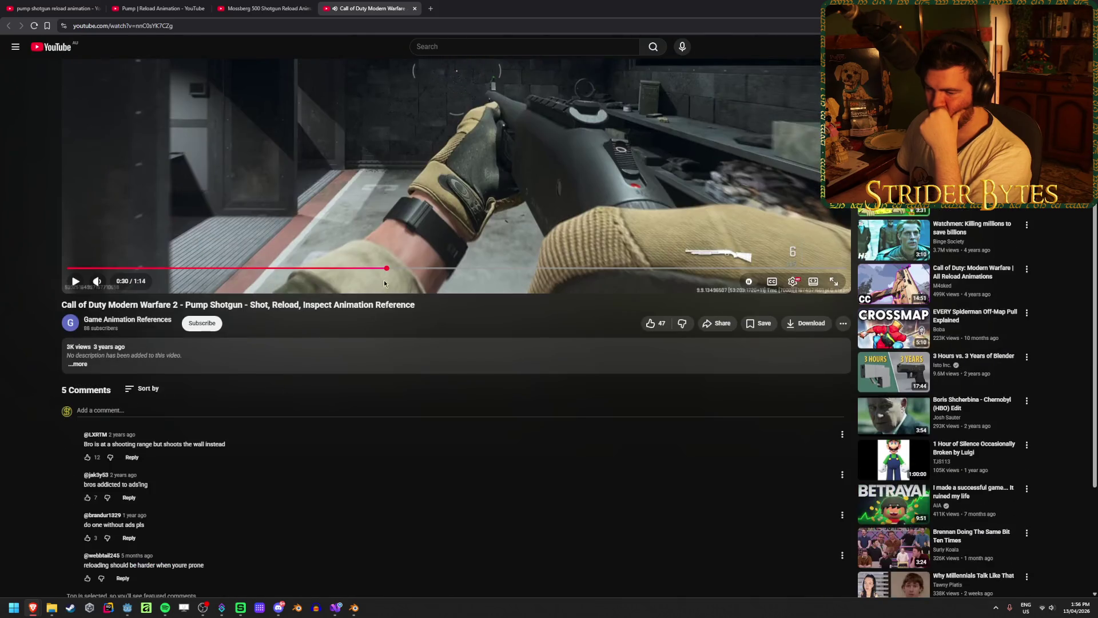
scroll(227, 427, "up", 3)
mouse_move(404, 482)
left_mouse_down()
mouse_move(453, 482)
mouse_move(151, 482)
mouse_move(166, 484)
left_mouse_up()
left_click(321, 350)
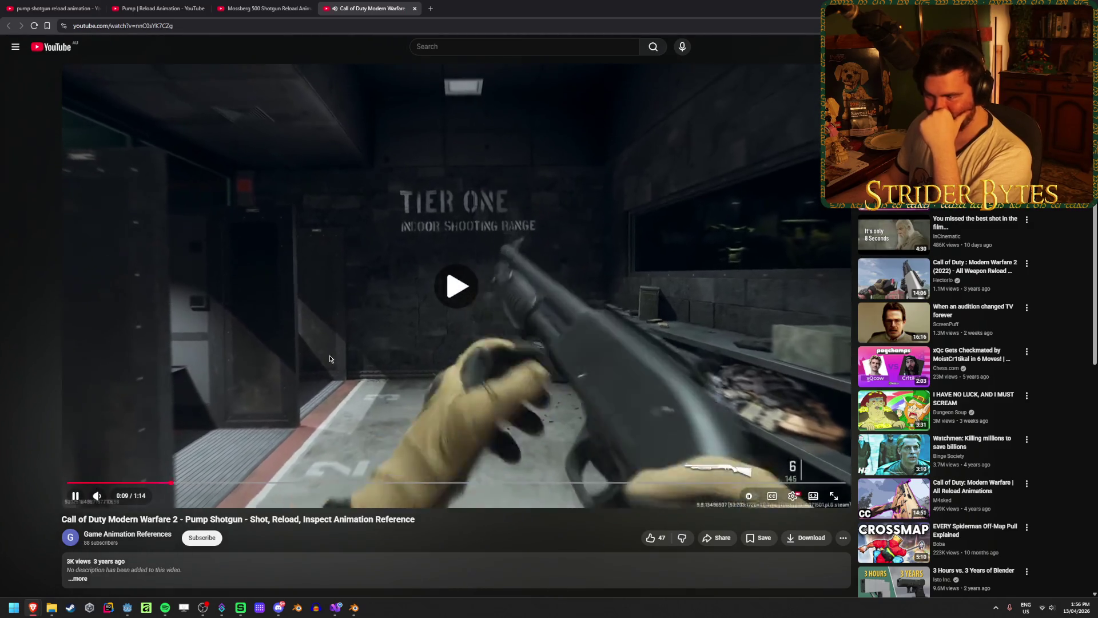
left_click(235, 417)
left_click(203, 458)
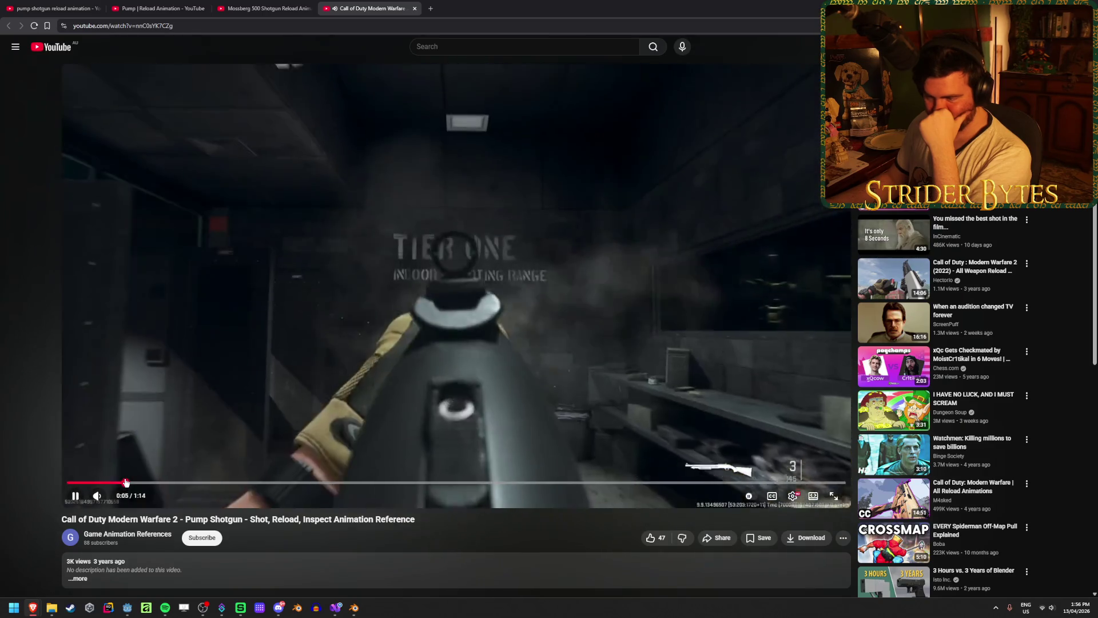
left_click(139, 482)
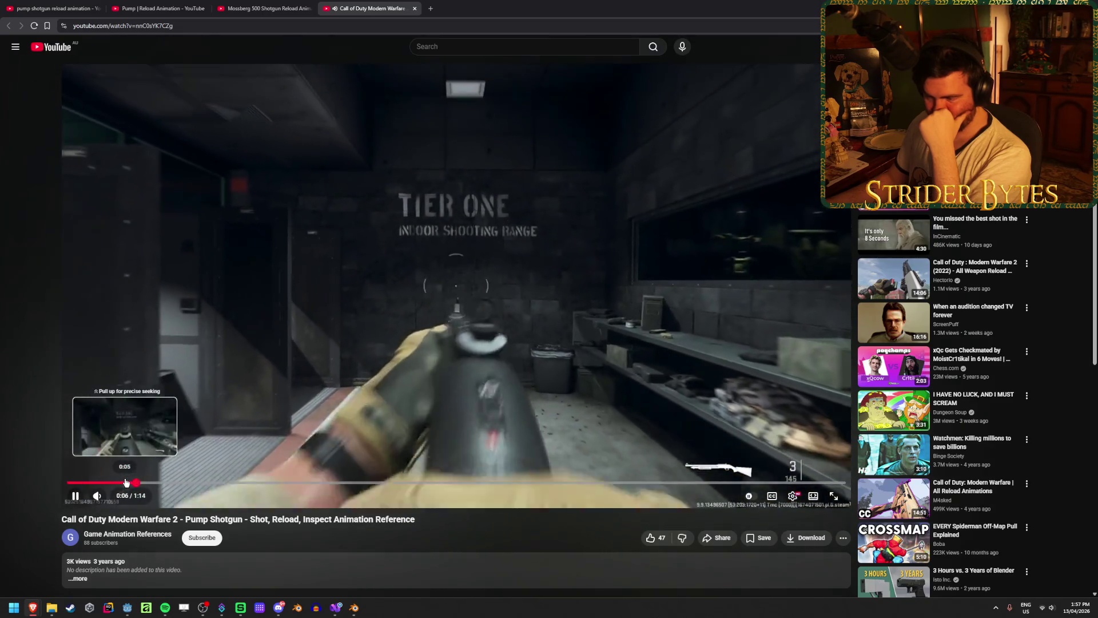
Pause and step frame by frame through the pump stroke until the hand holds a shell
key("space")
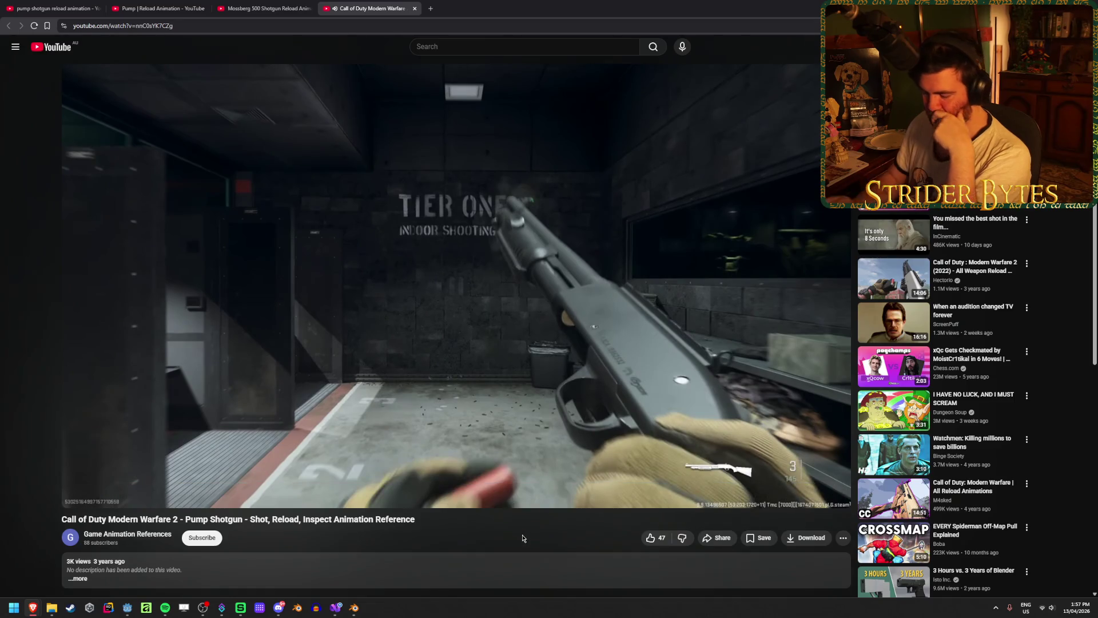
key("period")
key("period")
key("period")
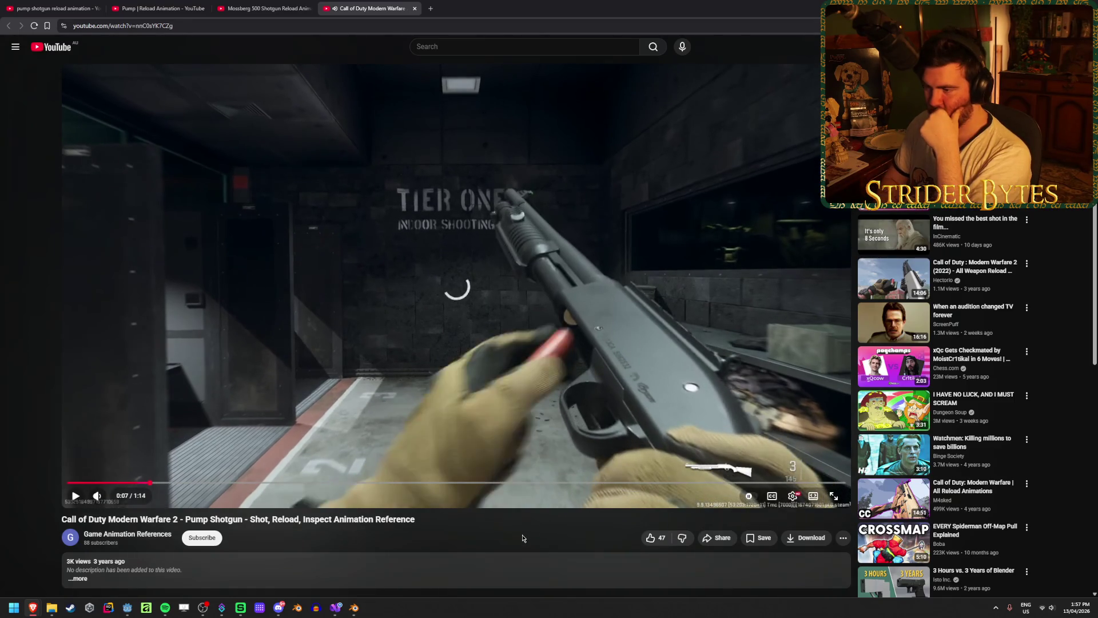
key("period")
key("period")
key("period")
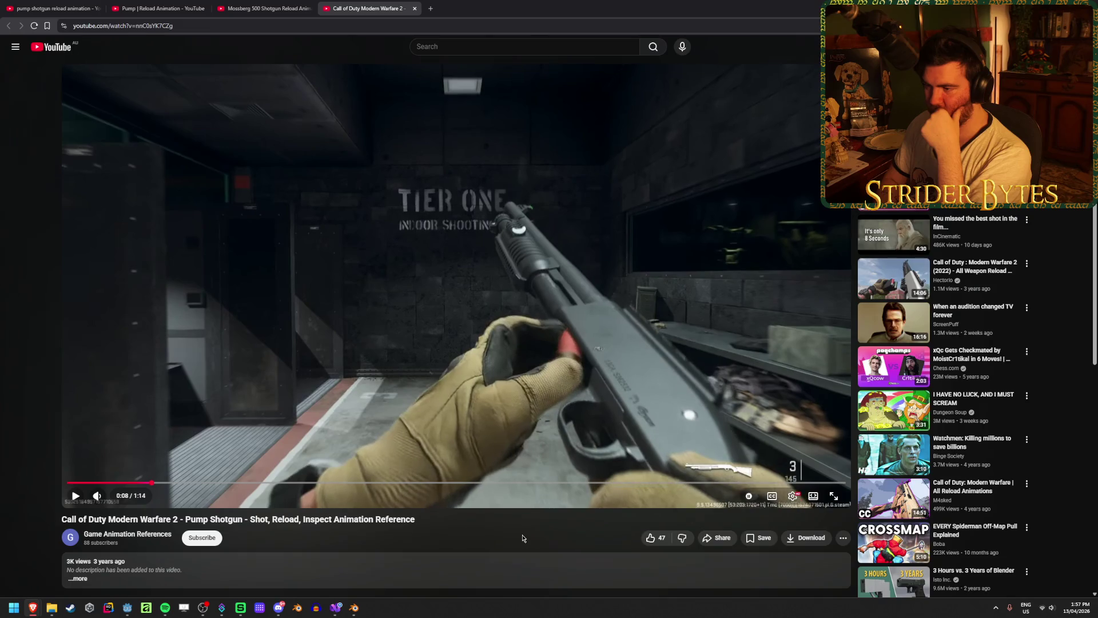
key("period")
key("period")
key("period")
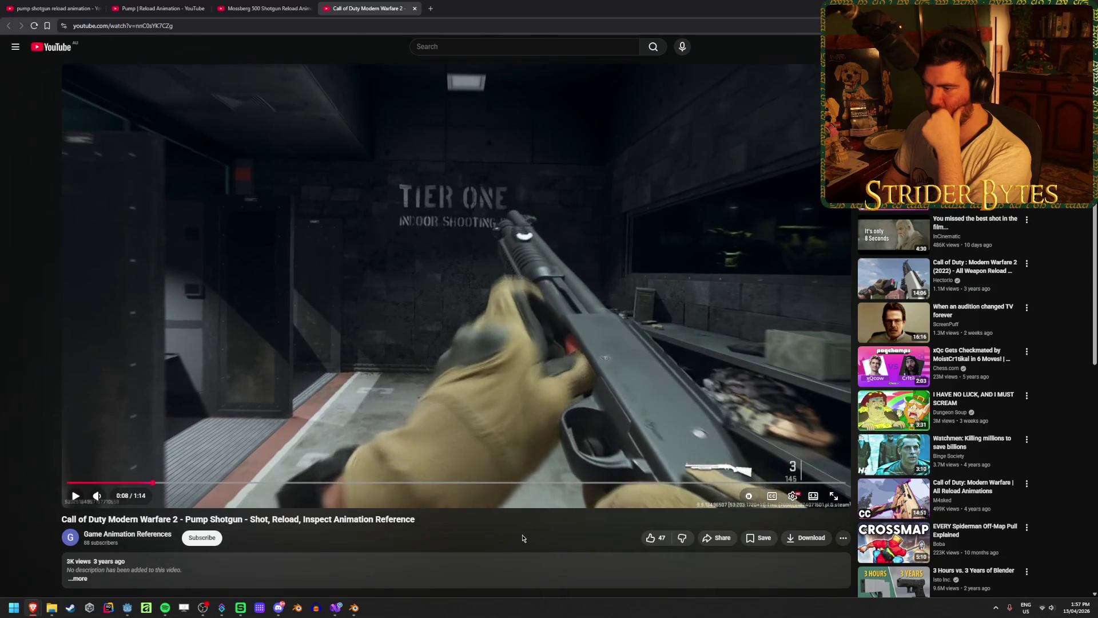
key("period")
key("period")
key("period")
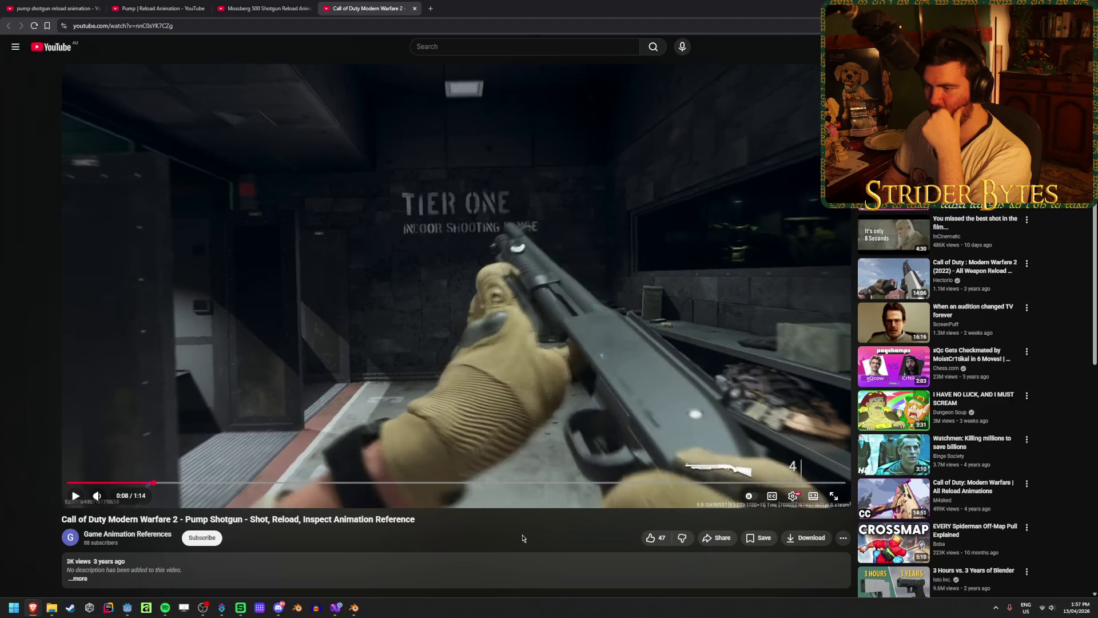
key("period")
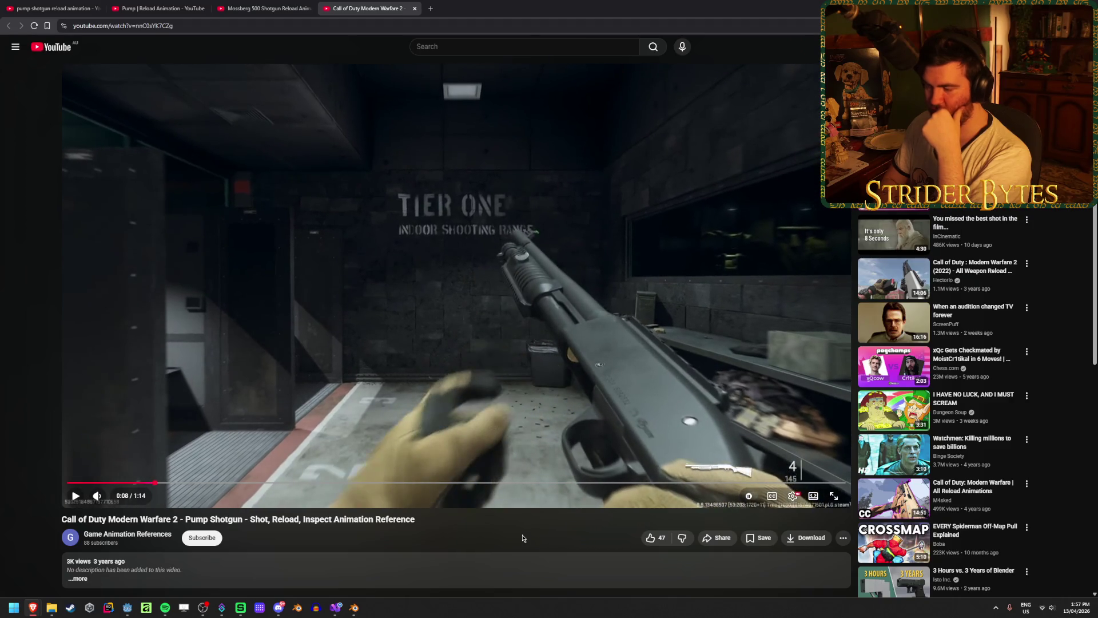
key("period")
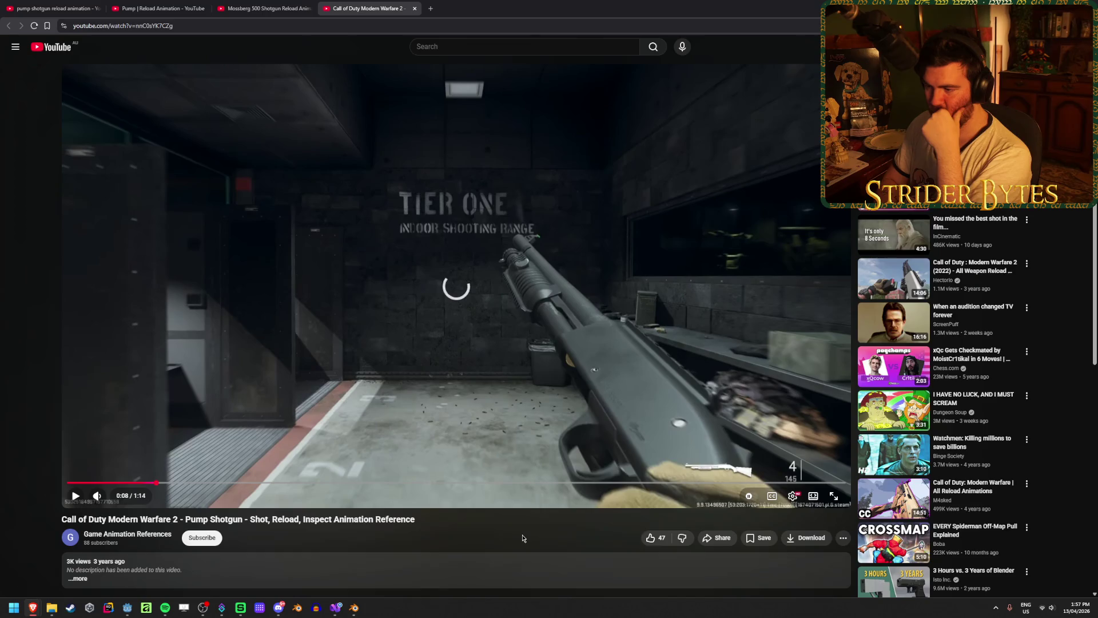
key("period")
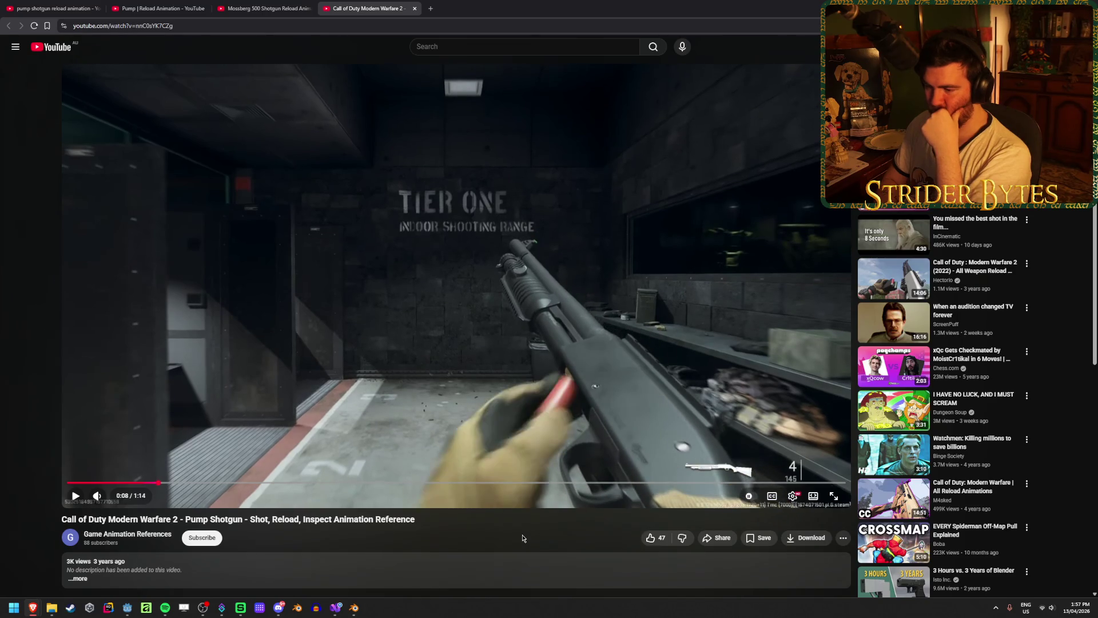
key("period")
key("period")
key("period")
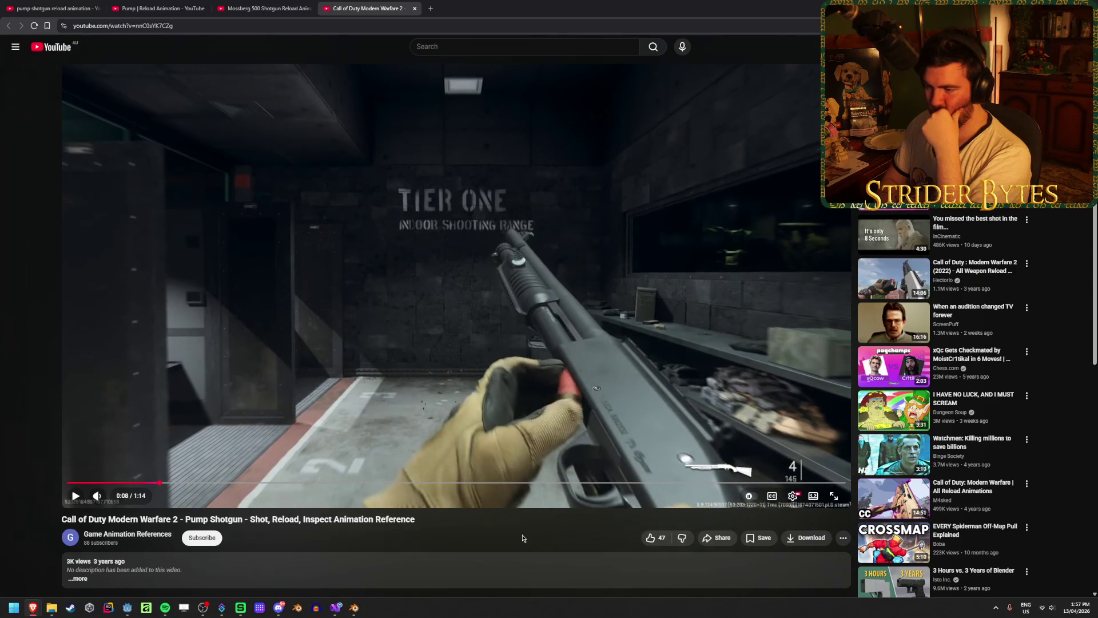
key("period")
key("period")
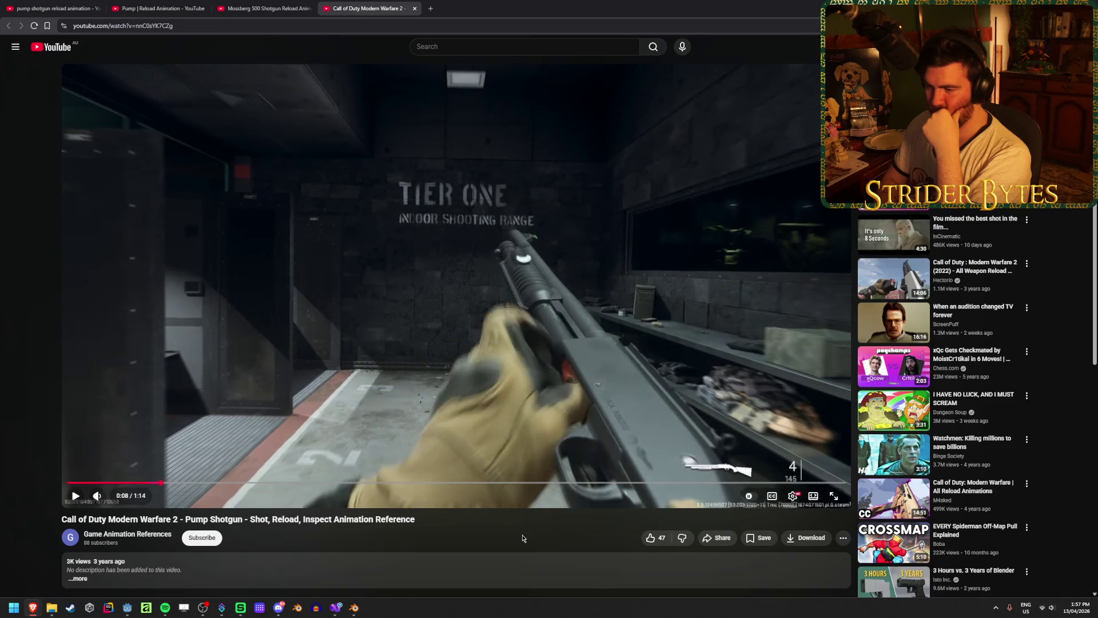
Replay the pump shot from 0:06, then pause the Pump | Reload Animation video near 0:08
left_click(428, 337)
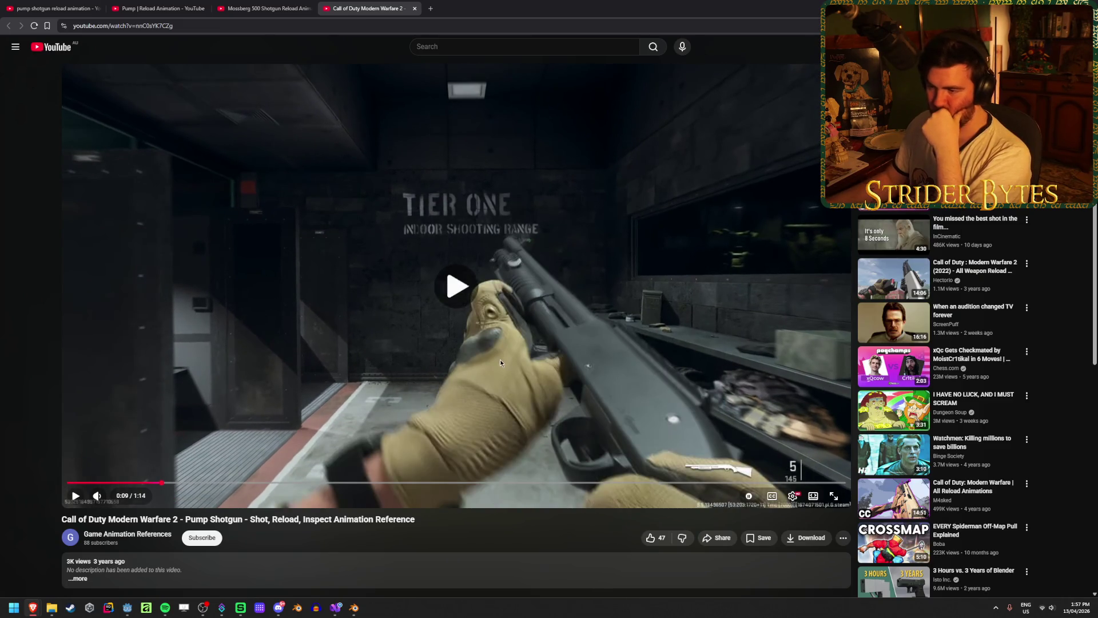
left_click(429, 337)
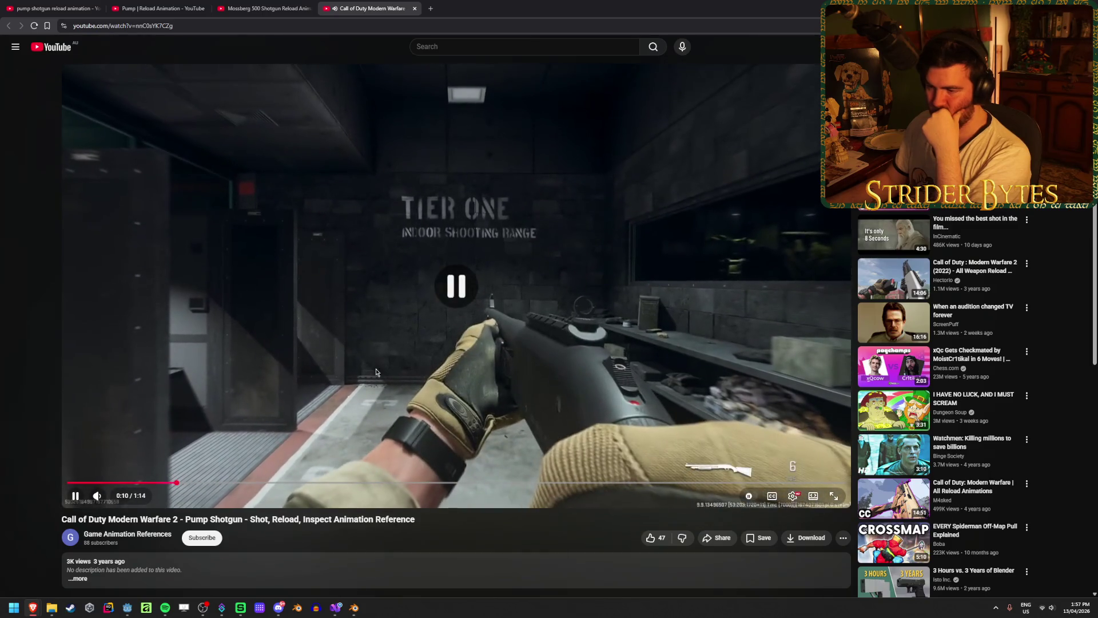
left_click(135, 482)
left_click(365, 331)
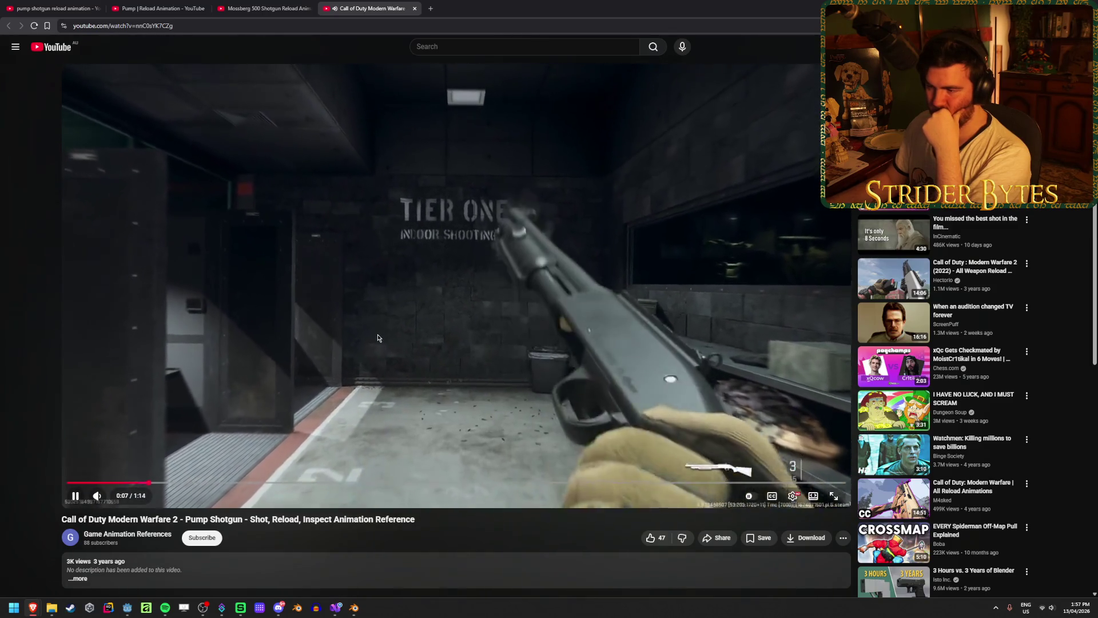
left_click(377, 337)
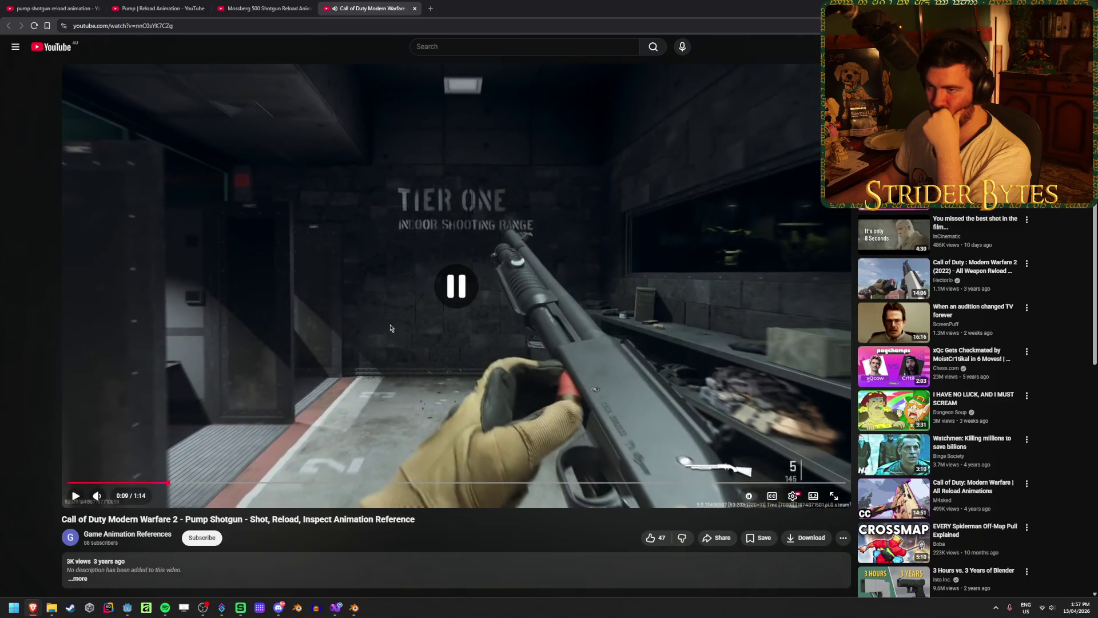
left_click(283, 5)
left_click(158, 8)
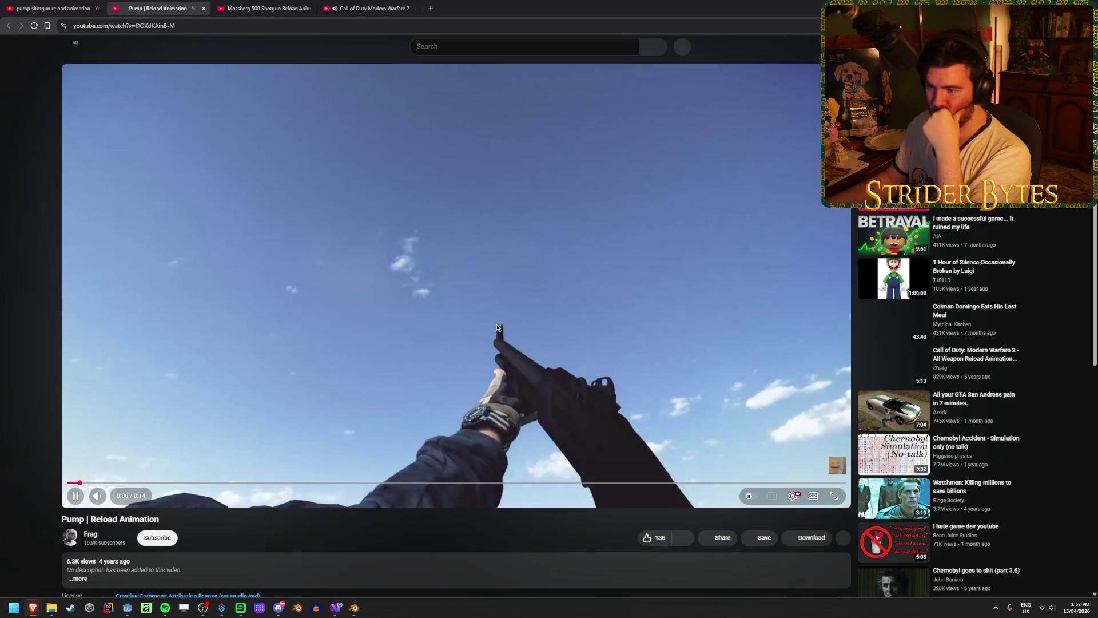
left_click(511, 482)
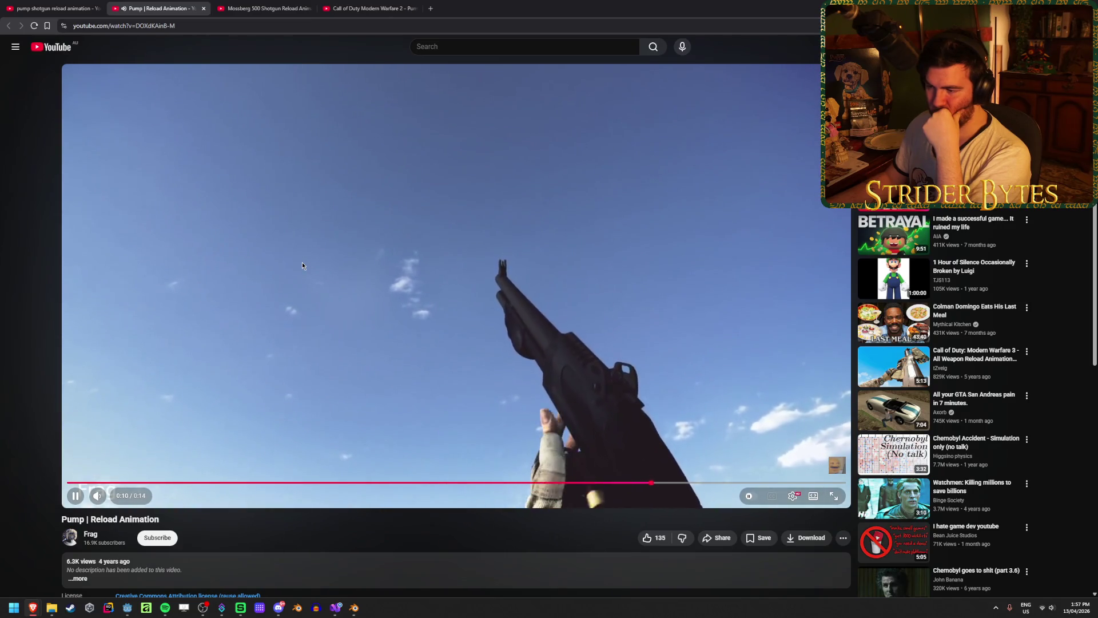
left_click(409, 286)
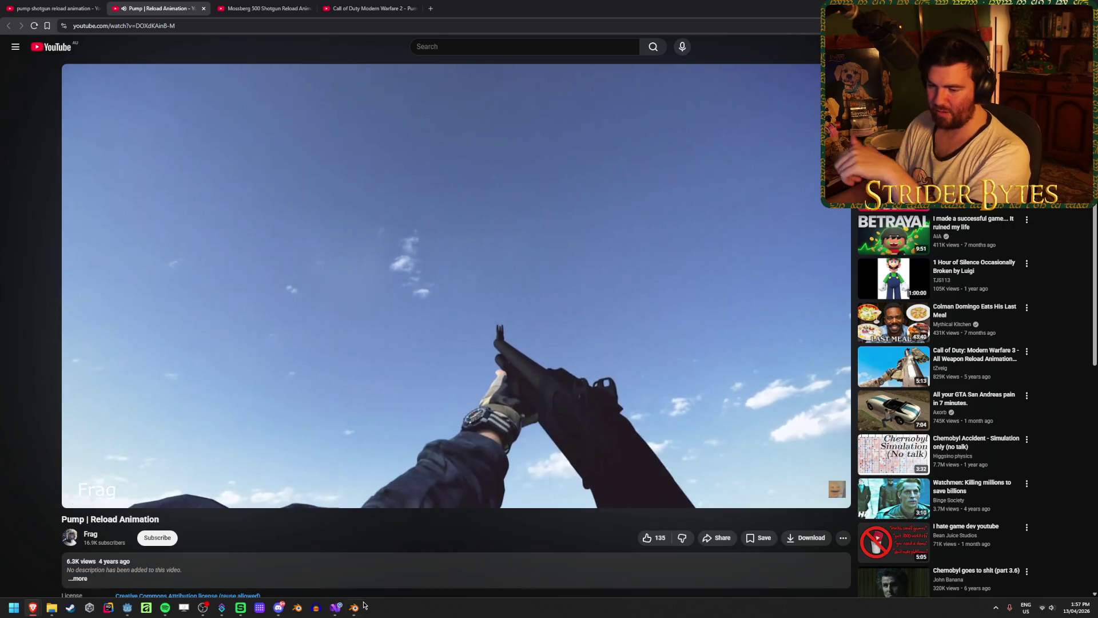
Select the Magazine bone, orbit around the gun and hand to inspect it, and save ArmRig_Shotgun.blend
mouse_move(354, 612)
left_click(446, 567)
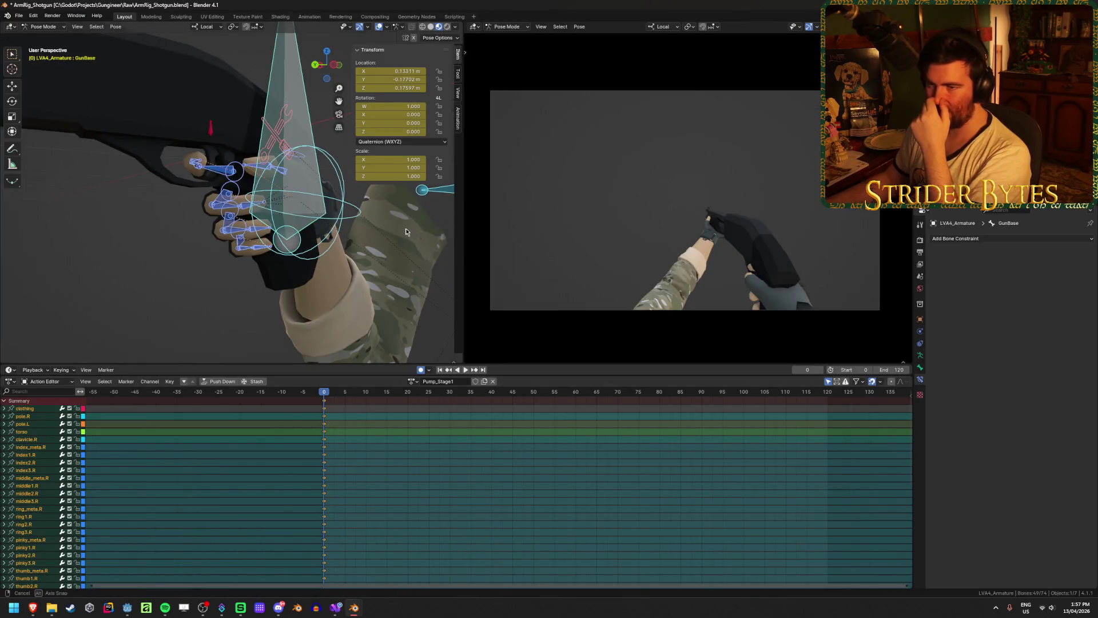
middle_click_drag(406, 230, 332, 252)
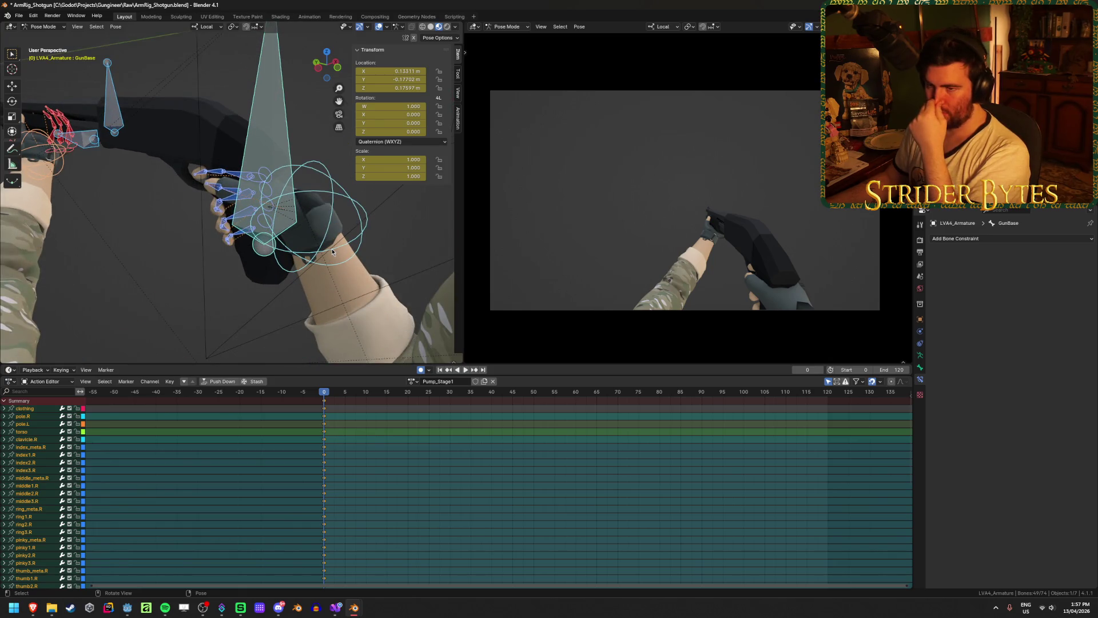
left_click(114, 110)
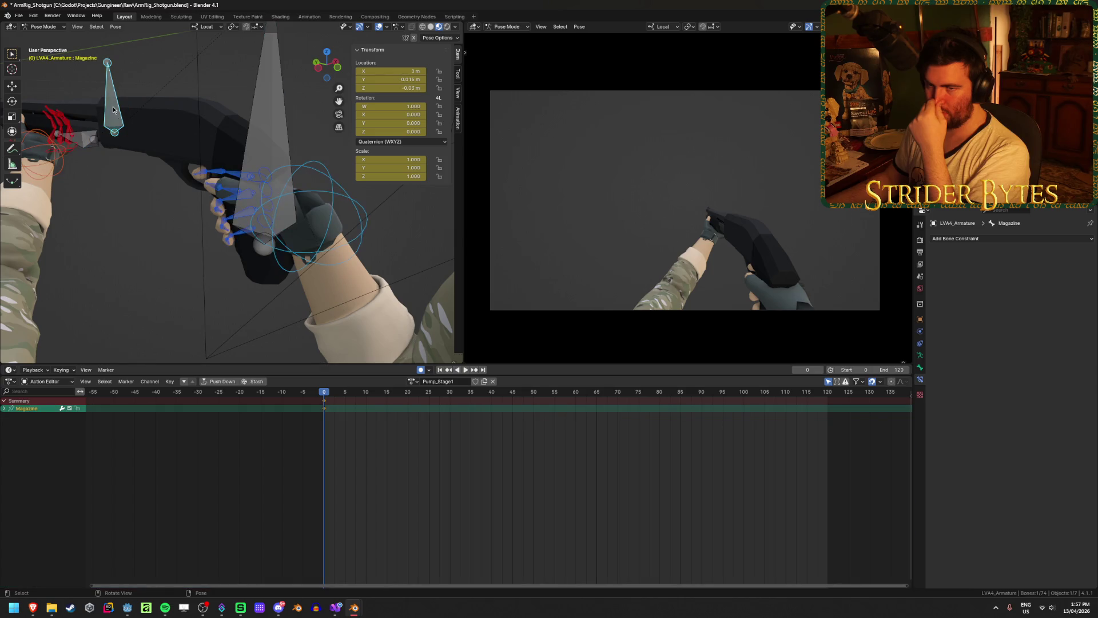
mouse_move(177, 243)
middle_mouse_down()
mouse_move(176, 263)
mouse_move(257, 294)
middle_mouse_up()
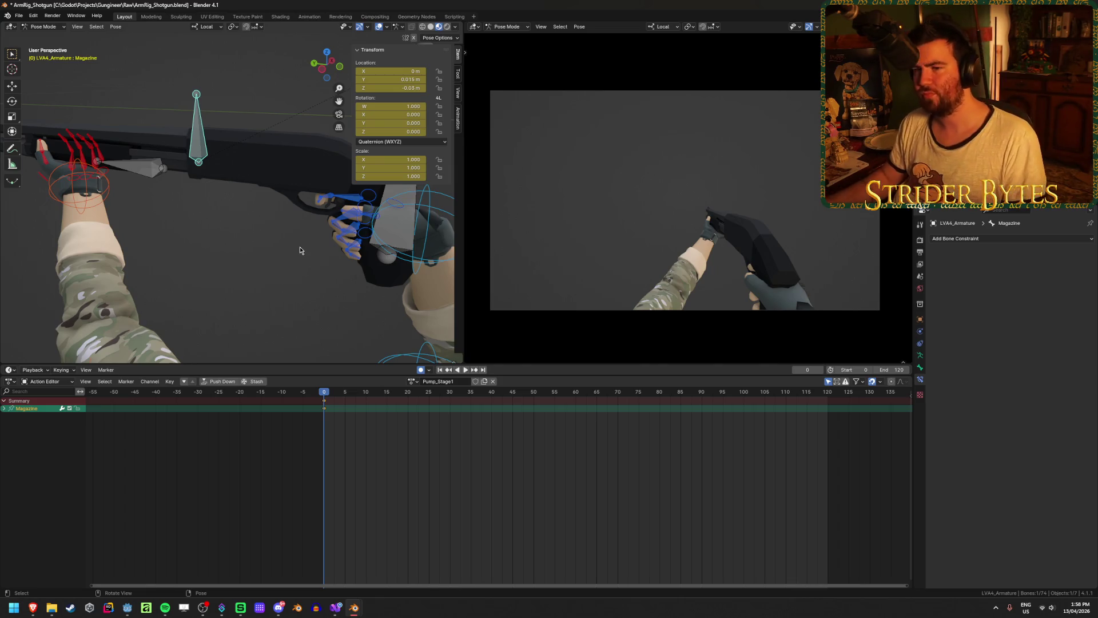
mouse_move(303, 246)
middle_mouse_down()
mouse_move(282, 236)
mouse_move(288, 195)
mouse_move(276, 280)
mouse_move(294, 245)
mouse_move(298, 179)
mouse_move(265, 343)
mouse_move(284, 313)
mouse_move(311, 314)
middle_mouse_up()
key("ctrl+s")
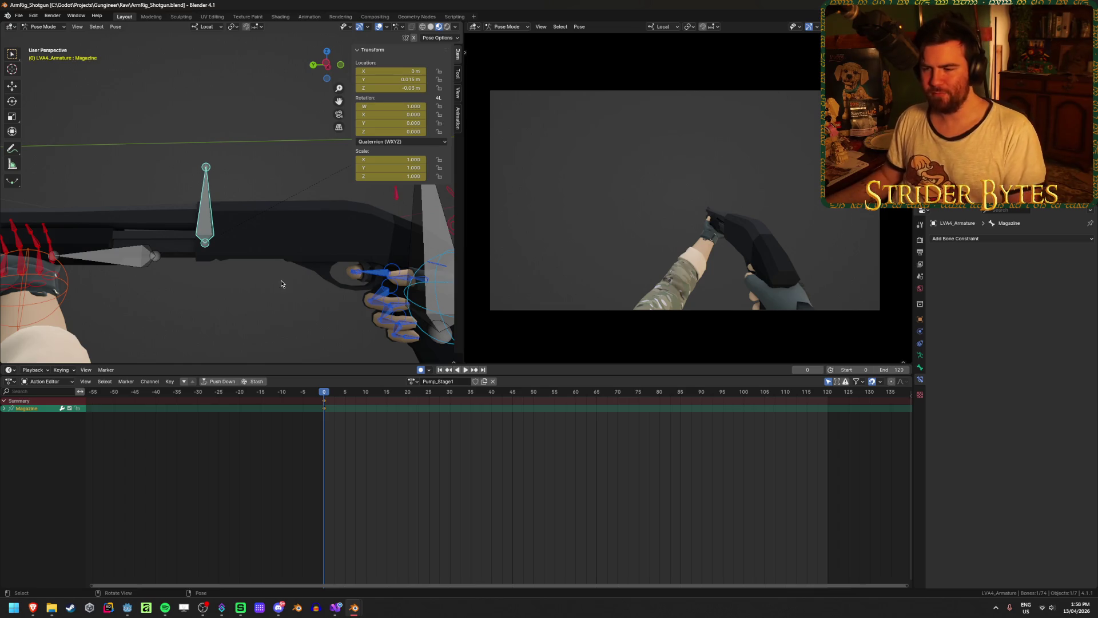
key("r")
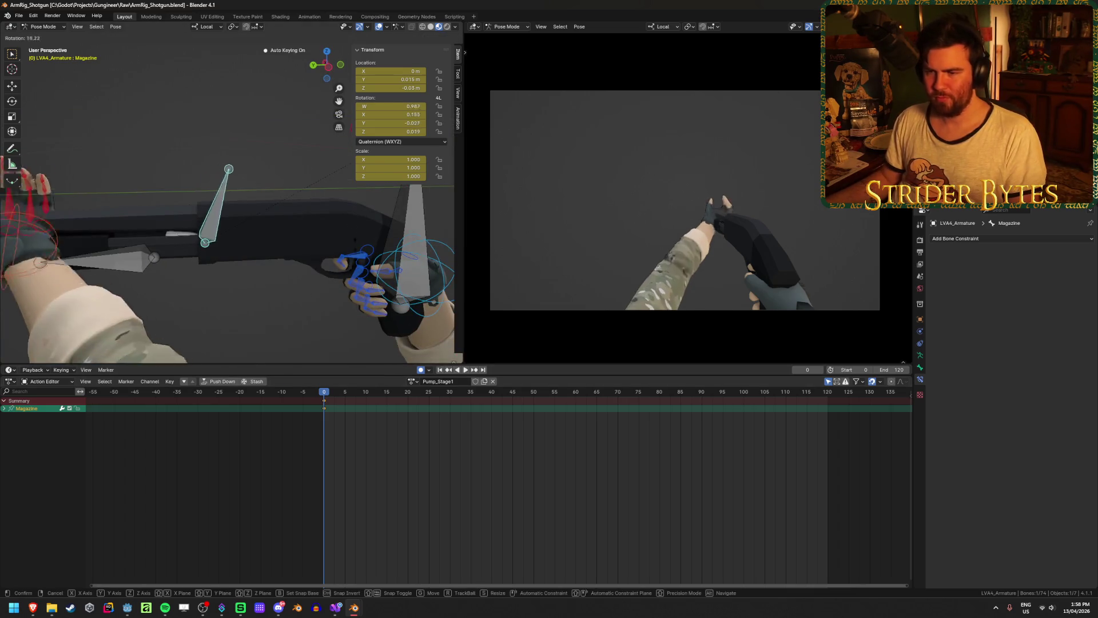
key("Escape")
left_click(100, 259)
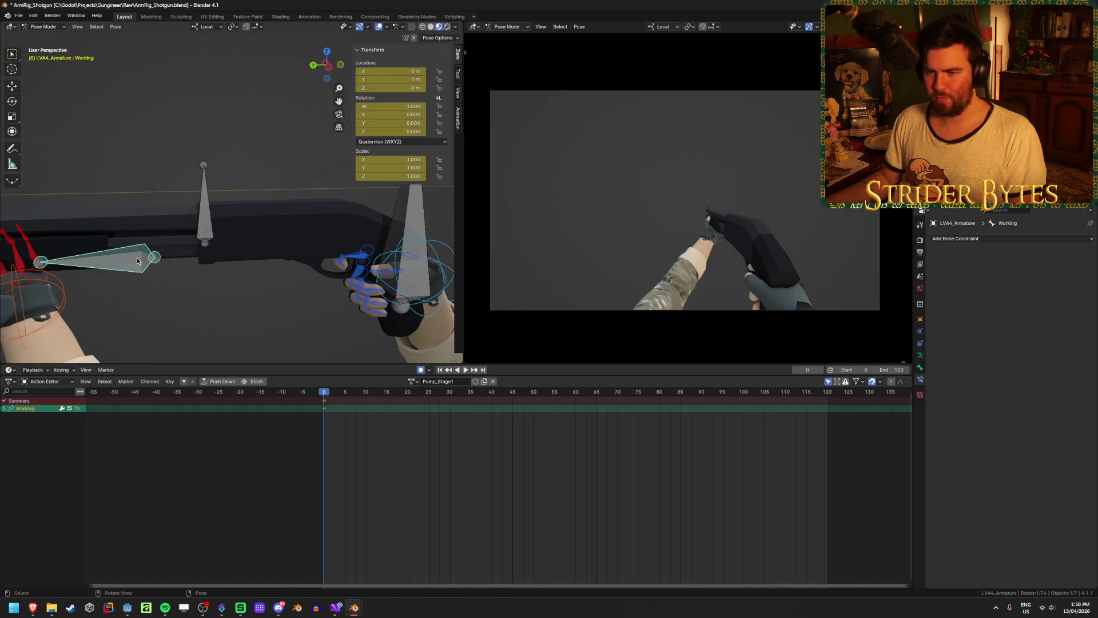
key("r")
key("Escape")
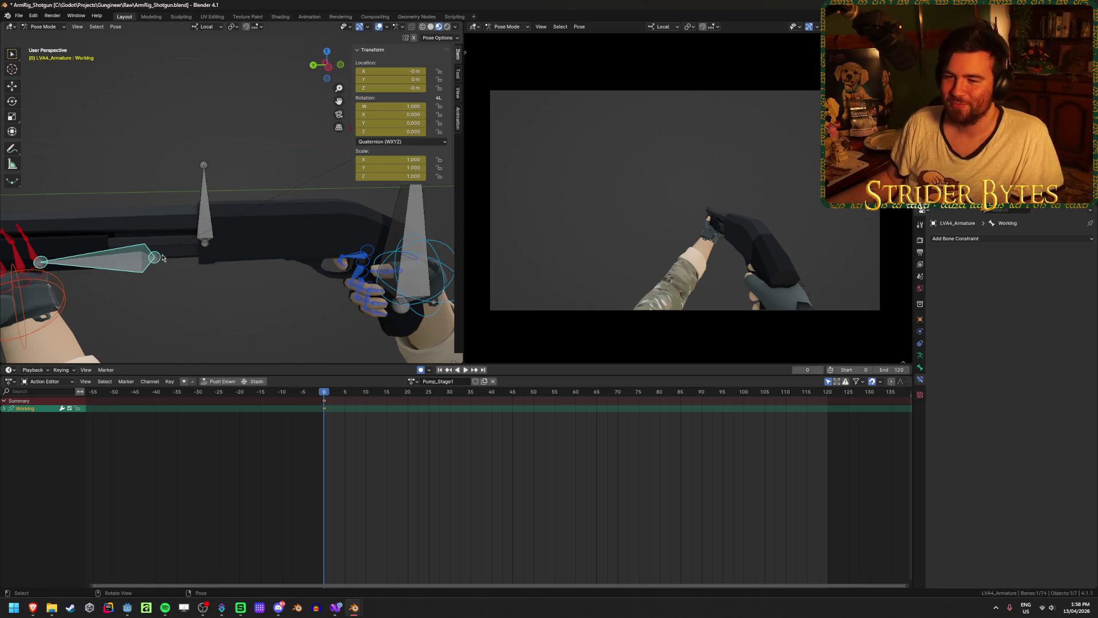
left_click(414, 217)
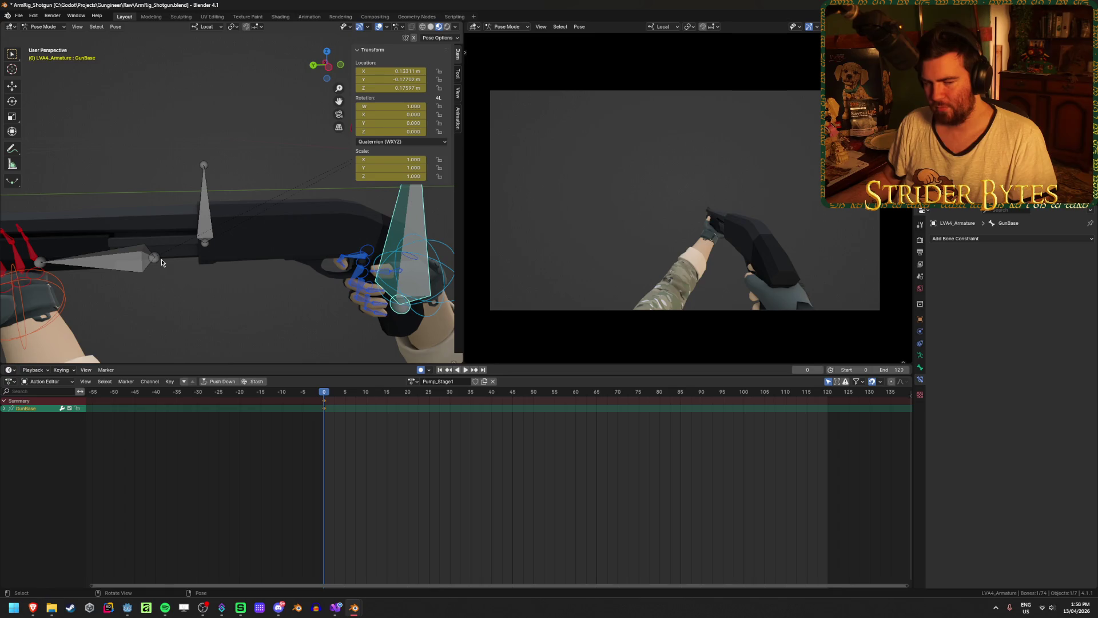
scroll(293, 298, "down", 4)
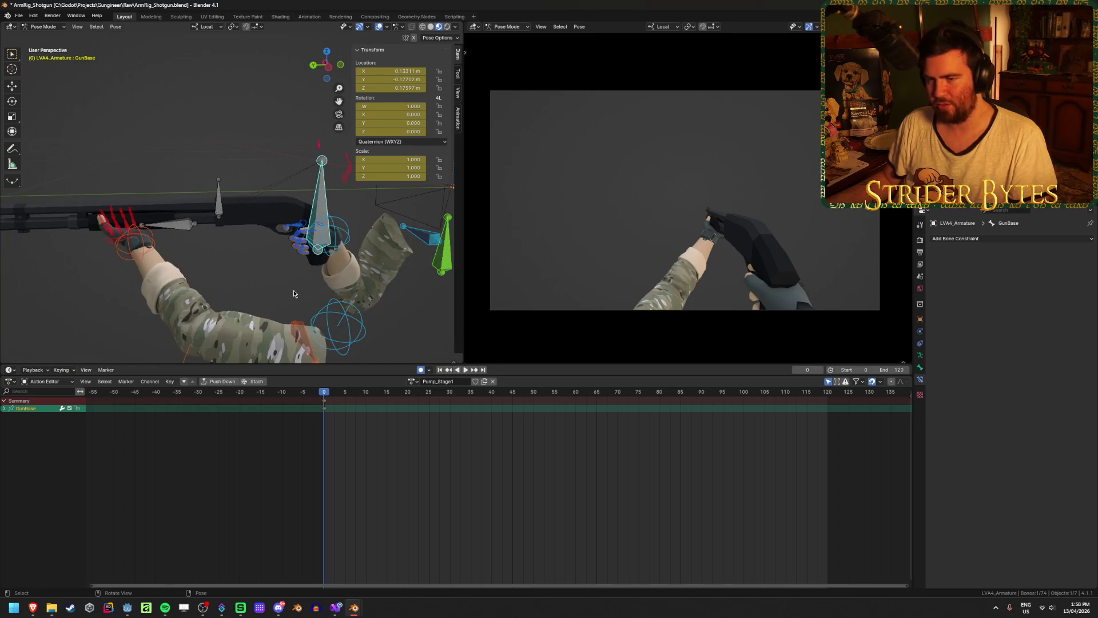
middle_click_drag(293, 294, 232, 291)
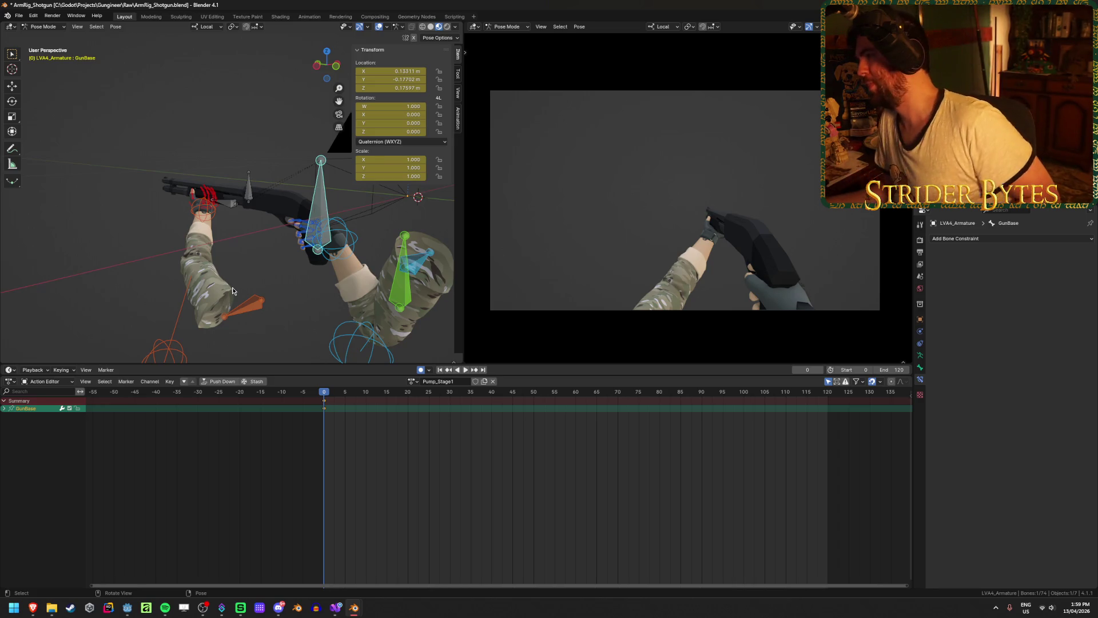
scroll(218, 238, "up", 2)
mouse_move(219, 239)
middle_mouse_down()
mouse_move(247, 199)
mouse_move(227, 210)
middle_mouse_up()
mouse_move(142, 214)
middle_mouse_down()
mouse_move(231, 197)
mouse_move(153, 282)
mouse_move(263, 245)
mouse_move(243, 250)
mouse_move(257, 265)
middle_mouse_up()
left_click(153, 282)
key("g")
key("Escape")
scroll(280, 275, "down", 3)
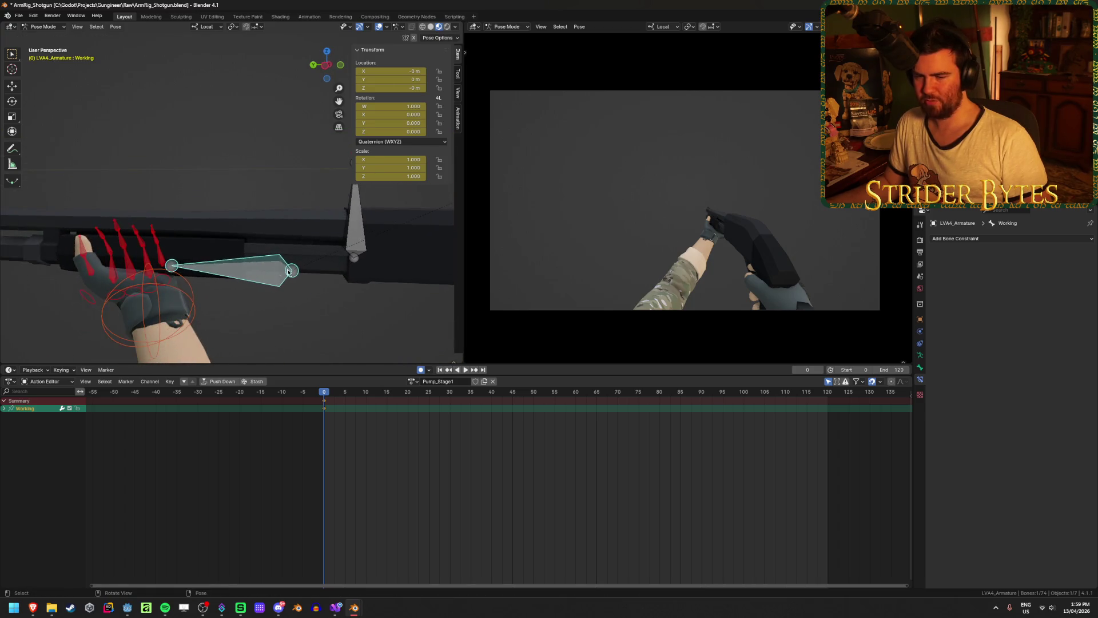
left_click(171, 220)
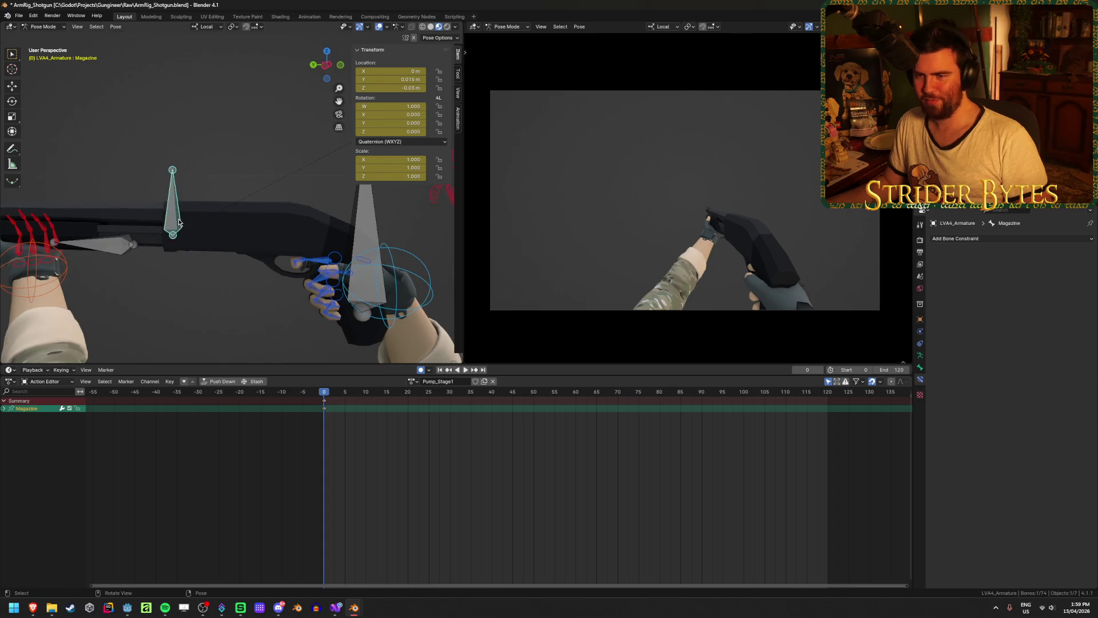
key("g")
right_click(308, 307)
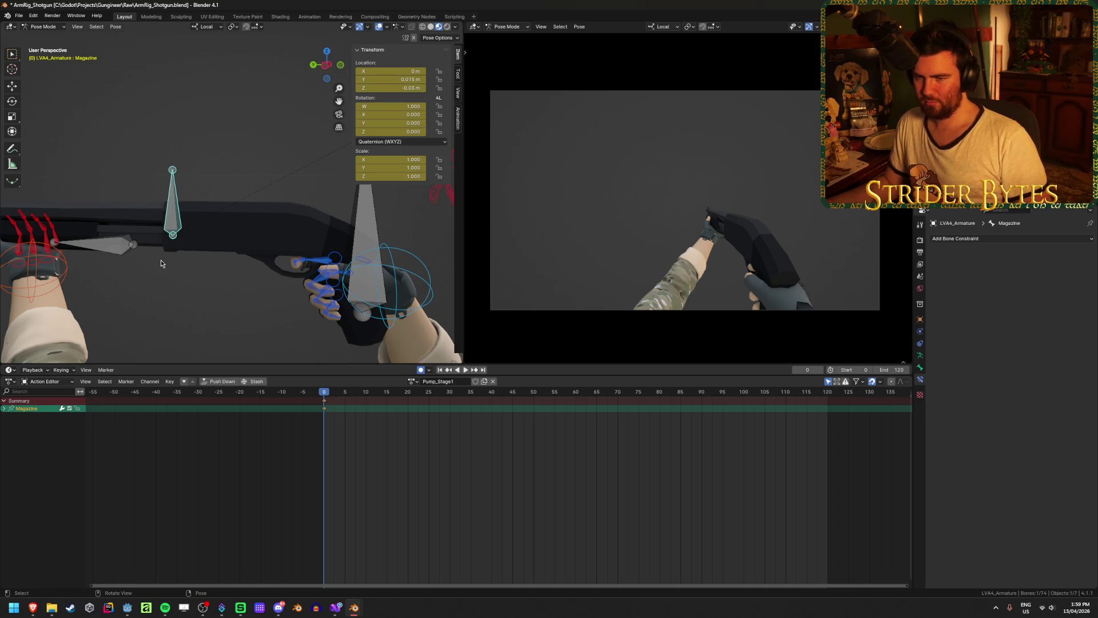
scroll(161, 263, "down", 3)
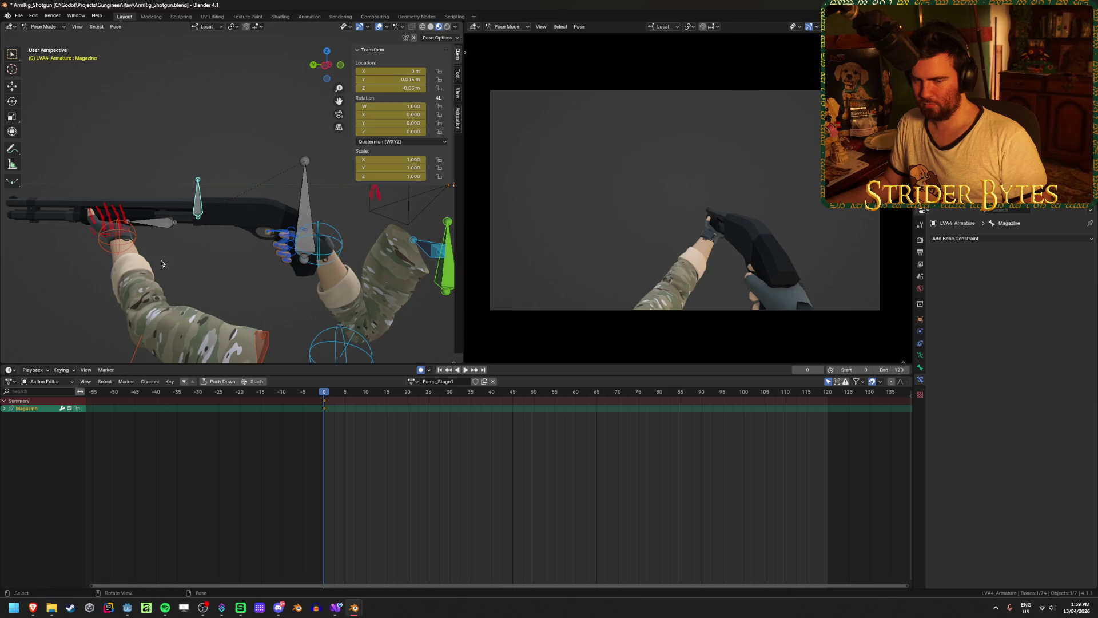
Nudge the GunBase bone slightly to about X 0.133, Y -0.177, Z 0.176 m
left_click(295, 223)
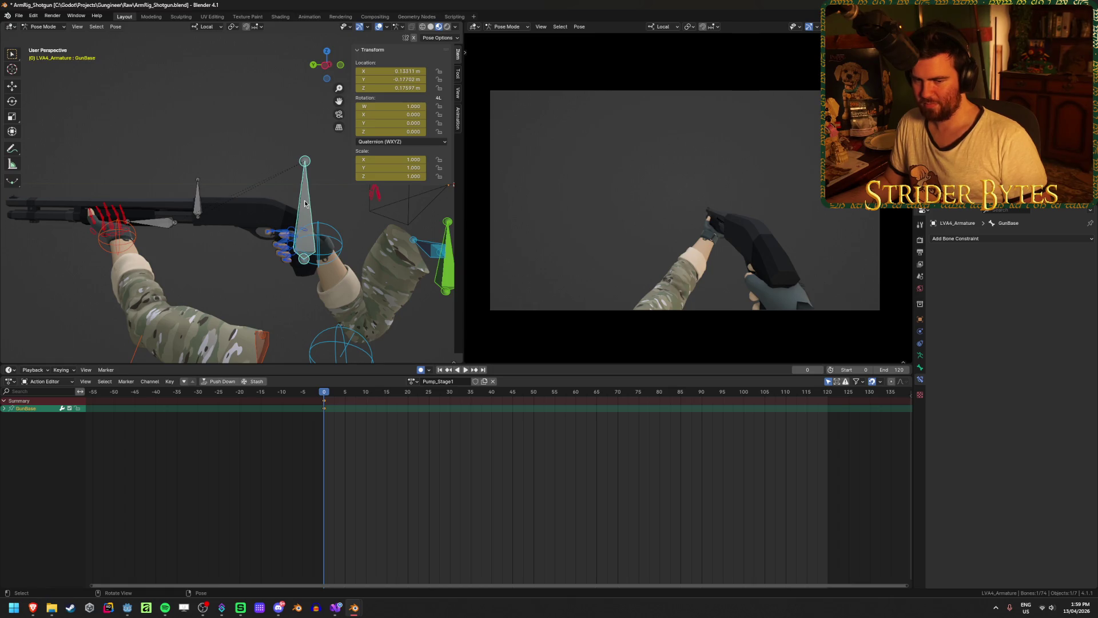
left_click(228, 280)
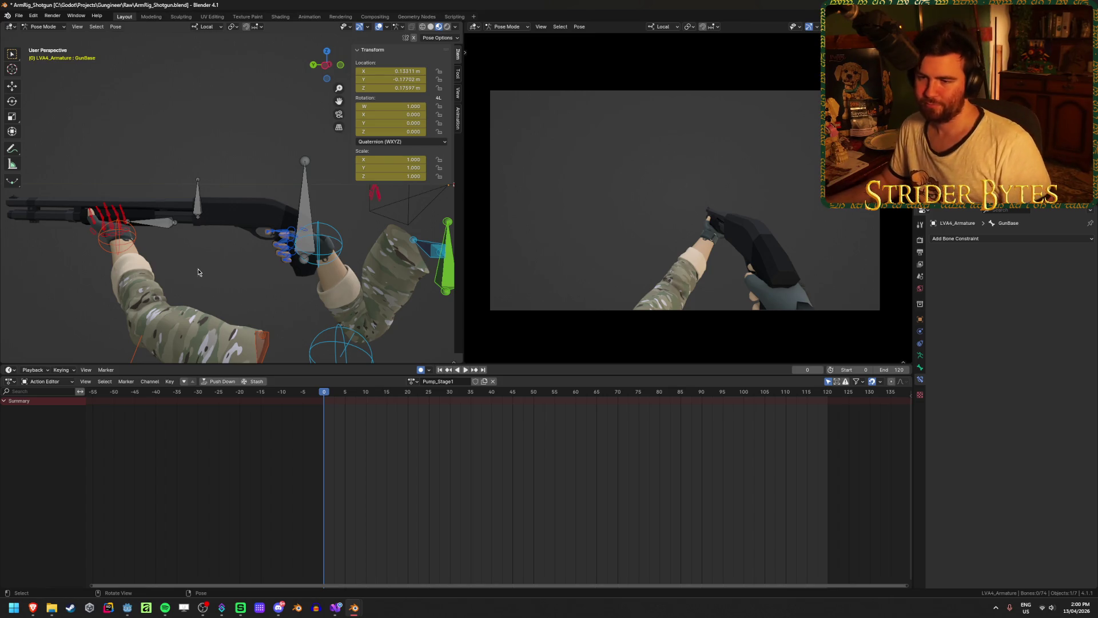
scroll(203, 263, "up", 5)
left_click(246, 267)
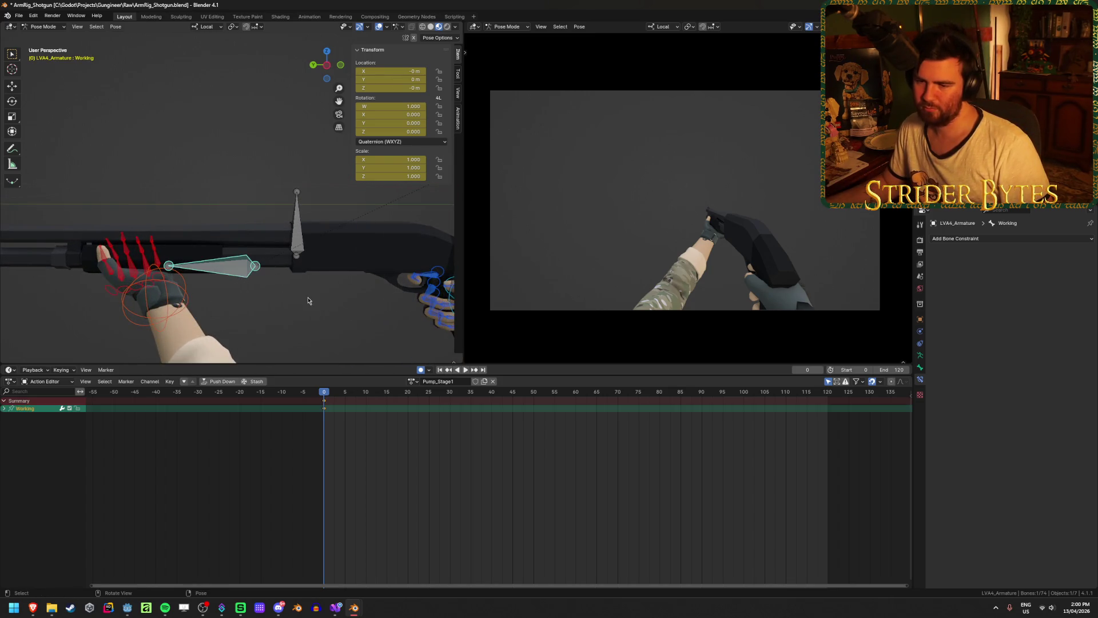
scroll(308, 300, "down", 5)
left_click(354, 283)
key("g")
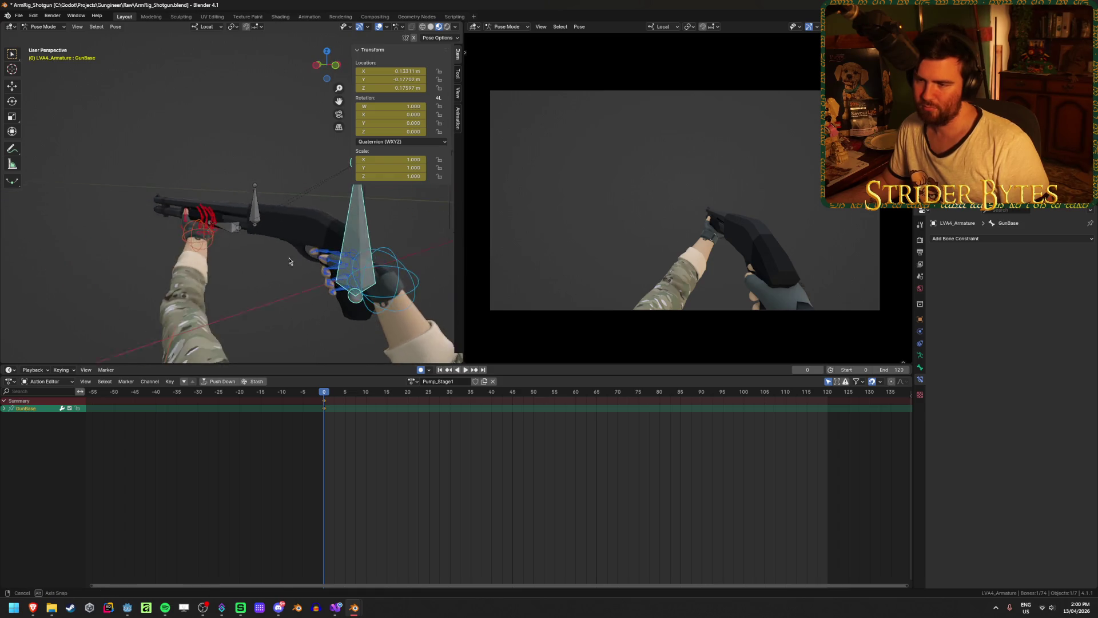
left_click(335, 253)
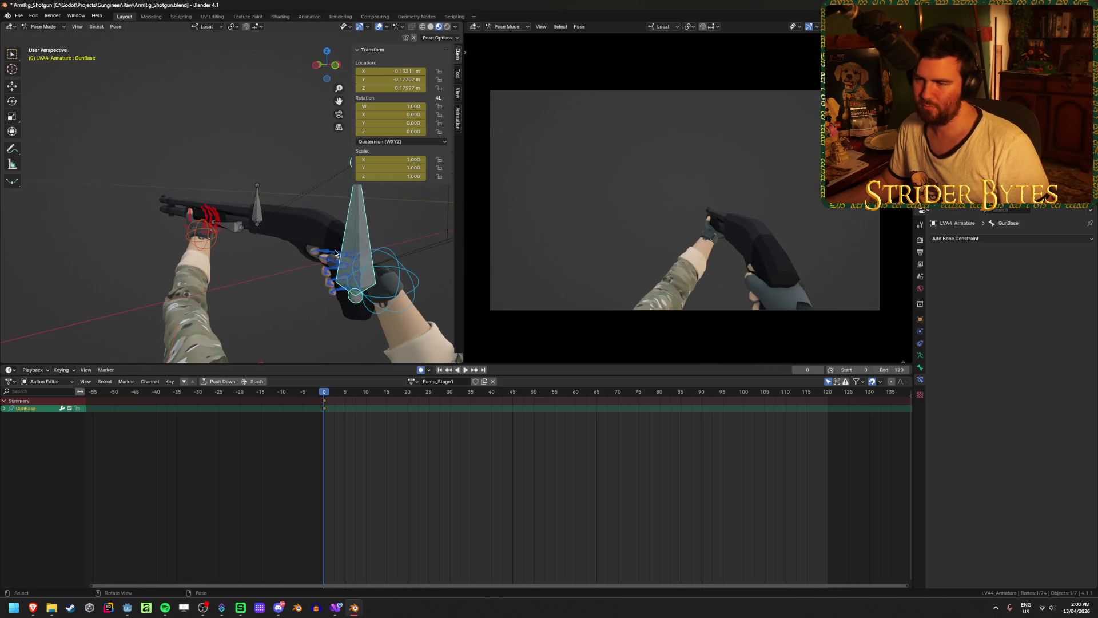
Orbit around the shotgun and arms to check the shifted gun from the side
mouse_move(335, 252)
middle_mouse_down()
mouse_move(311, 268)
mouse_move(315, 233)
mouse_move(262, 348)
mouse_move(263, 240)
middle_mouse_up()
scroll(263, 129, "up", 4)
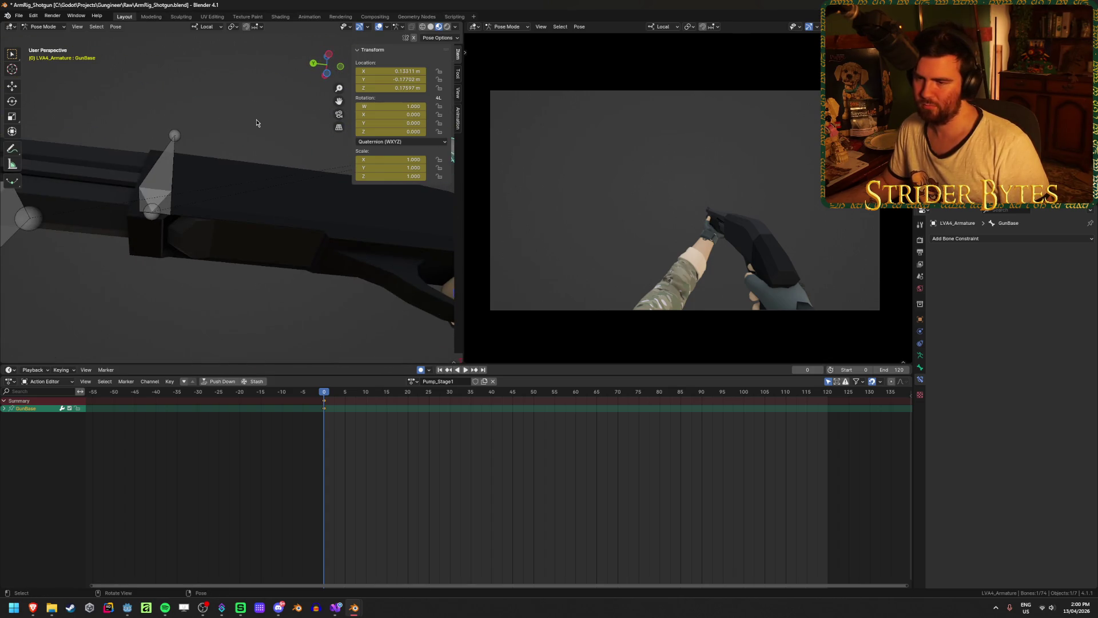
mouse_move(256, 123)
middle_mouse_down()
mouse_move(213, 184)
mouse_move(214, 142)
mouse_move(241, 223)
mouse_move(191, 224)
middle_mouse_up()
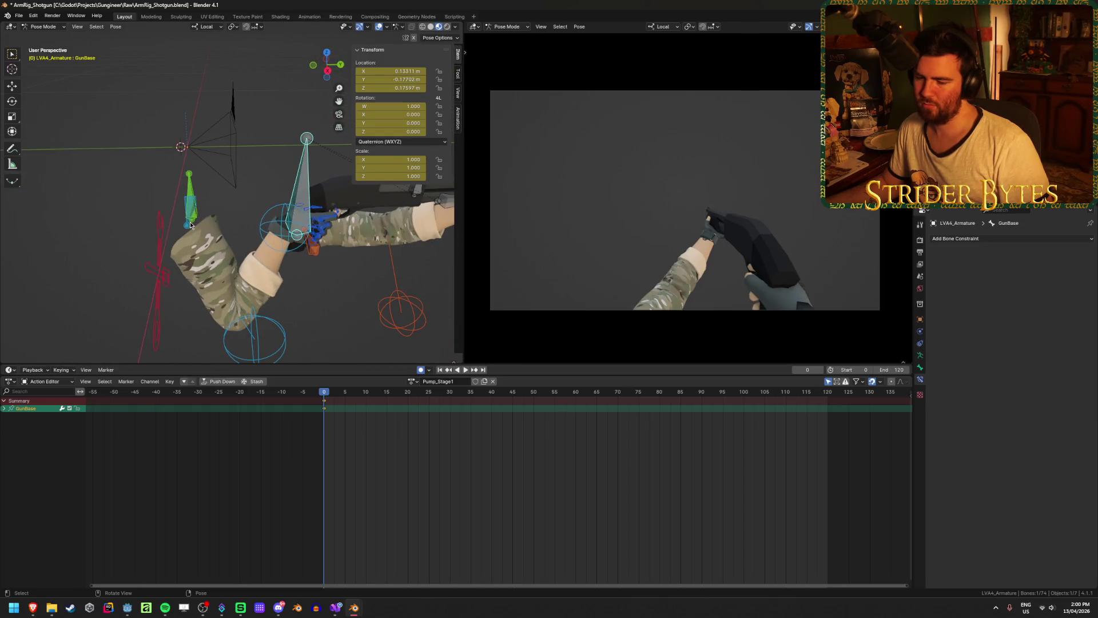
mouse_move(137, 233)
middle_mouse_down()
mouse_move(291, 191)
mouse_move(171, 320)
middle_mouse_up()
Bring up the Modern Warfare 2 shotgun reference video in Brave and play it
mouse_move(36, 611)
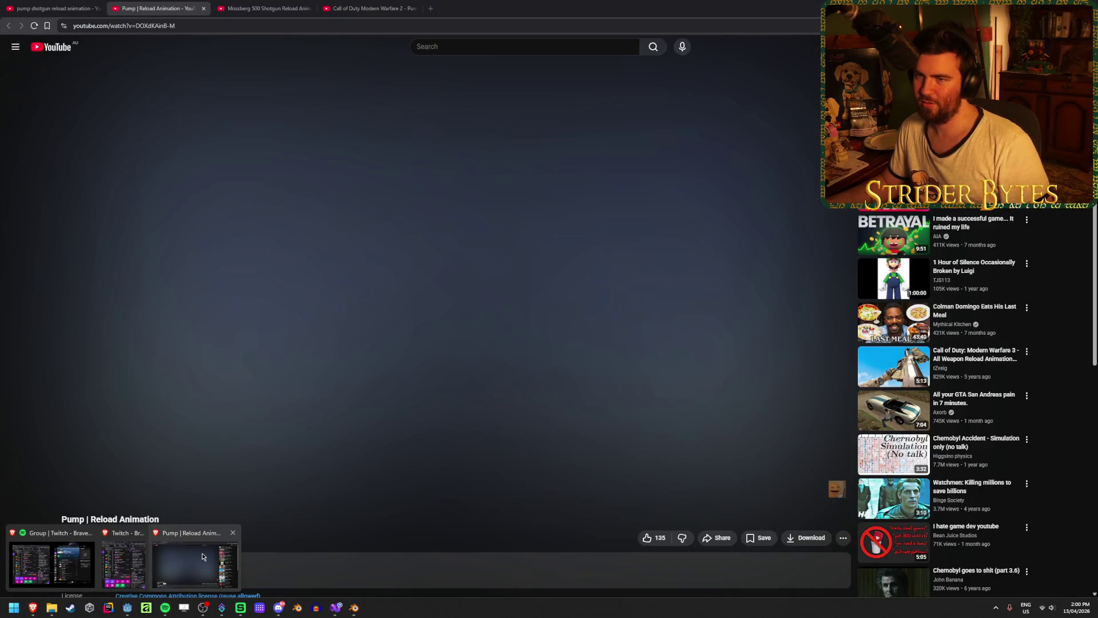
left_click(201, 558)
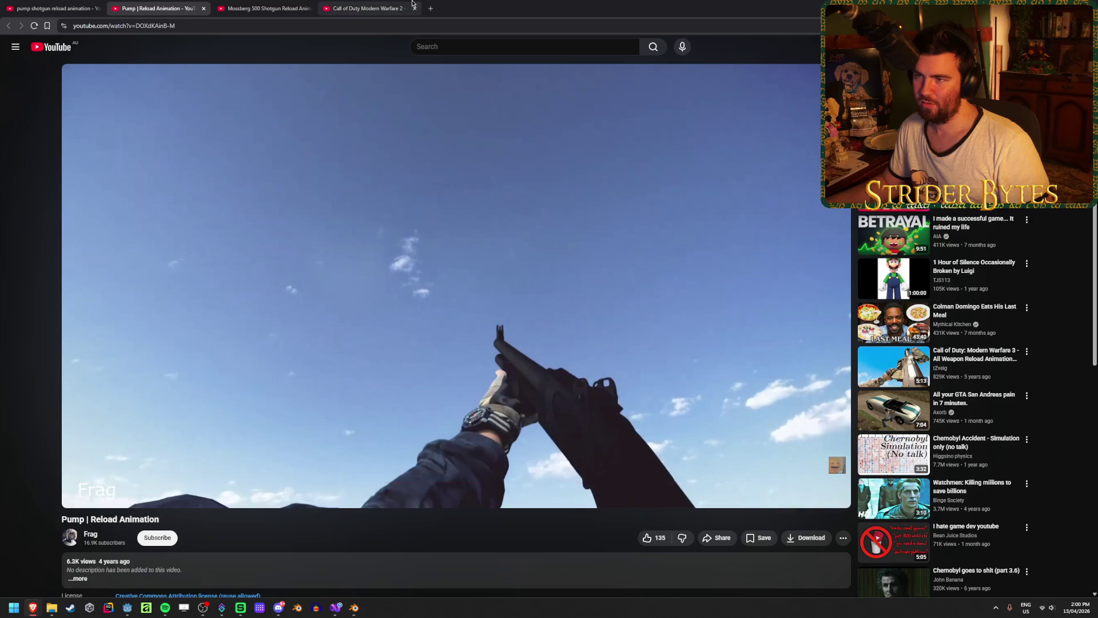
left_click(366, 8)
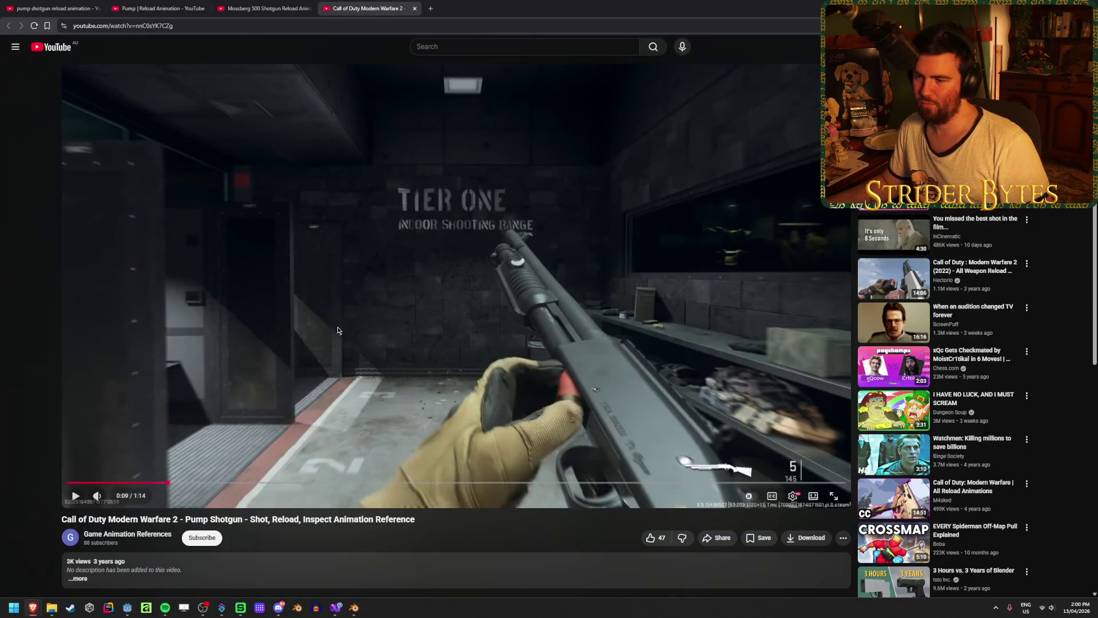
left_click(573, 414)
Study the firing moment between 0:06 and 0:09 by pausing and resuming, then return to Blender
left_click(134, 483)
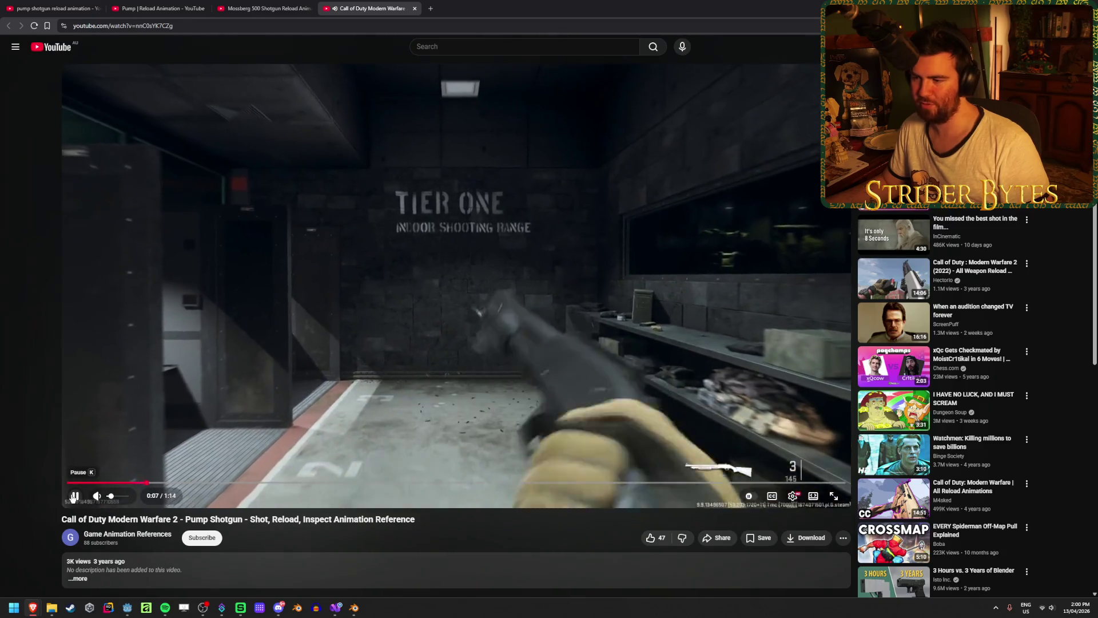
left_click(73, 496)
left_click(73, 496)
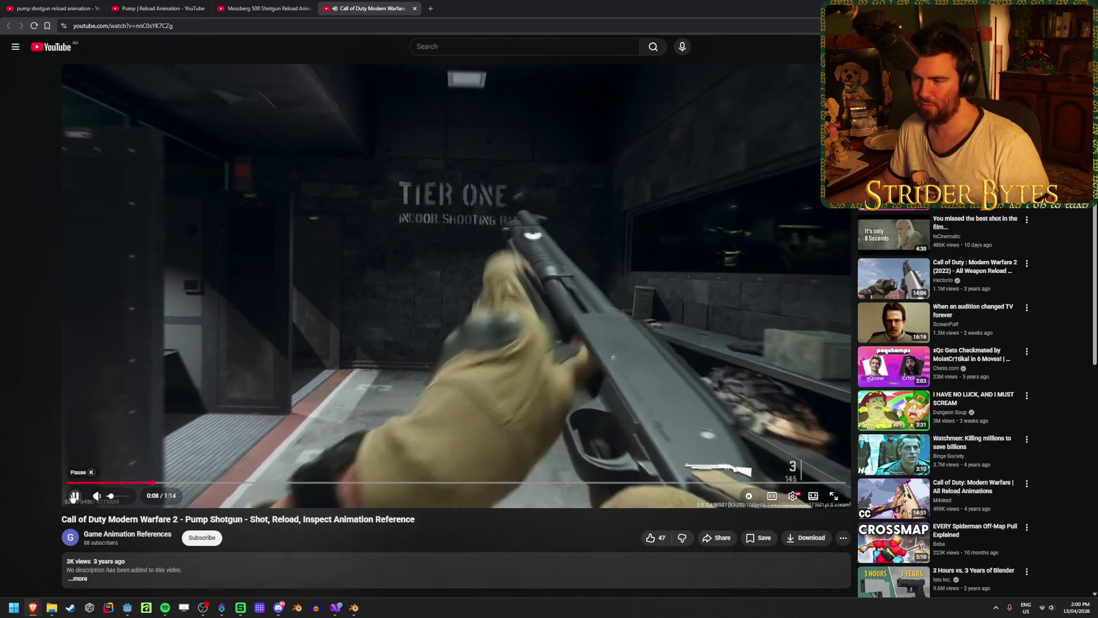
left_click(73, 496)
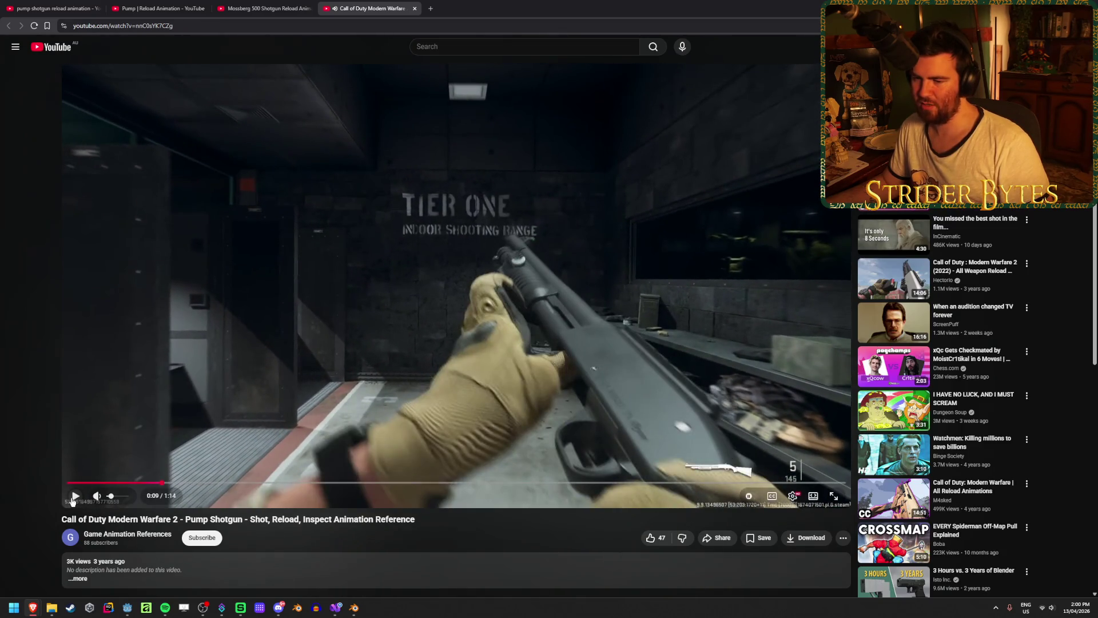
left_click(74, 497)
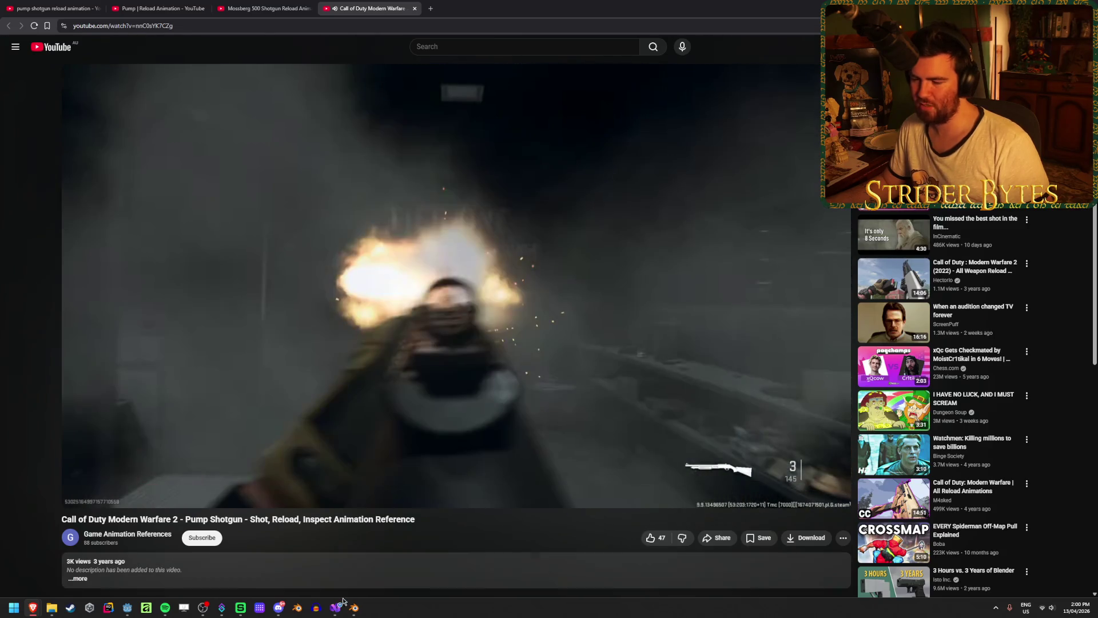
mouse_move(354, 608)
left_click(453, 542)
Save ArmRig_Shotgun.blend with the GunBase bone keyed in the Pump_Stage1 action
key("ctrl+s")
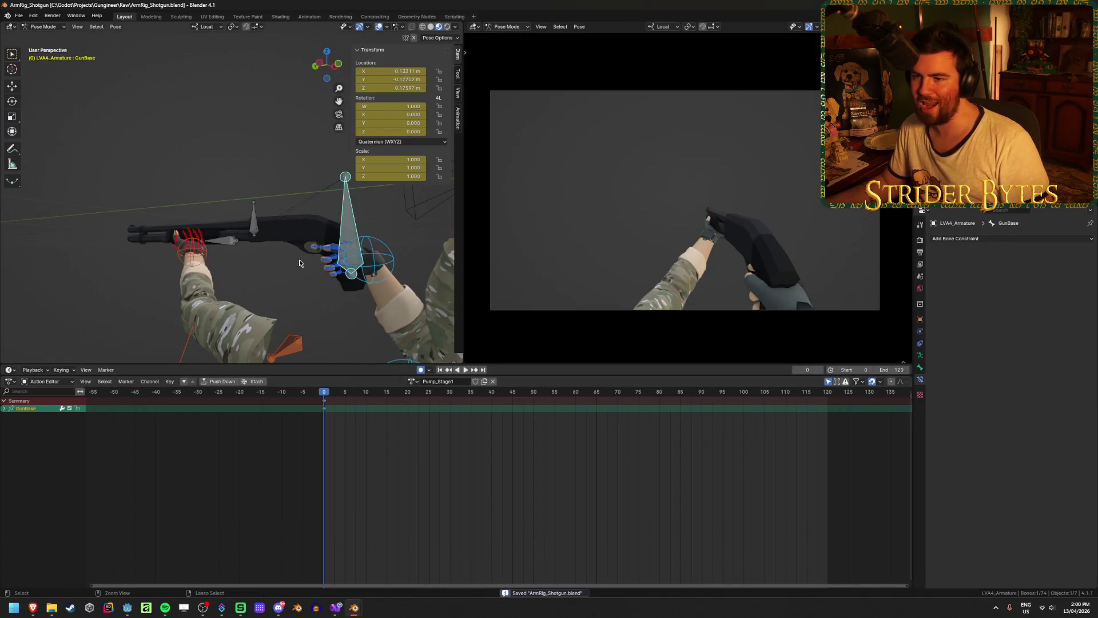
scroll(246, 244, "up", 5)
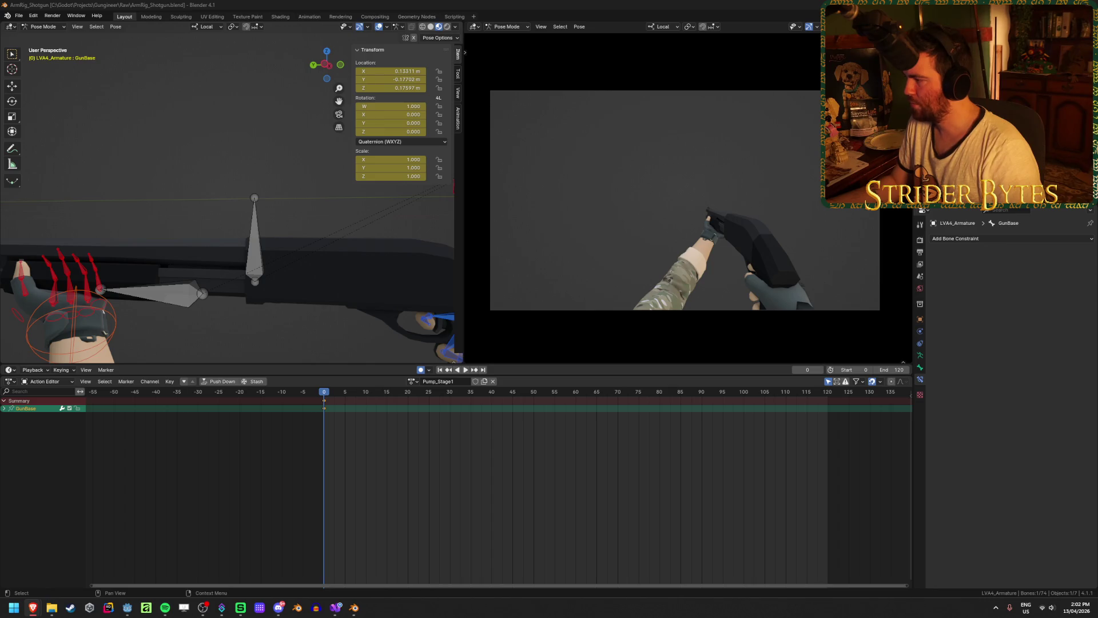
Remove 'collections' from the Sketchfab URL to load the creator's profile, then go back to Blender
key("alt+Tab")
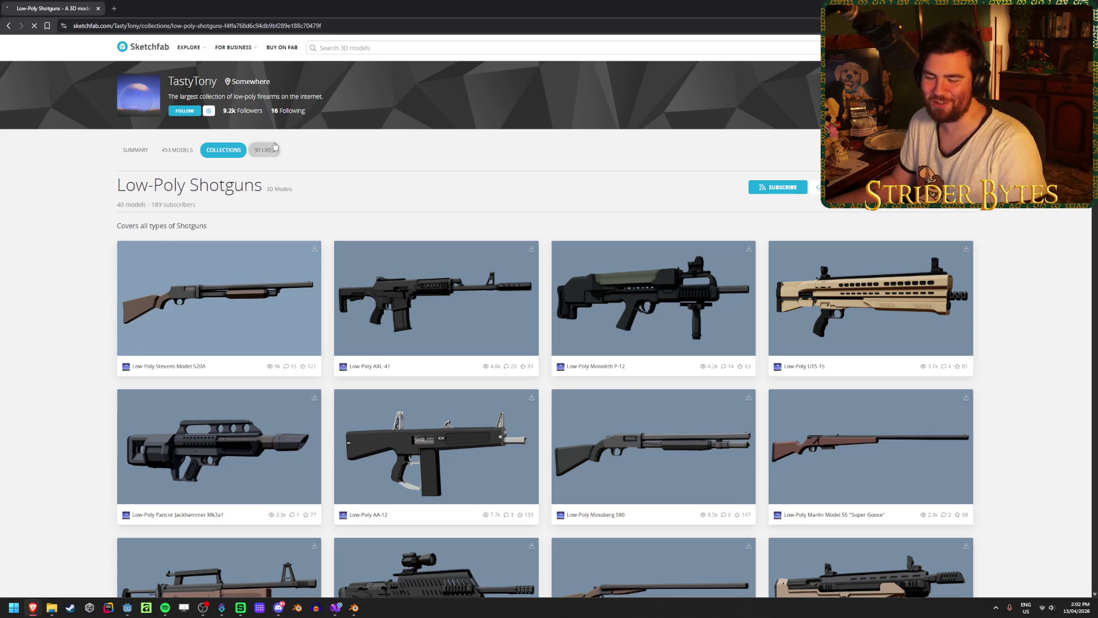
mouse_move(237, 148)
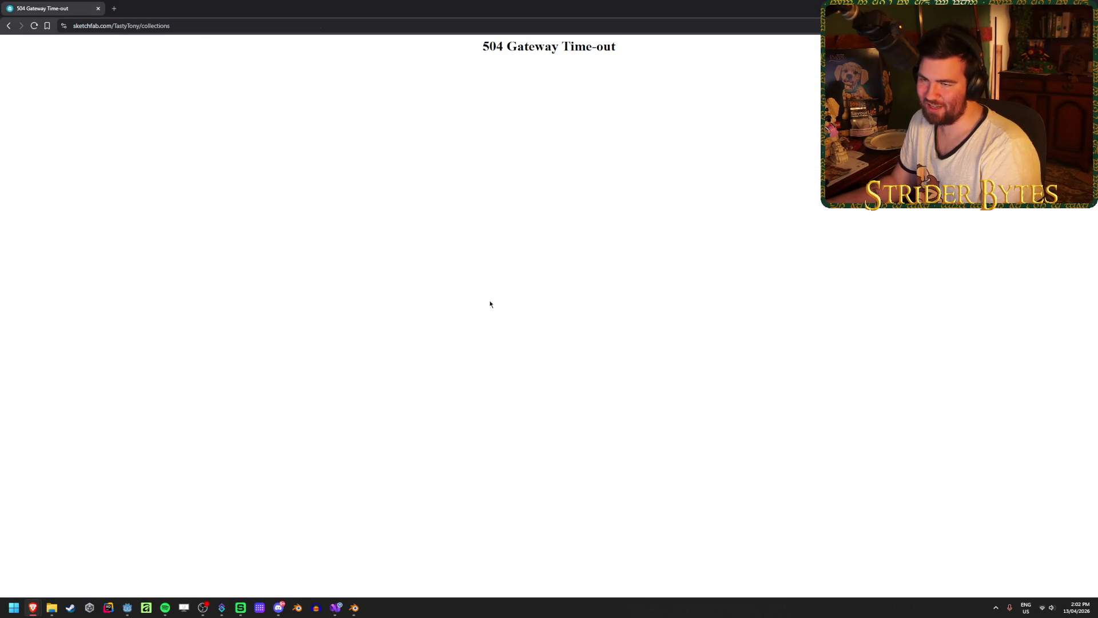
left_click(144, 26)
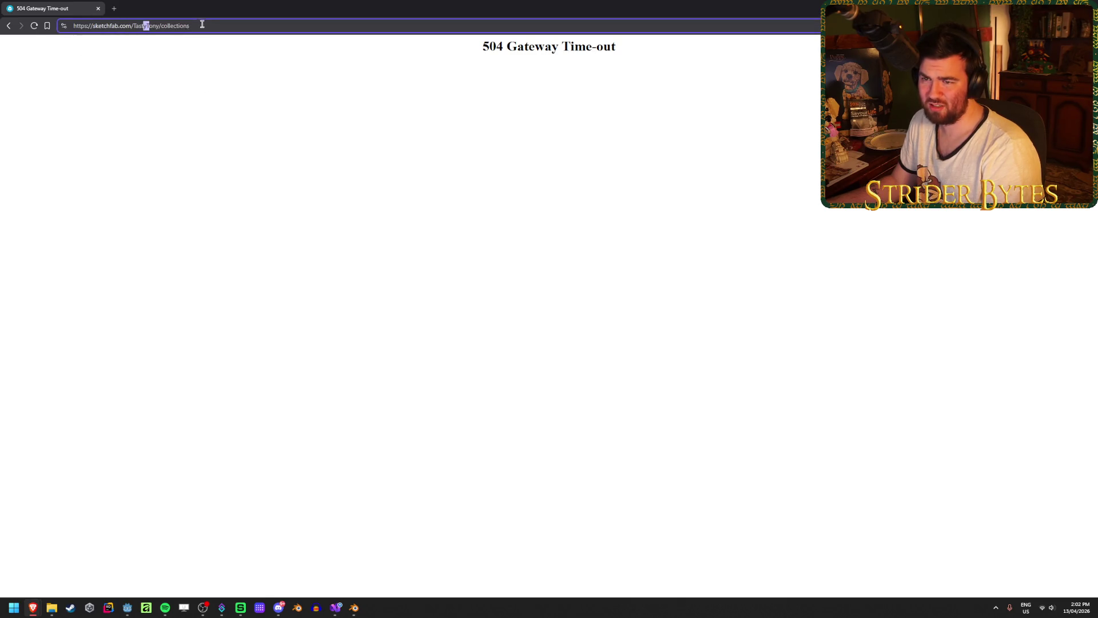
left_click_drag(210, 26, 163, 26)
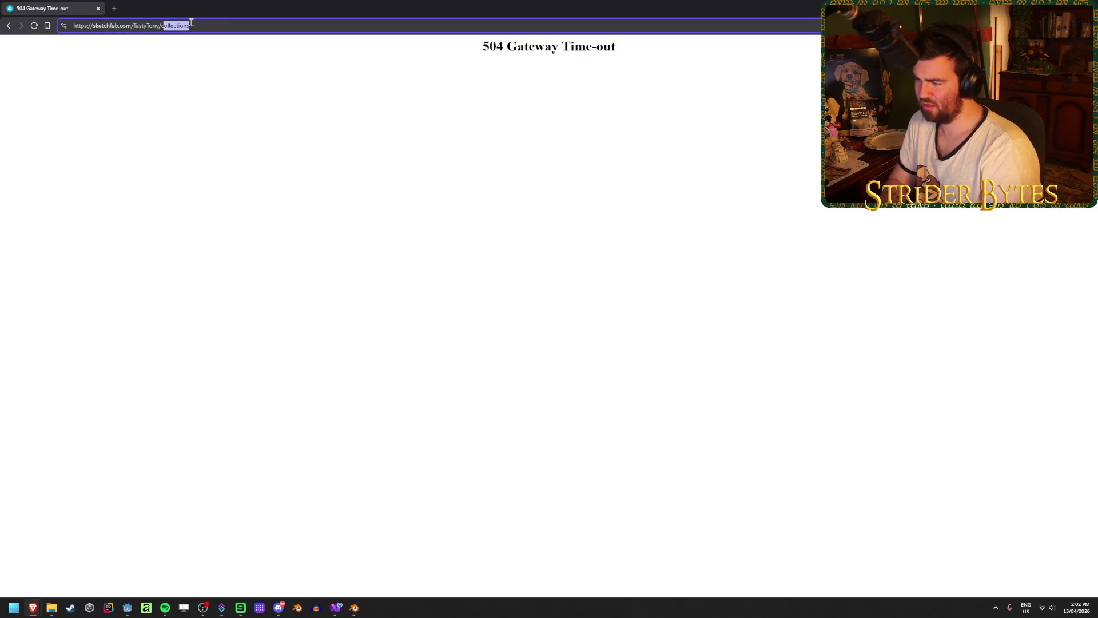
key("BackSpace")
key("Return")
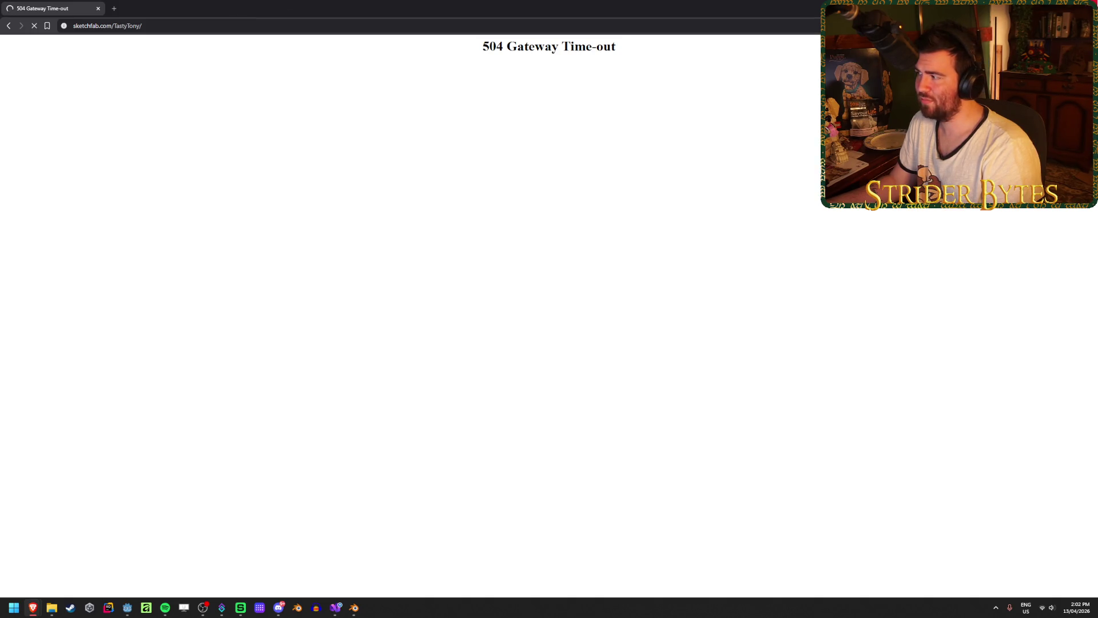
key("alt+Tab")
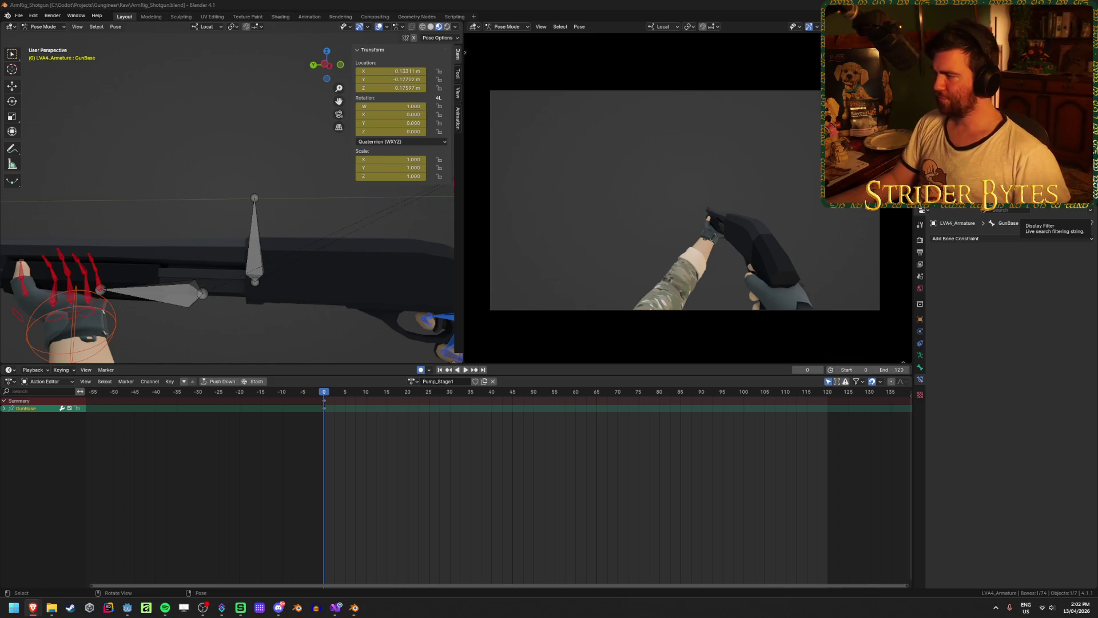
Dismiss the system quick settings, focus Blender and save ArmRig_Shotgun.blend
left_click(1042, 612)
left_click(1042, 612)
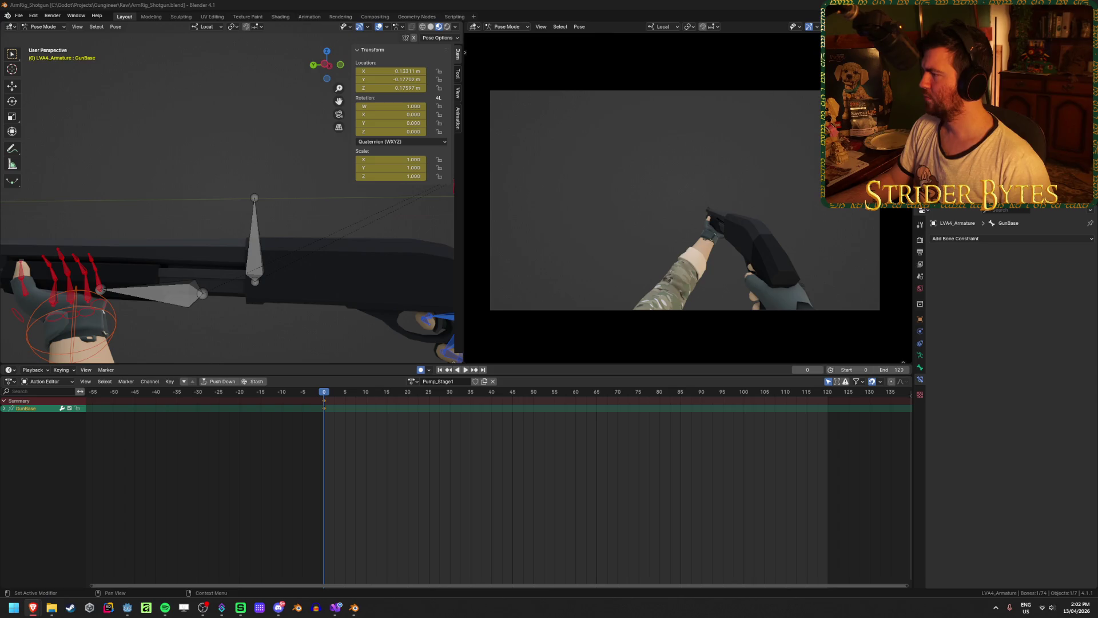
left_click(411, 3)
key("ctrl+s")
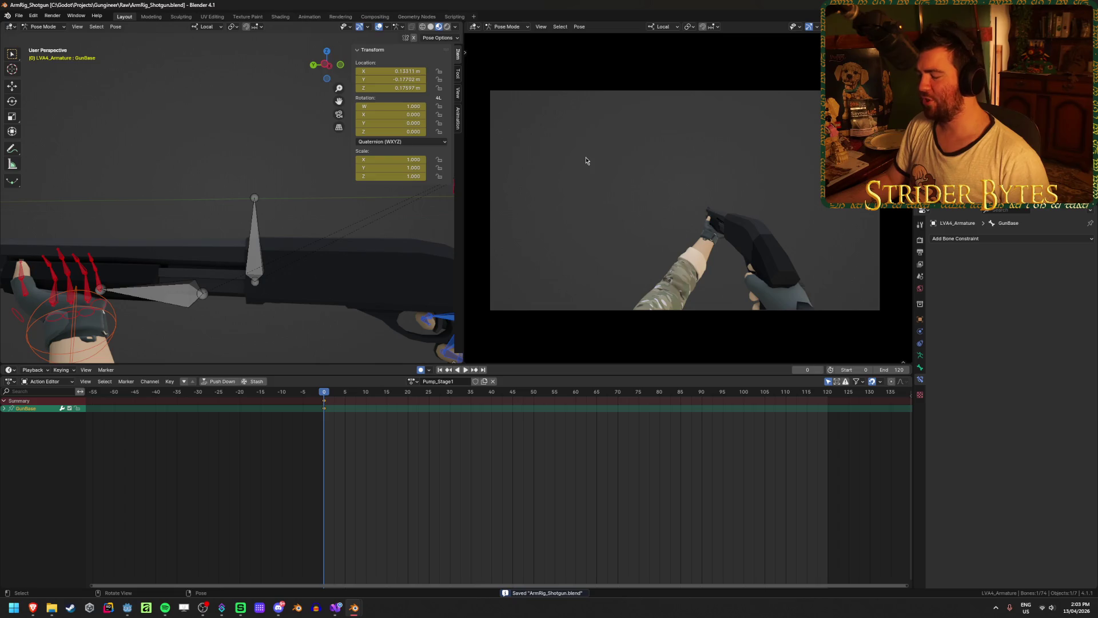
Orbit out of camera view, try moving the Magazine bone, and save the rig file
left_click(385, 500)
mouse_move(509, 357)
middle_mouse_down()
mouse_move(692, 238)
mouse_move(622, 249)
mouse_move(827, 252)
mouse_move(595, 254)
middle_mouse_up()
scroll(595, 254, "up", 4)
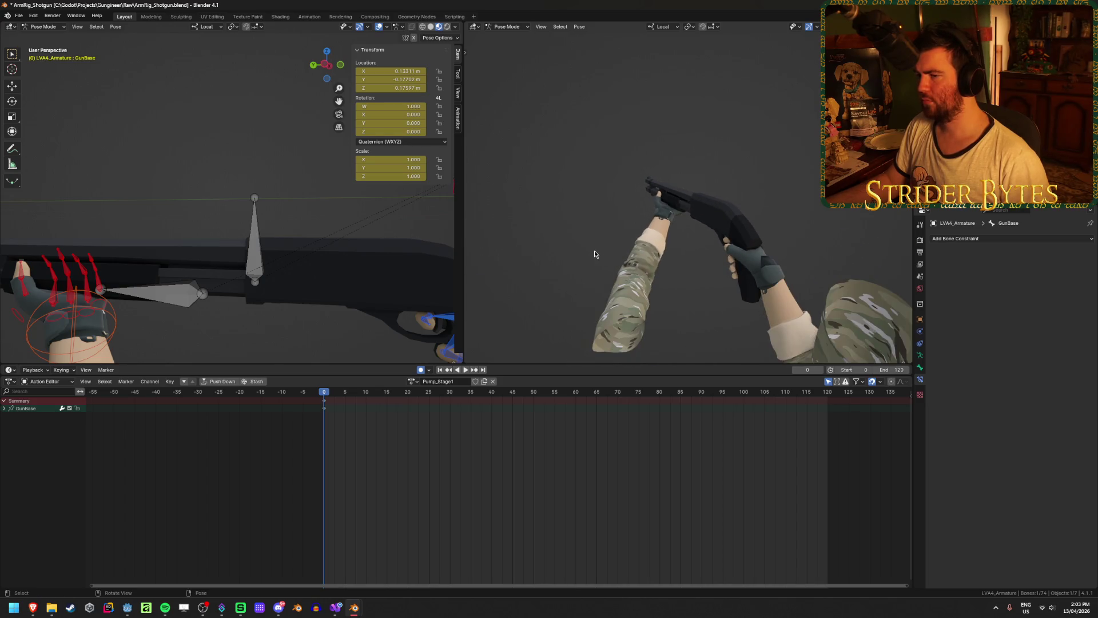
left_click(189, 294)
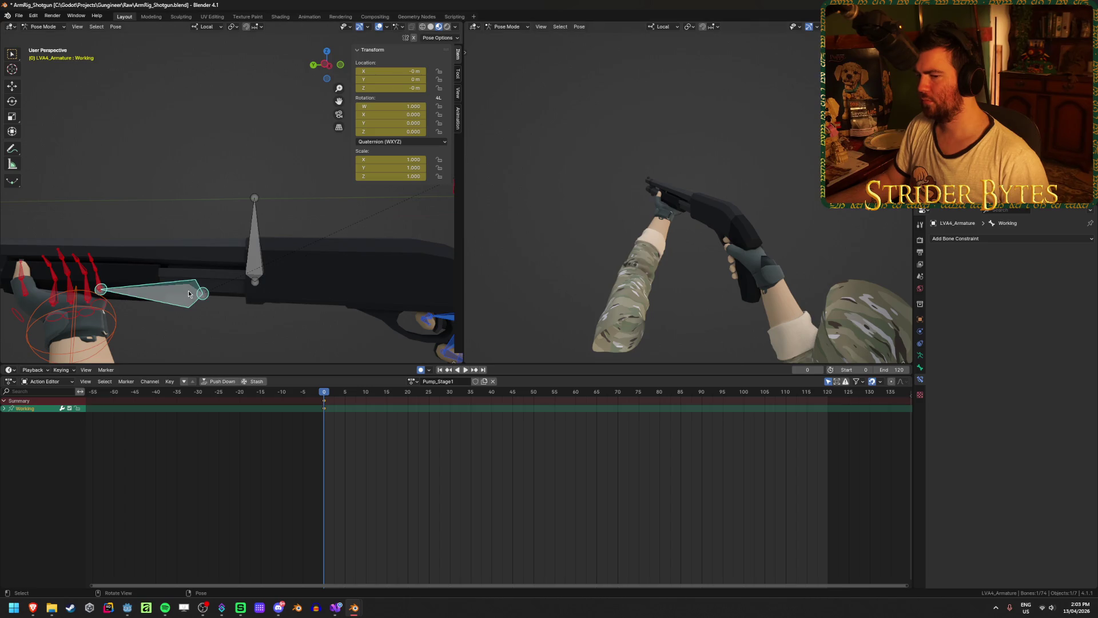
left_click(260, 246)
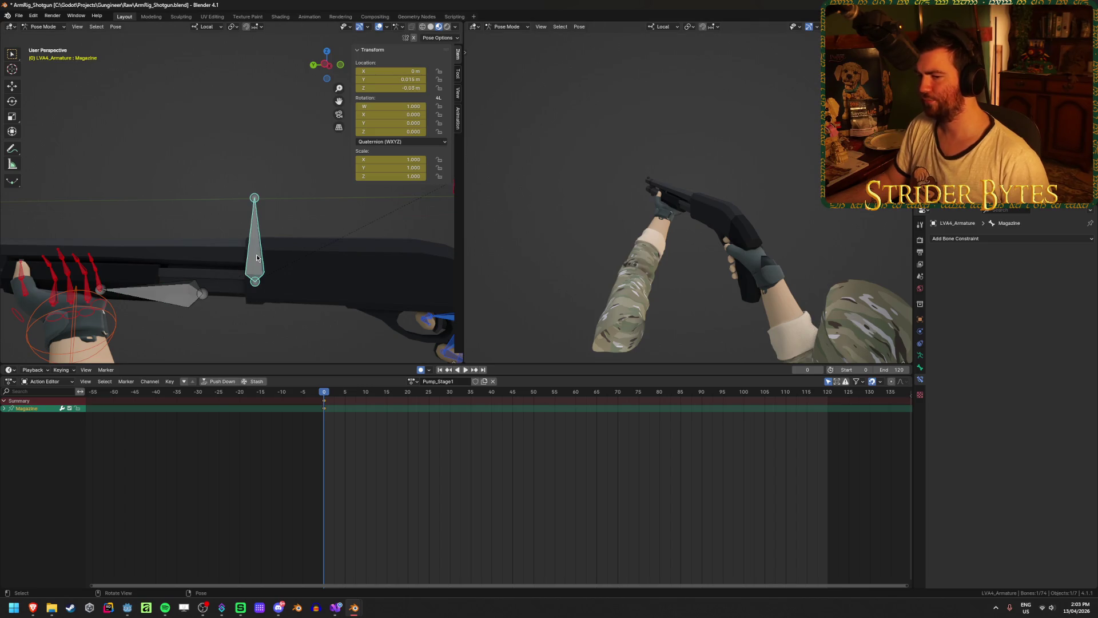
key("g")
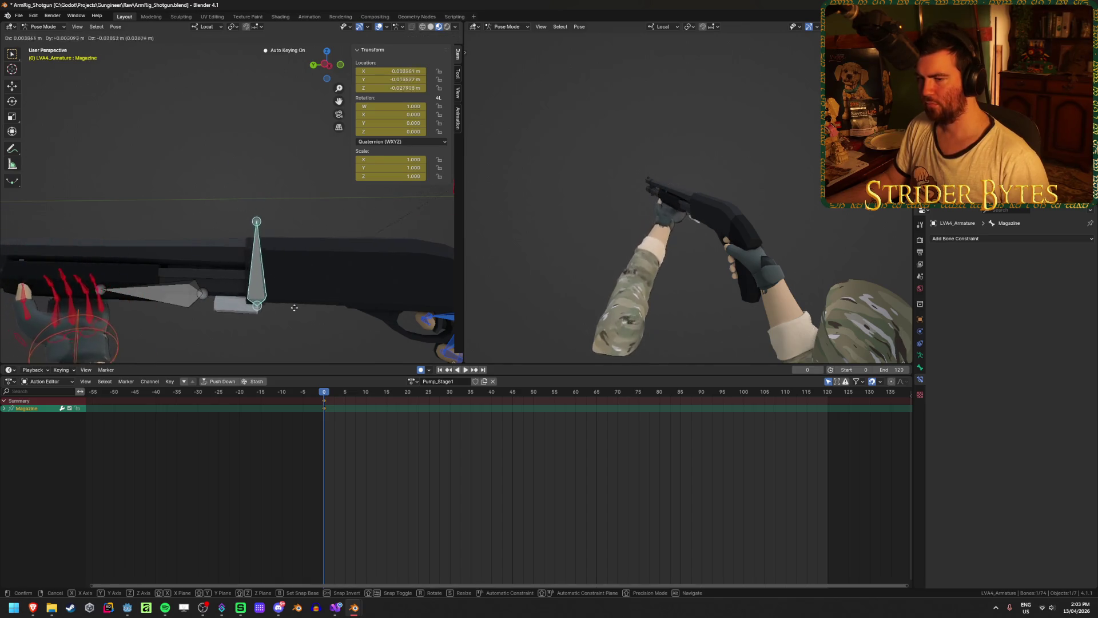
left_click(302, 334)
mouse_move(288, 330)
middle_mouse_down()
mouse_move(317, 265)
mouse_move(15, 308)
mouse_move(132, 303)
mouse_move(281, 320)
mouse_move(233, 314)
mouse_move(262, 280)
middle_mouse_up()
key("ctrl+s")
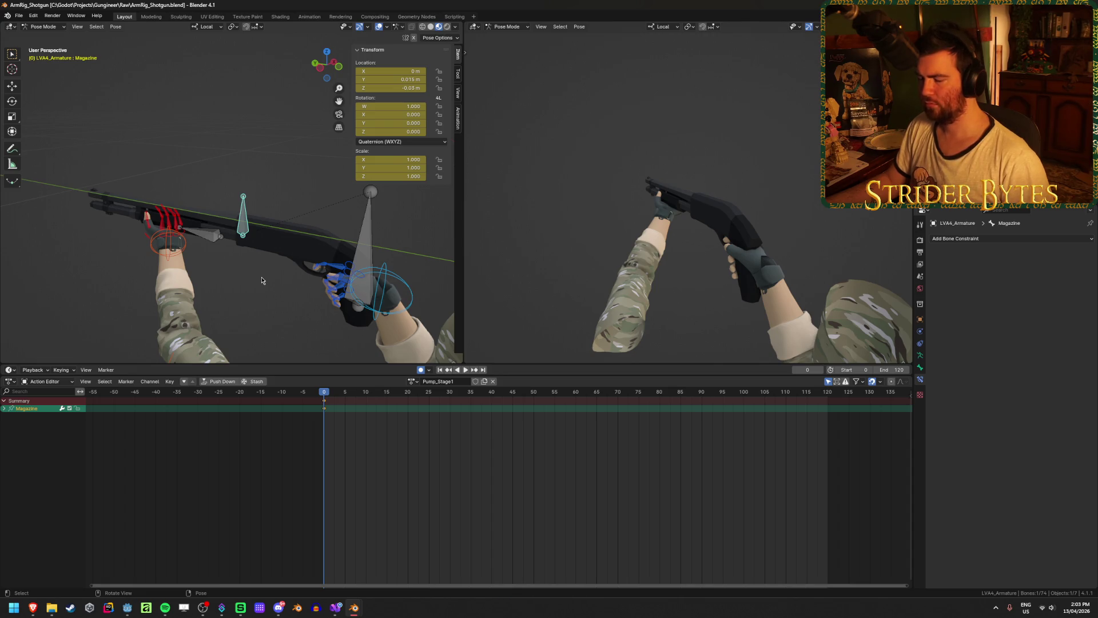
Try rotating the Magazine and Working bones, including a Y-axis lock, cancelling every rotation
mouse_move(262, 280)
middle_mouse_down()
mouse_move(285, 301)
mouse_move(200, 290)
mouse_move(201, 272)
mouse_move(305, 299)
mouse_move(296, 229)
middle_mouse_up()
scroll(300, 306, "up", 6)
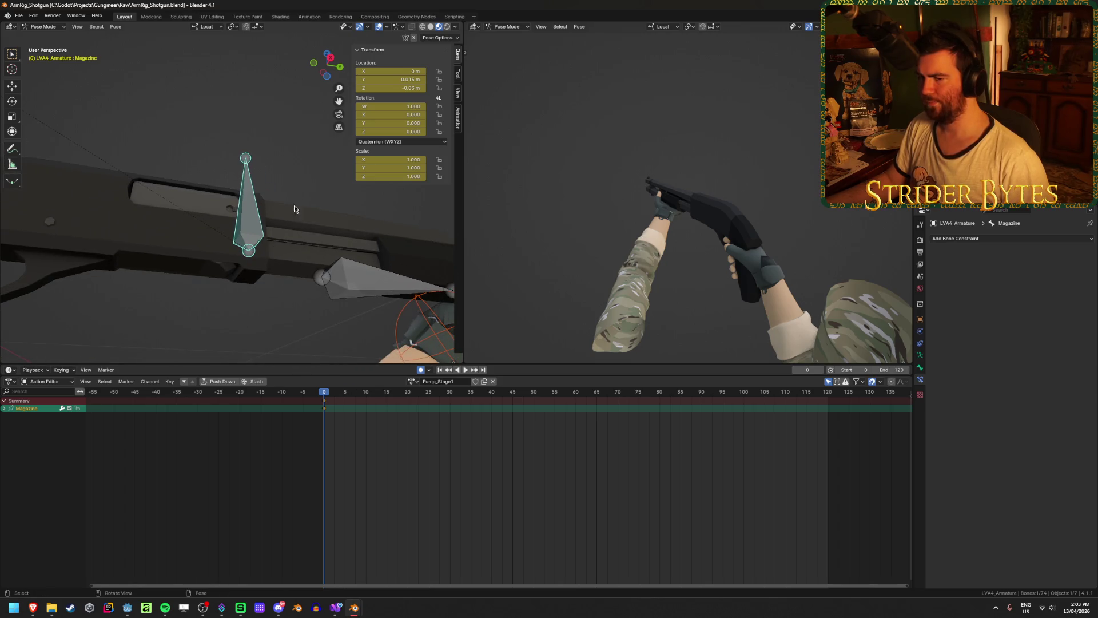
key("r")
key("Escape")
left_click(390, 286)
key("r")
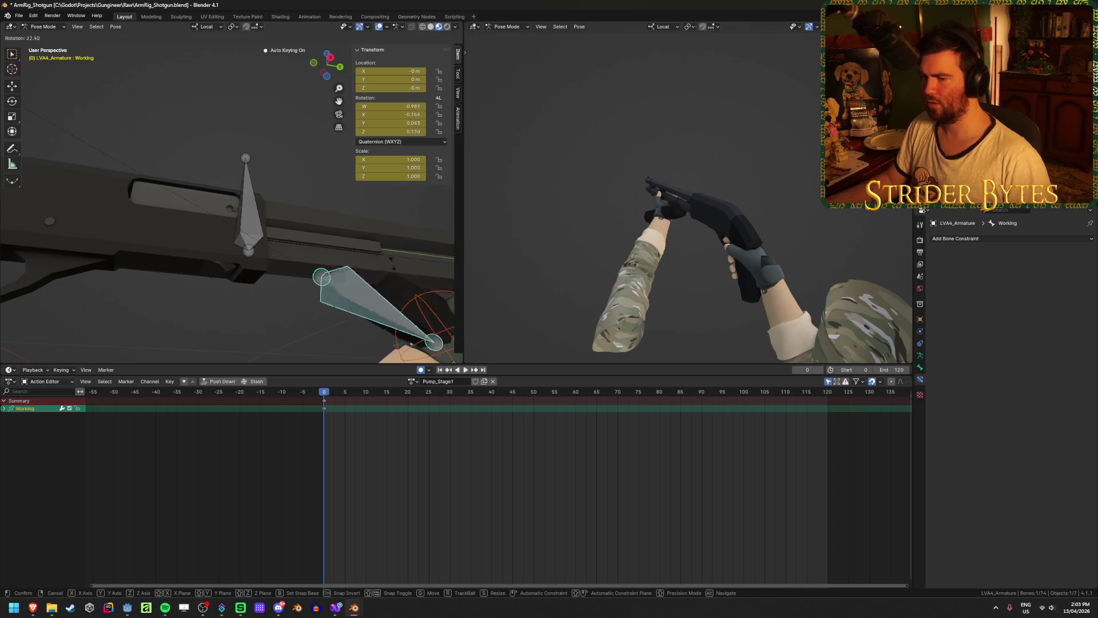
key("Escape")
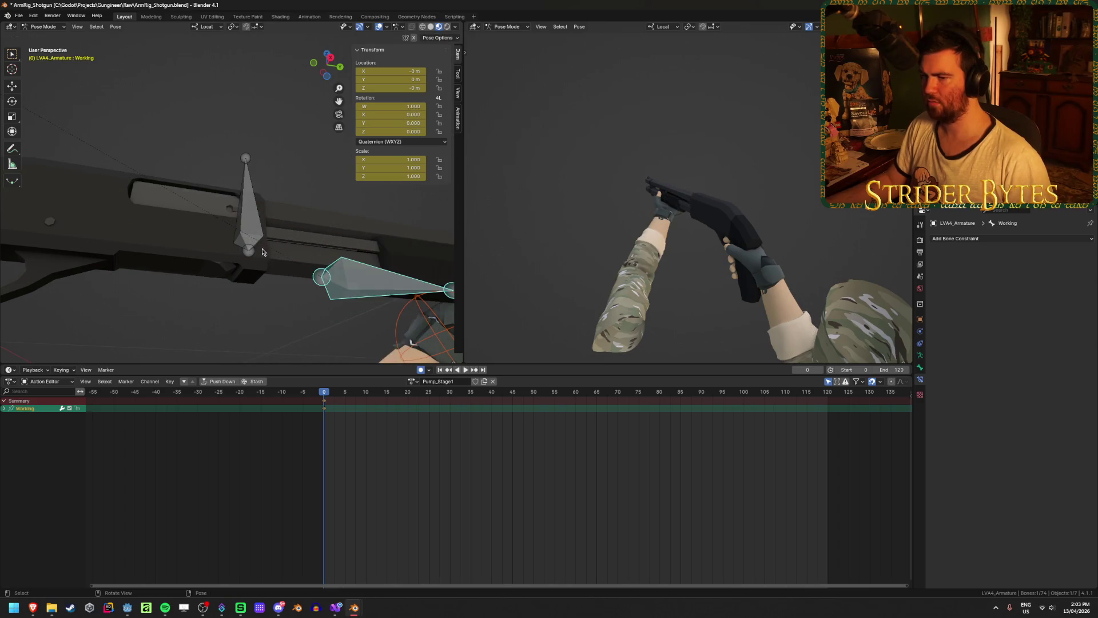
key("r")
key("y")
key("Escape")
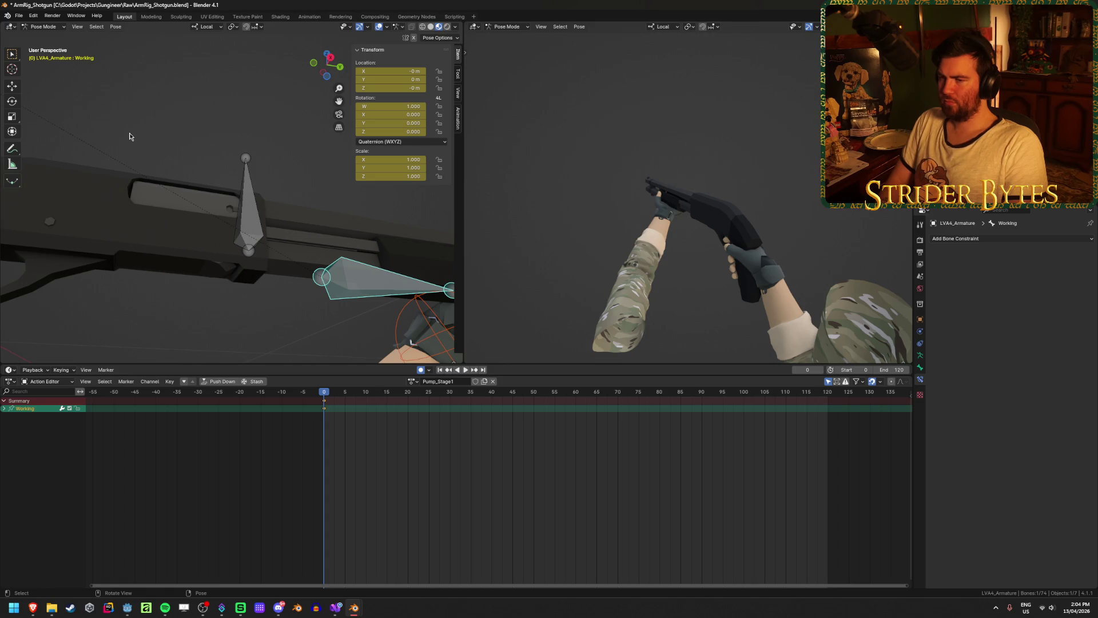
Deselect all bones, orbit to show both arms, and save ArmRig_Shotgun.blend
key("ctrl+s")
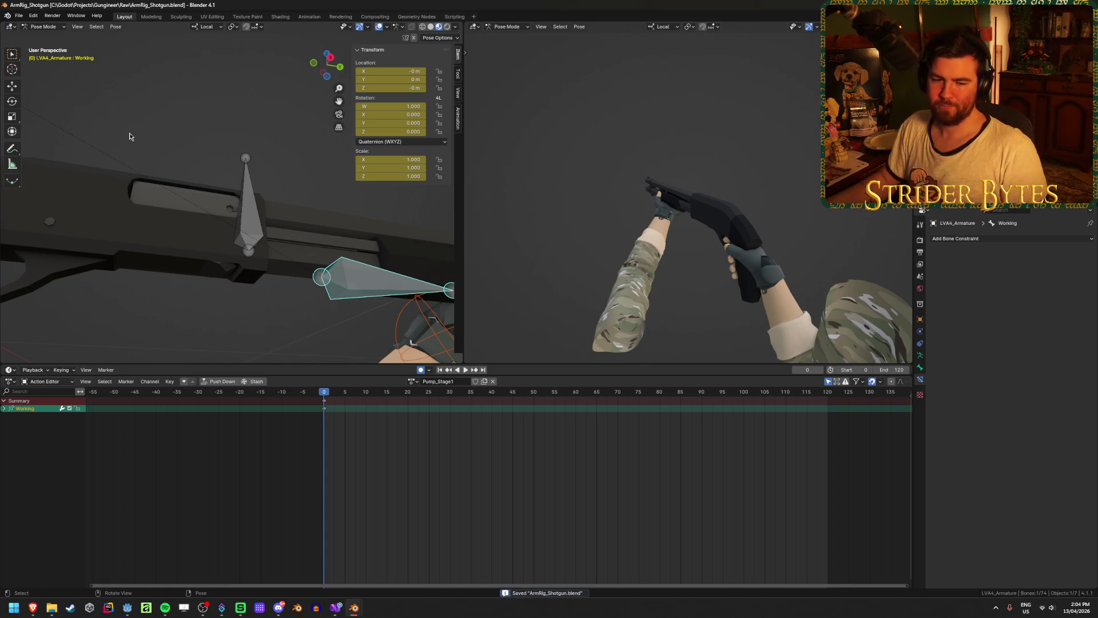
scroll(174, 147, "down", 5)
left_click(177, 150)
mouse_move(177, 150)
middle_mouse_down()
mouse_move(173, 185)
mouse_move(273, 184)
mouse_move(343, 223)
mouse_move(159, 237)
middle_mouse_up()
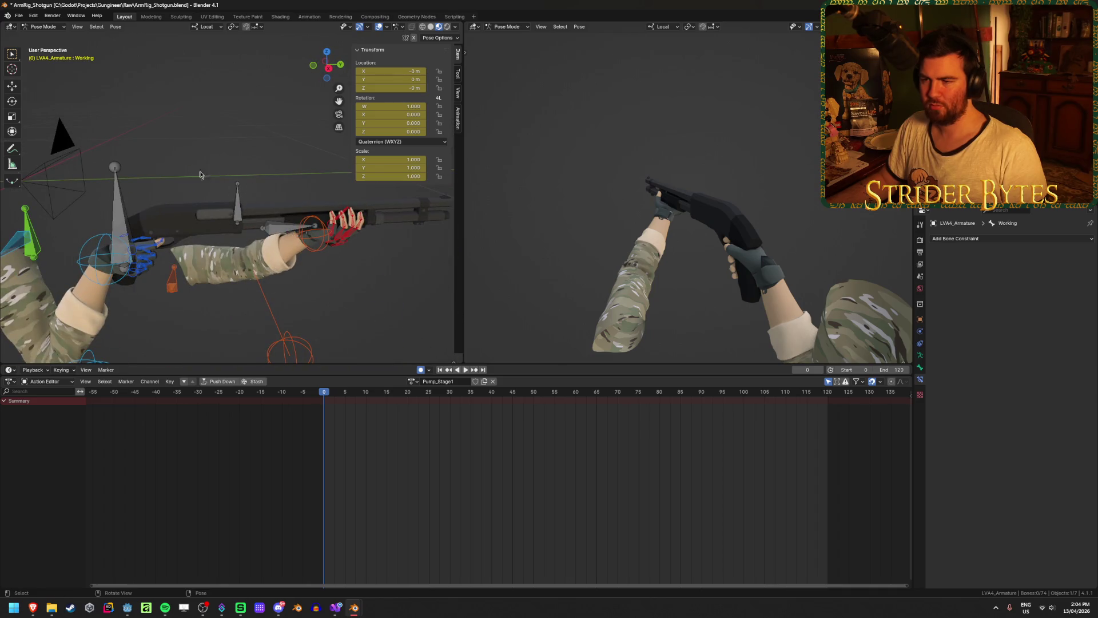
mouse_move(151, 148)
middle_mouse_down()
mouse_move(280, 167)
mouse_move(218, 115)
mouse_move(195, 121)
middle_mouse_up()
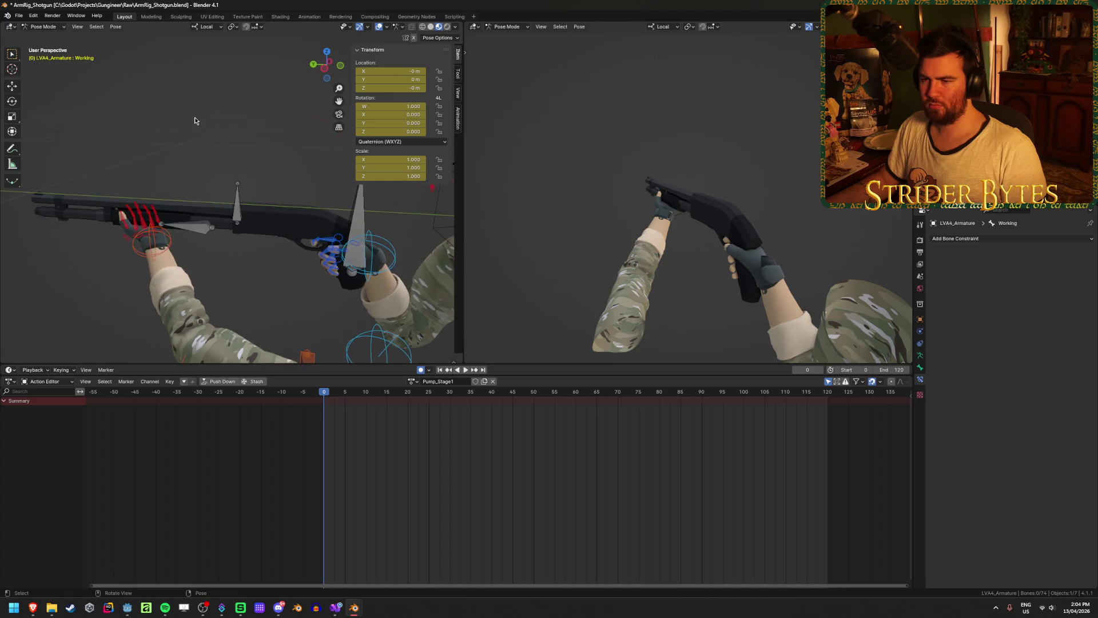
key("ctrl+s")
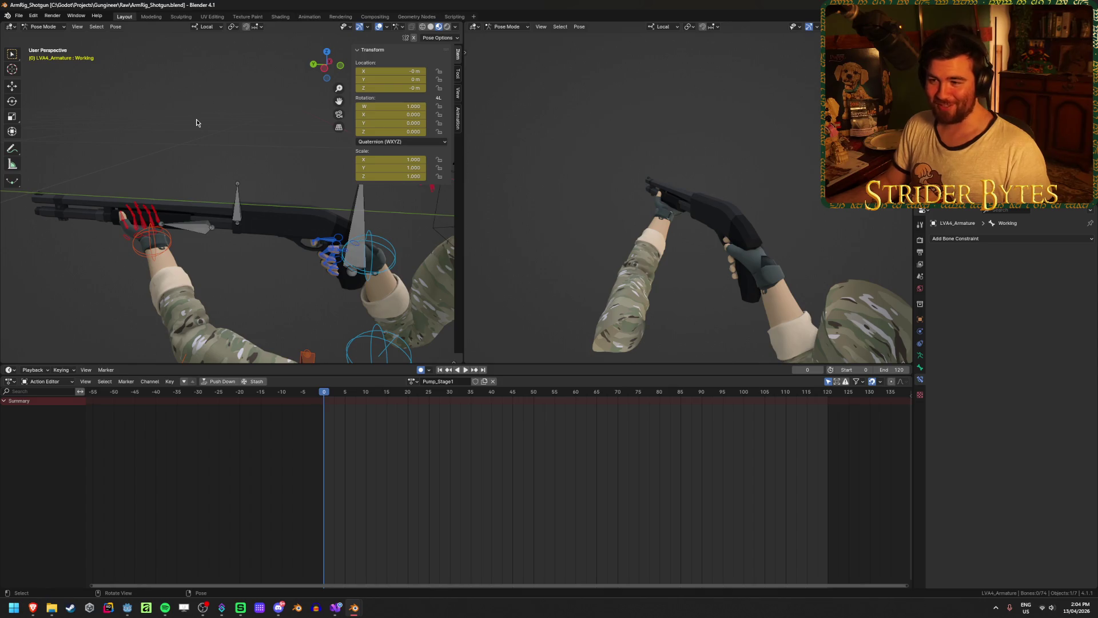
Orbit around the gun and arms to view the rig from the opposite side
scroll(214, 186, "up", 1)
middle_click_drag(194, 245, 169, 266)
middle_click_drag(261, 233, 185, 228)
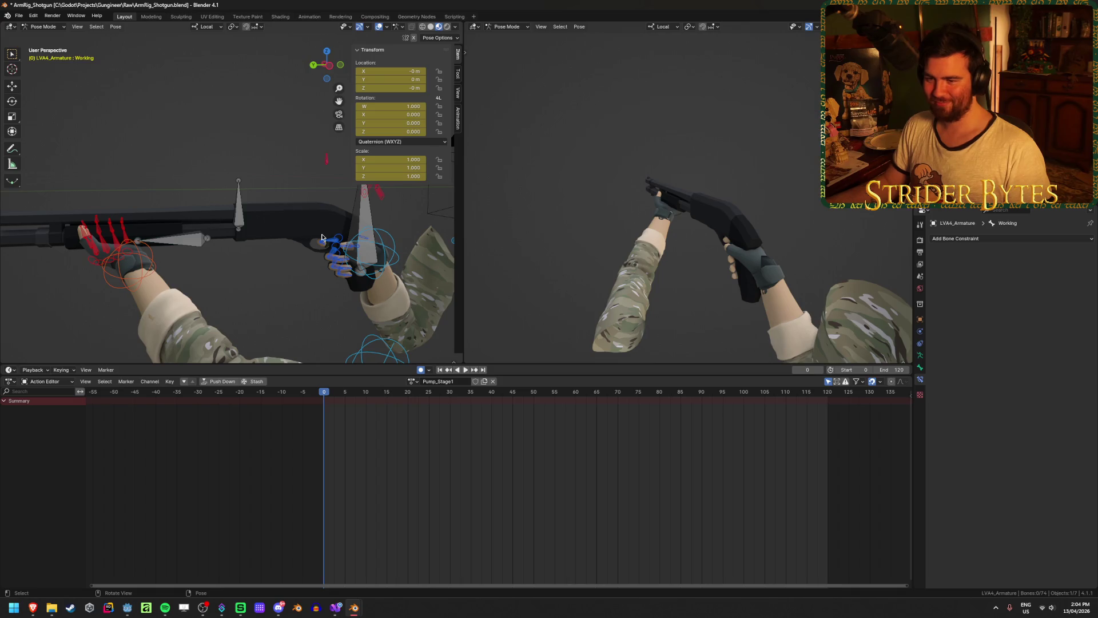
middle_click_drag(313, 238, 122, 241)
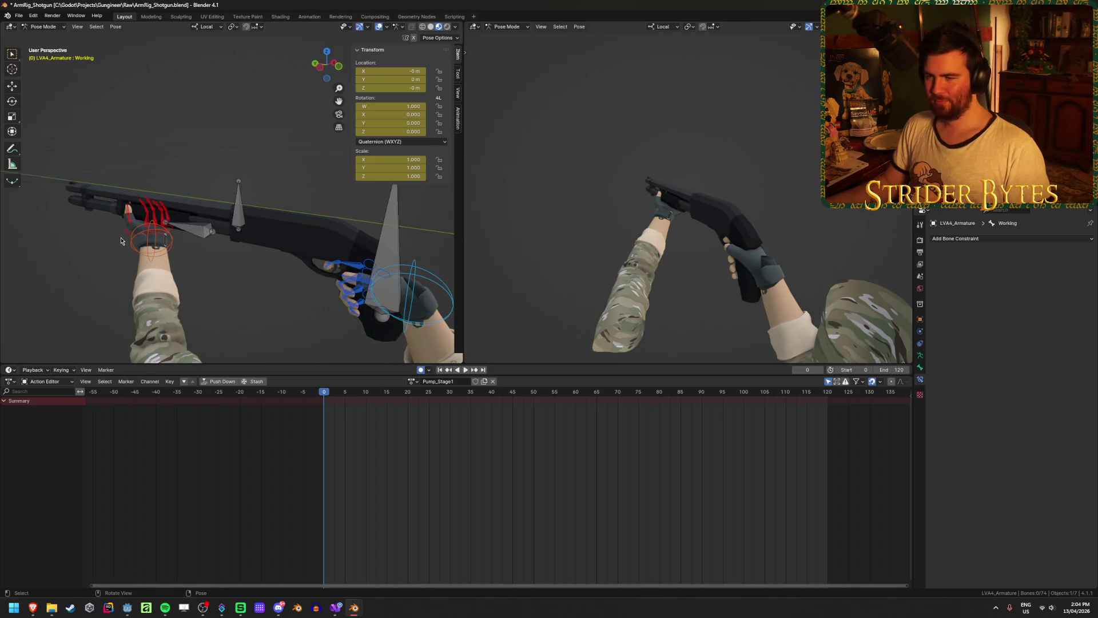
middle_click_drag(266, 250, 118, 238)
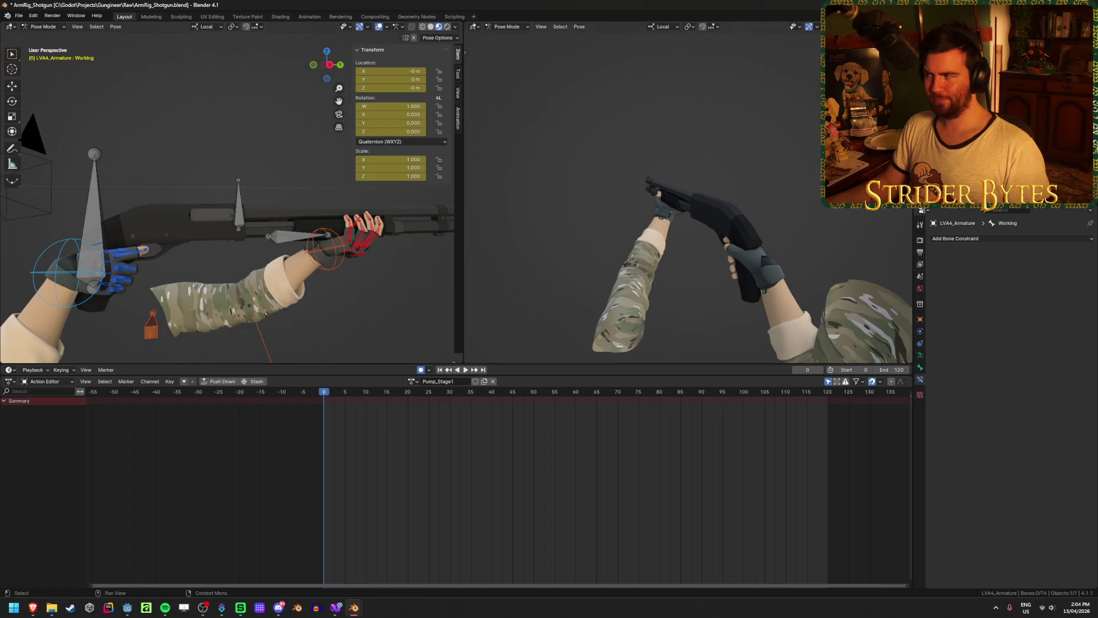
key("alt+Tab")
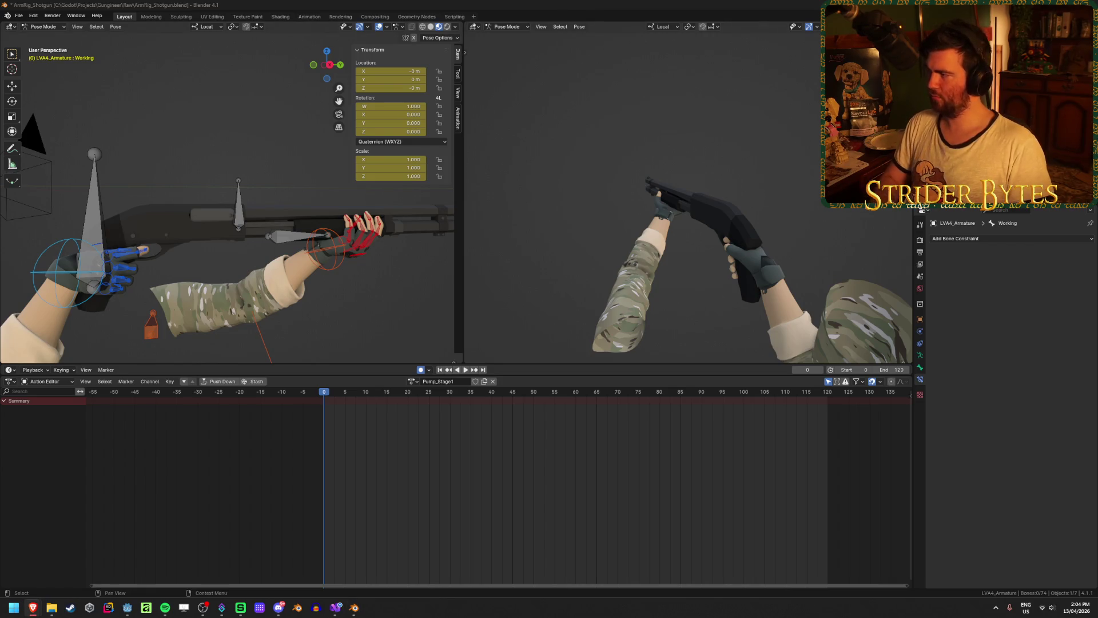
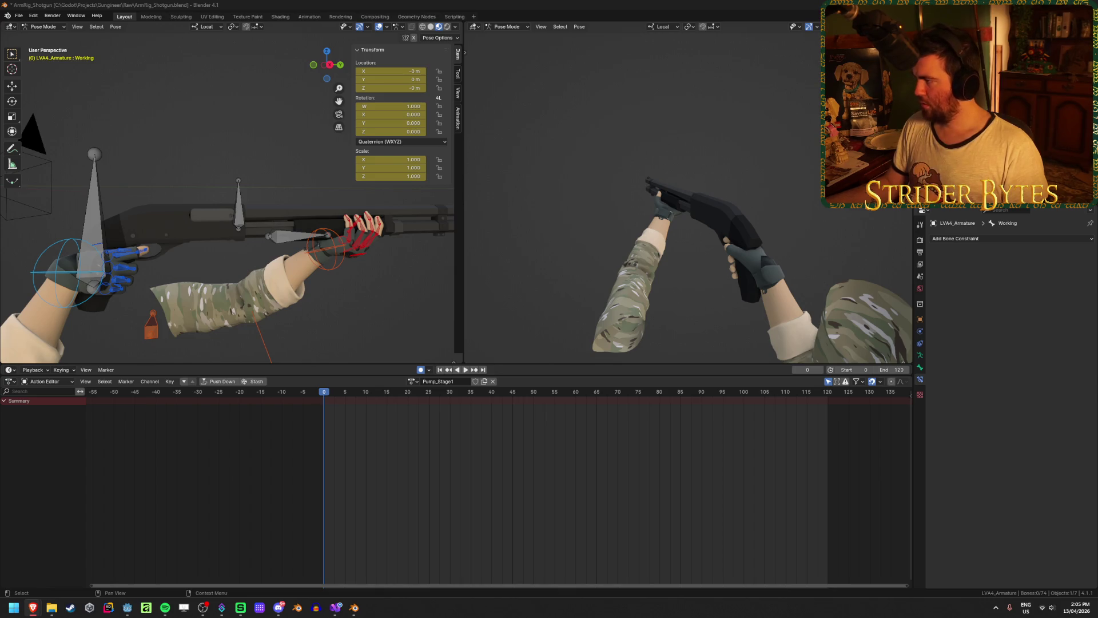
Save the ArmRig_Shotgun file and select the Working bone
key("ctrl+s")
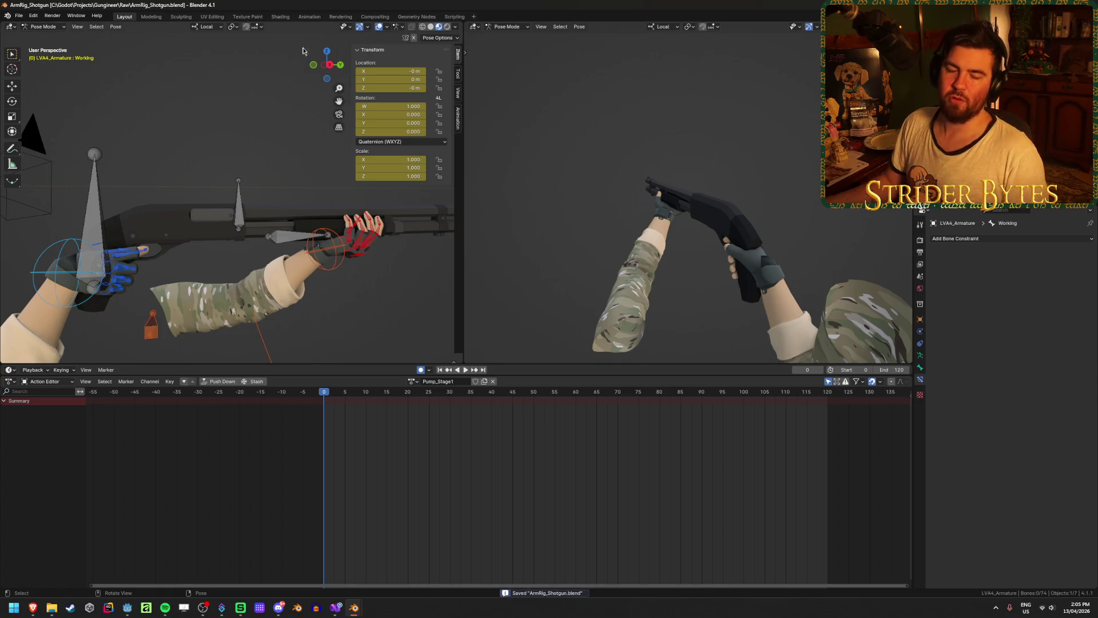
mouse_move(321, 244)
middle_mouse_down()
mouse_move(333, 269)
mouse_move(270, 270)
middle_mouse_up()
left_click(332, 269)
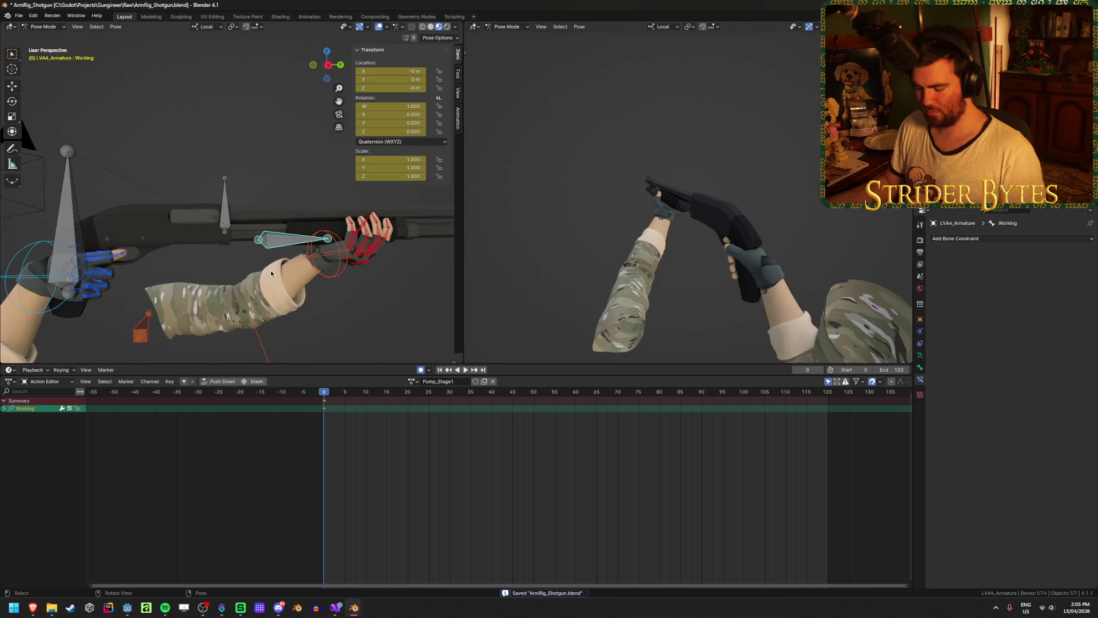
Try a local-Y move on the Working bone, cancel it, and play back Pump_Stage1
key("g")
key("y")
key("Escape")
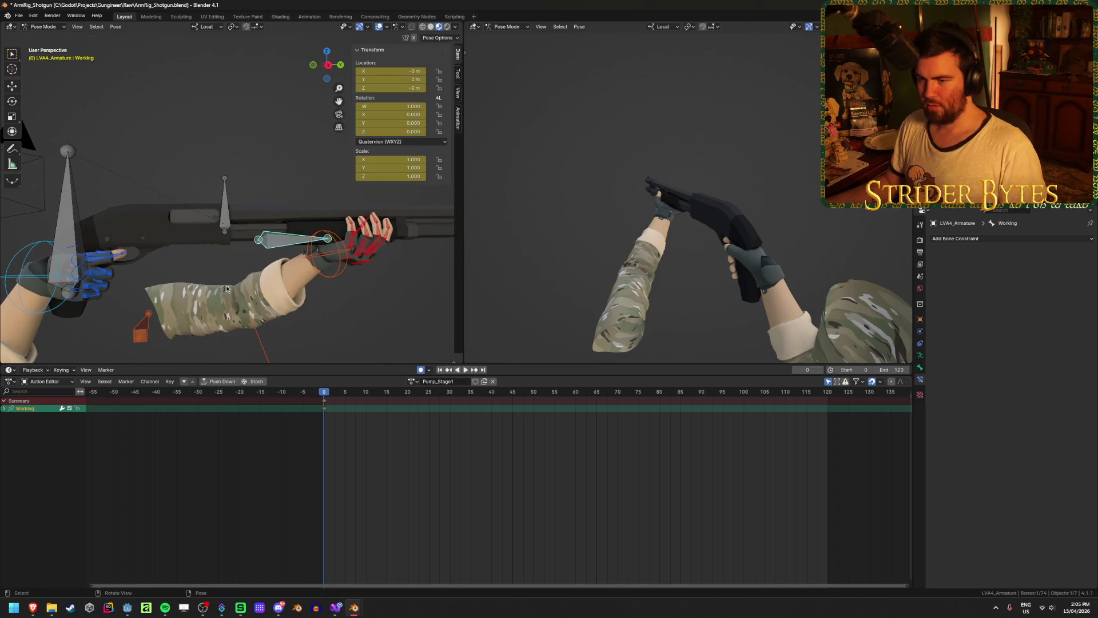
middle_click_drag(203, 308, 316, 314)
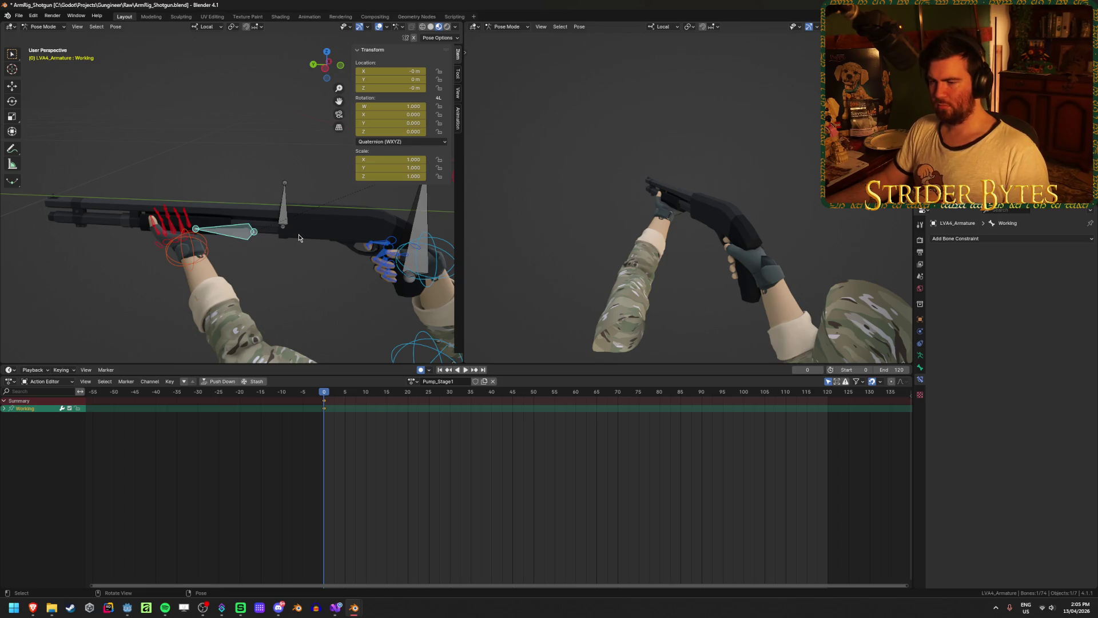
key("space")
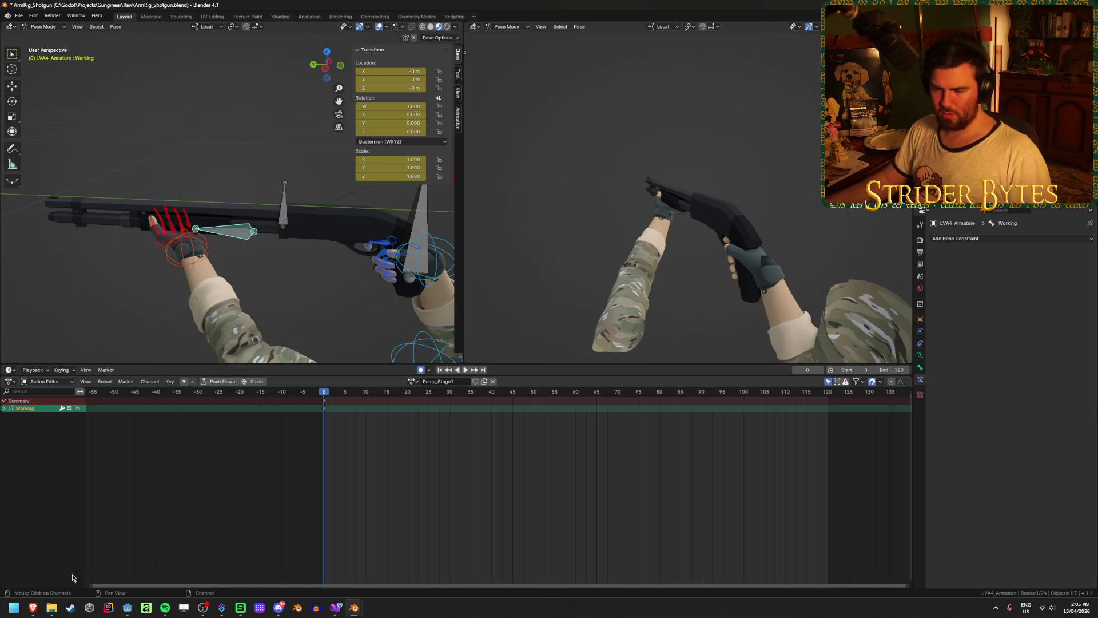
Replay the Modern Warfare 2 pump shotgun clip around 0:07 several times
mouse_move(33, 607)
left_click(180, 568)
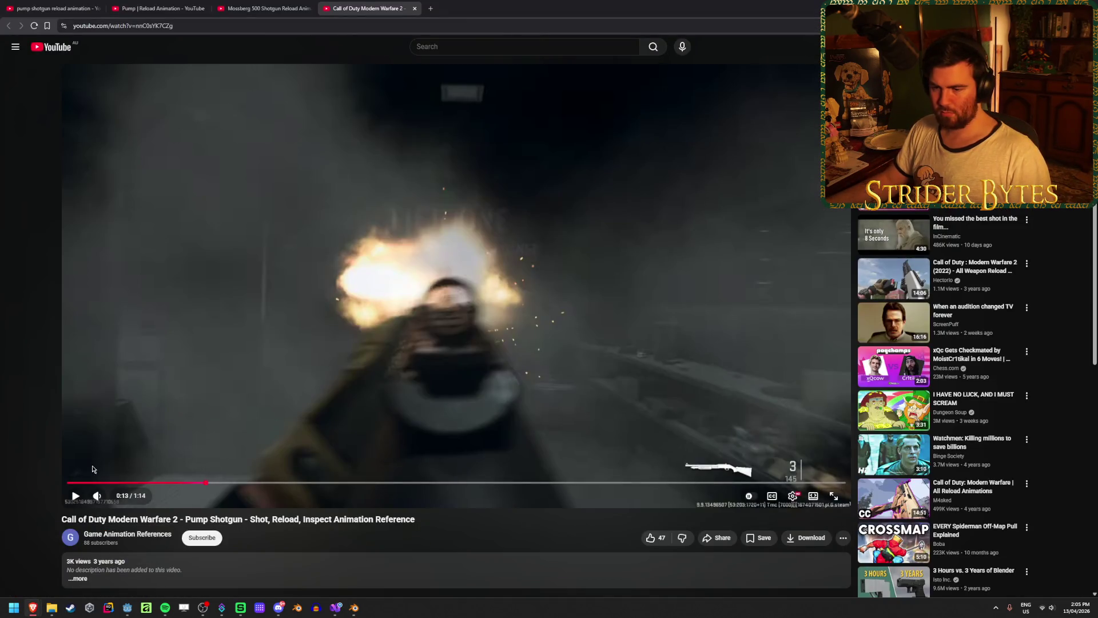
left_click(72, 483)
left_click(75, 497)
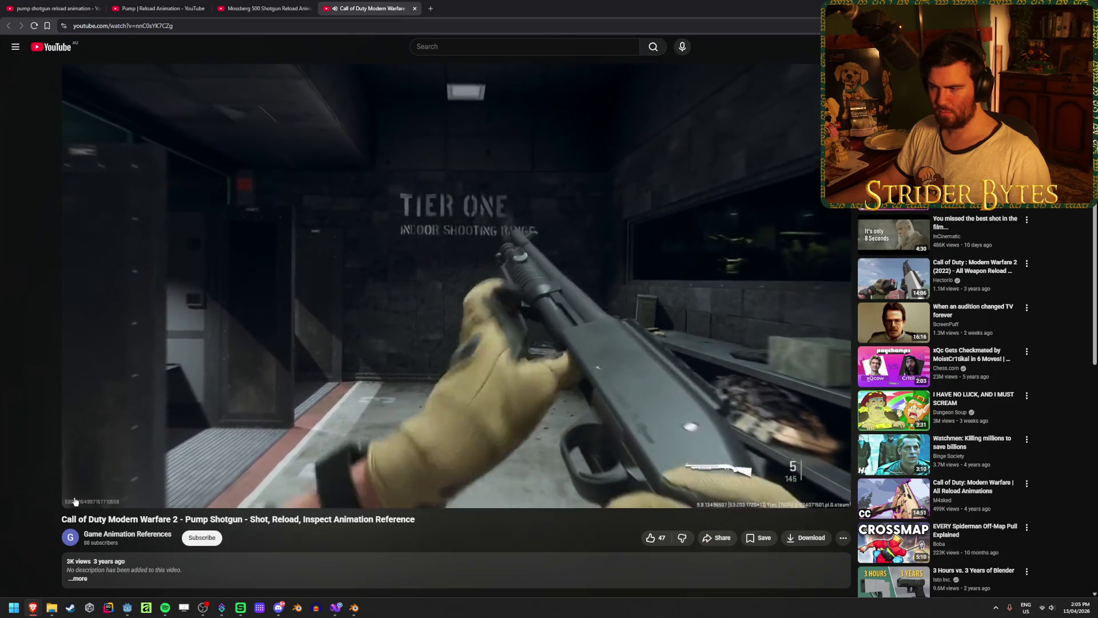
left_click(75, 498)
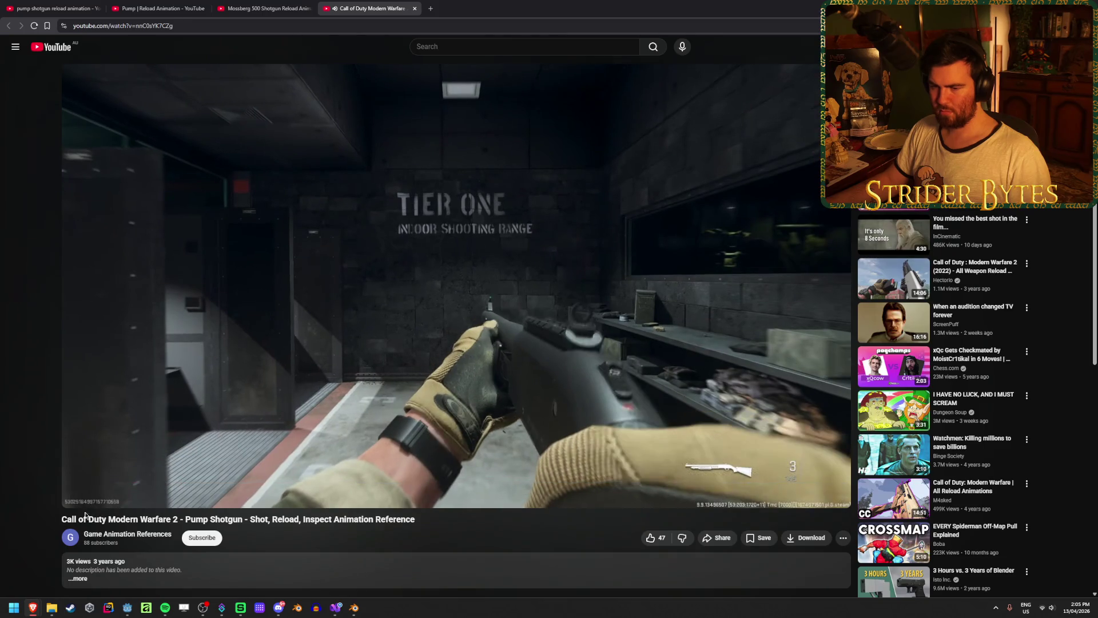
left_click(75, 497)
left_click(76, 497)
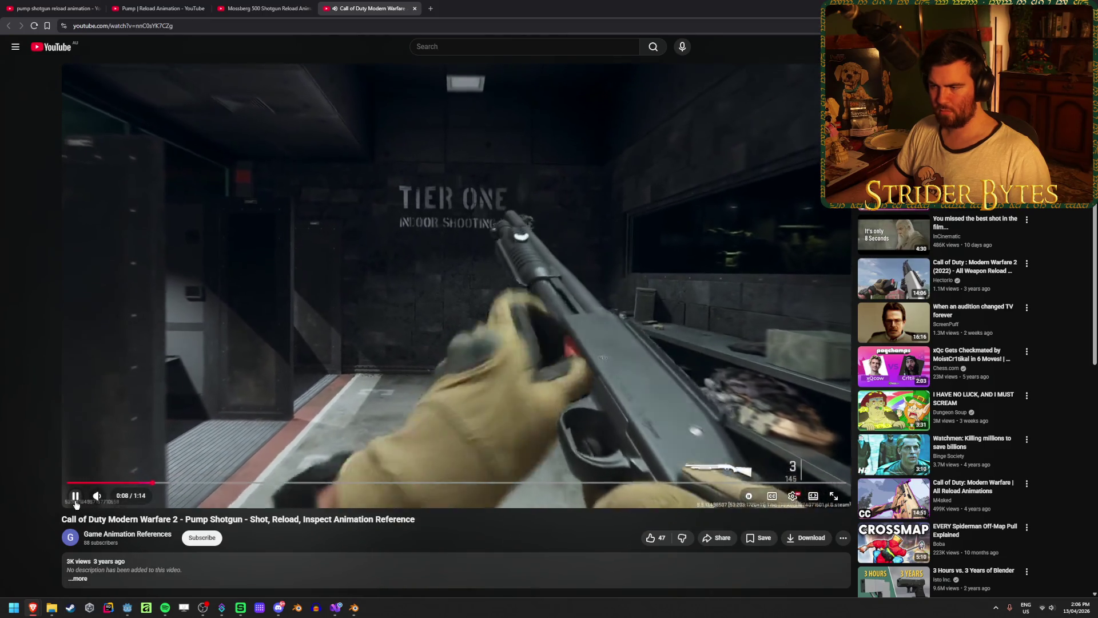
left_click(140, 483)
left_click(75, 497)
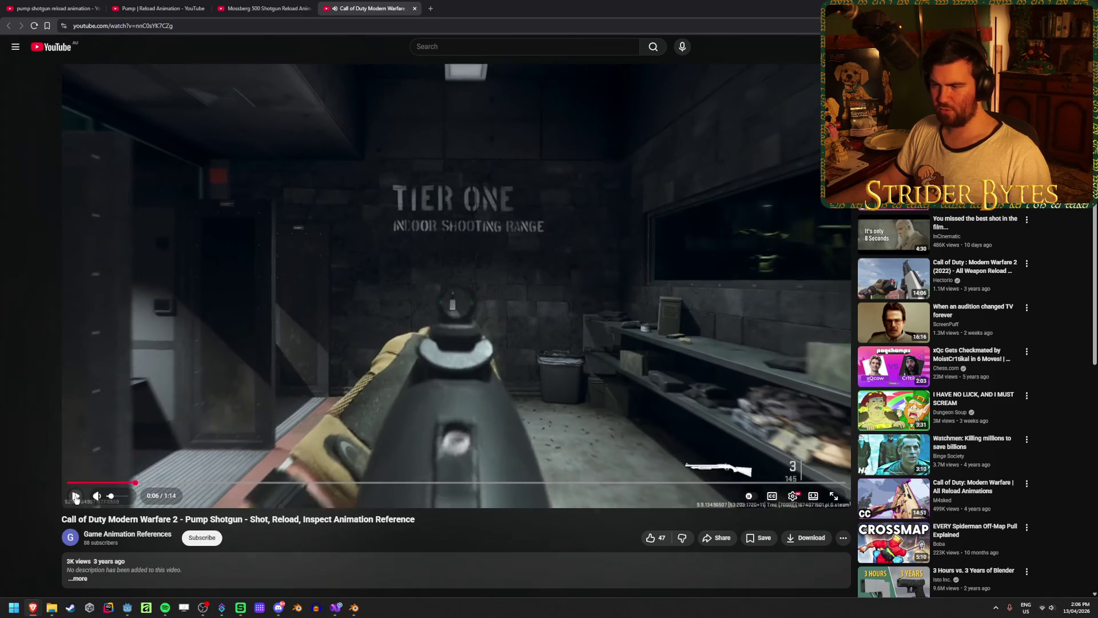
left_click(75, 497)
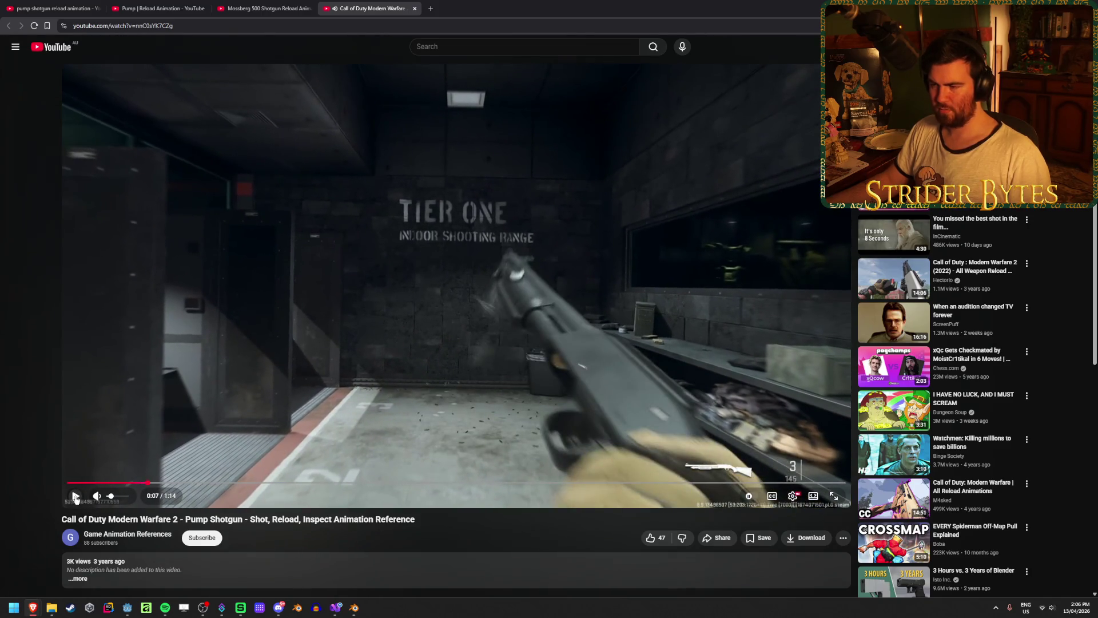
left_click(76, 497)
left_click(75, 497)
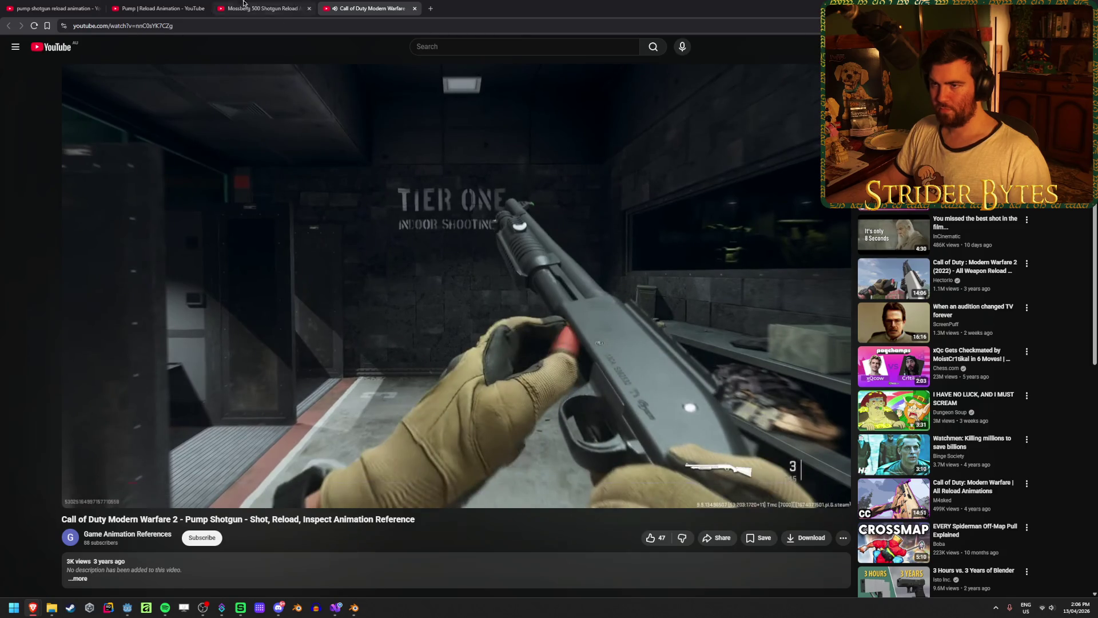
Switch to the 'Pump | Reload Animation' video and seek to around 0:08
left_click(153, 8)
left_click(393, 274)
left_click(522, 483)
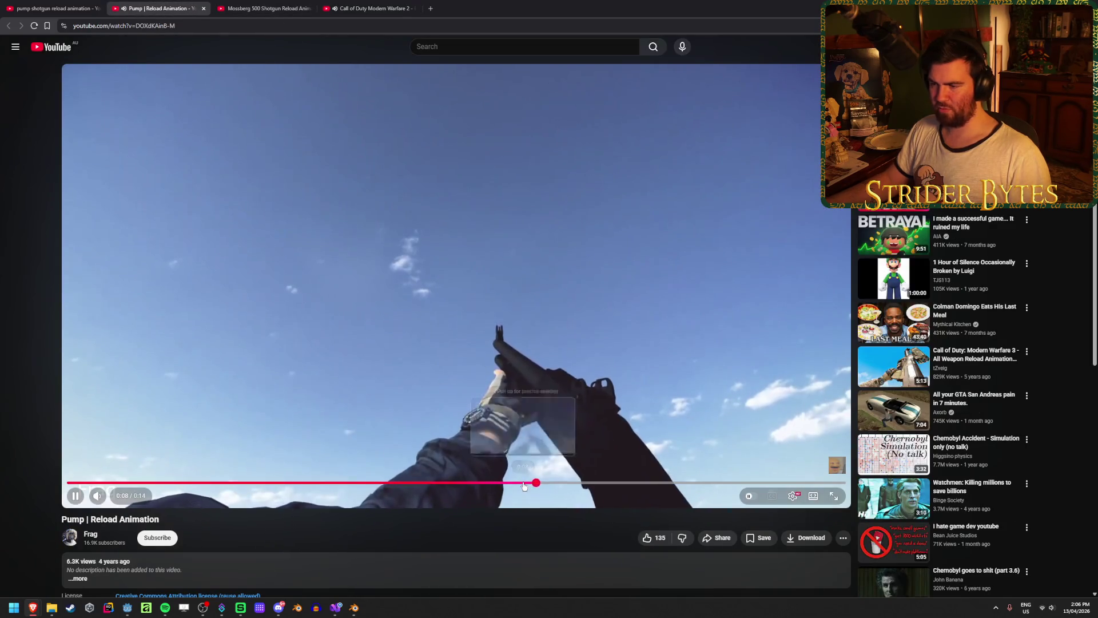
Scrub and replay the pump stroke between 0:08 and 0:09, leaving it paused at 0:09
key("space")
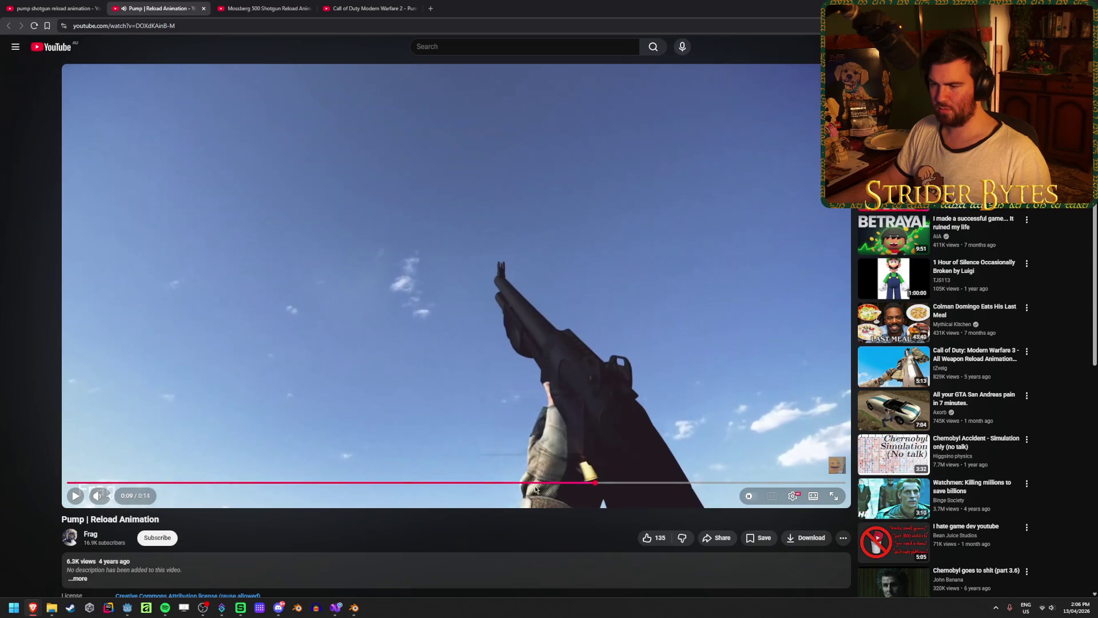
left_click_drag(550, 484, 551, 485)
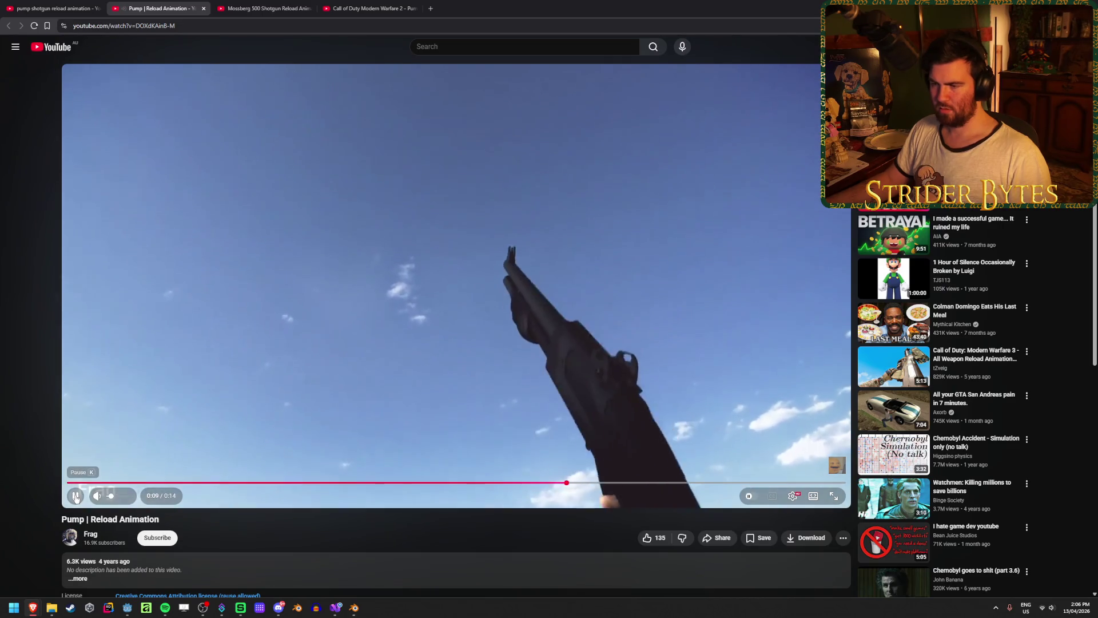
left_click(75, 497)
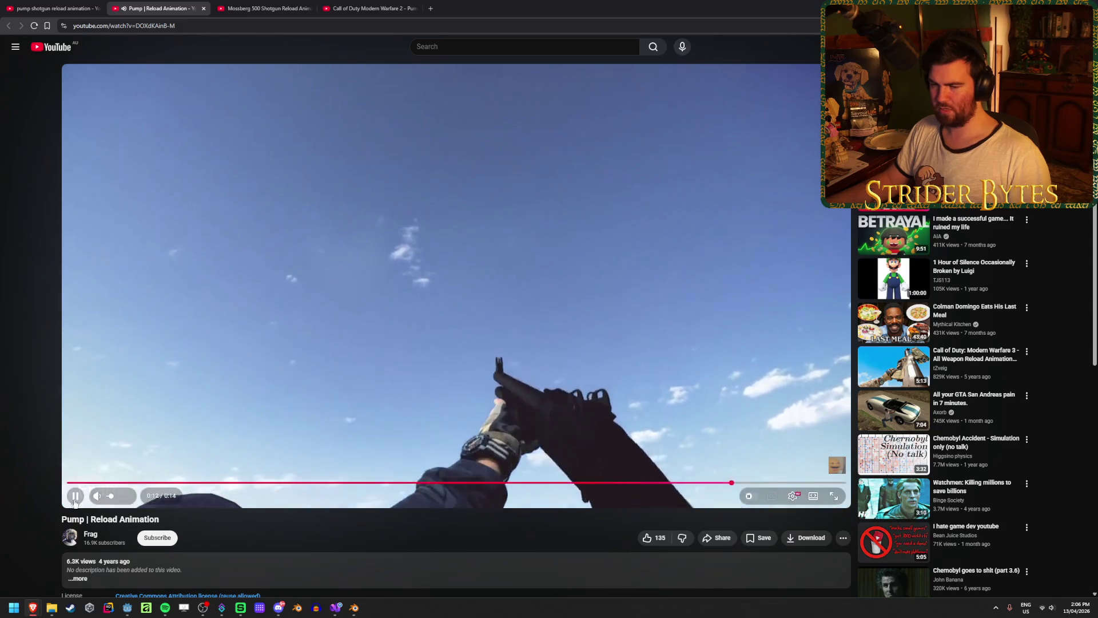
mouse_move(564, 484)
left_mouse_down()
mouse_move(623, 485)
mouse_move(505, 490)
left_mouse_up()
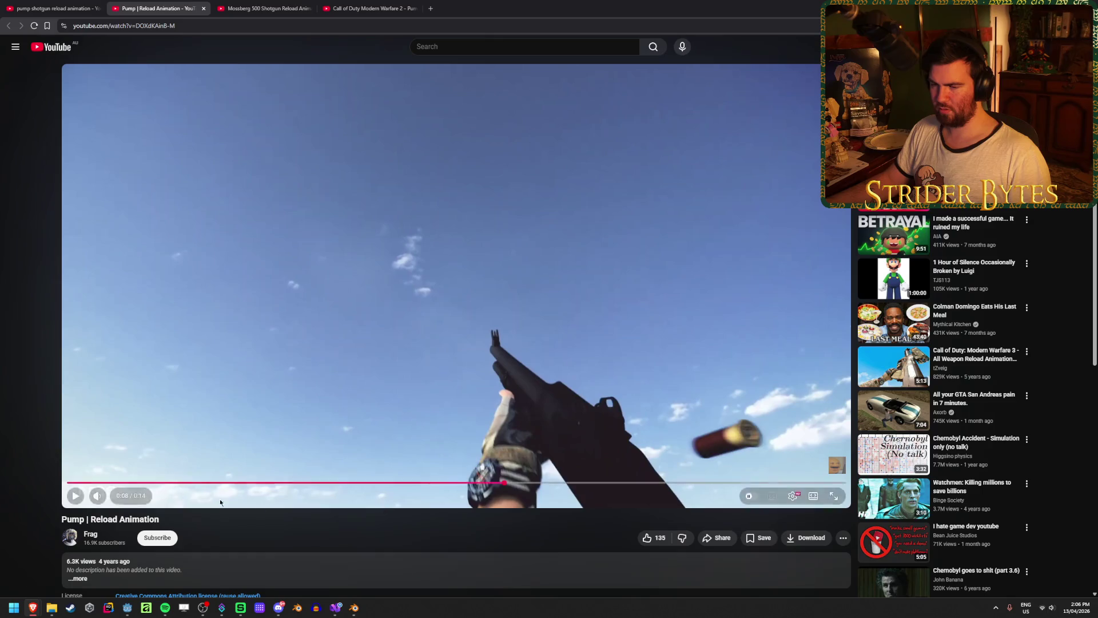
key("space")
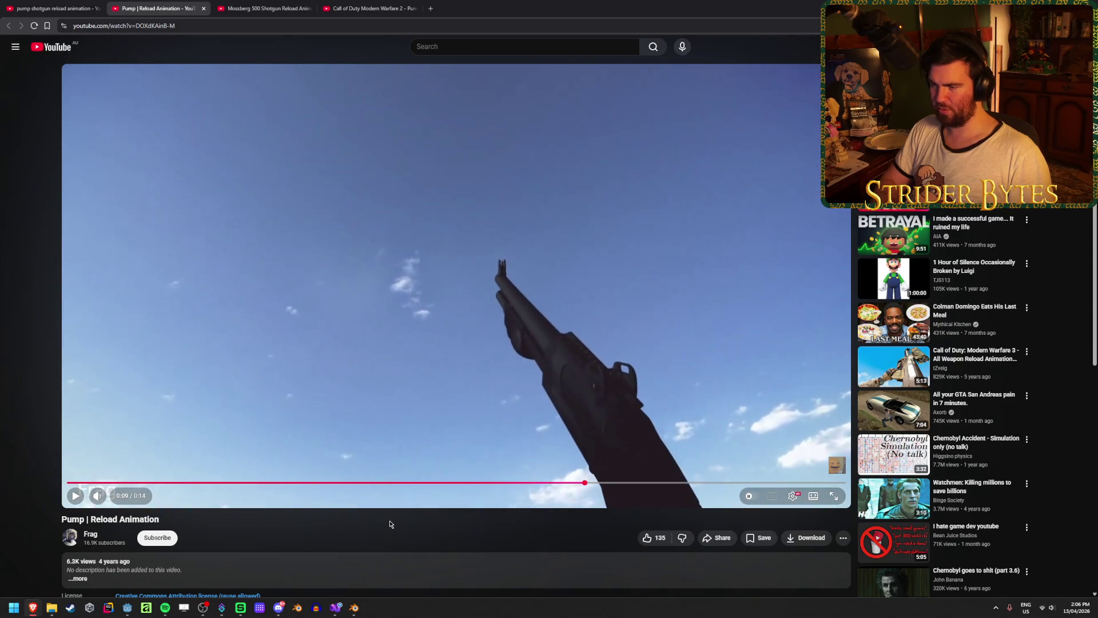
key("comma")
key("comma")
key("comma")
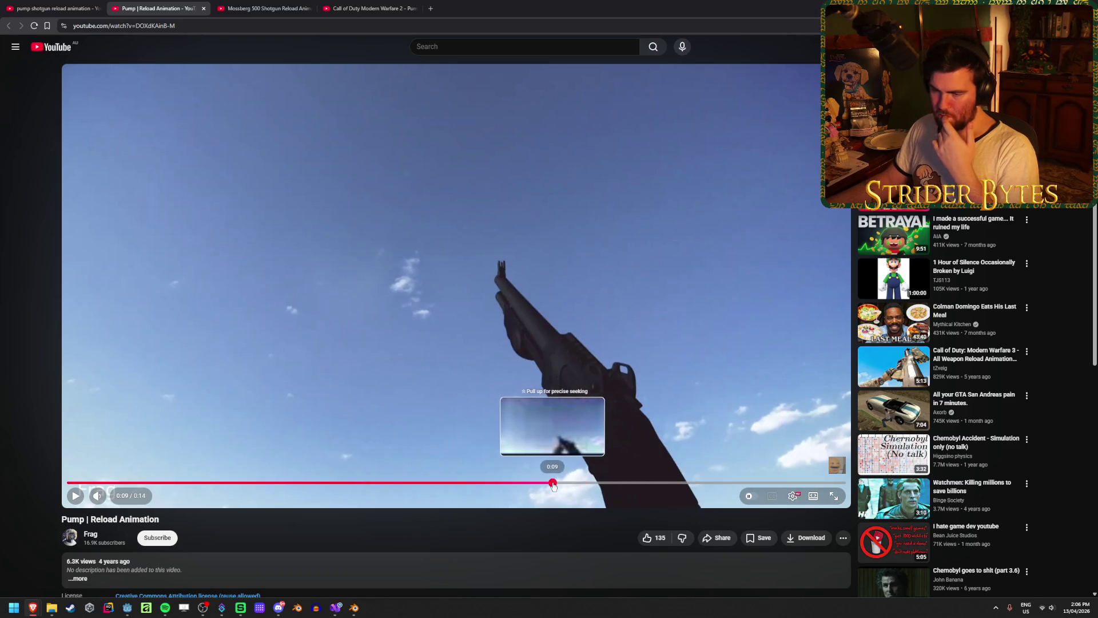
left_click(552, 483)
key("k")
key("k")
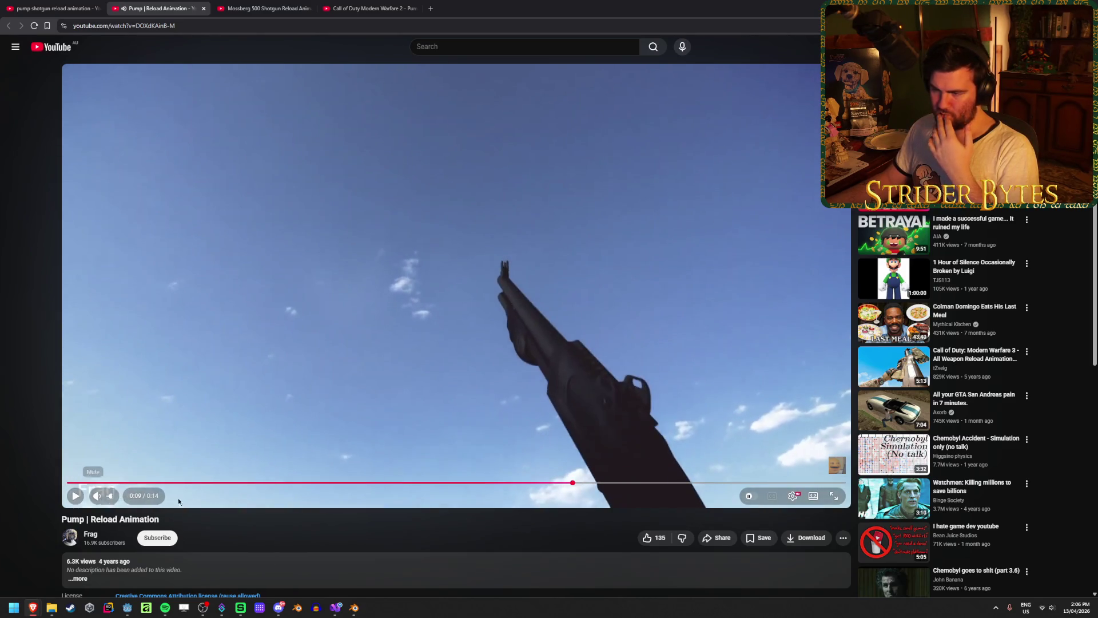
left_click(528, 484)
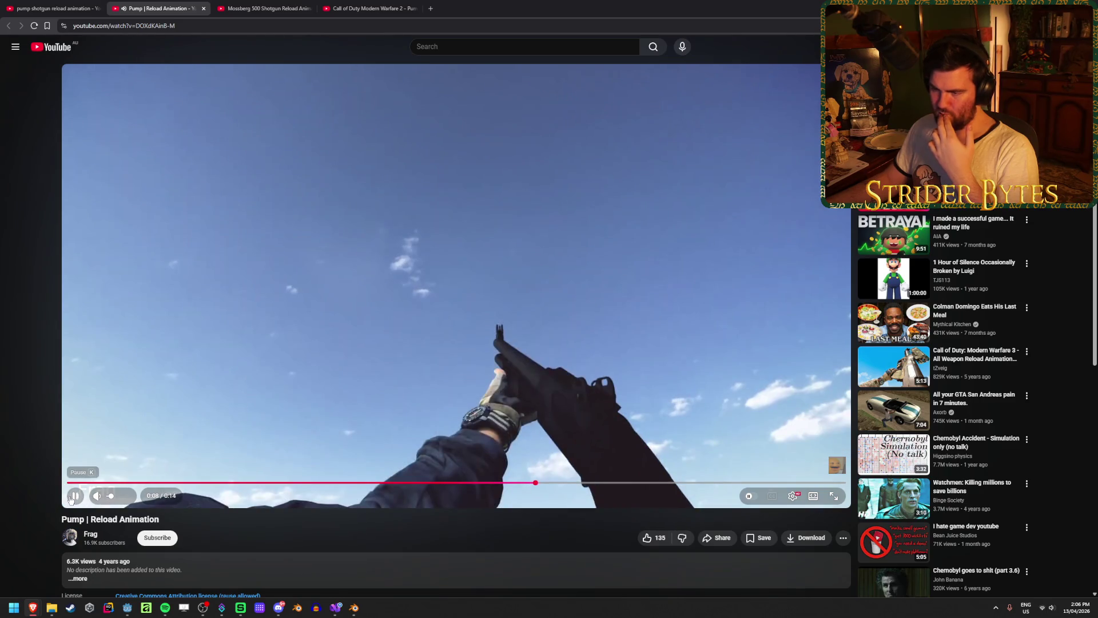
left_click(71, 500)
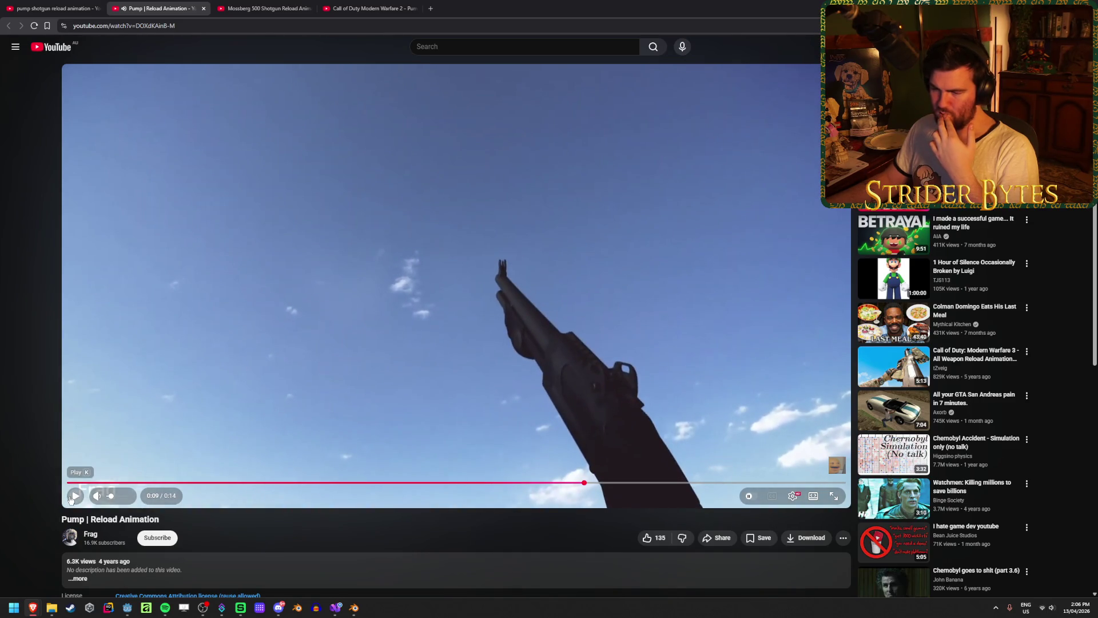
mouse_move(354, 608)
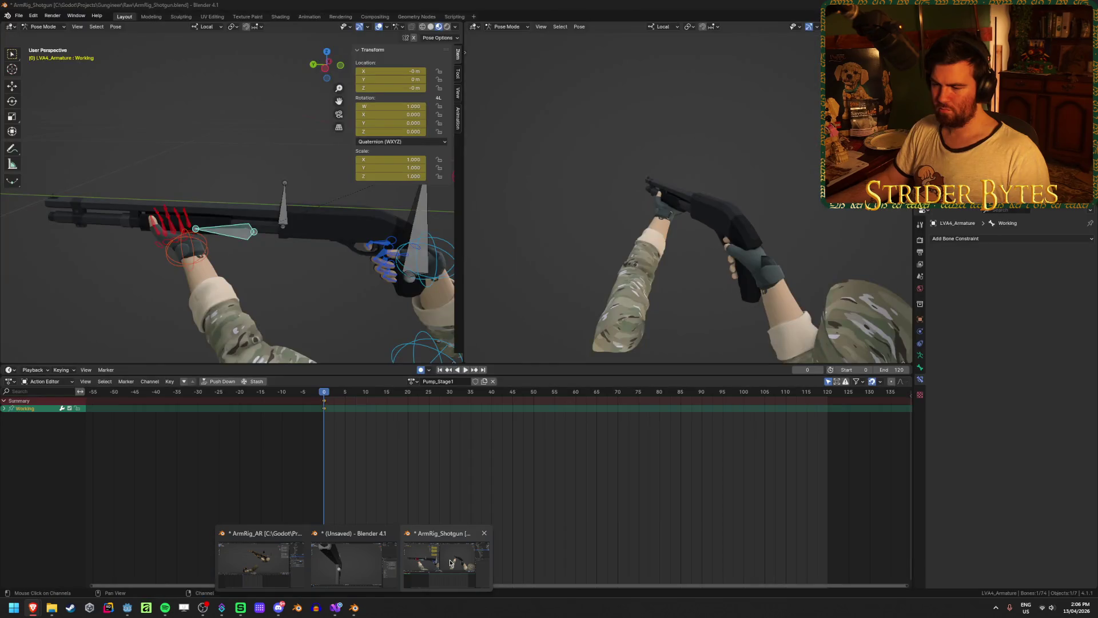
Quit the unsaved scratch Blender file with Don't Save and return to ArmRig_Shotgun
left_click(349, 564)
scroll(480, 338, "down", 5)
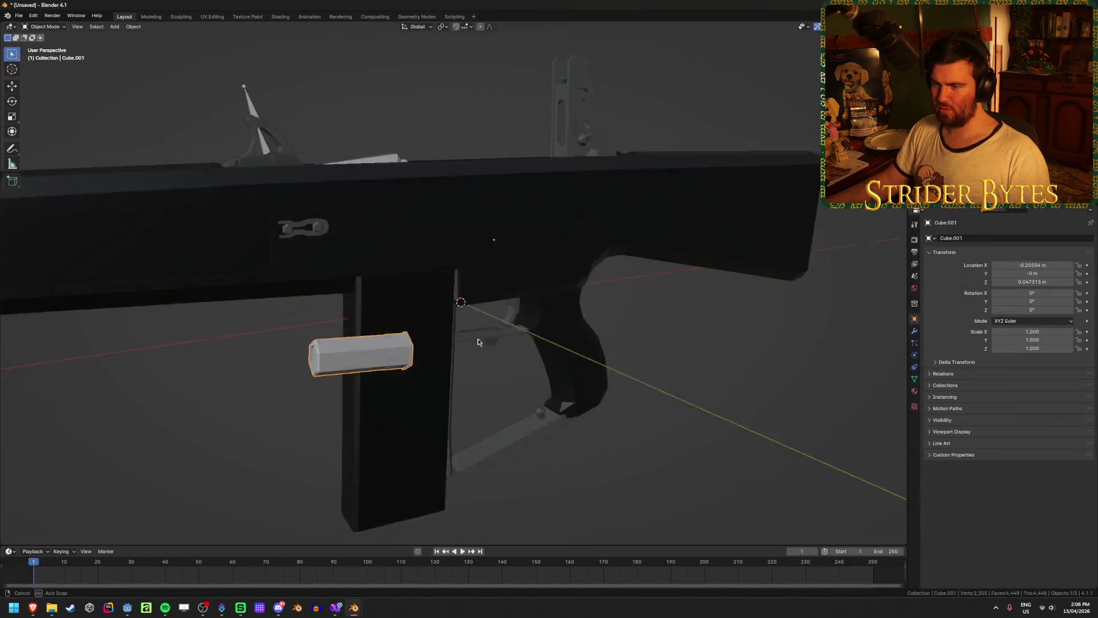
key("ctrl+q")
left_click(568, 321)
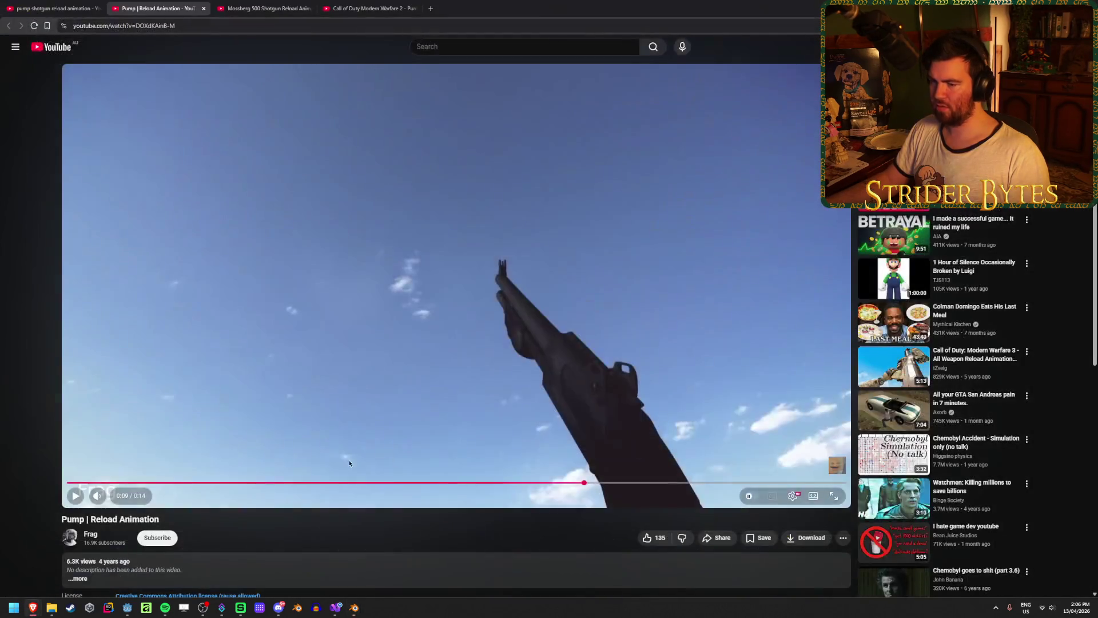
mouse_move(380, 585)
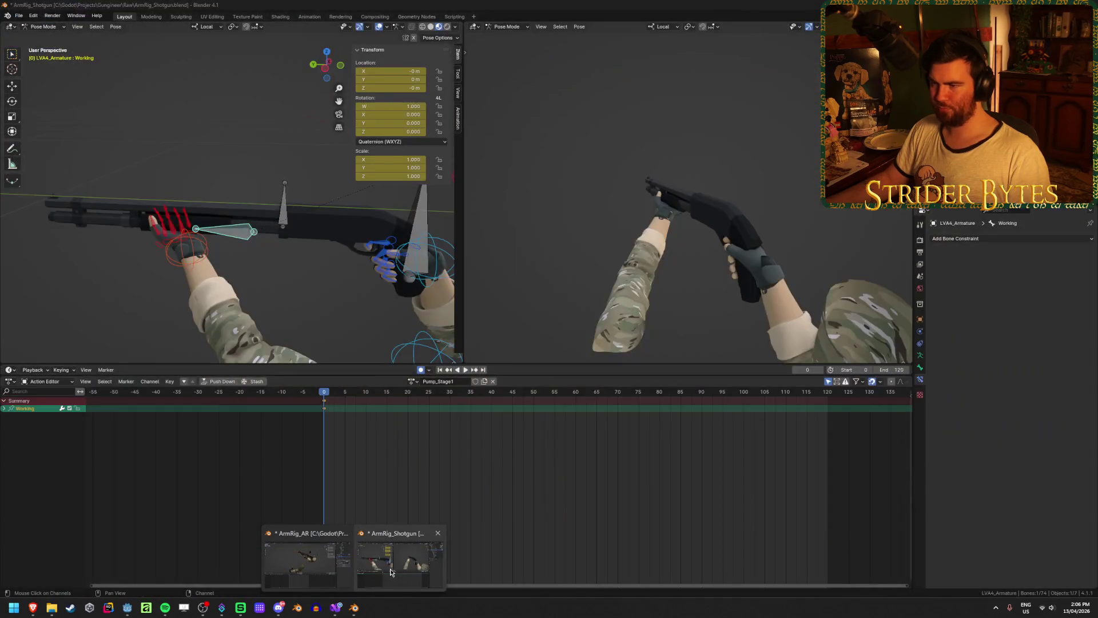
left_click(388, 566)
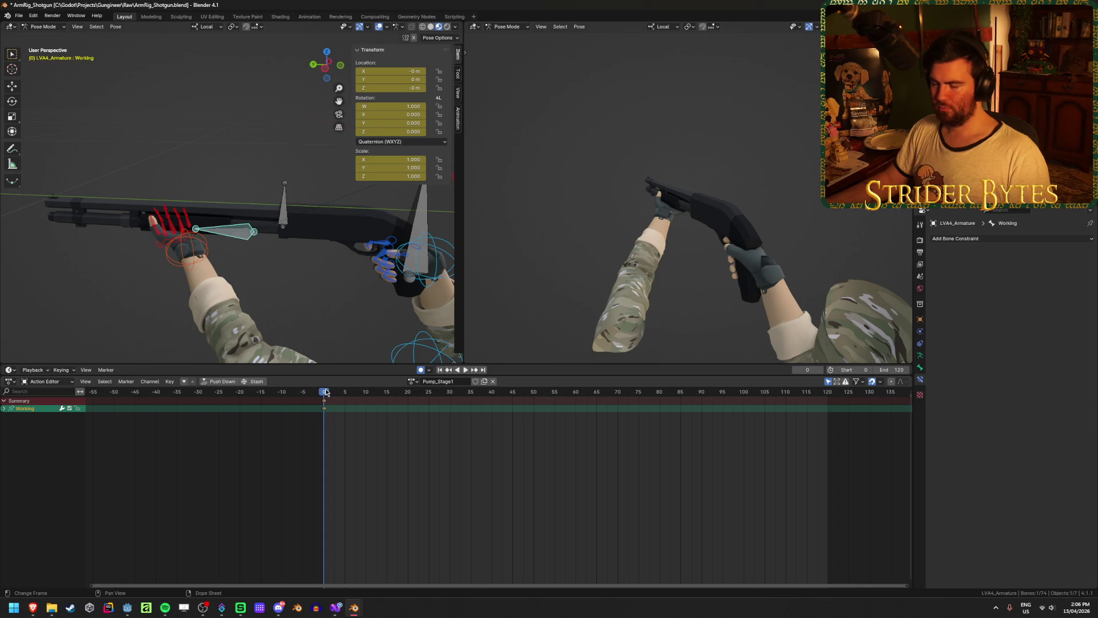
Preview the pump animation, then set the scene's End frame to 60
left_click(386, 453)
key("space")
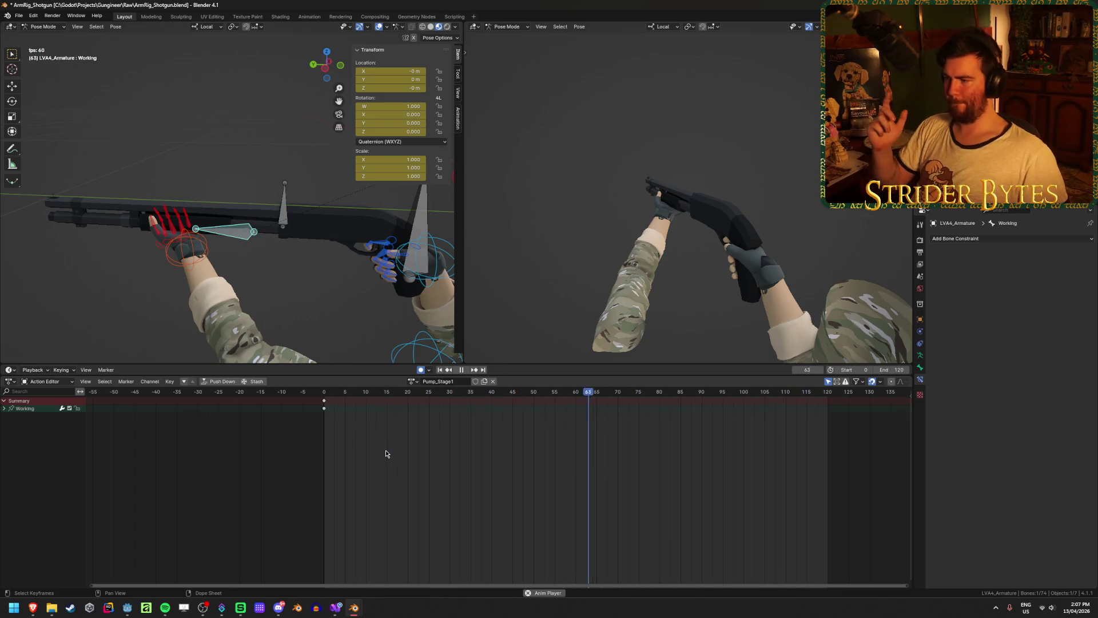
key("space")
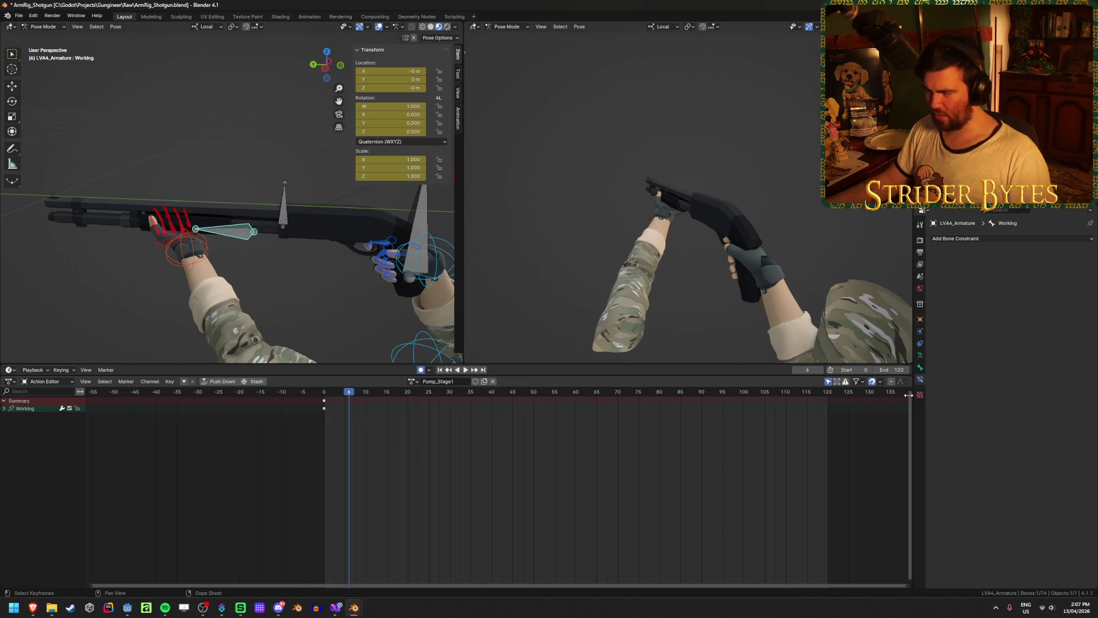
left_click_drag(889, 371, 890, 373)
type("60")
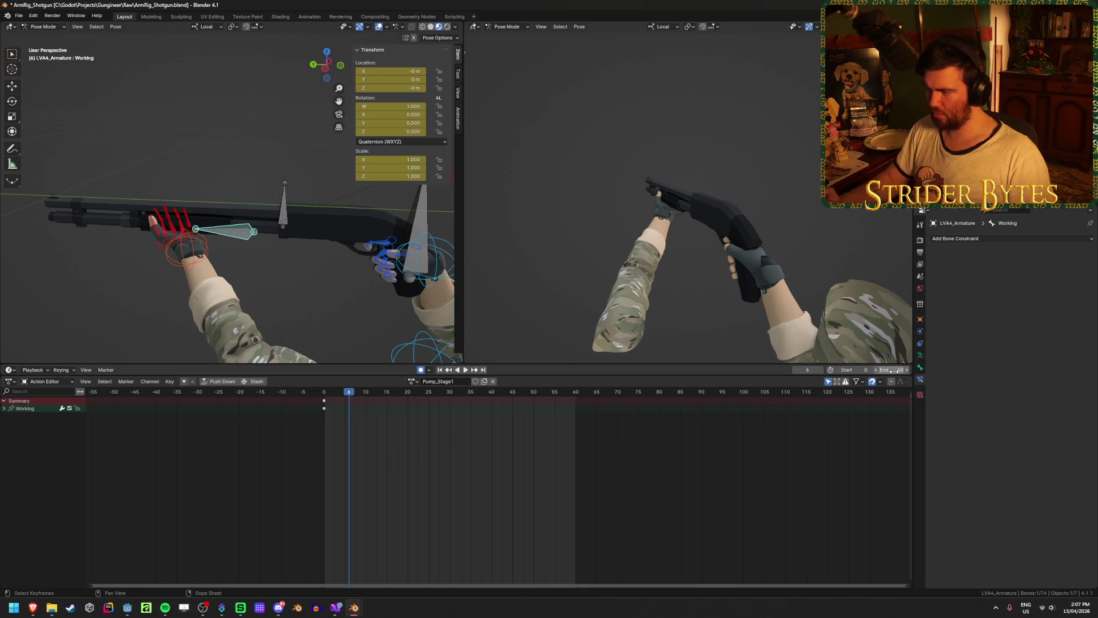
key("Return")
Save the file and bring the playhead back to frame 0
key("ctrl+s")
left_click_drag(359, 393, 321, 395)
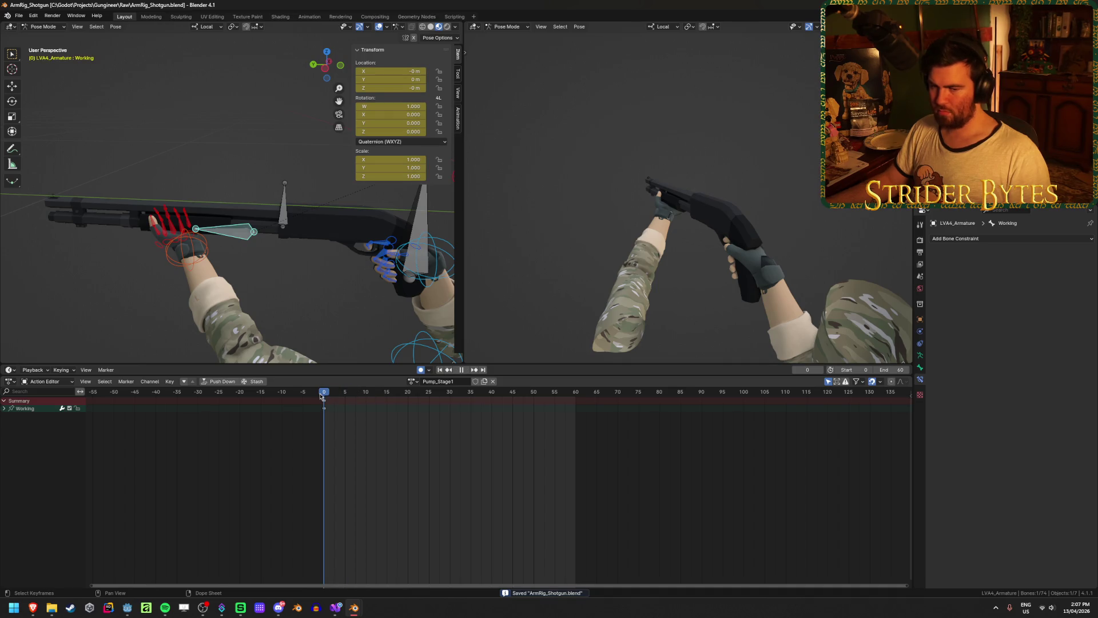
left_click_drag(320, 396, 321, 396)
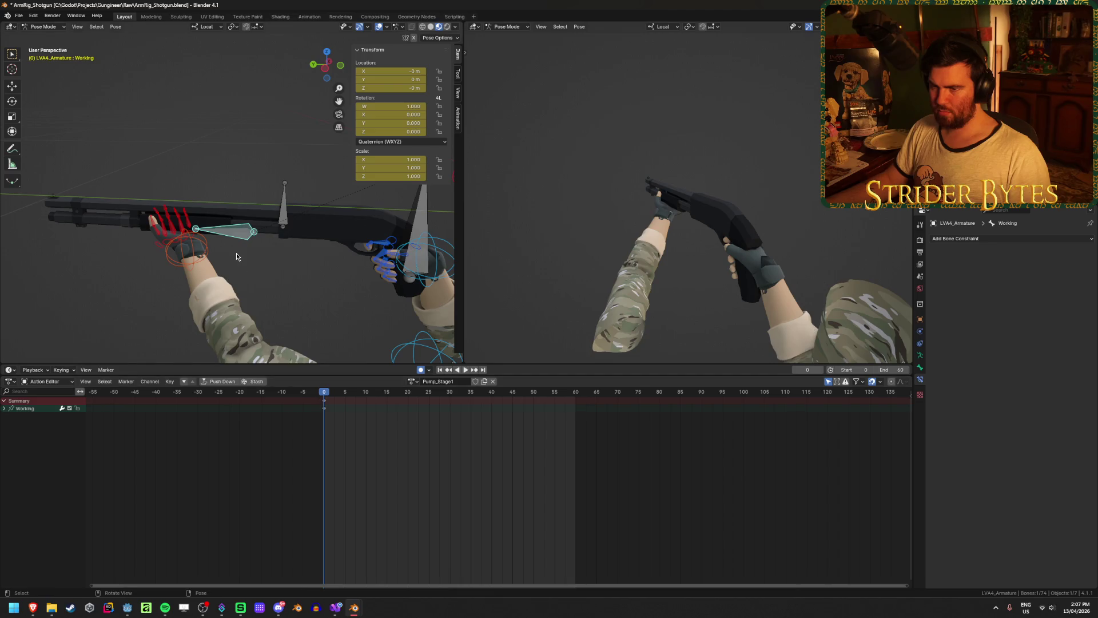
left_click(190, 264)
middle_click_drag(277, 277, 310, 293)
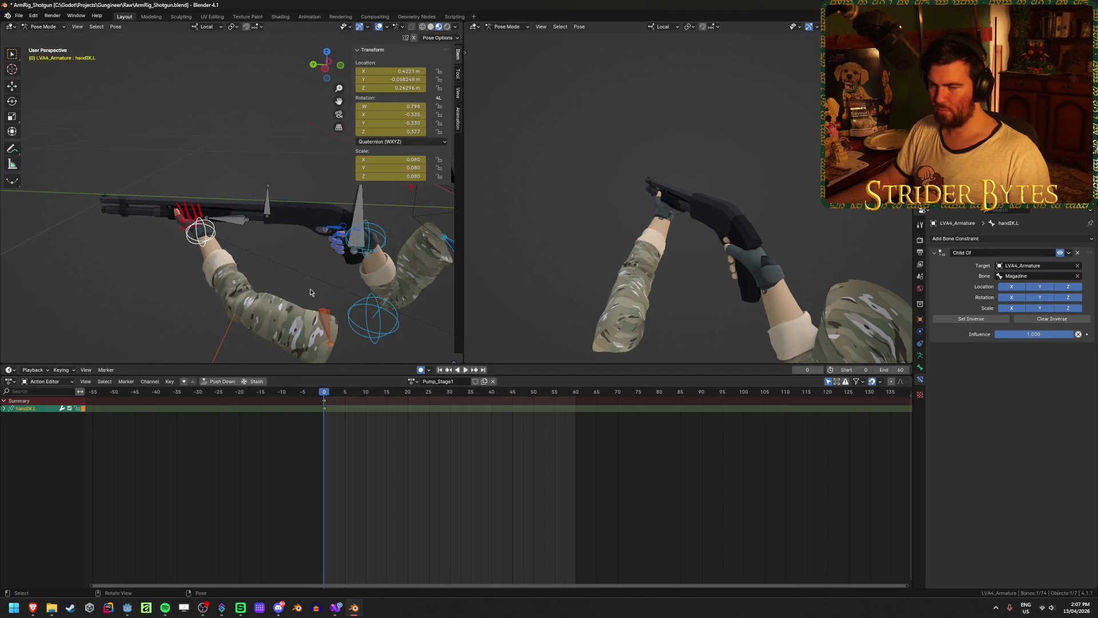
left_click(238, 226)
mouse_move(348, 257)
middle_mouse_down()
mouse_move(275, 210)
mouse_move(304, 255)
middle_mouse_up()
key("g")
key("Escape")
left_click(273, 208)
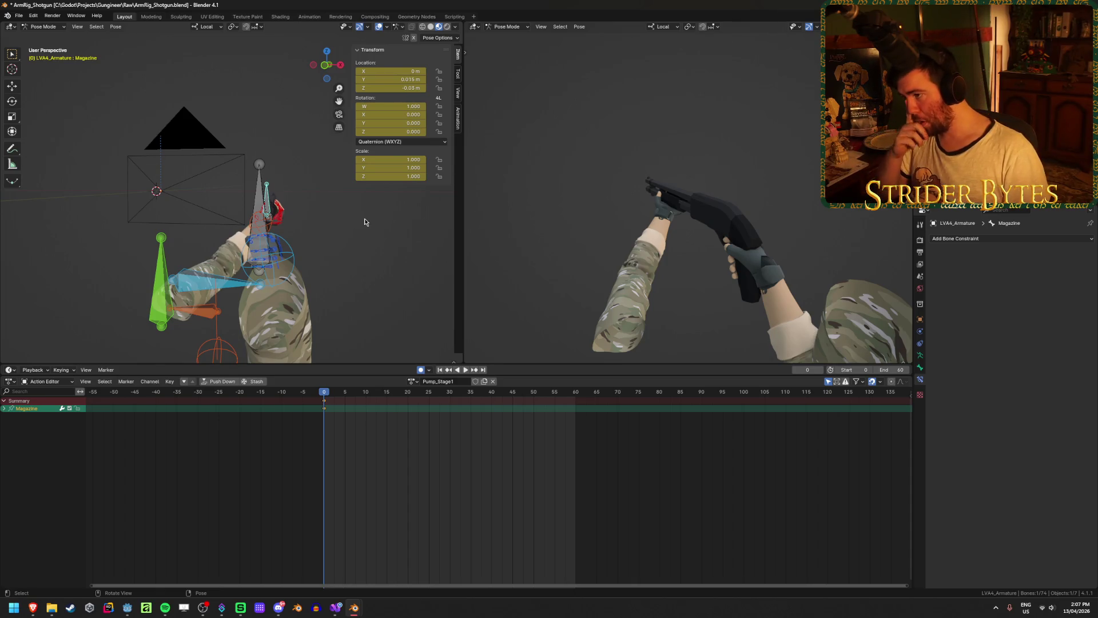
key("g")
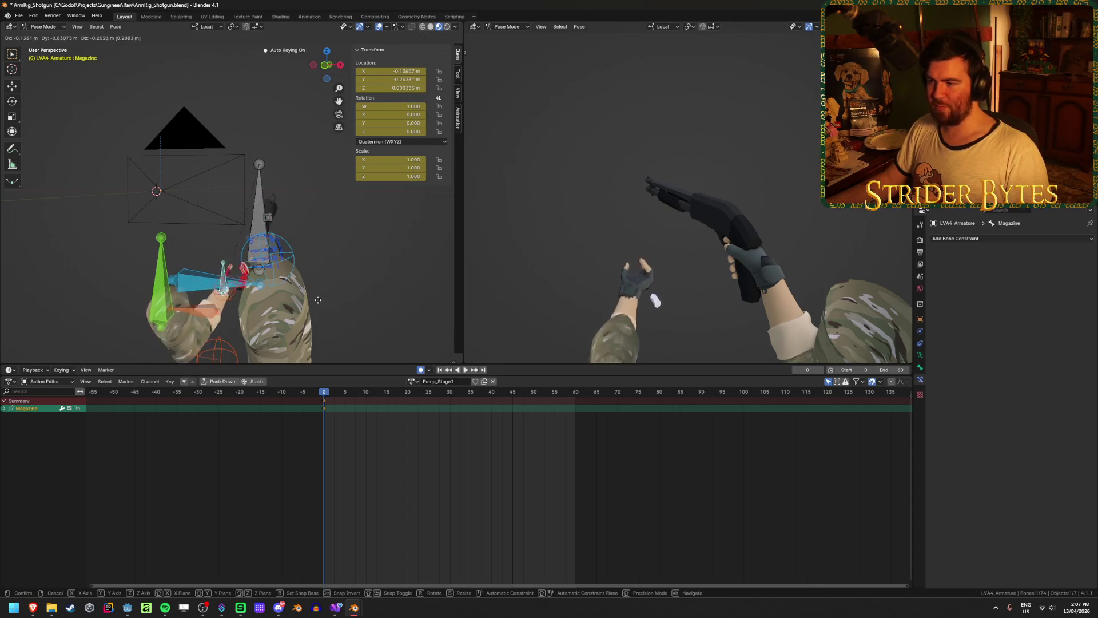
right_click(298, 322)
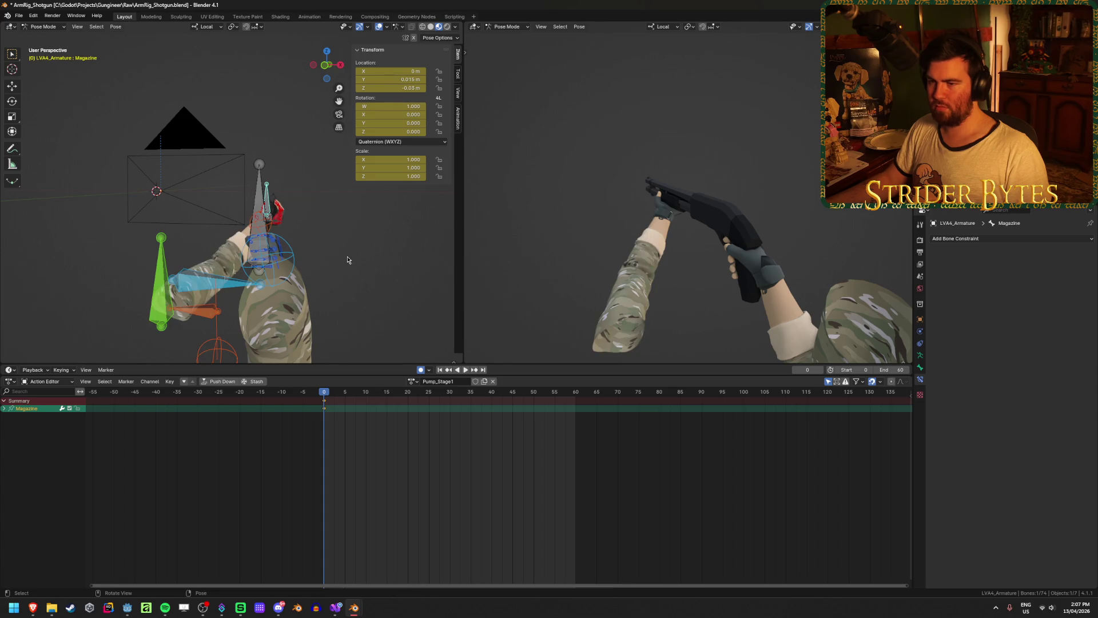
mouse_move(347, 260)
middle_mouse_down()
mouse_move(142, 252)
mouse_move(42, 266)
middle_mouse_up()
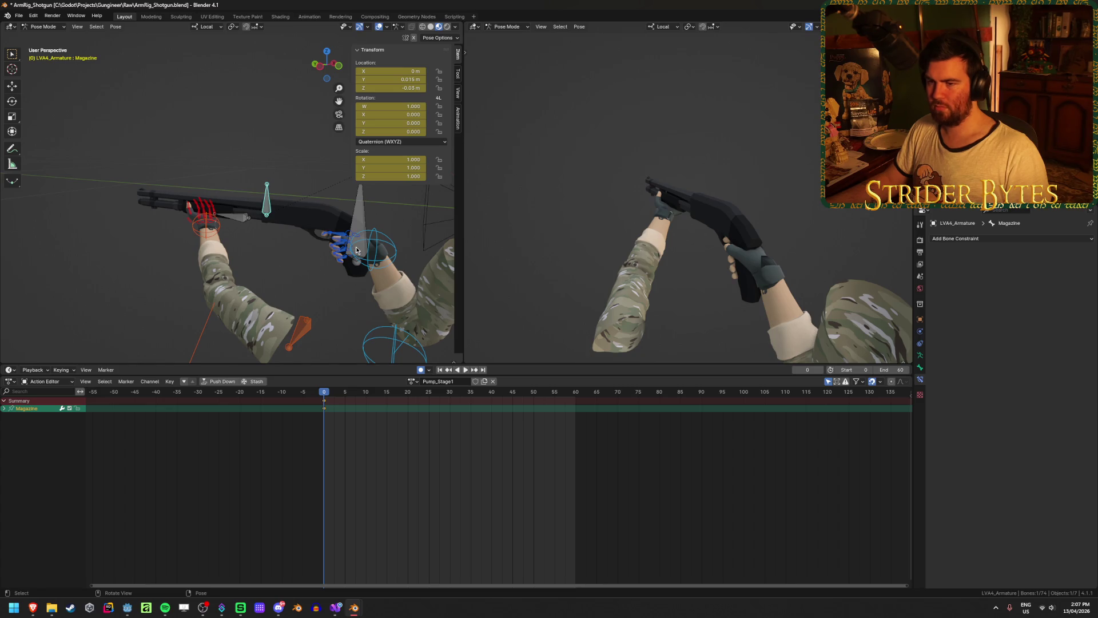
mouse_move(356, 249)
middle_mouse_down()
mouse_move(278, 250)
mouse_move(337, 277)
middle_mouse_up()
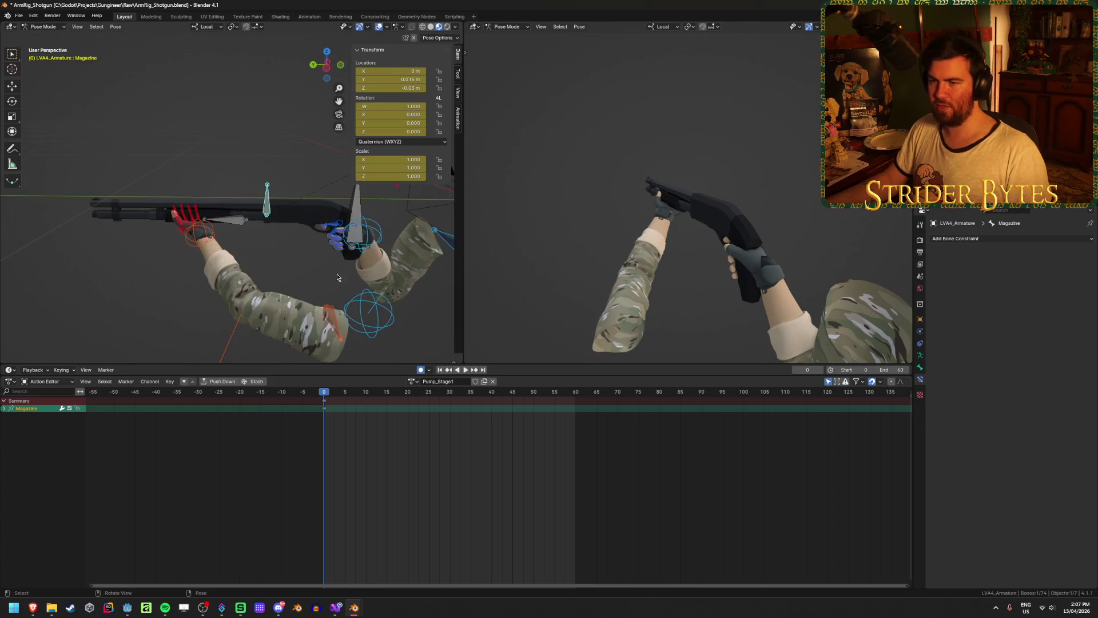
left_click(206, 242)
mouse_move(323, 402)
left_mouse_down()
mouse_move(361, 412)
mouse_move(324, 417)
left_mouse_up()
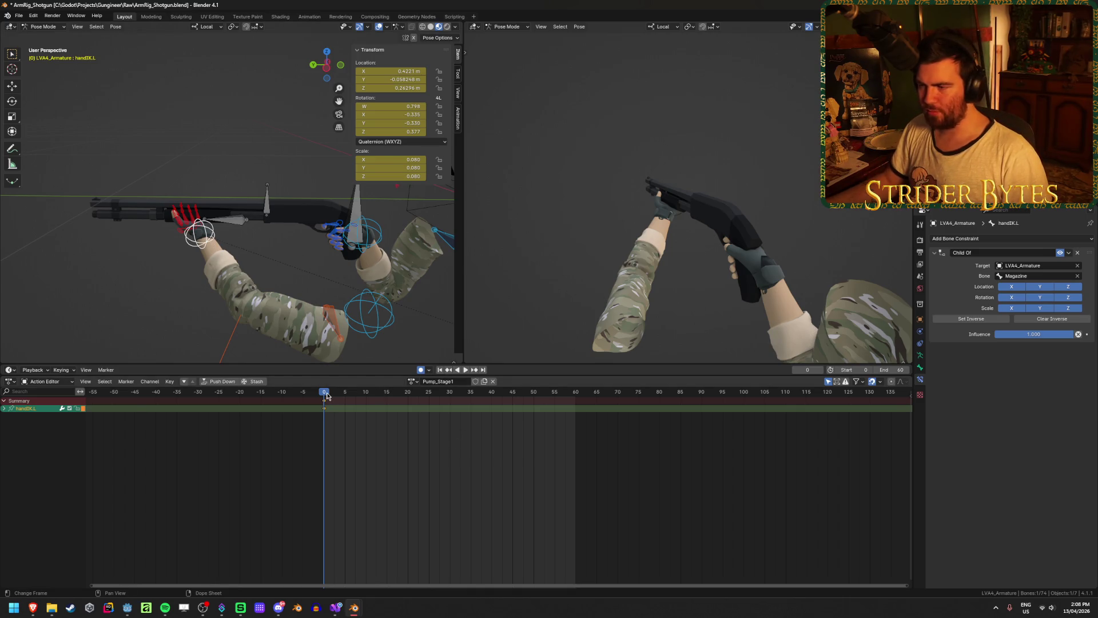
Move the handIK.L bone down and to the left at frame 20
key("space")
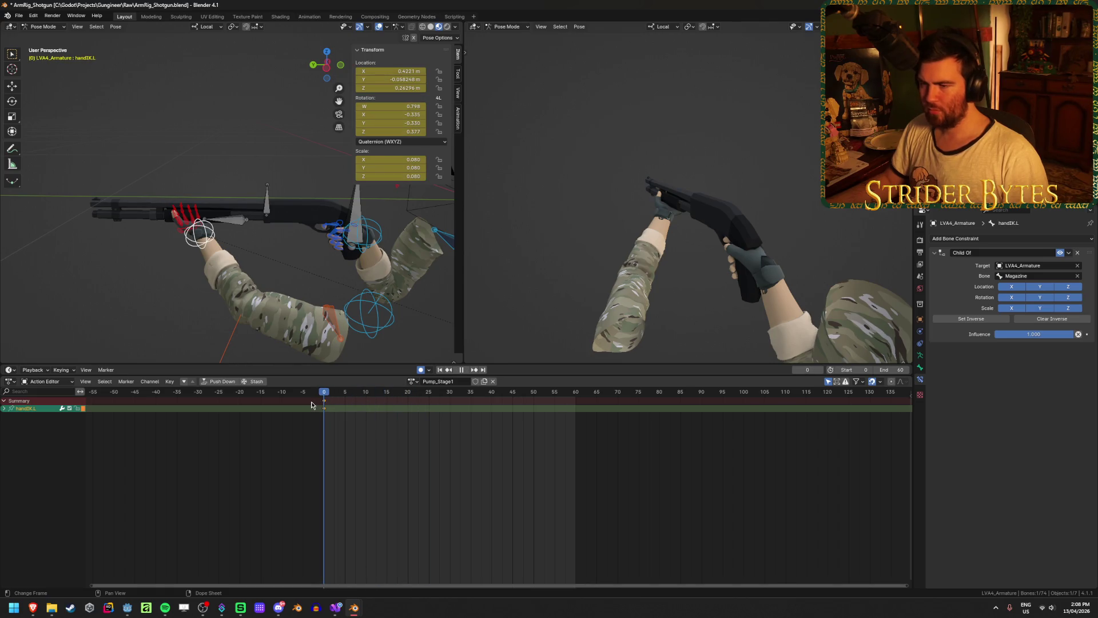
mouse_move(260, 301)
middle_mouse_down()
mouse_move(331, 343)
mouse_move(343, 275)
mouse_move(290, 279)
mouse_move(319, 258)
middle_mouse_up()
key("g")
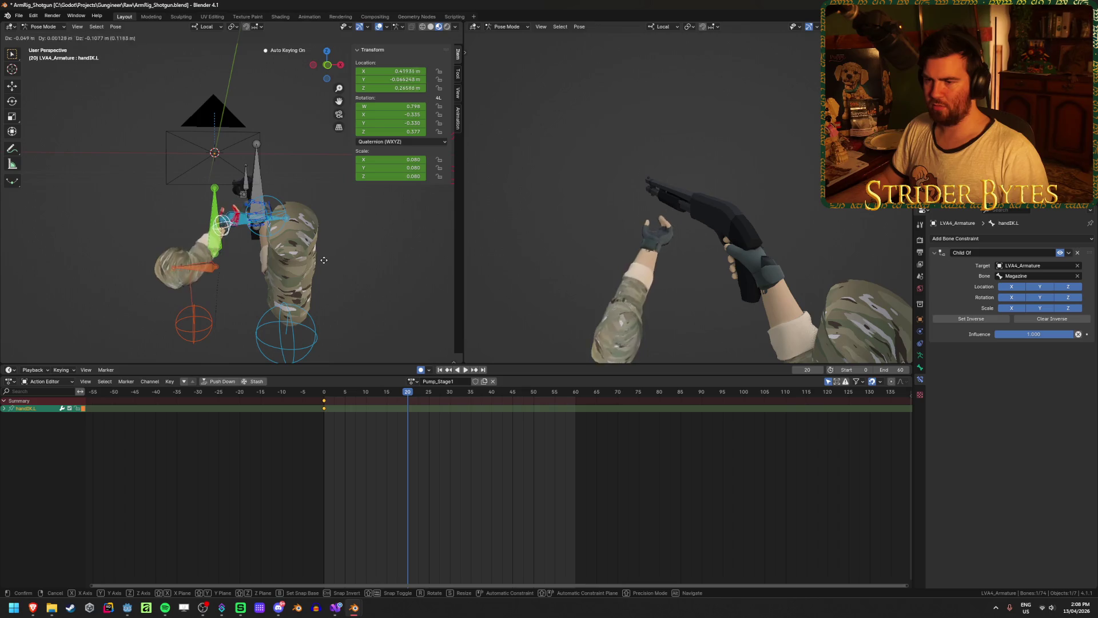
left_click(301, 309)
key("KP_0")
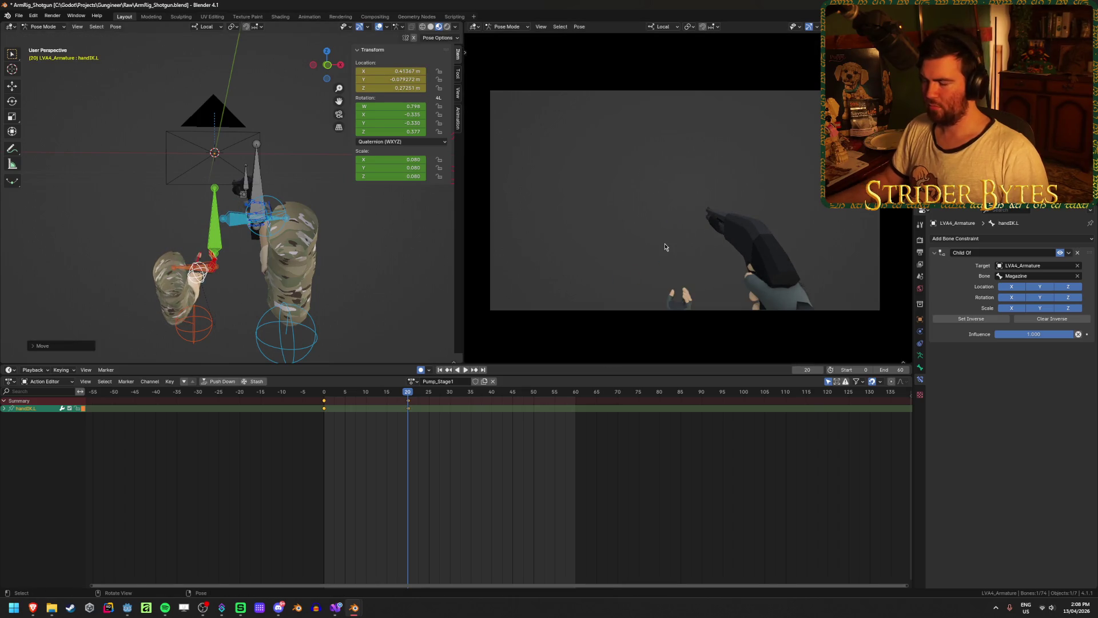
middle_click_drag(359, 246, 380, 255)
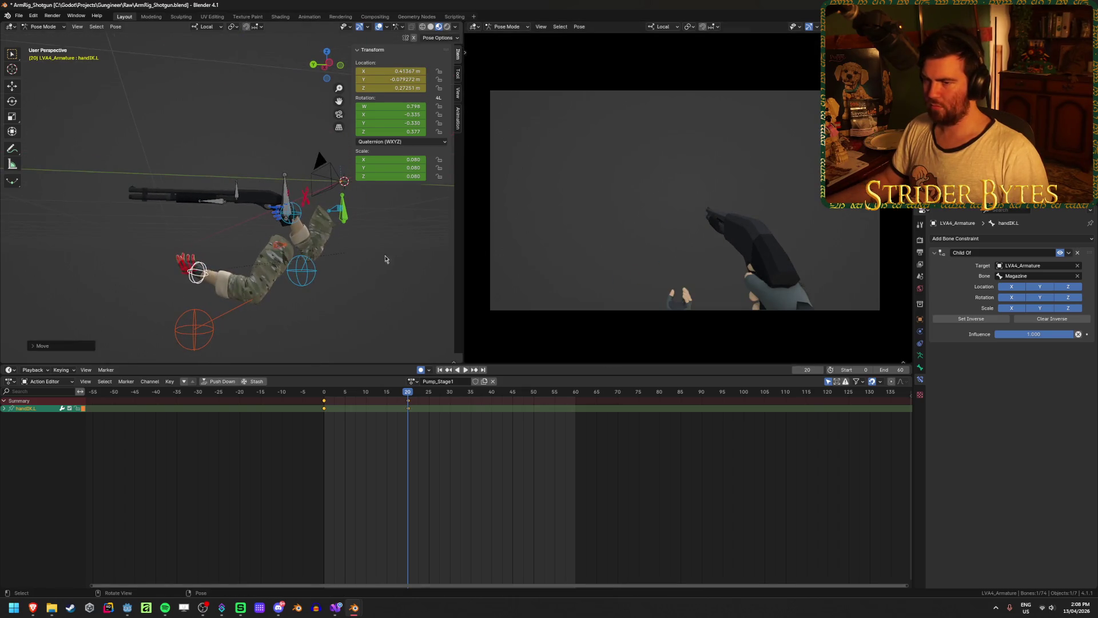
key("g")
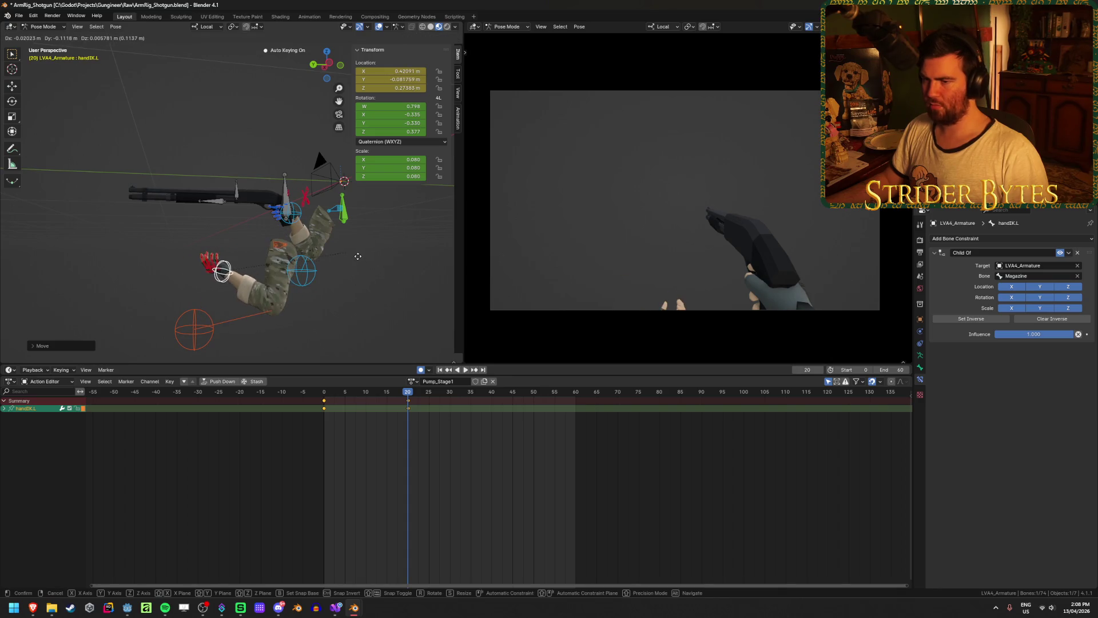
left_click(364, 260)
Move clavicle.L along global Y at frame 20 and preview from the start
left_click(279, 246)
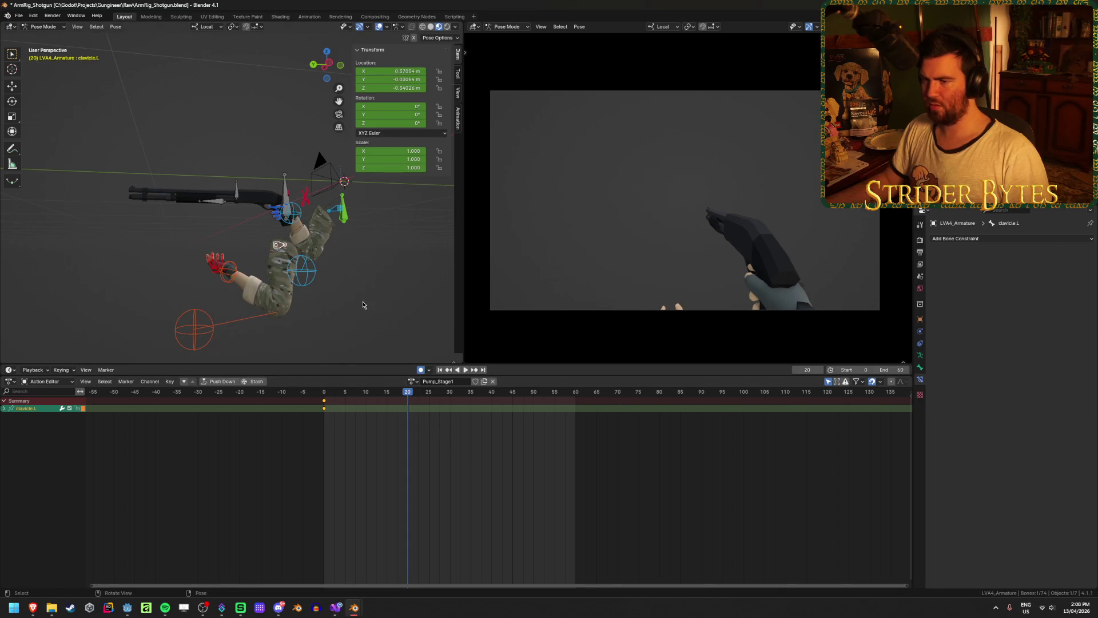
key("g")
key("x")
key("y")
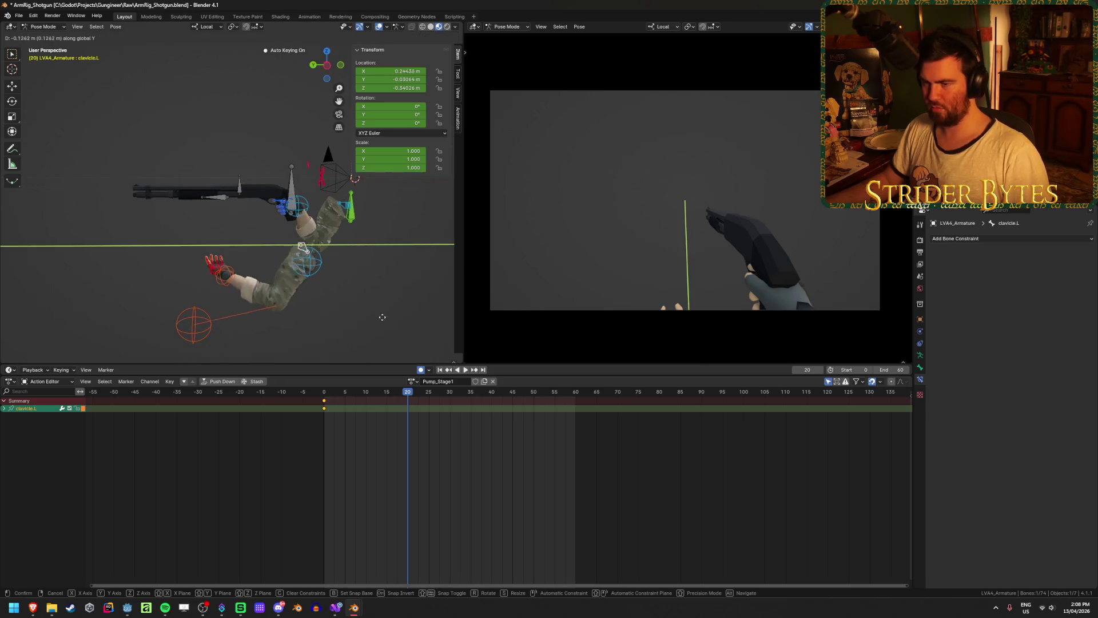
left_click(398, 323)
key("shift+Left")
key("space")
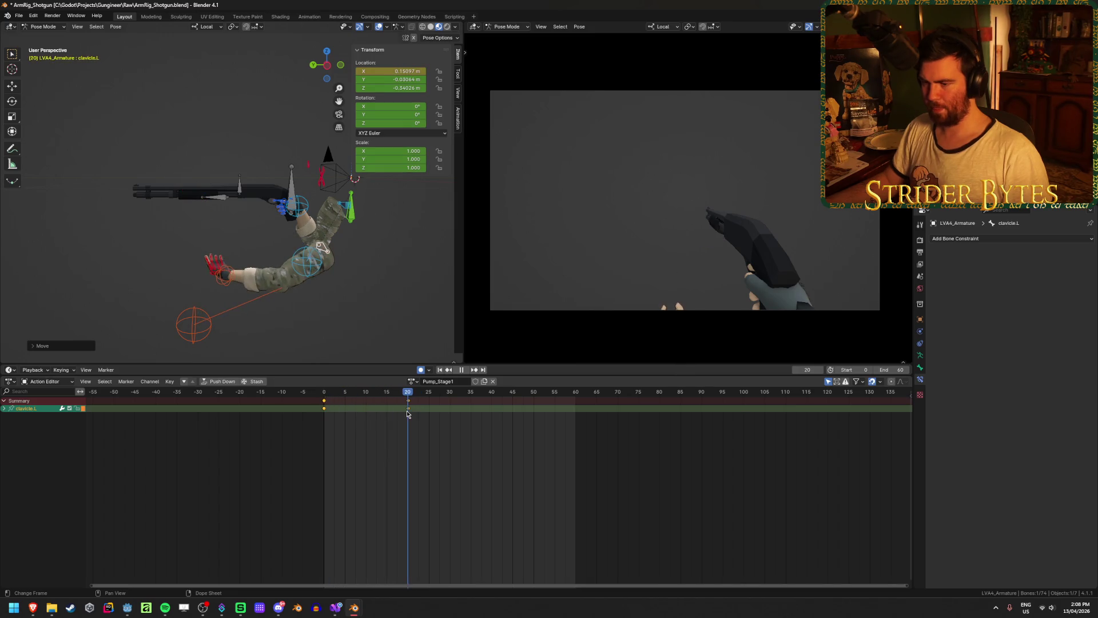
Reposition the pole.L elbow target at frame 20, leaving handIK.L unchanged
left_click(213, 279)
middle_click_drag(213, 278, 229, 273)
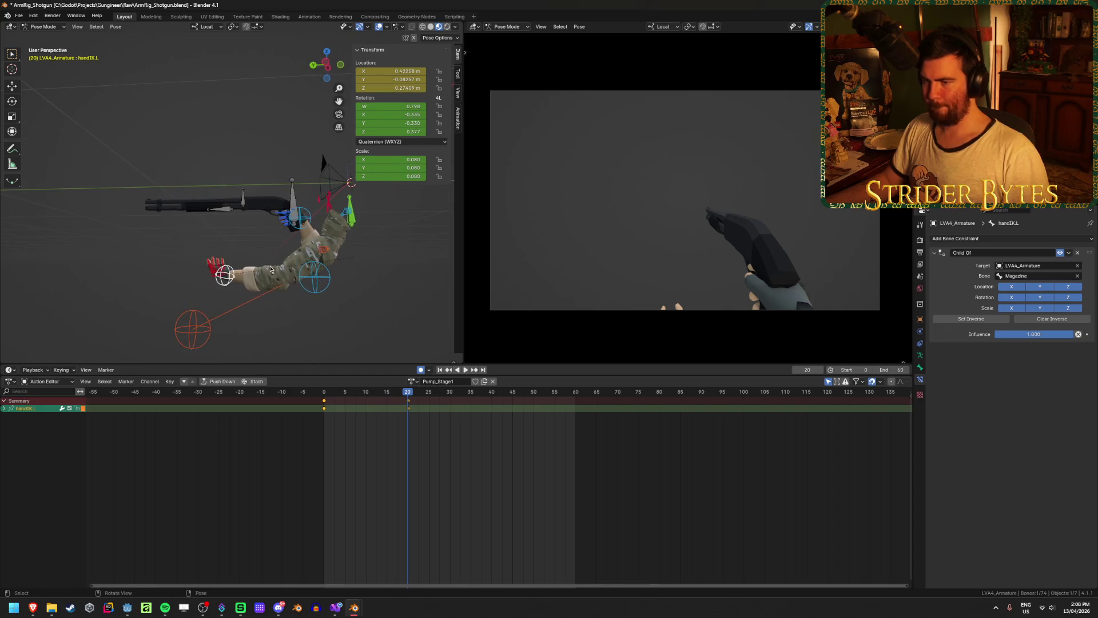
key("g")
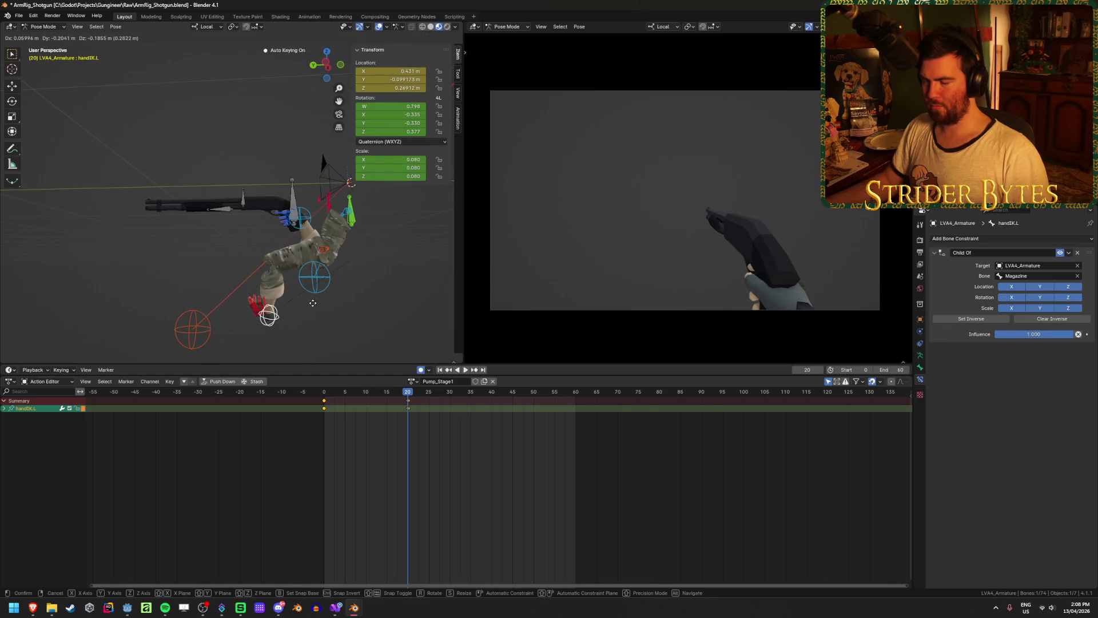
right_click(313, 303)
left_click(180, 335)
mouse_move(345, 319)
middle_mouse_down()
mouse_move(284, 299)
mouse_move(269, 346)
middle_mouse_up()
key("g")
left_click(341, 29)
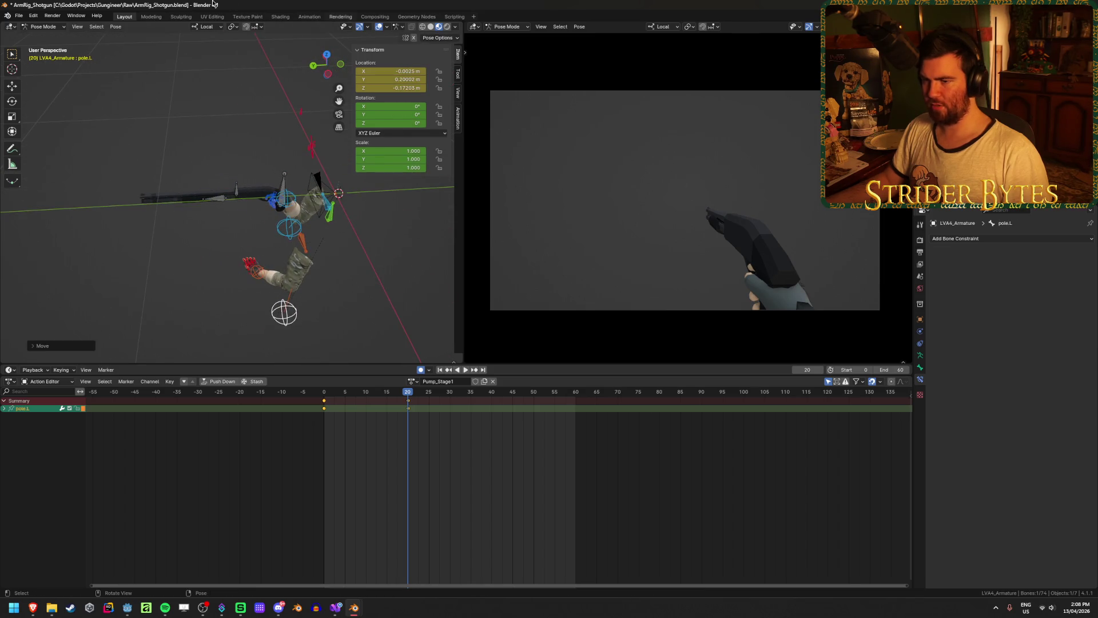
middle_click_drag(341, 29, 459, 335)
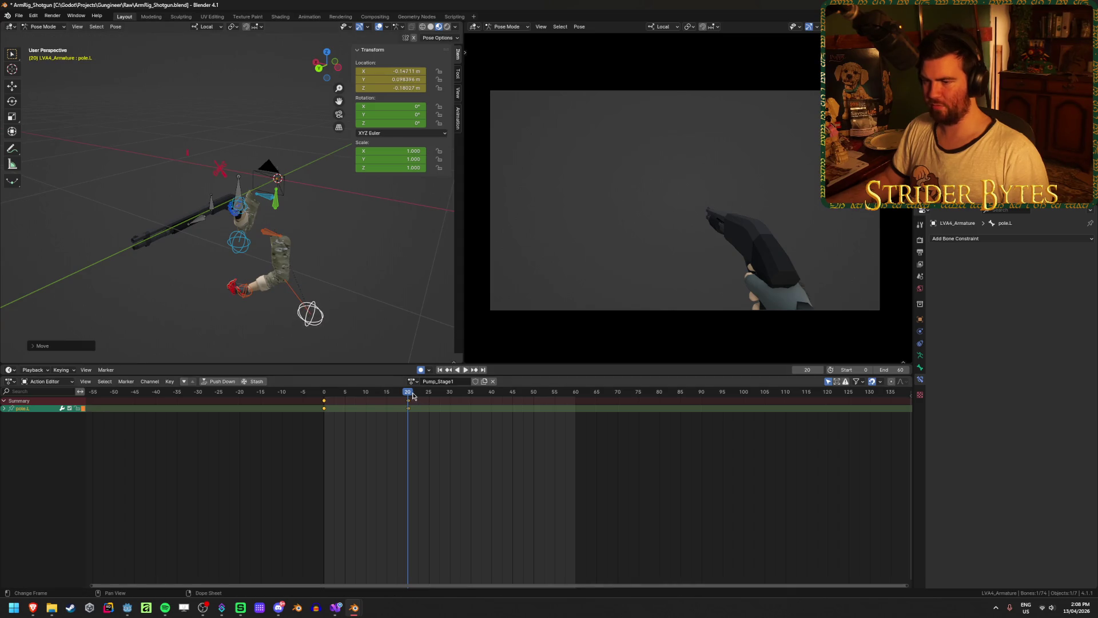
Play the animation back from frame 0 to review the arm motion
key("space")
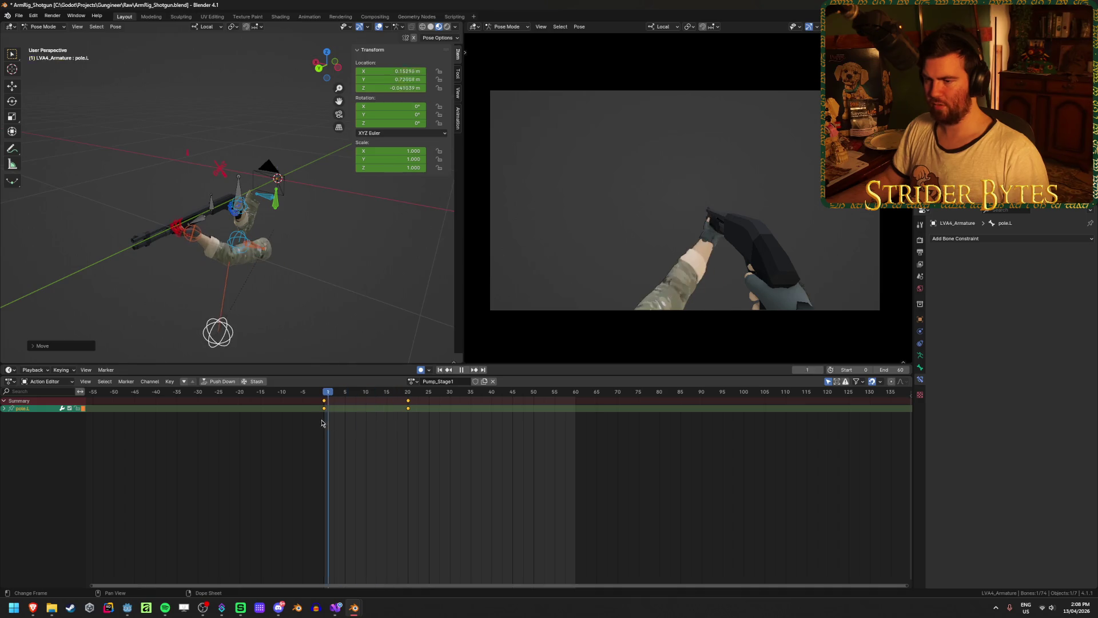
key("space")
left_click(440, 370)
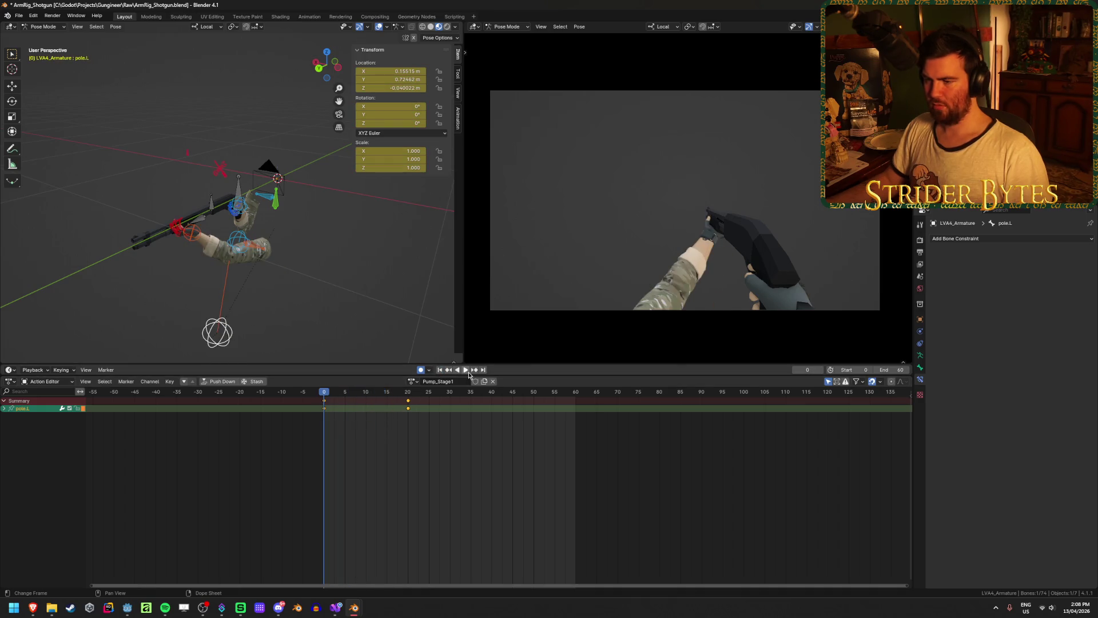
left_click(465, 369)
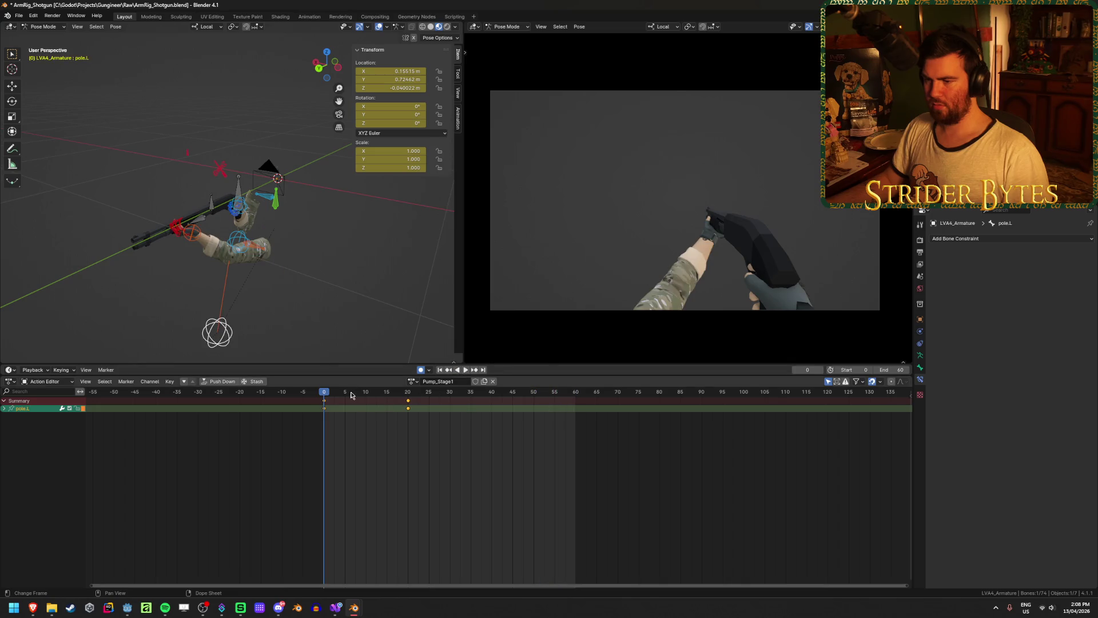
key("space")
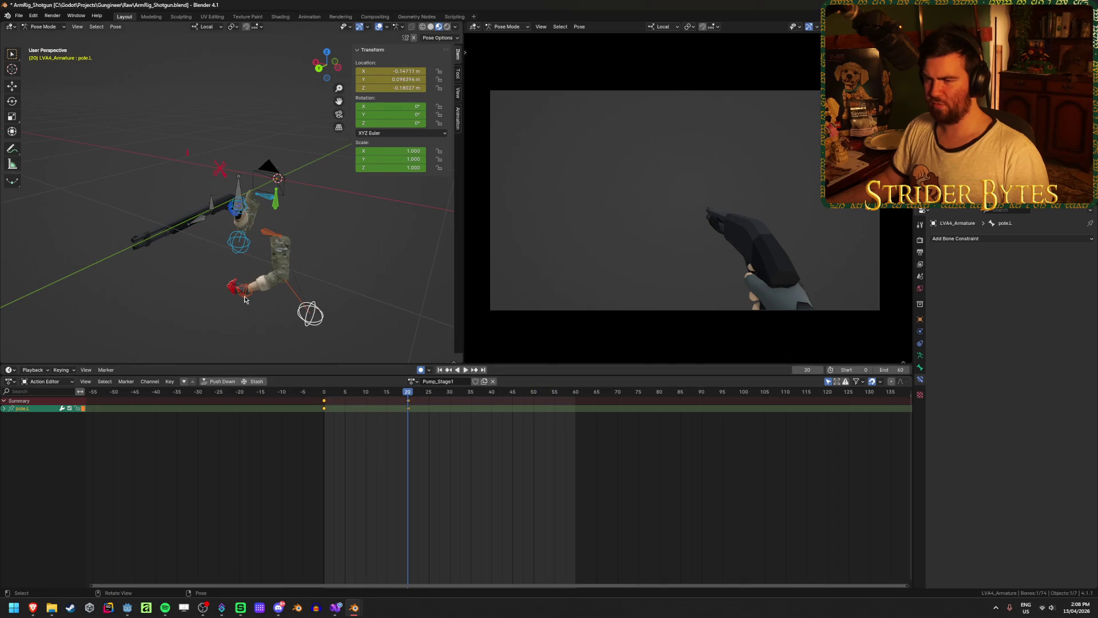
Slide the clavicle.L, handIK.L and pole.L keys from frame 20 to frame 45, then preview
left_click(266, 244)
left_click(250, 294, "shift")
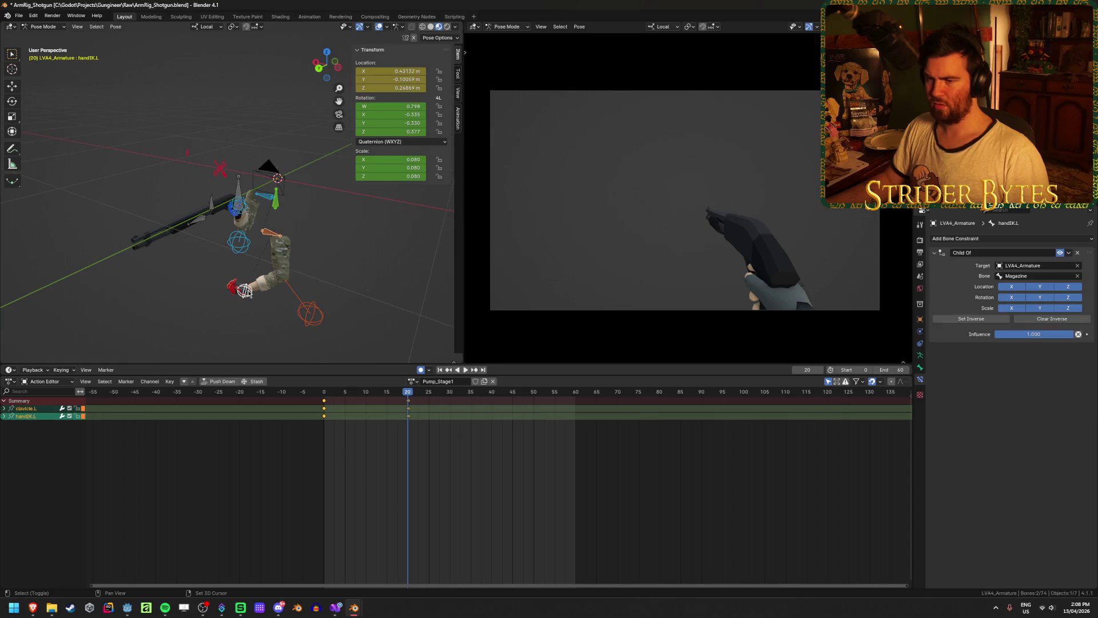
left_click(312, 313, "shift")
left_click(408, 404)
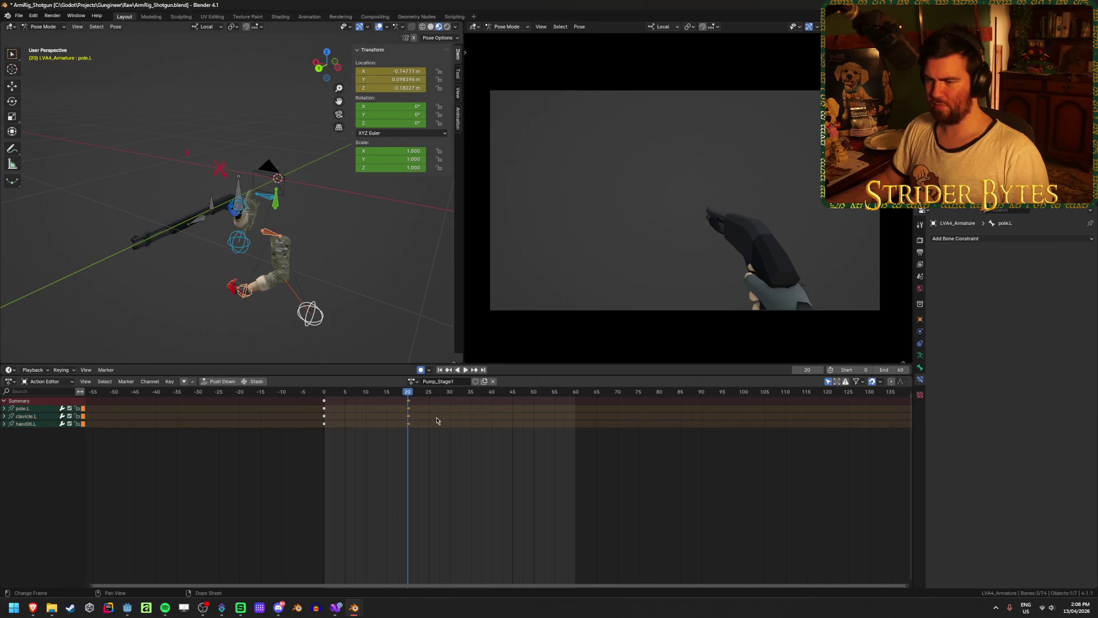
key("g")
left_click(555, 444)
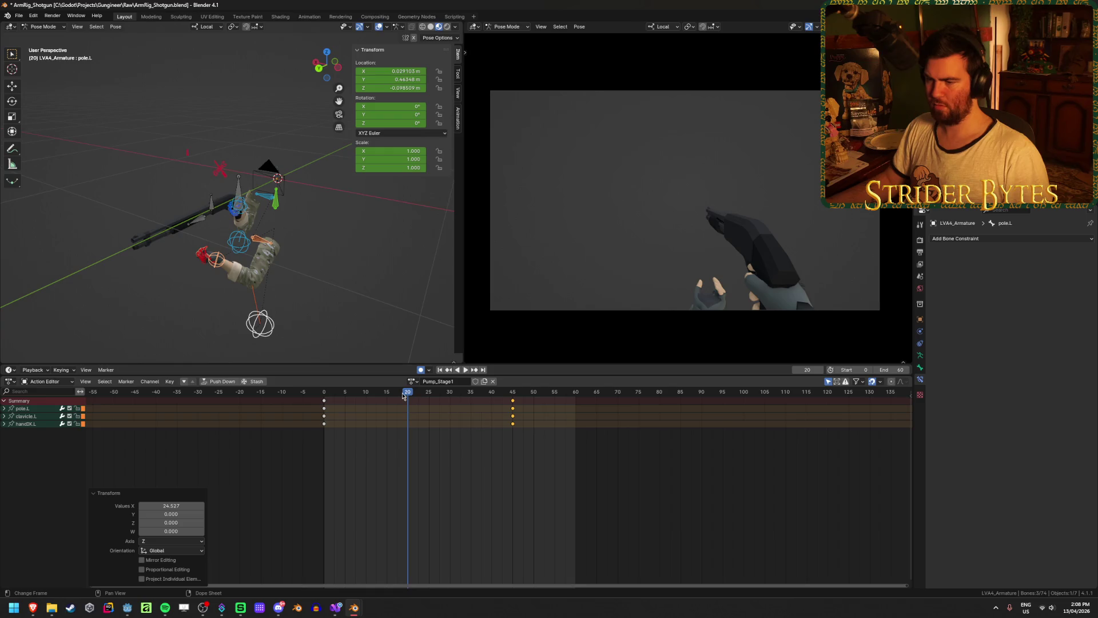
key("shift+Left")
key("space")
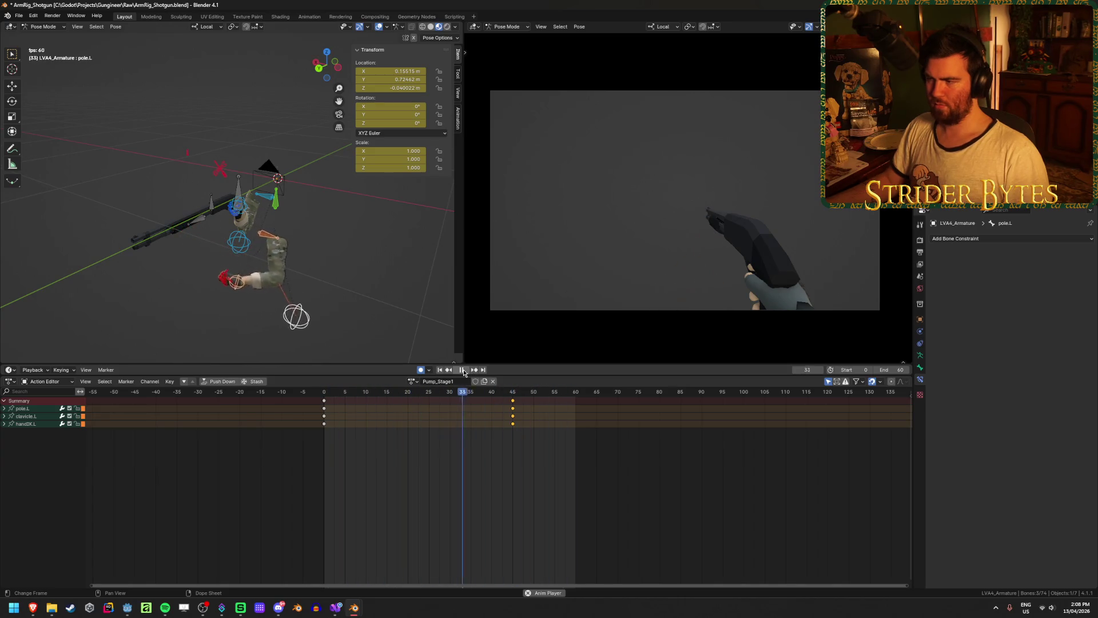
left_click(464, 370)
Deselect the arm bones and select the GunBase bone
left_click(384, 270)
middle_click_drag(384, 269, 318, 207)
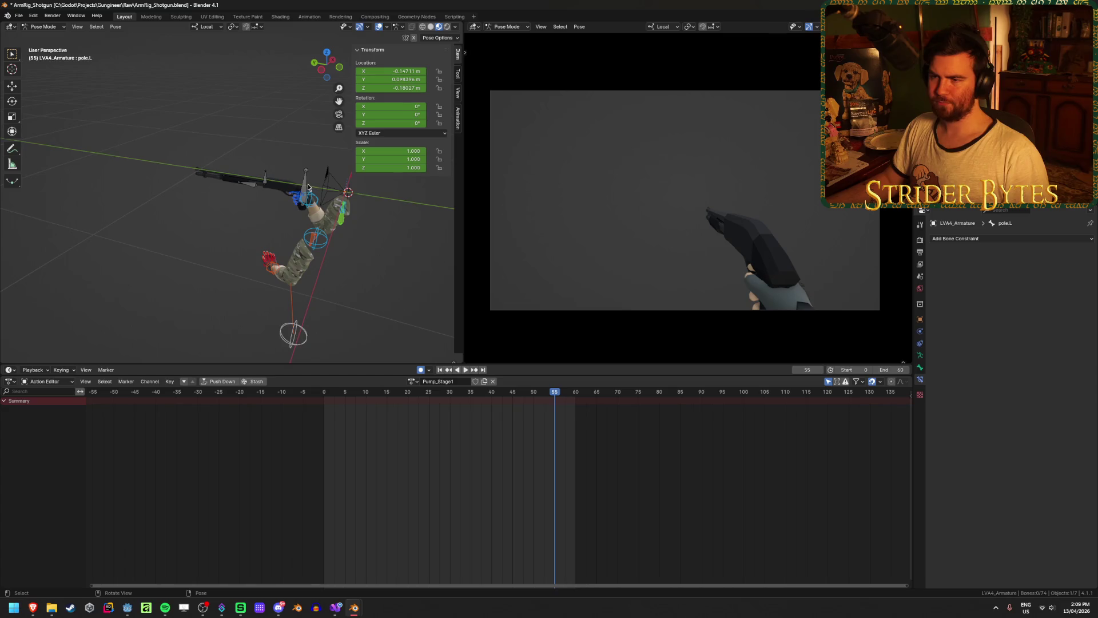
left_click(307, 187)
scroll(314, 316, "up", 3)
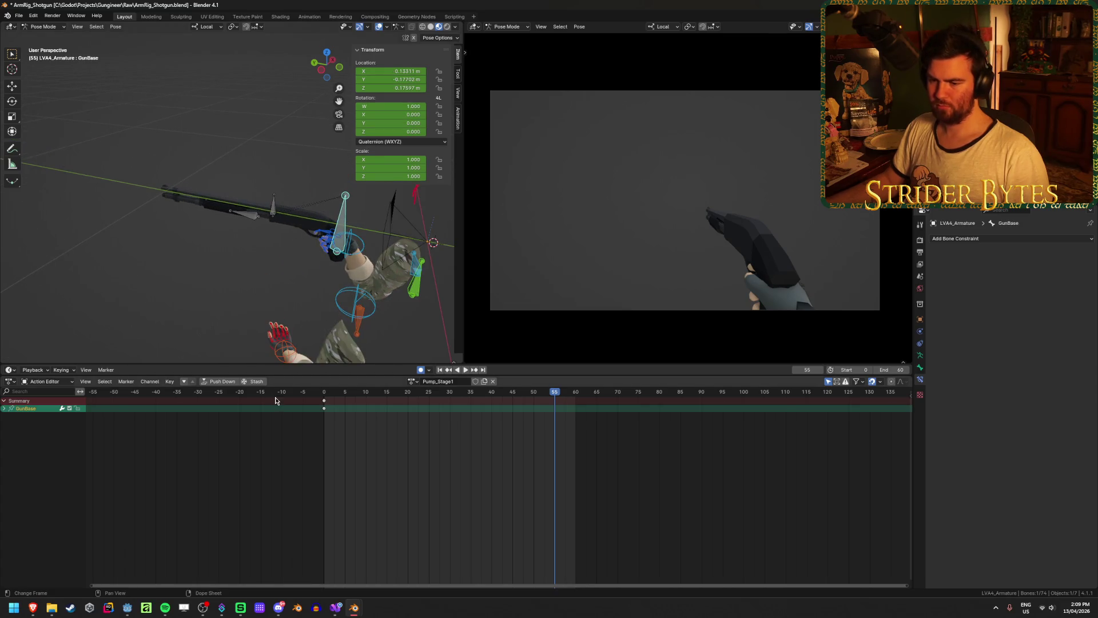
Rewatch the reference pump around 0:08–0:09, then return to Blender with a side-on shotgun view
mouse_move(43, 610)
left_click(124, 566)
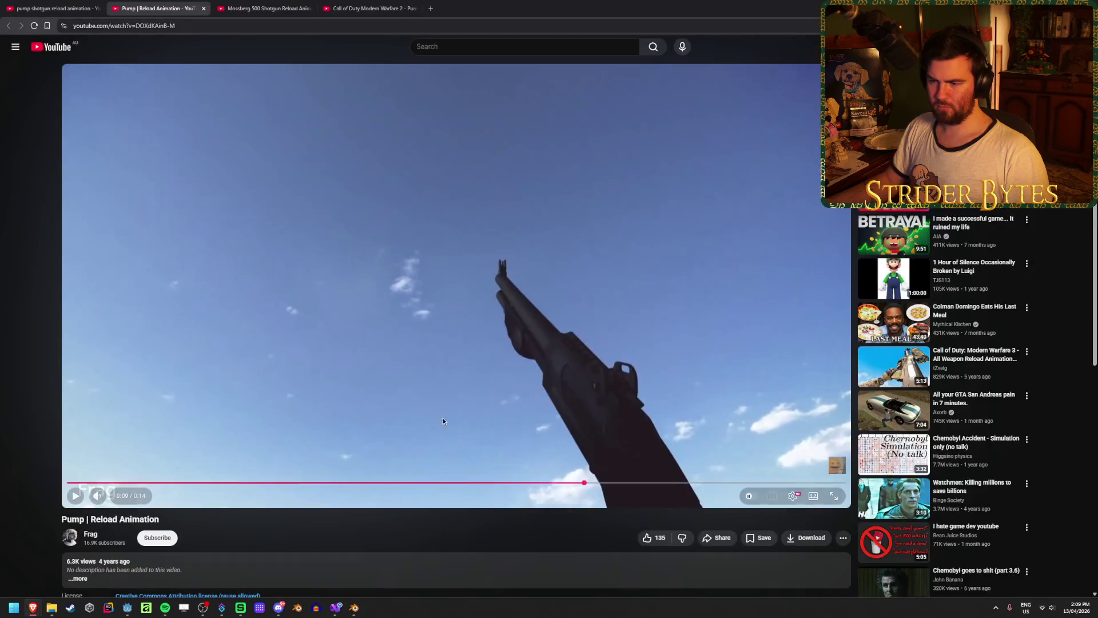
left_click(513, 483)
key("space")
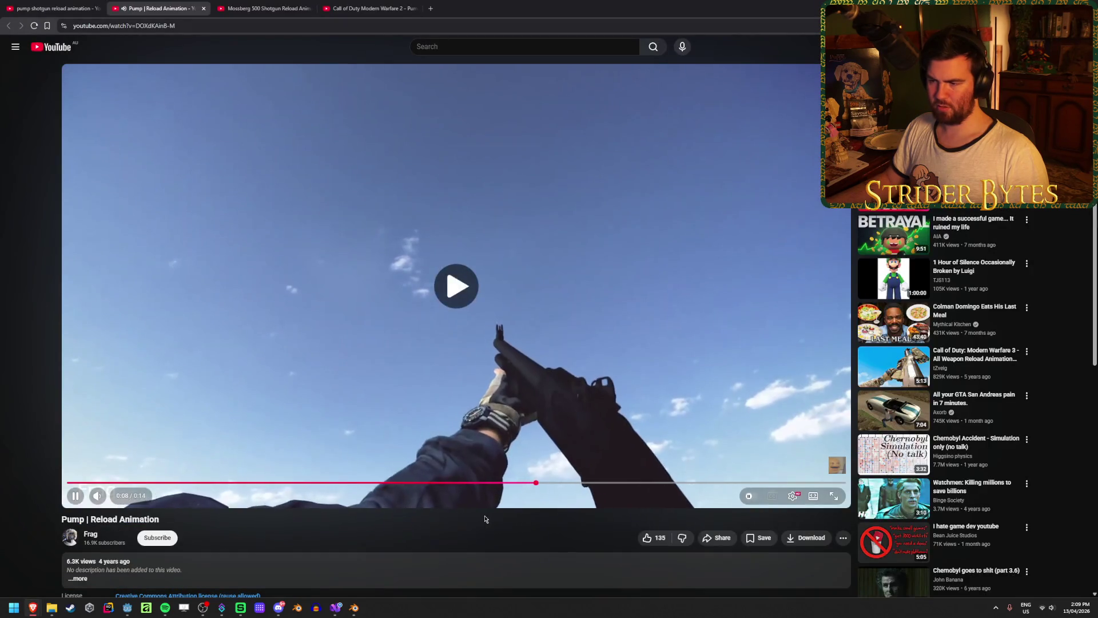
key("space")
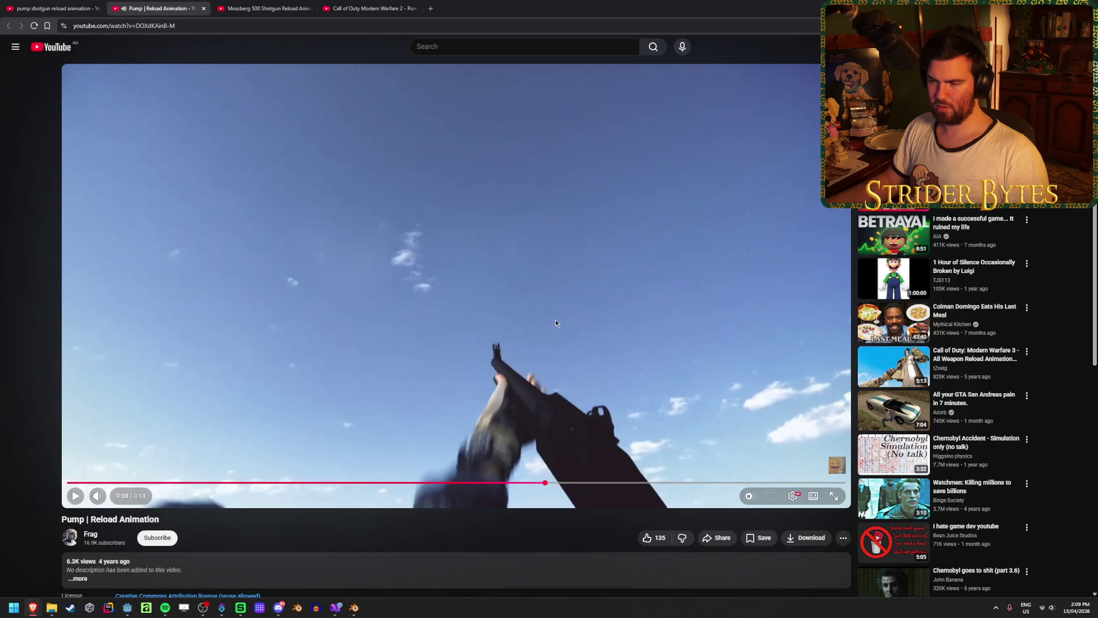
key("space")
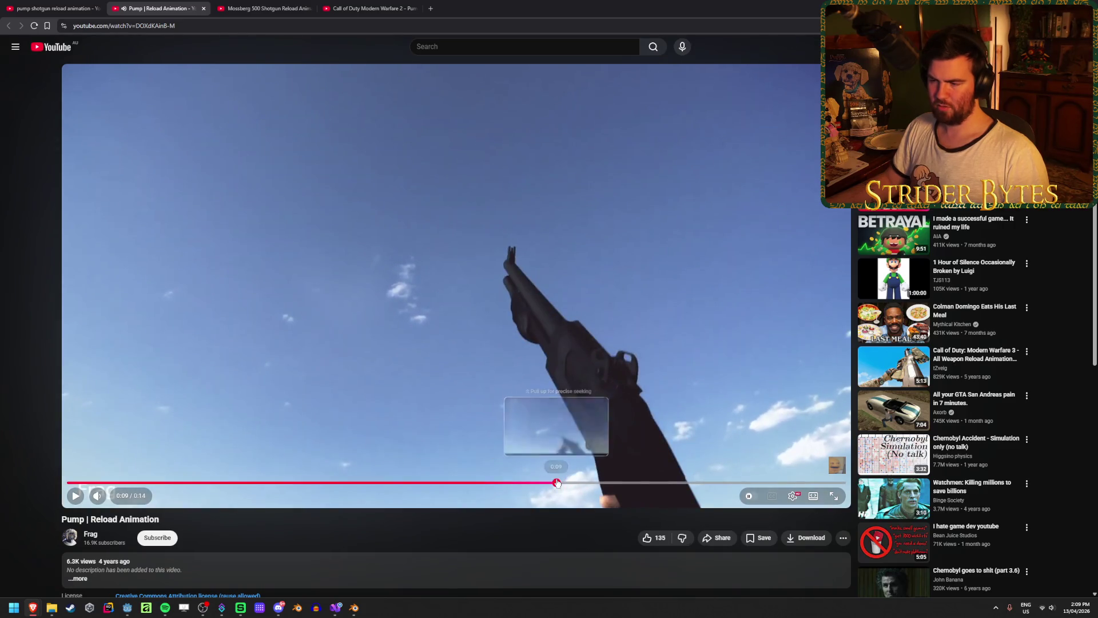
left_click(558, 484)
key("space")
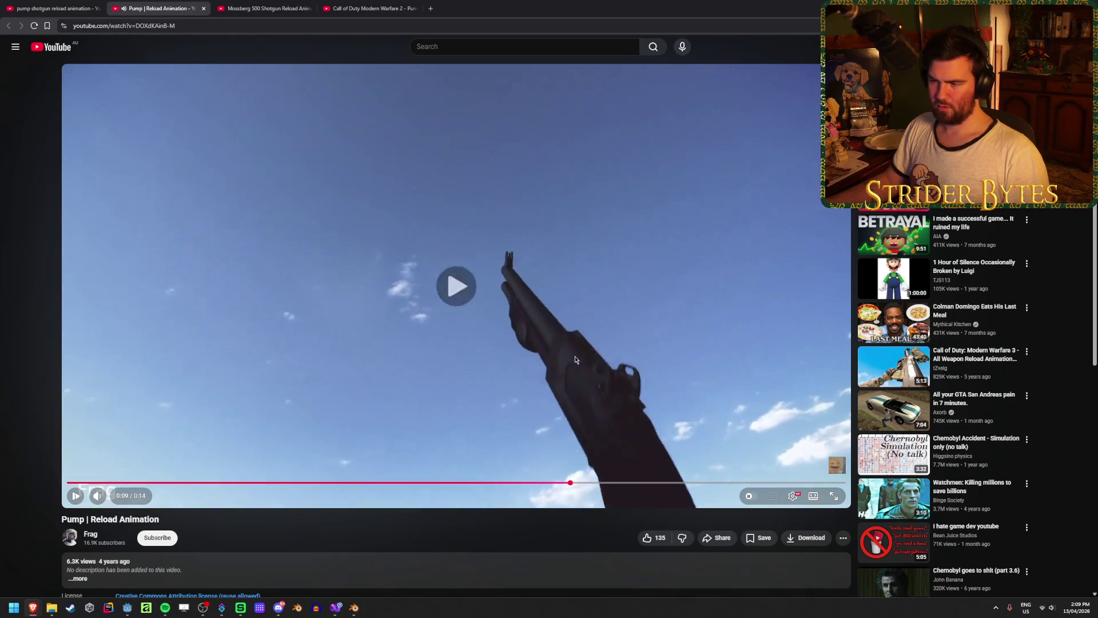
key("space")
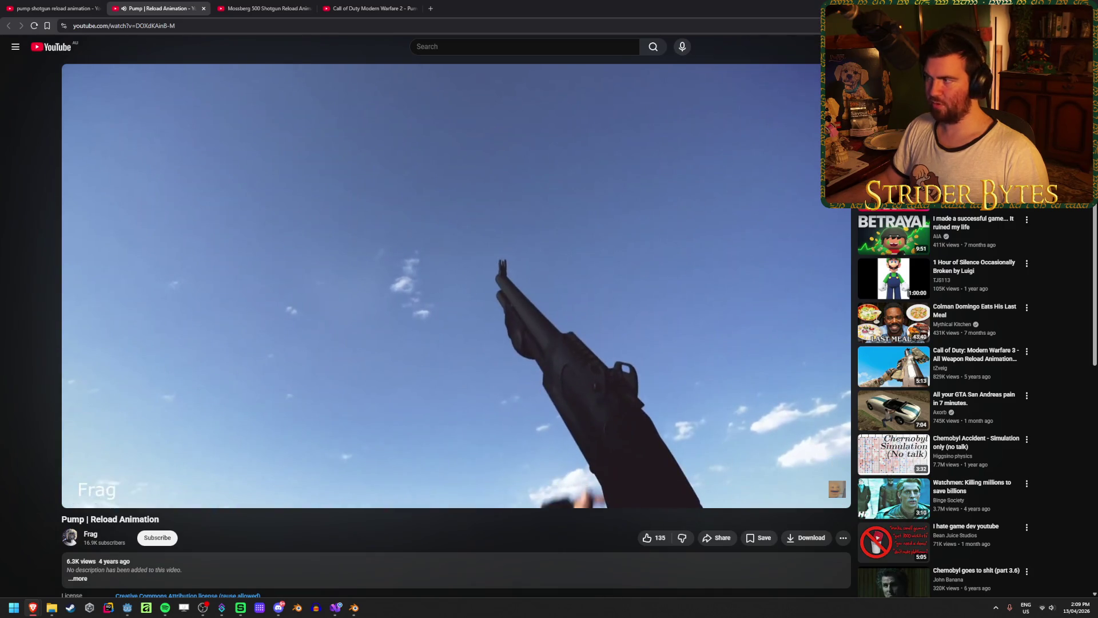
key("alt+Tab")
mouse_move(339, 225)
middle_mouse_down()
mouse_move(341, 276)
mouse_move(358, 309)
middle_mouse_up()
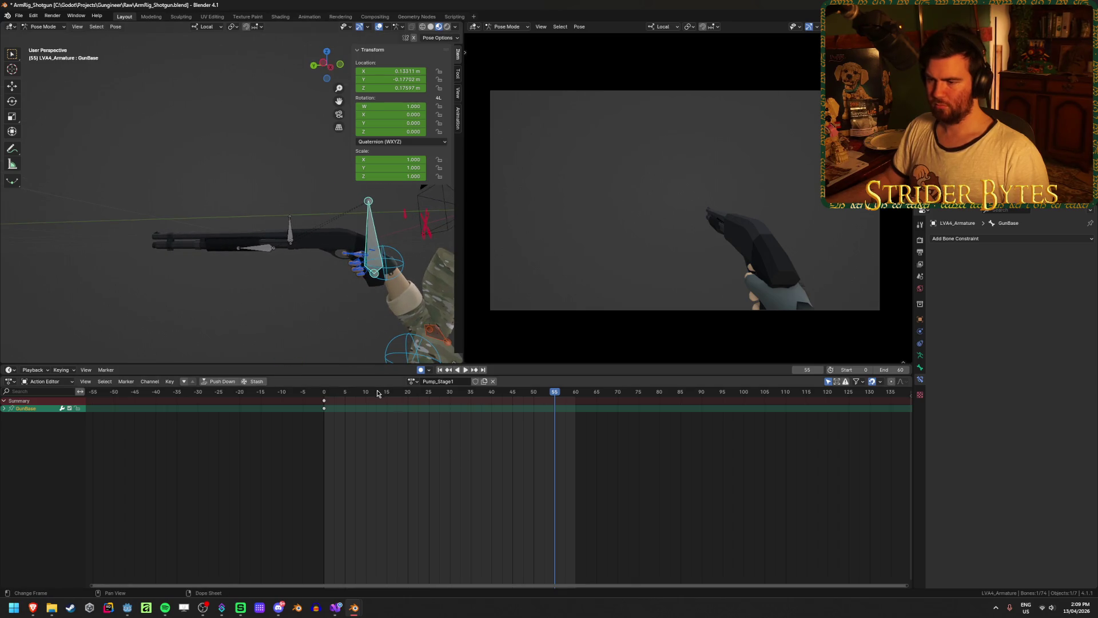
At frame 25, tilt and shift the GunBase bone to key the gun's pose
key("space")
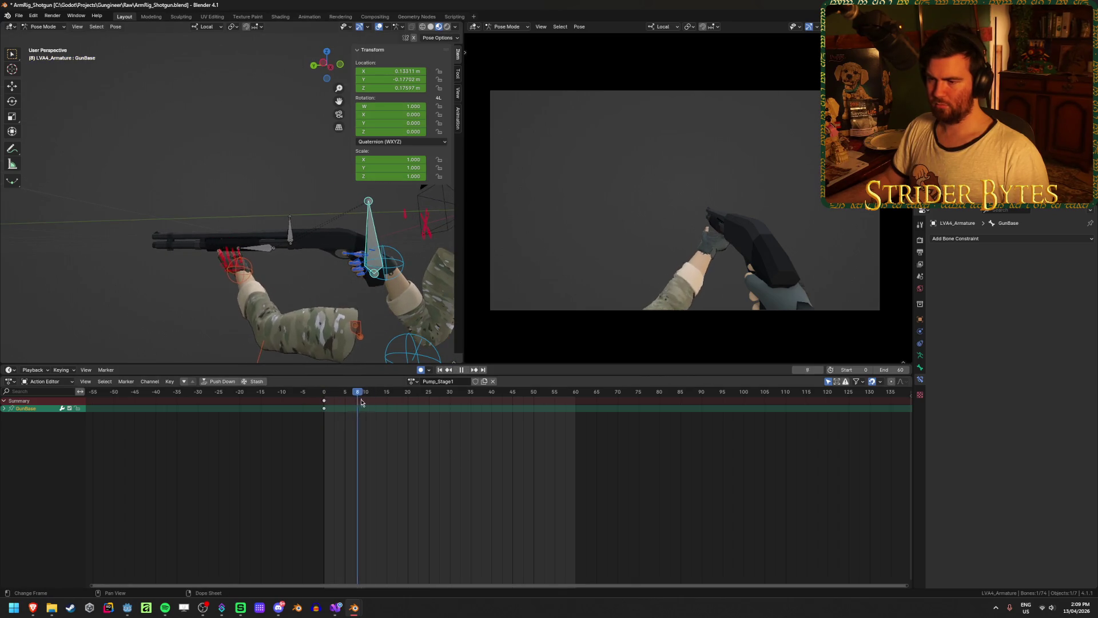
left_click_drag(409, 402, 462, 407)
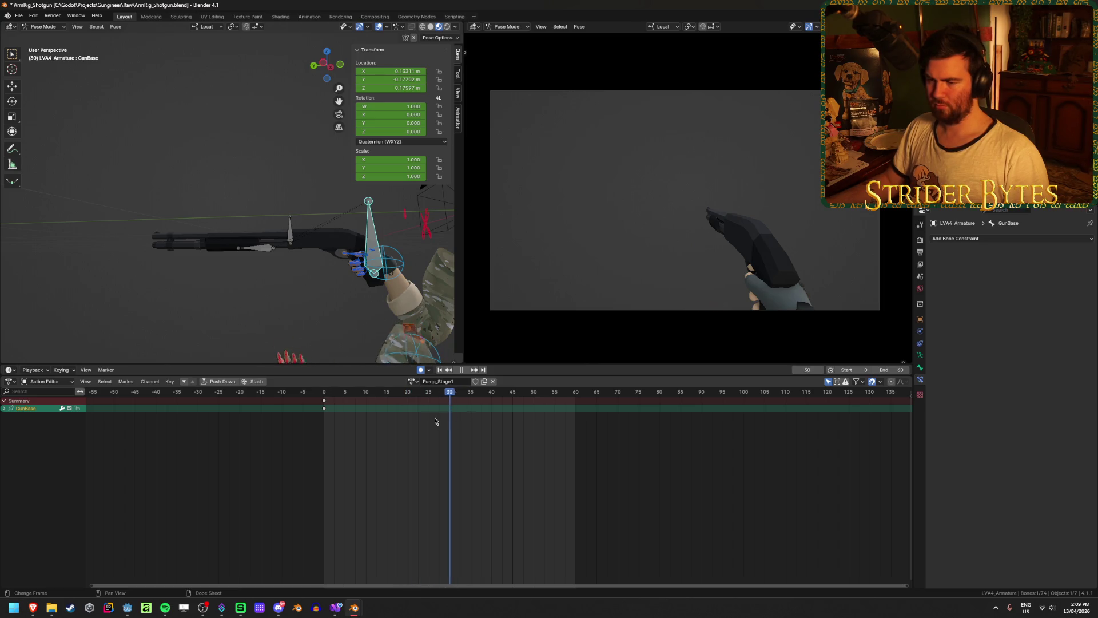
mouse_move(435, 421)
left_mouse_down()
mouse_move(402, 423)
mouse_move(448, 423)
mouse_move(417, 424)
mouse_move(430, 427)
left_mouse_up()
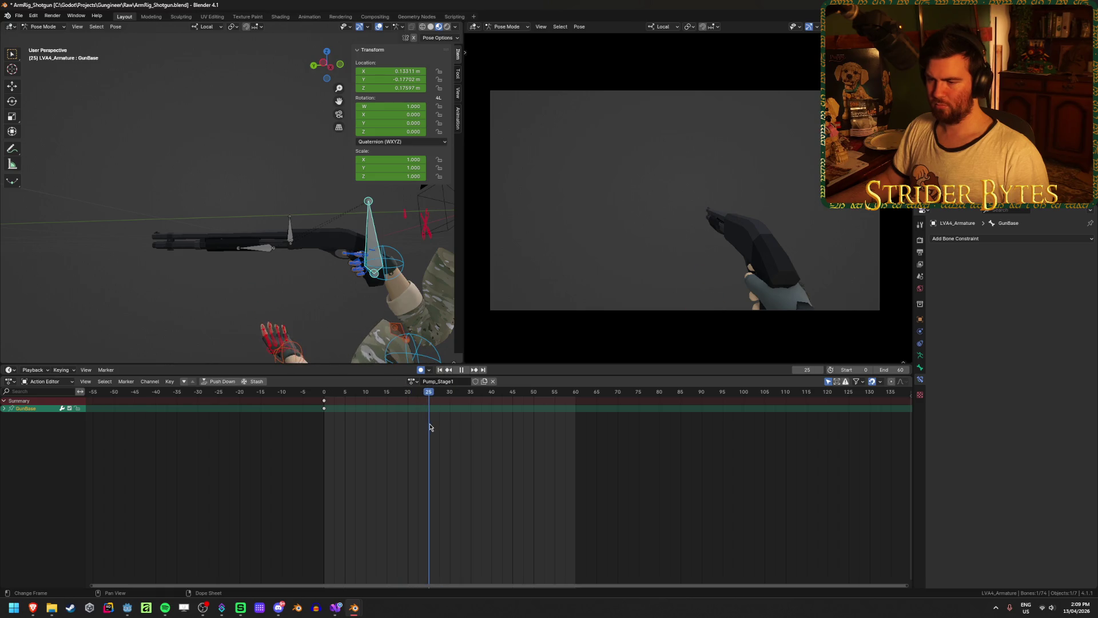
key("r")
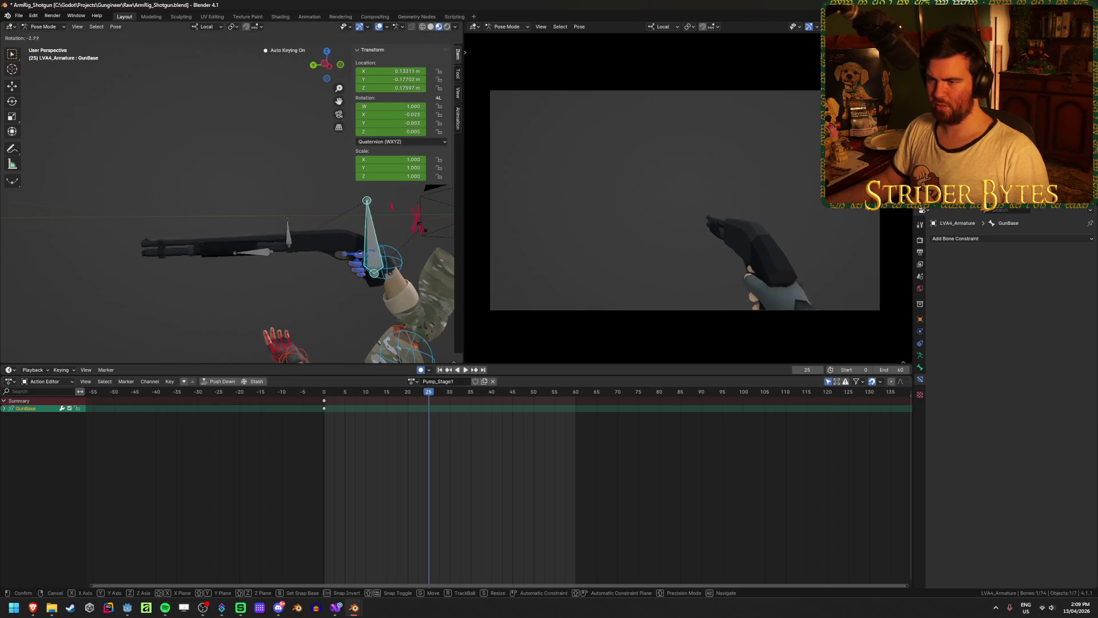
left_click(410, 214)
key("g")
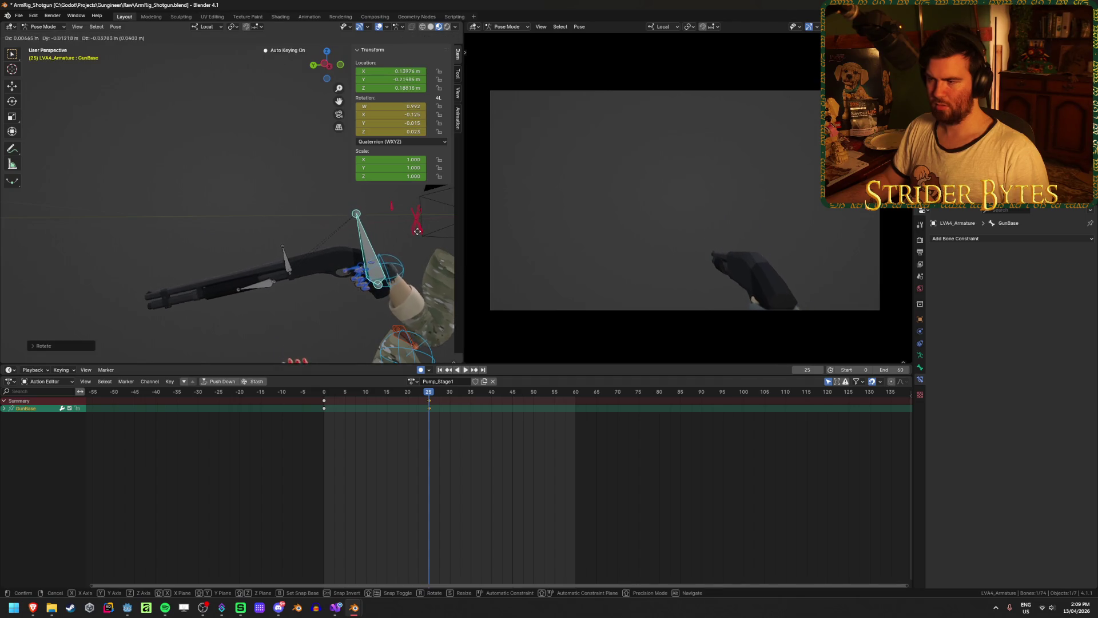
left_click(418, 236)
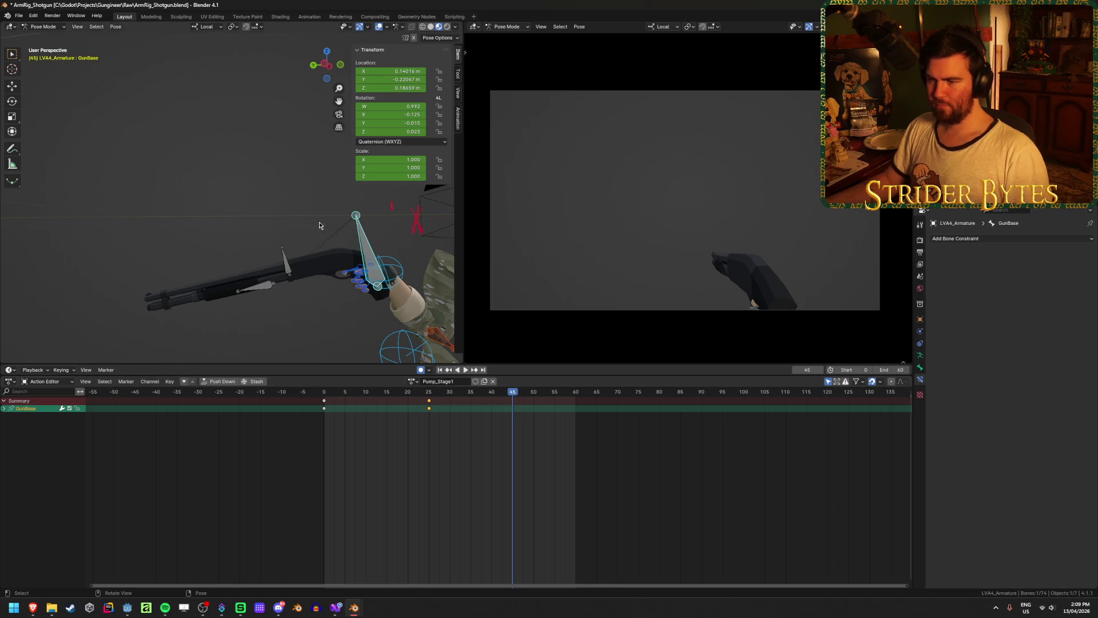
At frame 45, tilt and shift GunBase to key its pose
key("r")
left_click(343, 218)
key("g")
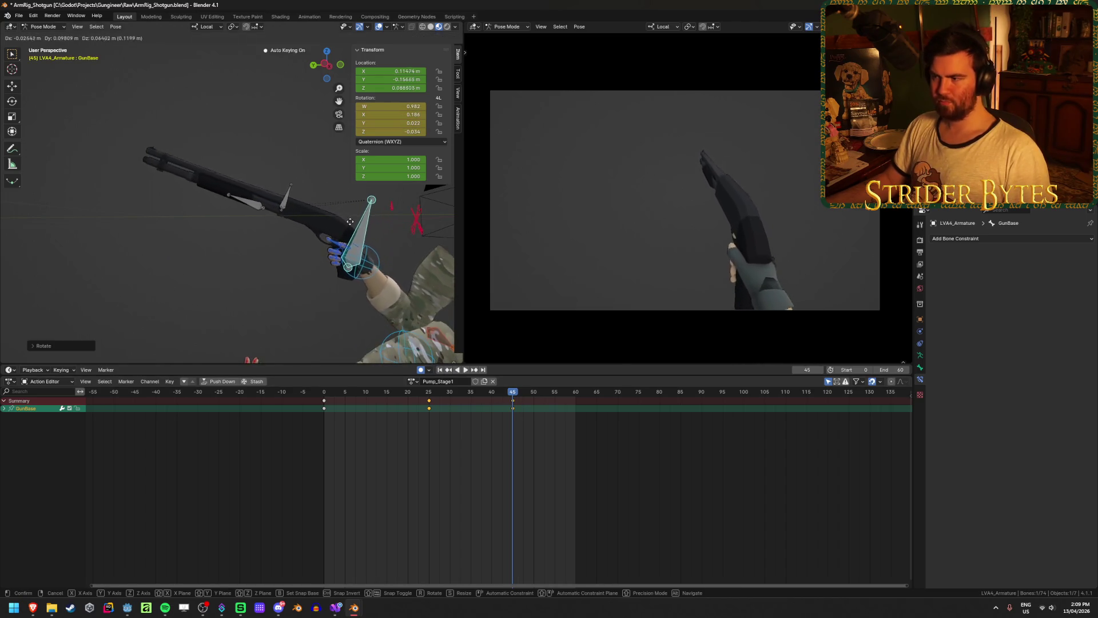
left_click(358, 229)
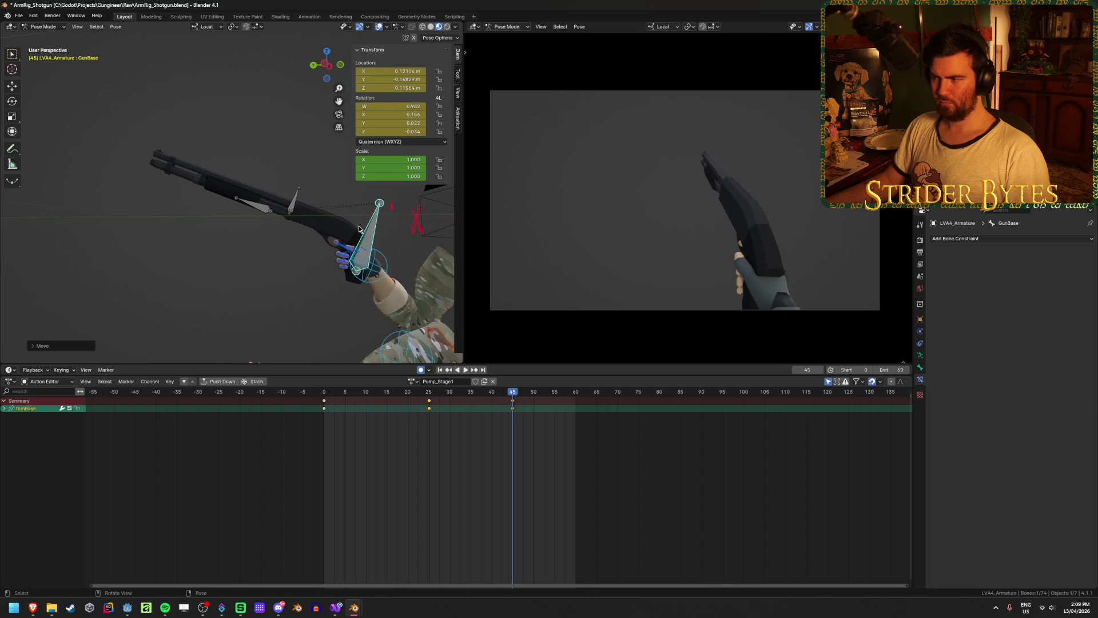
Rotate and move GunBase again, setting the gun's final pose at frame 60
middle_click_drag(358, 229, 400, 225)
key("r")
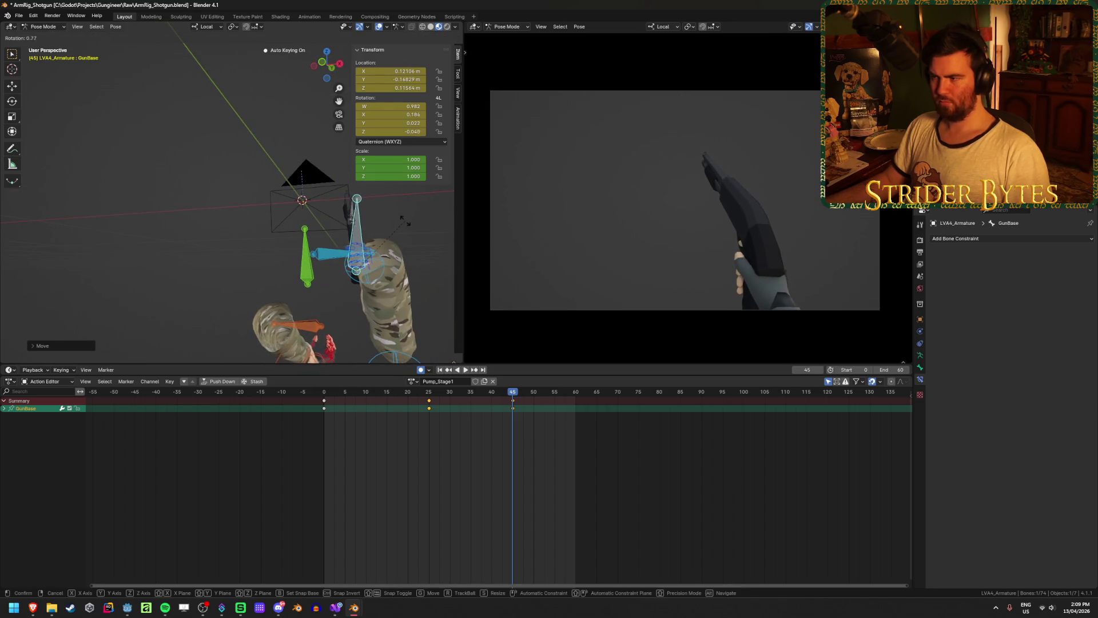
left_click(403, 222)
key("g")
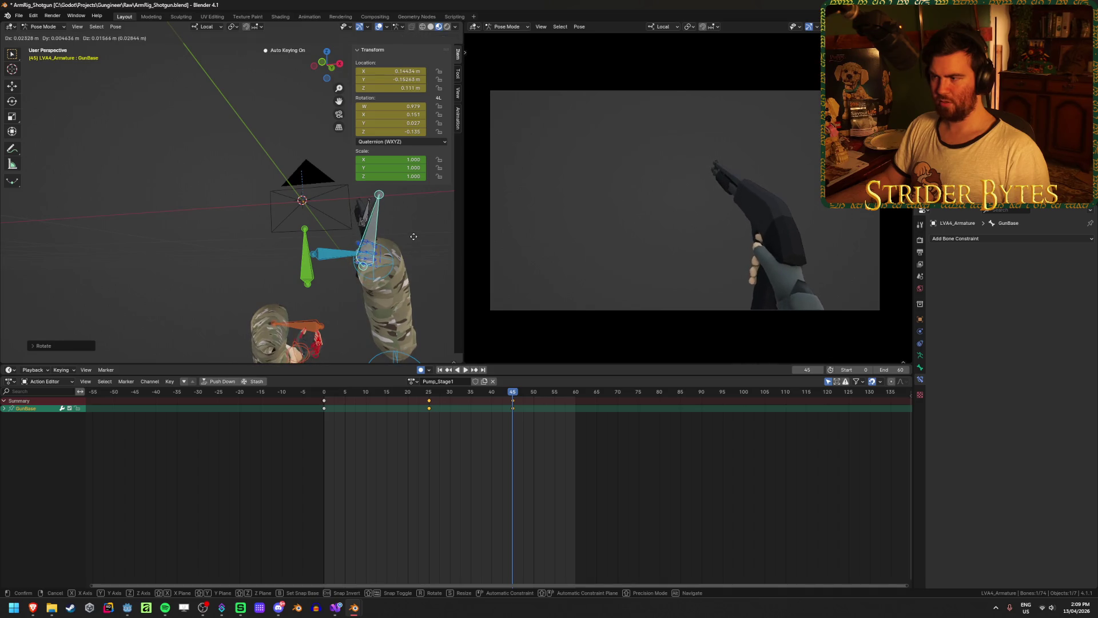
left_click(414, 236)
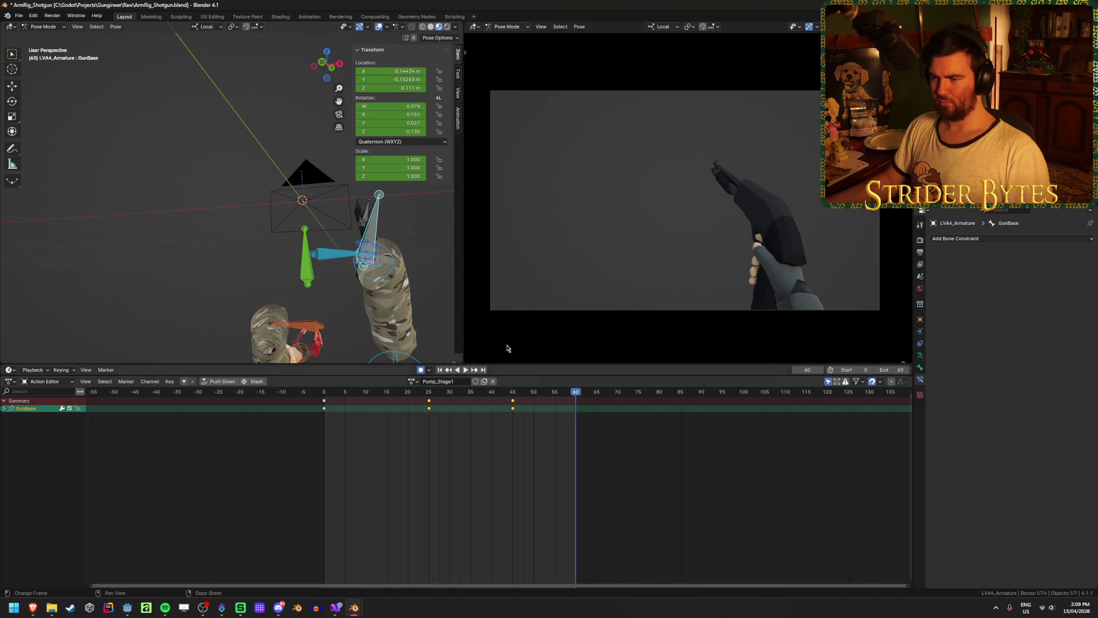
mouse_move(441, 283)
middle_mouse_down()
mouse_move(424, 269)
mouse_move(322, 280)
middle_mouse_up()
key("g")
left_click(426, 270)
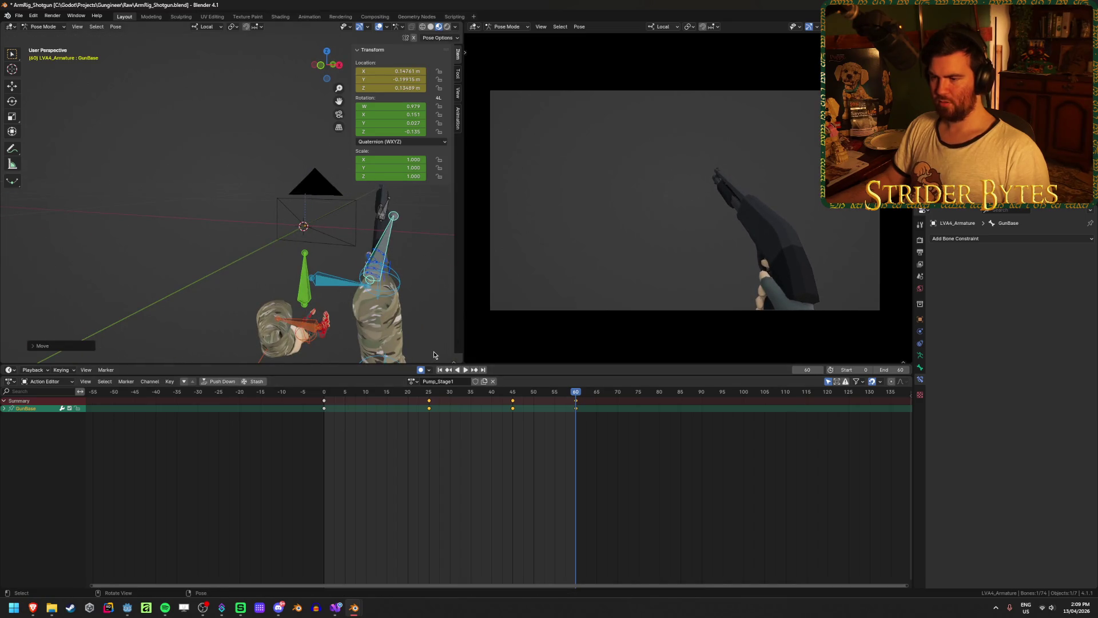
Replay the animation from frame 0 a few times to review the gun motion, then select handIK.L
left_click(439, 370)
left_click(465, 370)
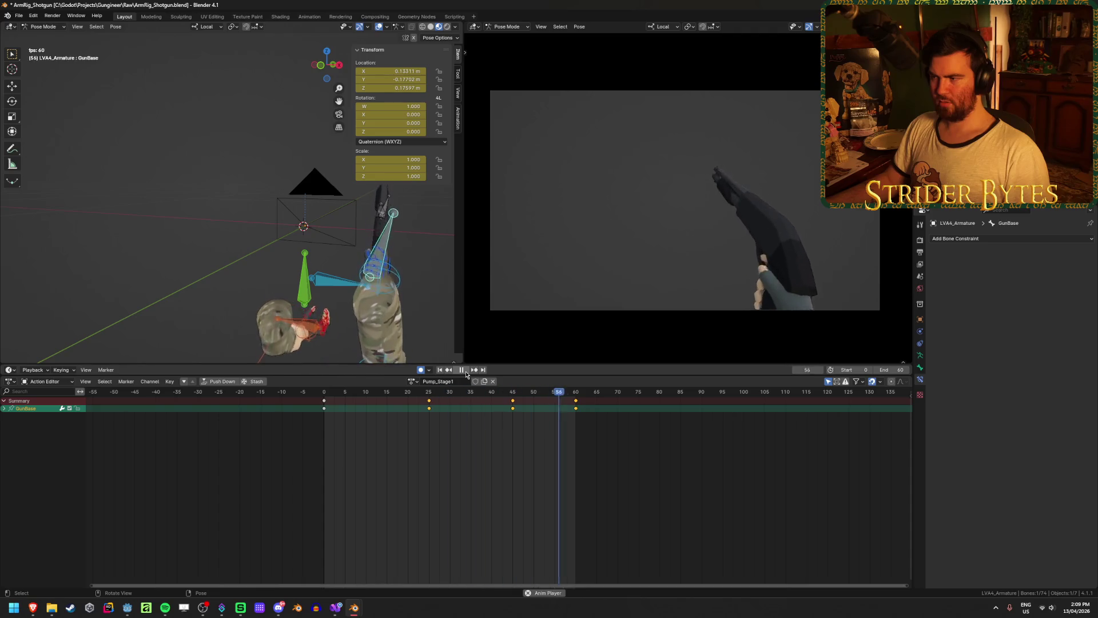
left_click(465, 370)
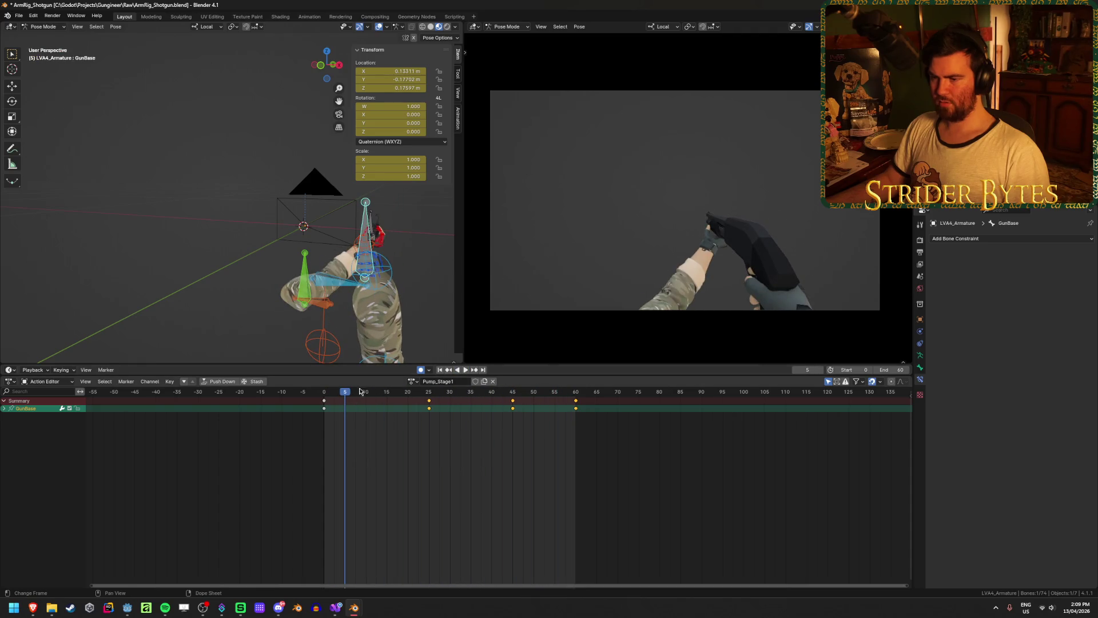
left_click(440, 370)
left_click(465, 370)
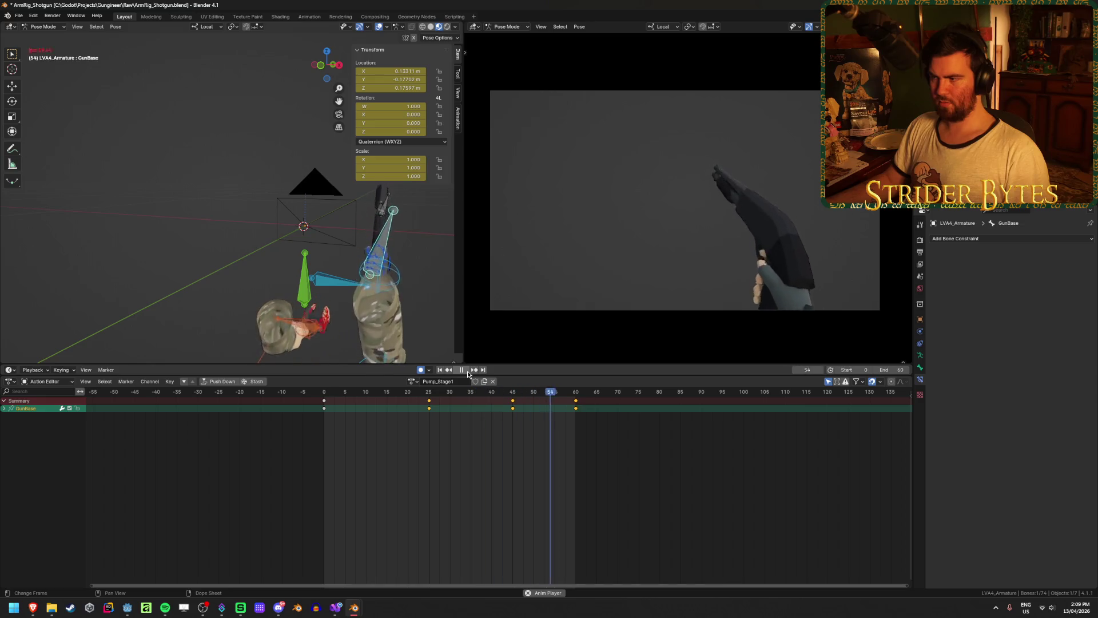
left_click(467, 371)
left_click(465, 370)
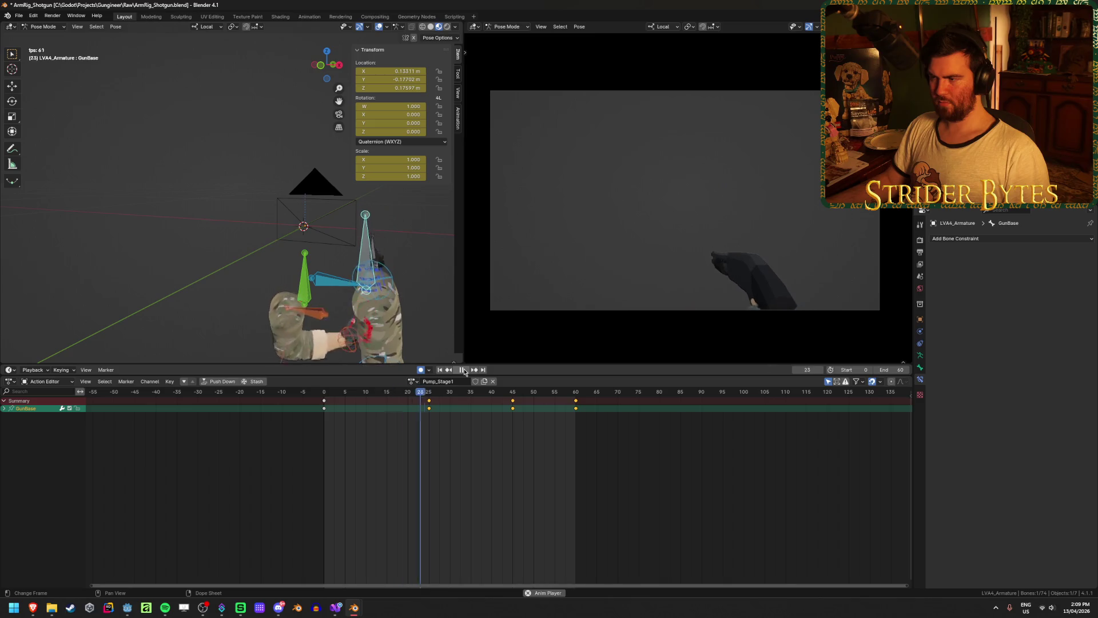
left_click(465, 370)
left_click(309, 339)
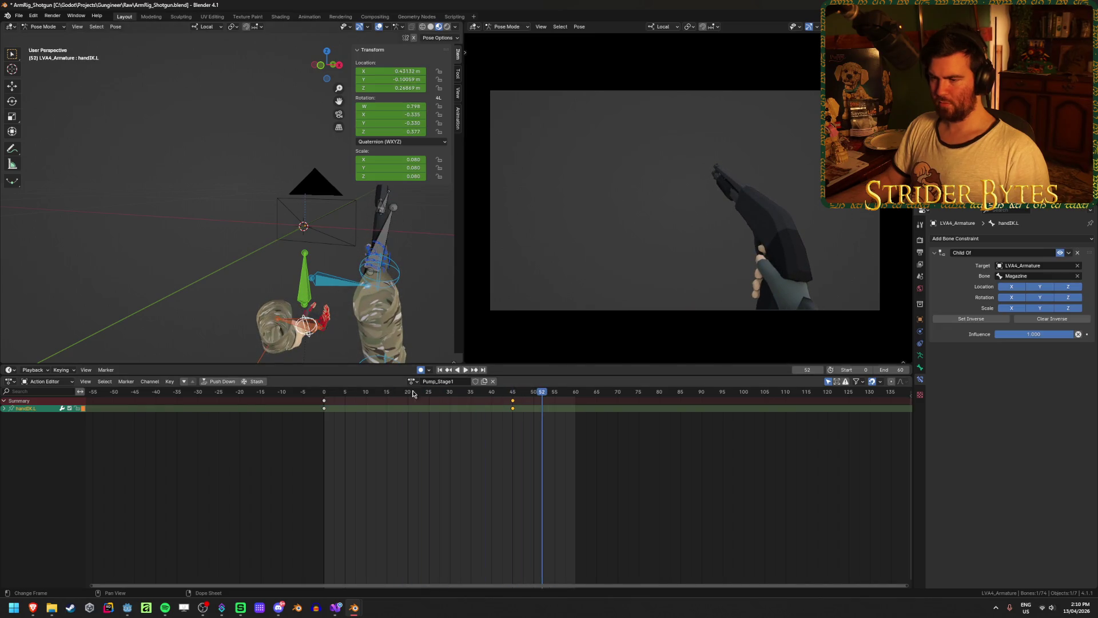
Move handIK.L to a new auto-keyed position at frame 45
key("space")
left_click_drag(324, 393, 512, 412)
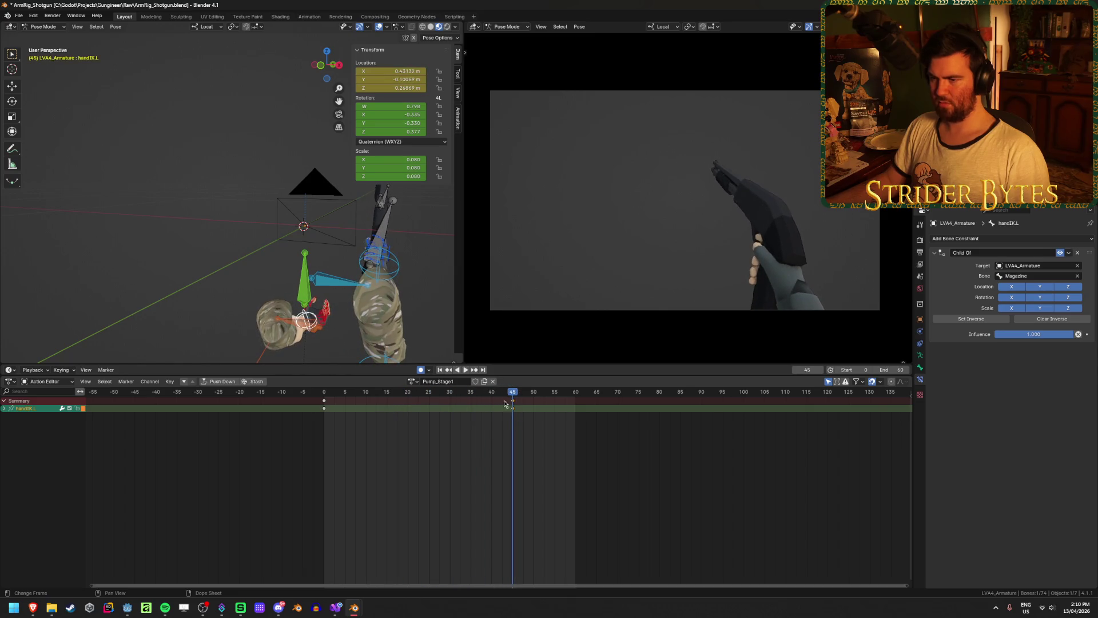
middle_click_drag(400, 298, 359, 302)
key("g")
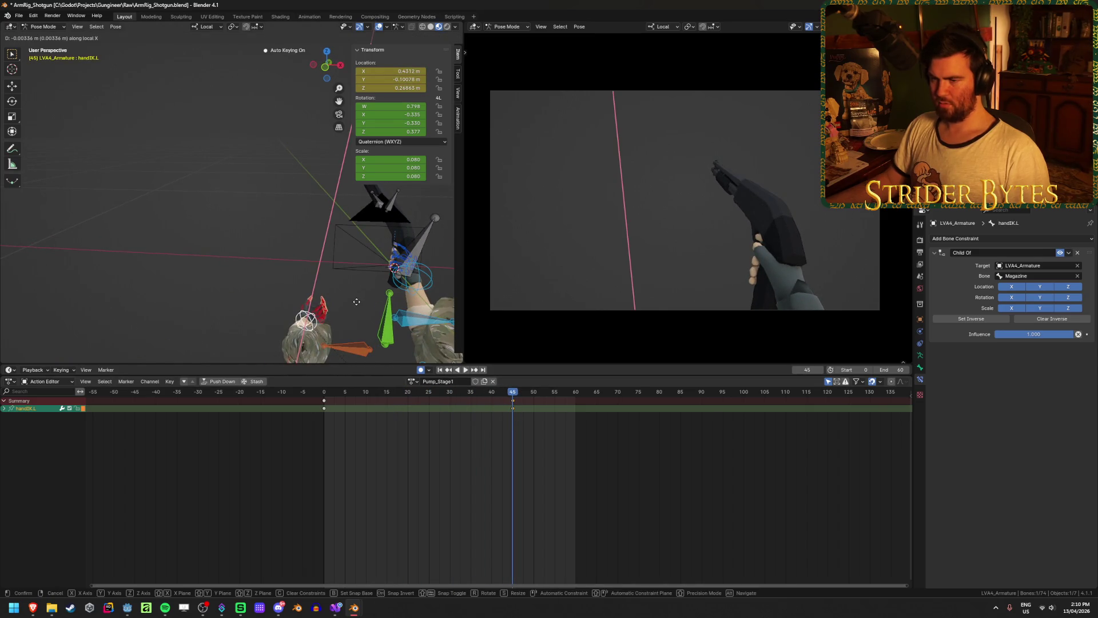
left_click(294, 294)
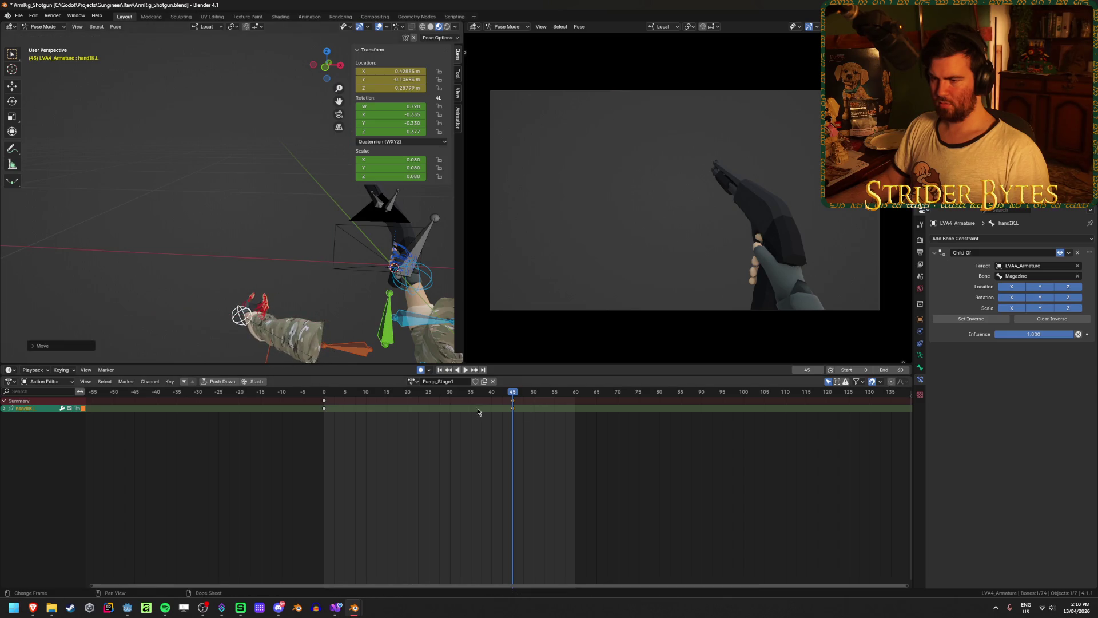
Play and scrub the pump to check the hand pose, then select the GunBase bone
key("space")
mouse_move(403, 417)
left_mouse_down()
mouse_move(544, 423)
mouse_move(332, 426)
mouse_move(461, 436)
mouse_move(541, 422)
mouse_move(319, 420)
left_mouse_up()
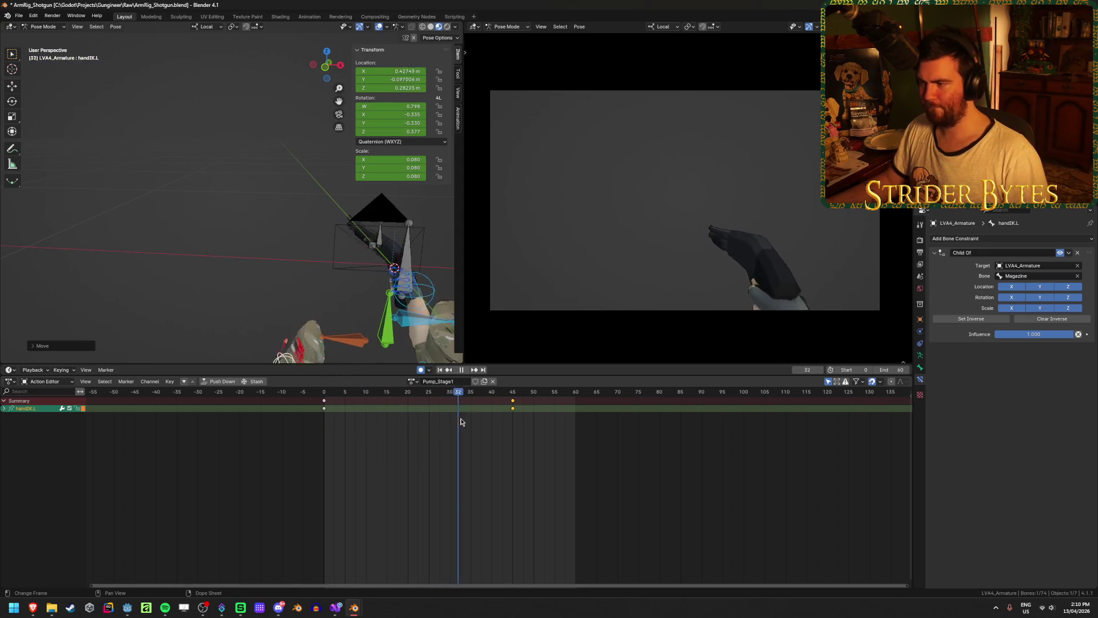
left_click(462, 370)
left_click(465, 370)
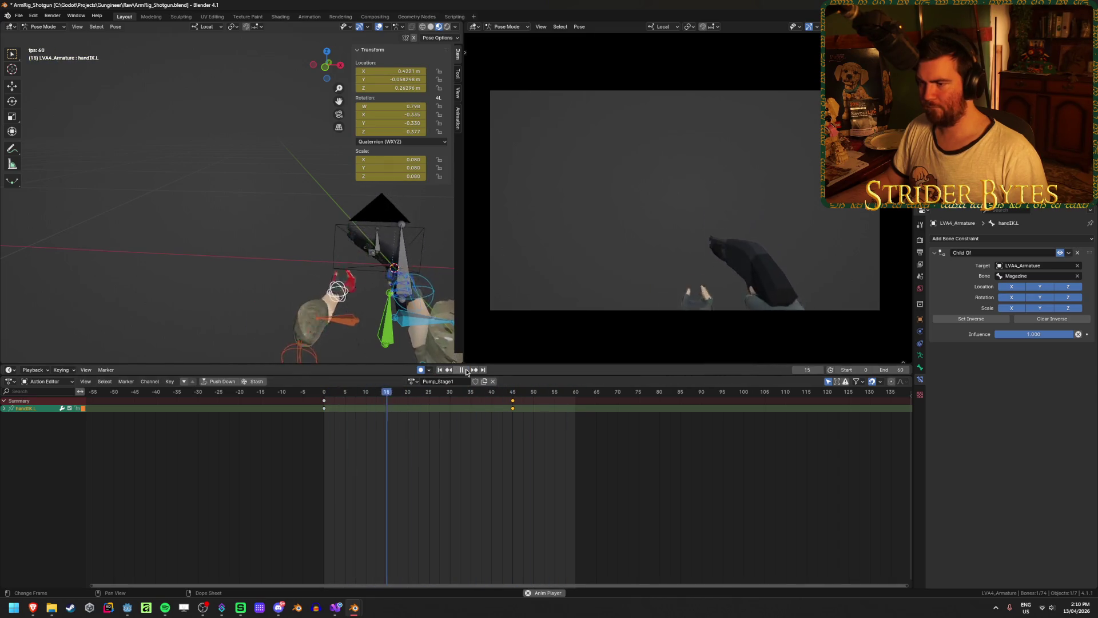
left_click(460, 371)
left_click_drag(456, 392, 378, 392)
key("space")
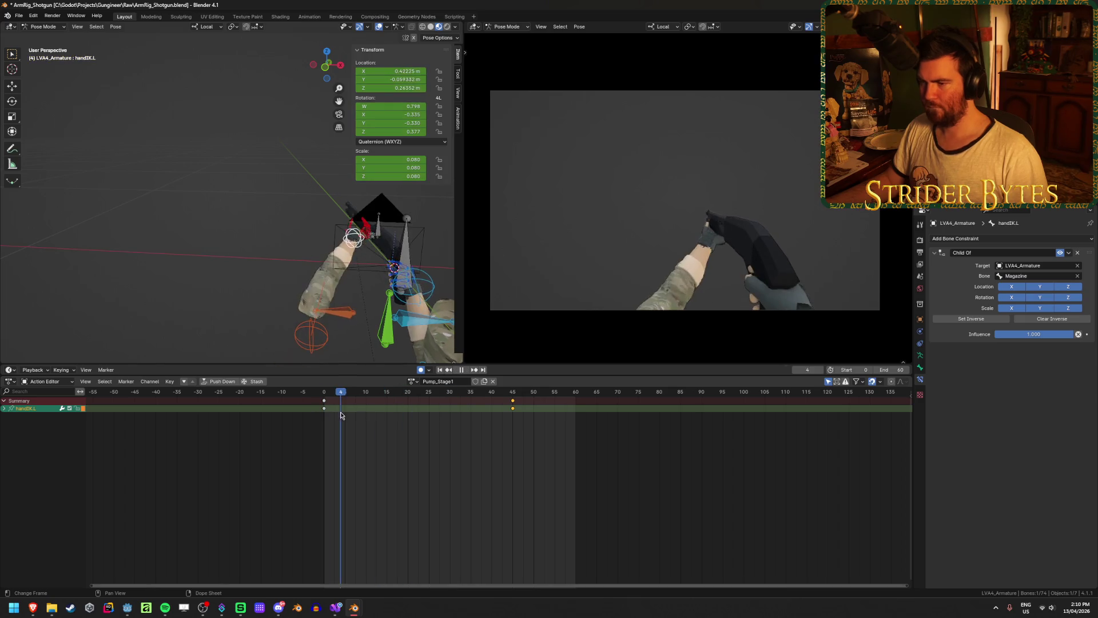
left_click(412, 259)
Rotate the GunBase bone at frame 25 with auto-keying
key("space")
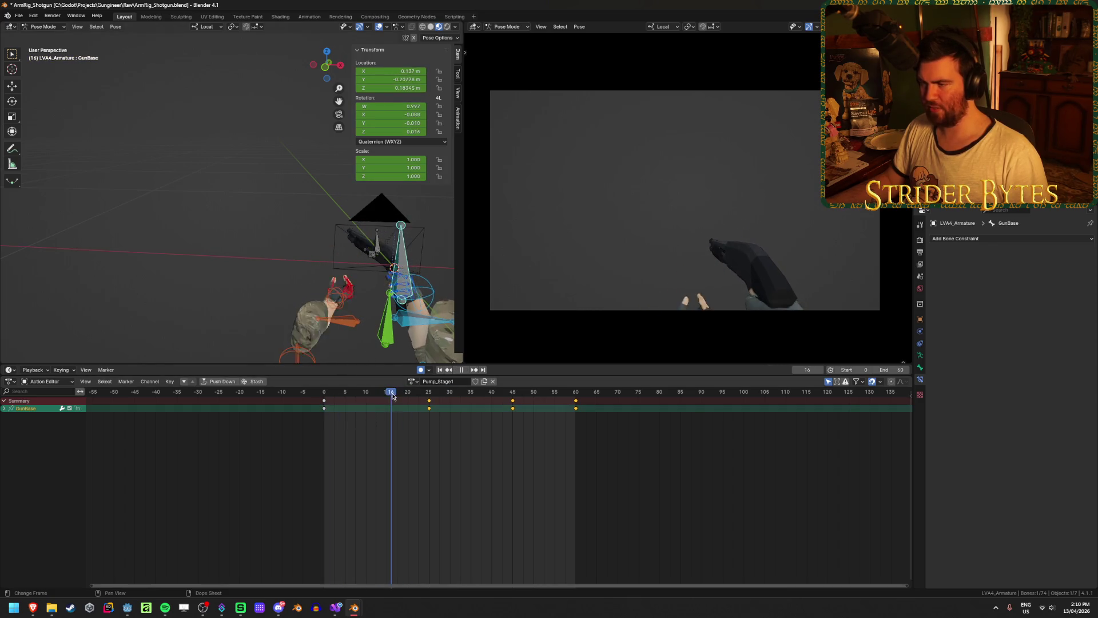
mouse_move(378, 298)
middle_mouse_down()
mouse_move(445, 278)
mouse_move(415, 259)
middle_mouse_up()
key("r")
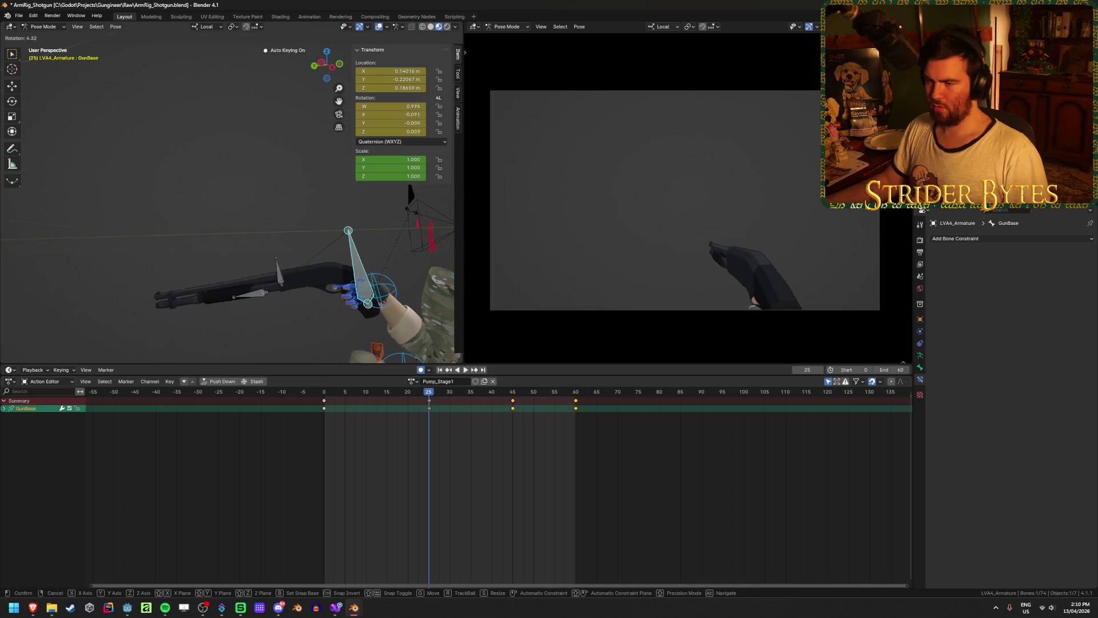
left_click(451, 348)
Tilt the shotgun upward and shift GunBase at frame 45
key("space")
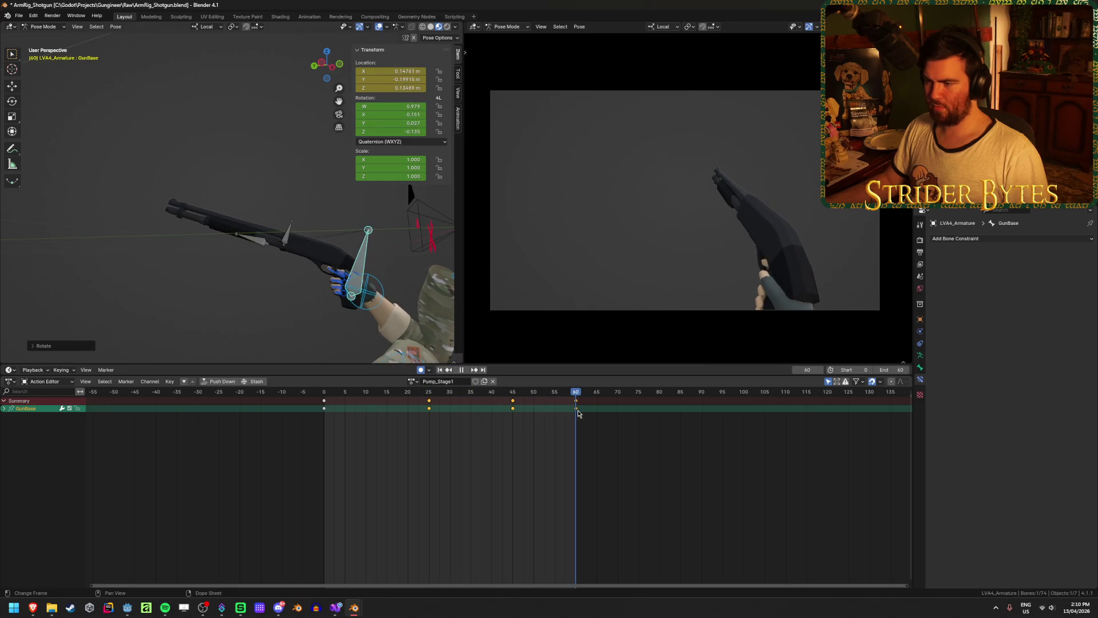
key("r")
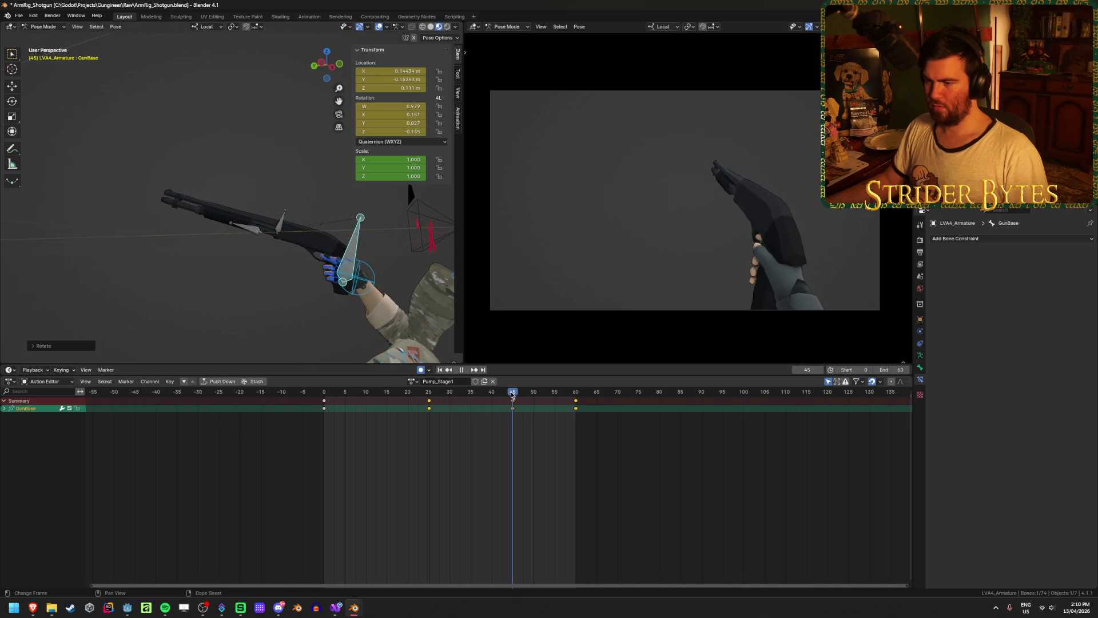
left_click(358, 267)
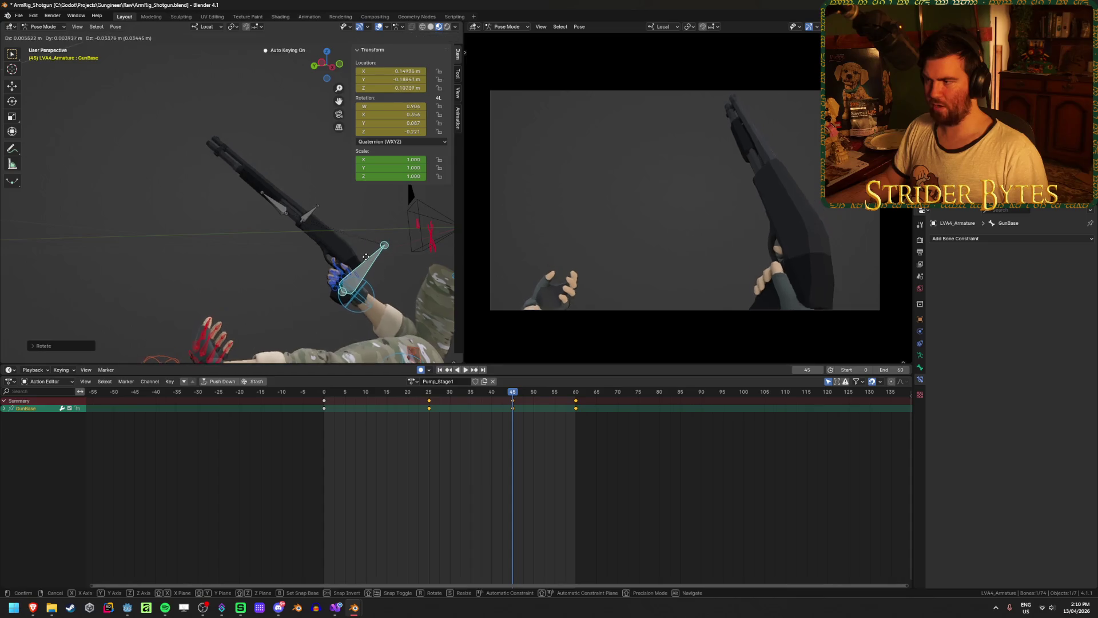
key("g")
left_click(358, 267)
Replay the pump from the first frame and scrub frames 25 to 54
key("shift+Left")
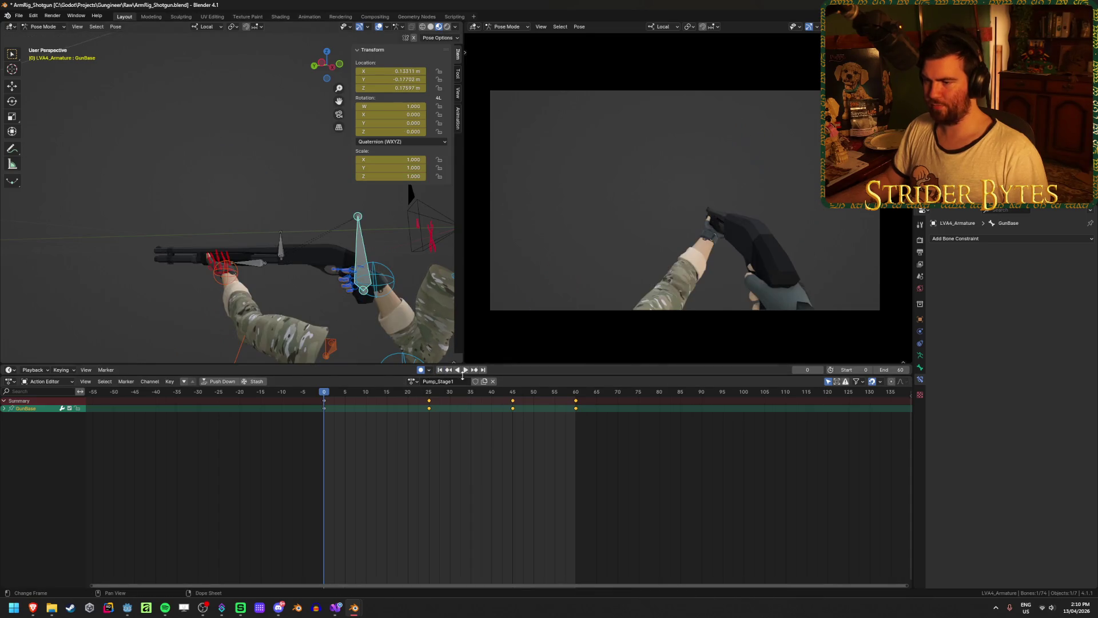
left_click(464, 370)
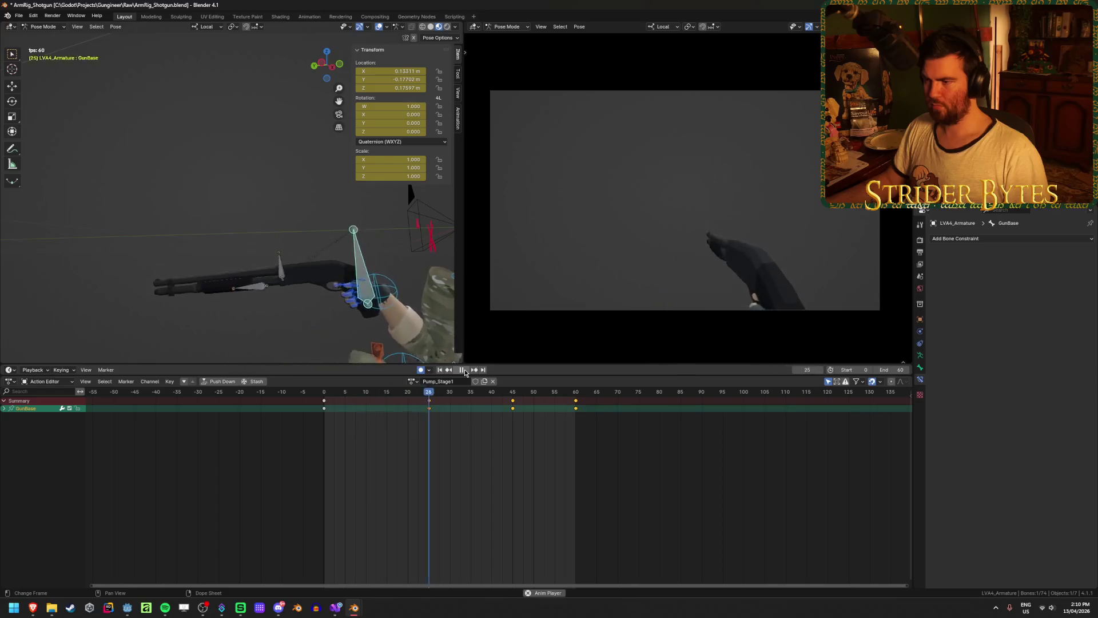
left_click(464, 368)
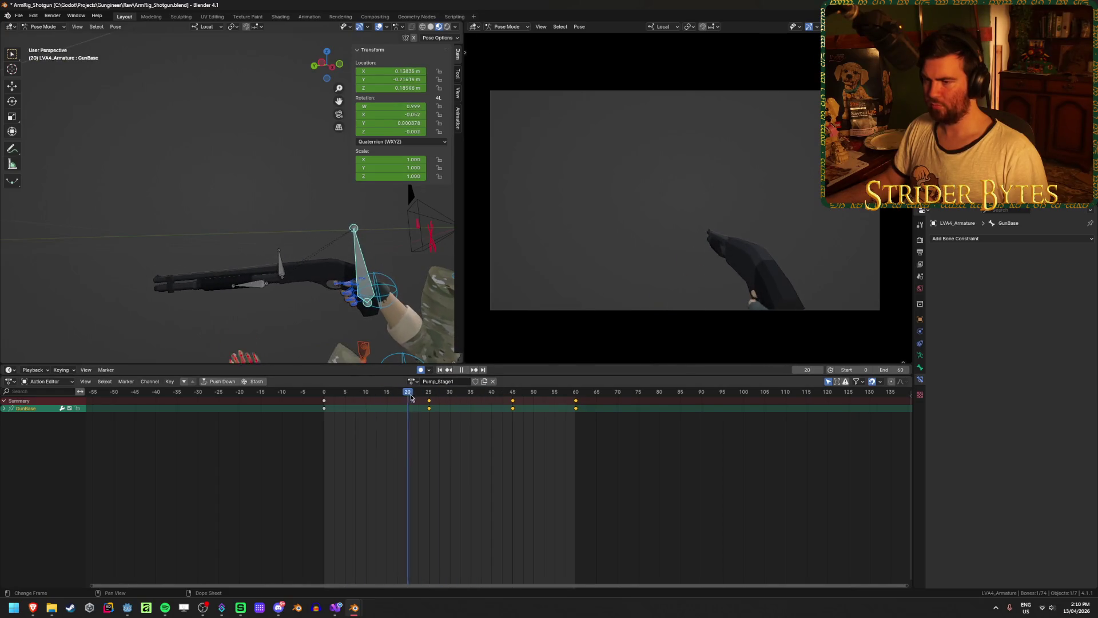
mouse_move(429, 401)
left_mouse_down()
mouse_move(577, 419)
mouse_move(368, 411)
mouse_move(510, 434)
left_mouse_up()
Retilt and shift GunBase at frame 45, review it, then undo those changes
key("r")
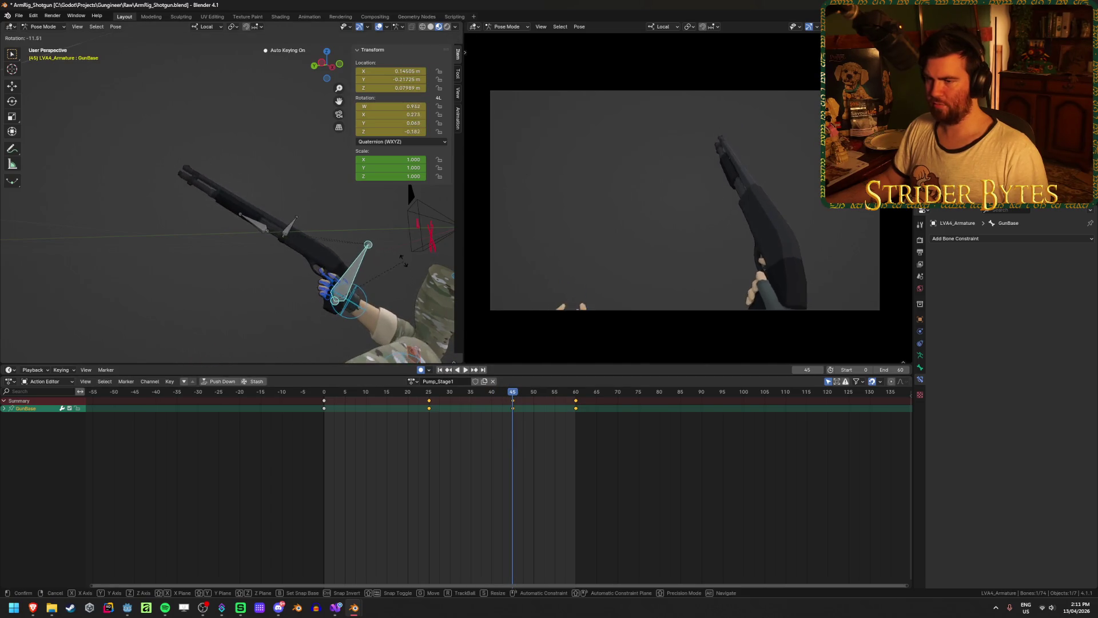
left_click(400, 259)
key("g")
left_click(400, 259)
key("space")
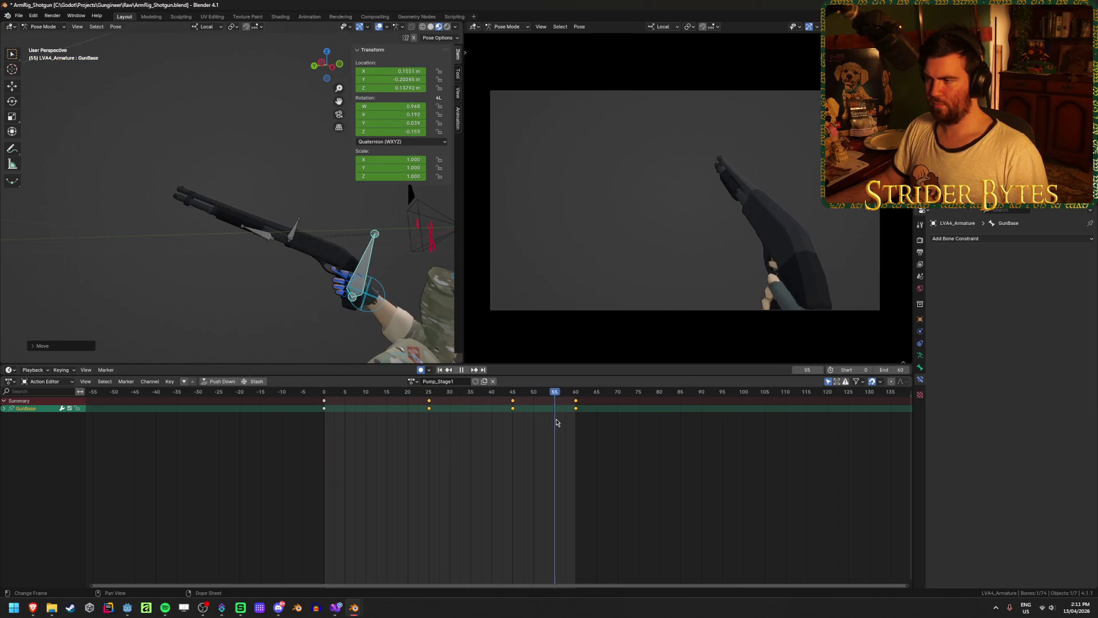
left_click(439, 370)
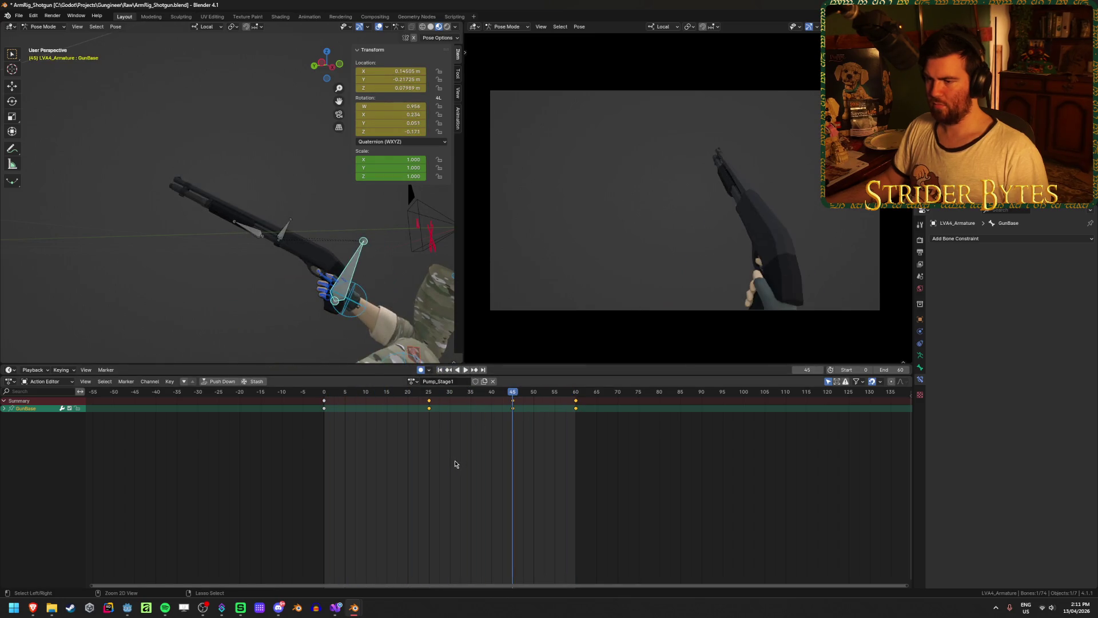
key("ctrl+z")
key("ctrl+z")
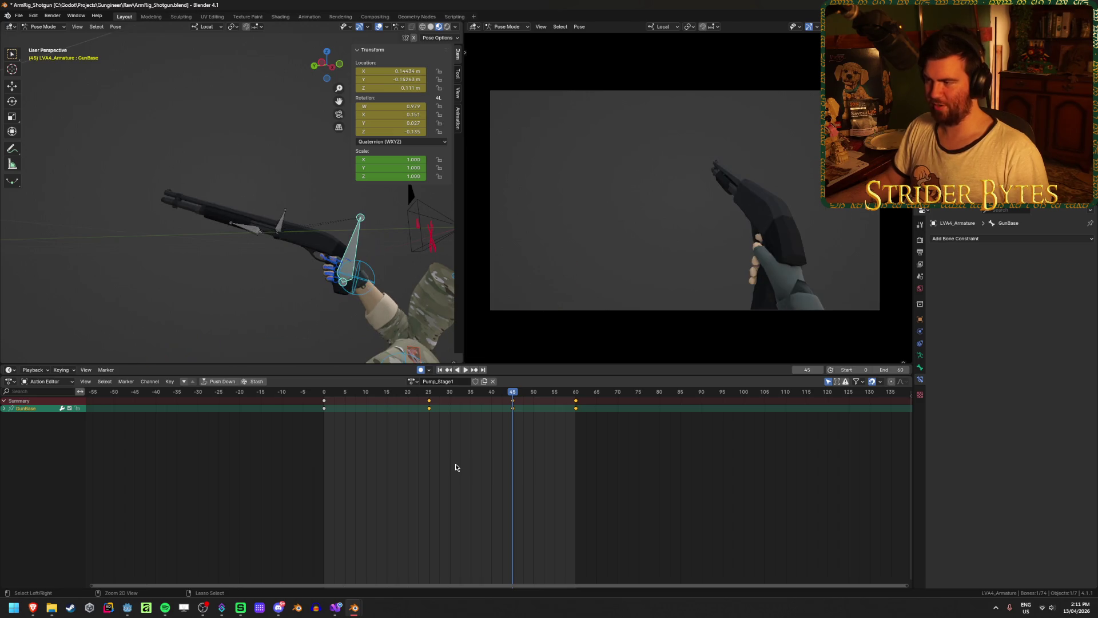
Rotate the shotgun downward at frame 25 and scrub frames 18 to 44 to check
left_click(441, 370)
left_click(464, 370)
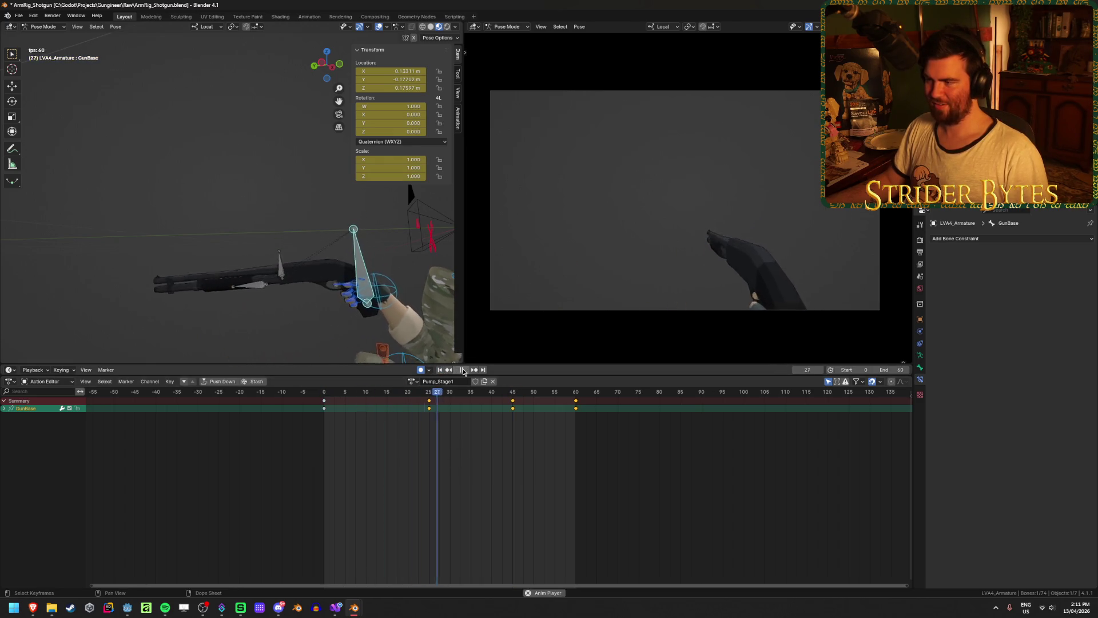
left_click(464, 370)
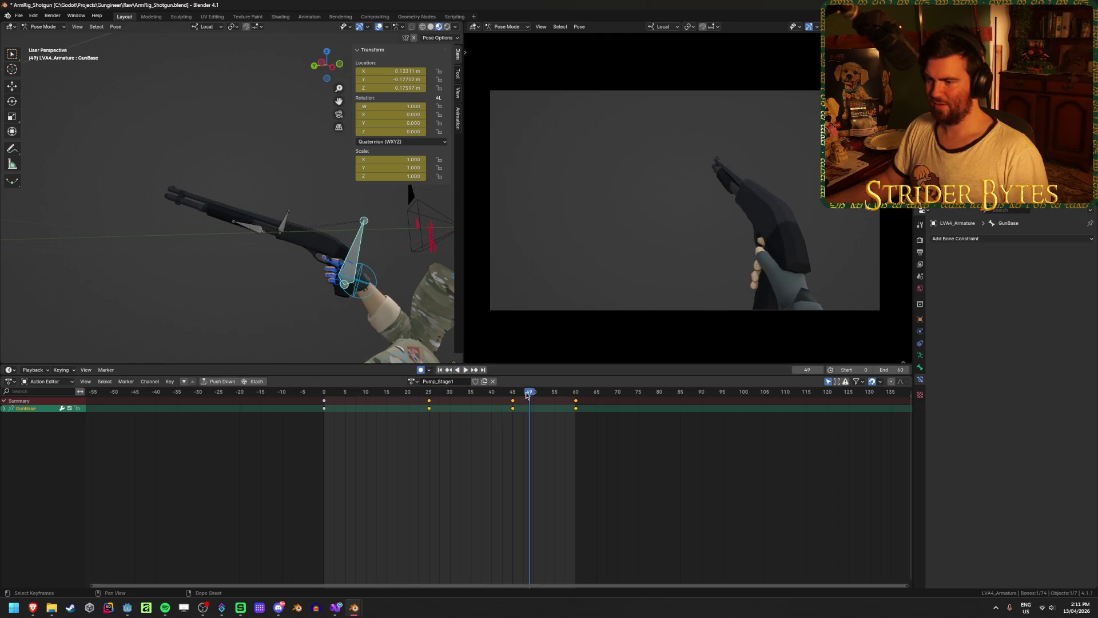
key("space")
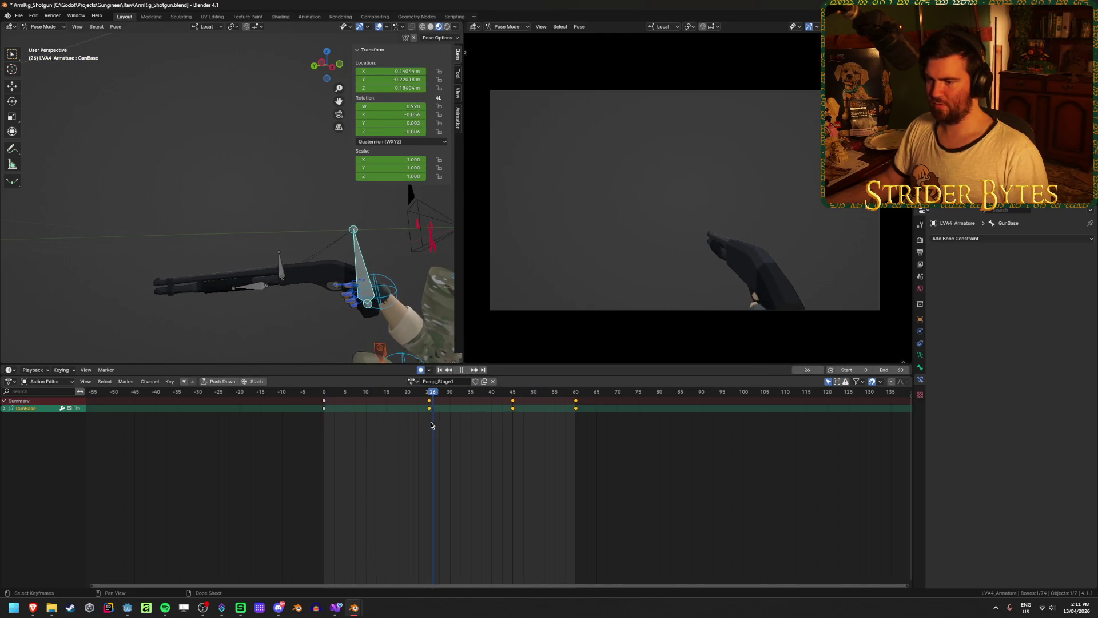
key("r")
left_click(458, 398)
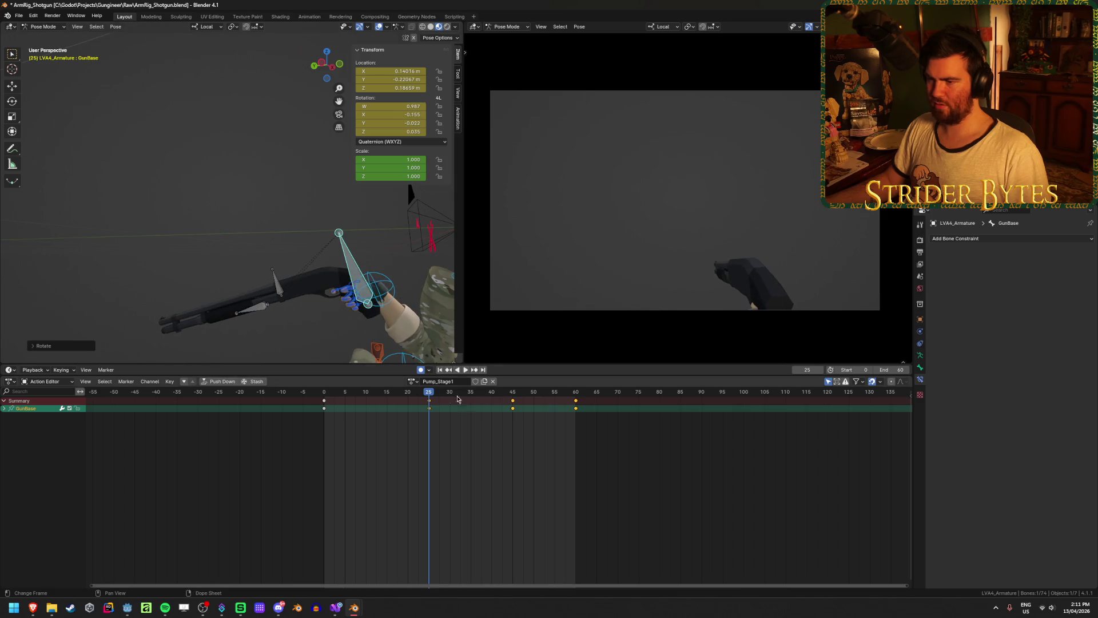
mouse_move(381, 393)
left_mouse_down()
mouse_move(324, 409)
mouse_move(374, 428)
mouse_move(548, 451)
mouse_move(404, 449)
mouse_move(463, 447)
left_mouse_up()
mouse_move(475, 449)
left_mouse_down()
mouse_move(510, 452)
mouse_move(400, 442)
mouse_move(573, 463)
mouse_move(517, 461)
left_mouse_up()
Adjust the GunBase rotation at frame 25 and insert a key
key("space")
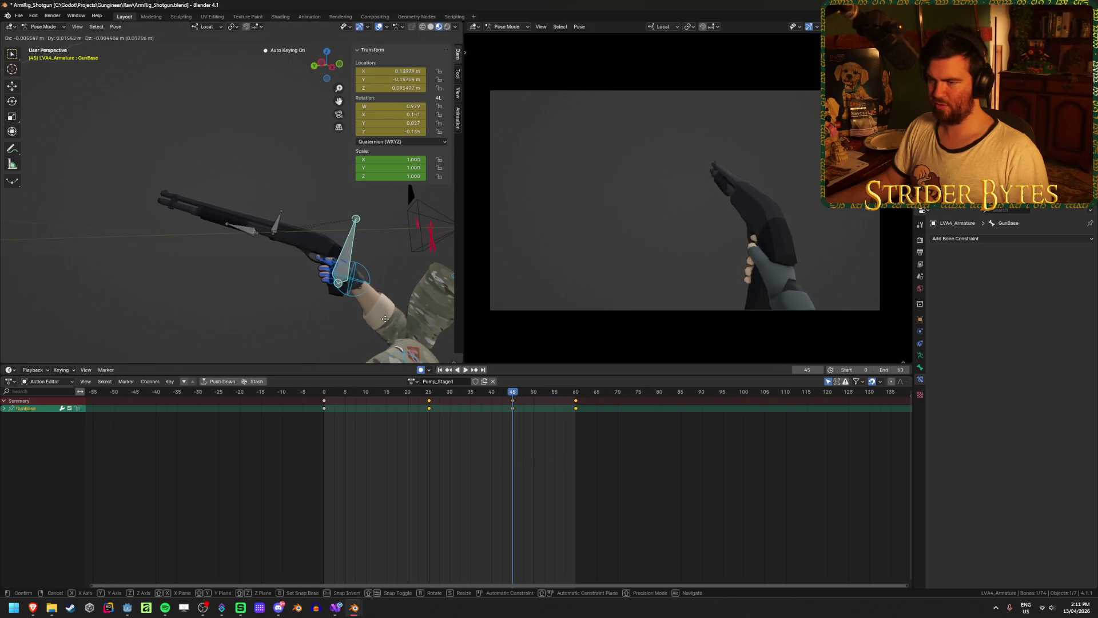
mouse_move(337, 386)
left_mouse_down()
mouse_move(406, 423)
mouse_move(571, 441)
mouse_move(272, 437)
mouse_move(488, 449)
mouse_move(429, 457)
left_mouse_up()
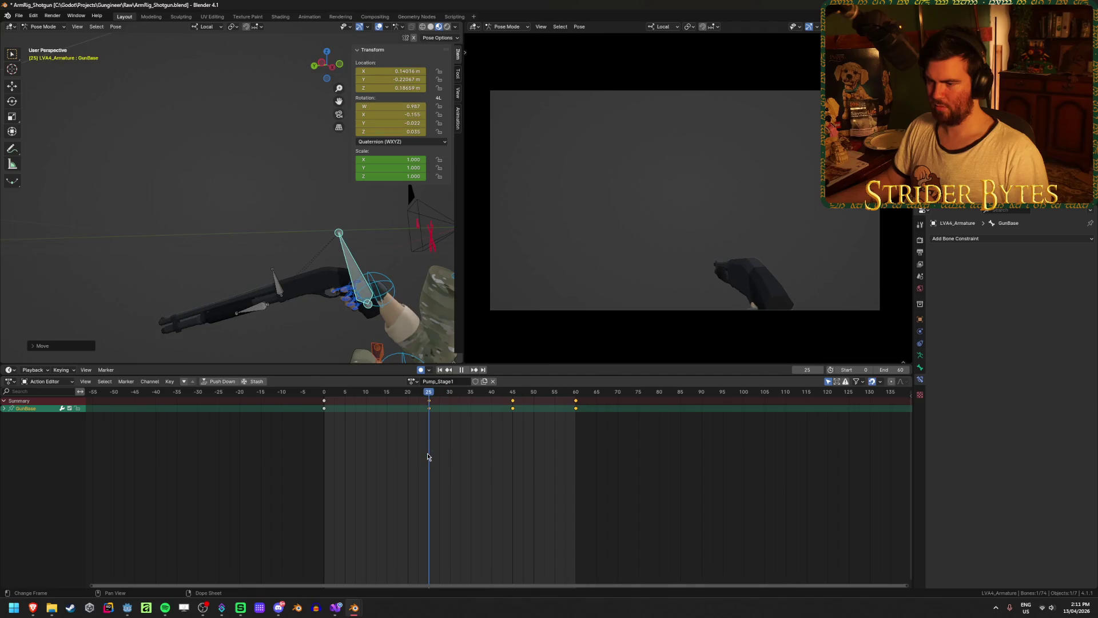
key("r")
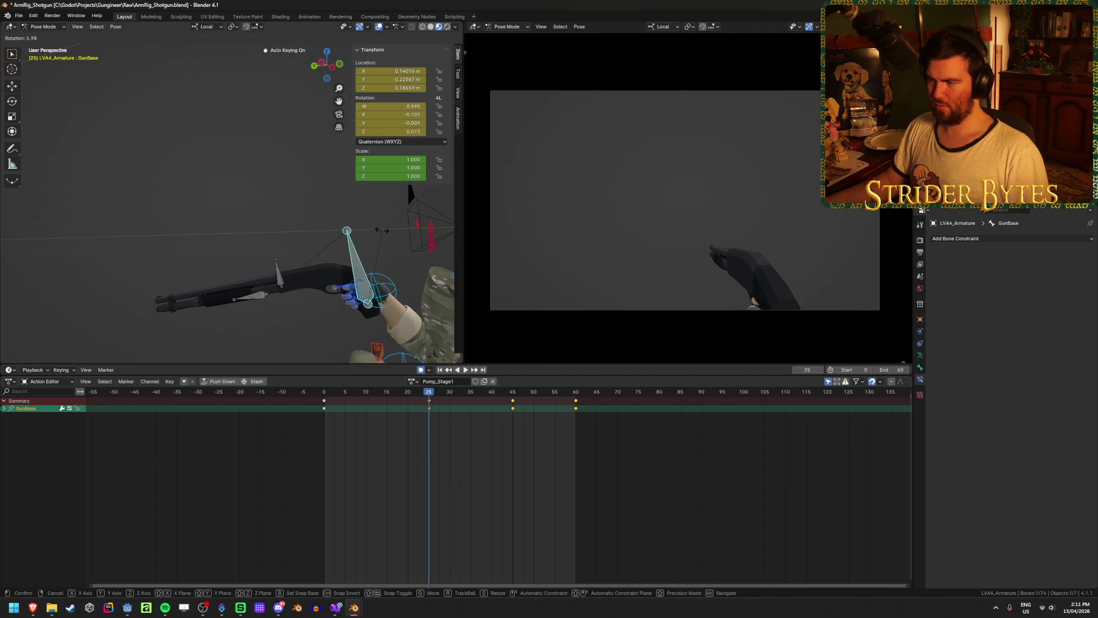
left_click(405, 399)
key("i")
Move GunBase to a raised position at frame 45
key("space")
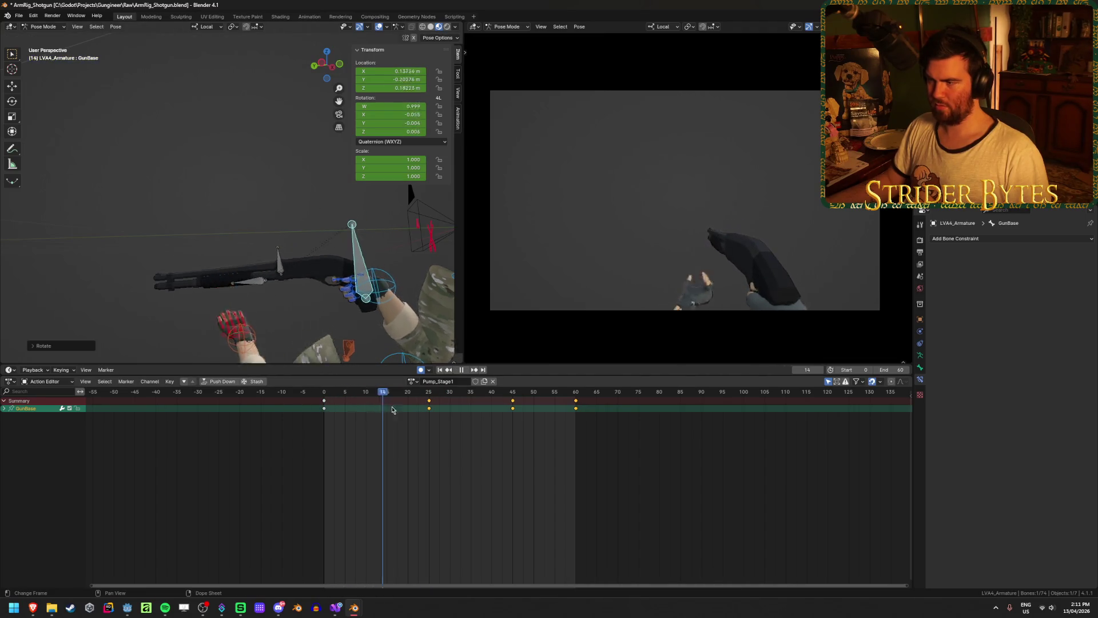
left_click_drag(560, 433, 524, 439)
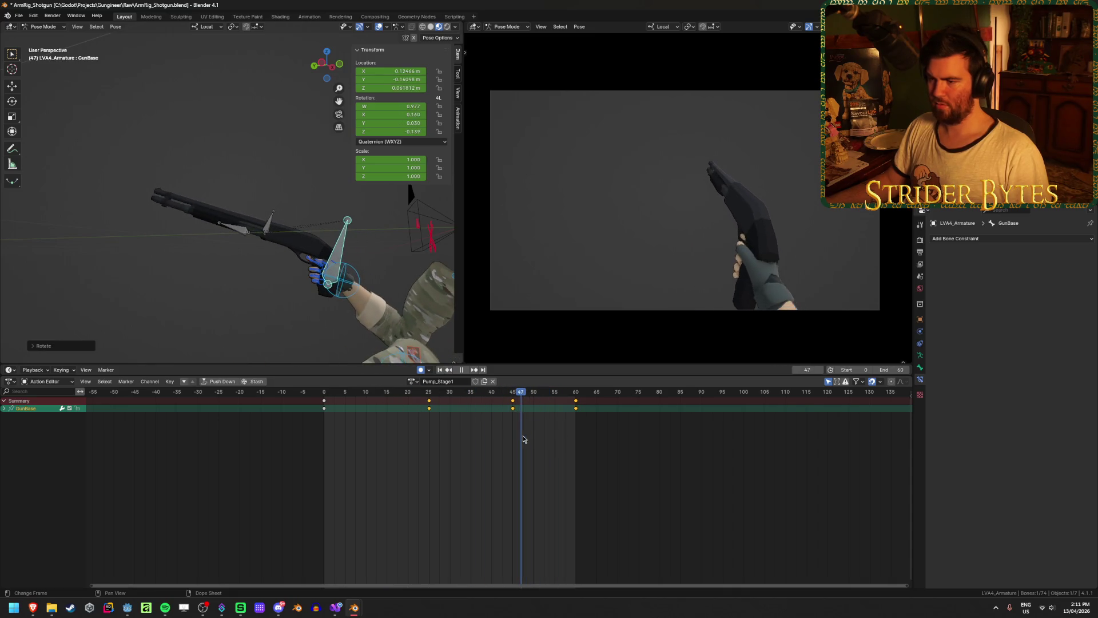
key("g")
left_click(489, 380)
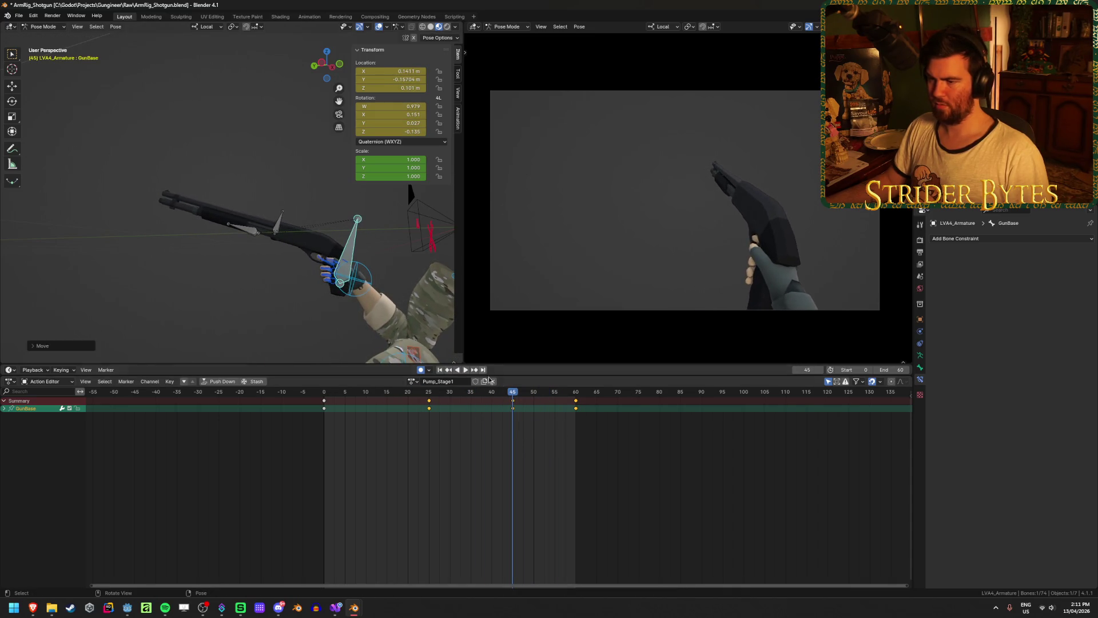
Play the pump animation from the first frame and stop it
key("space")
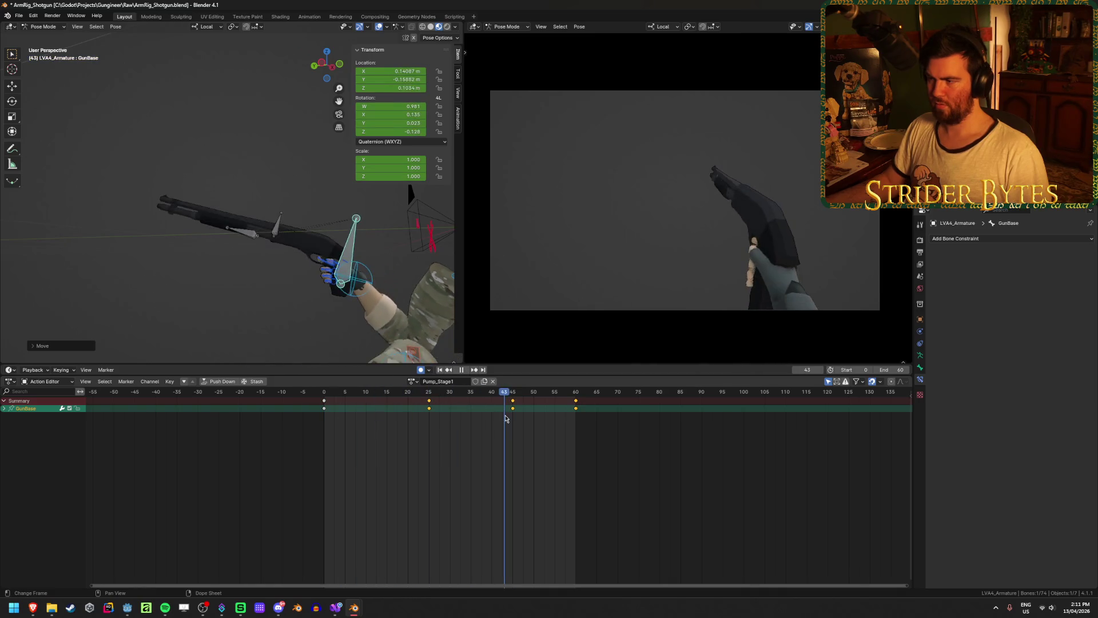
left_click(440, 369)
left_click(465, 370)
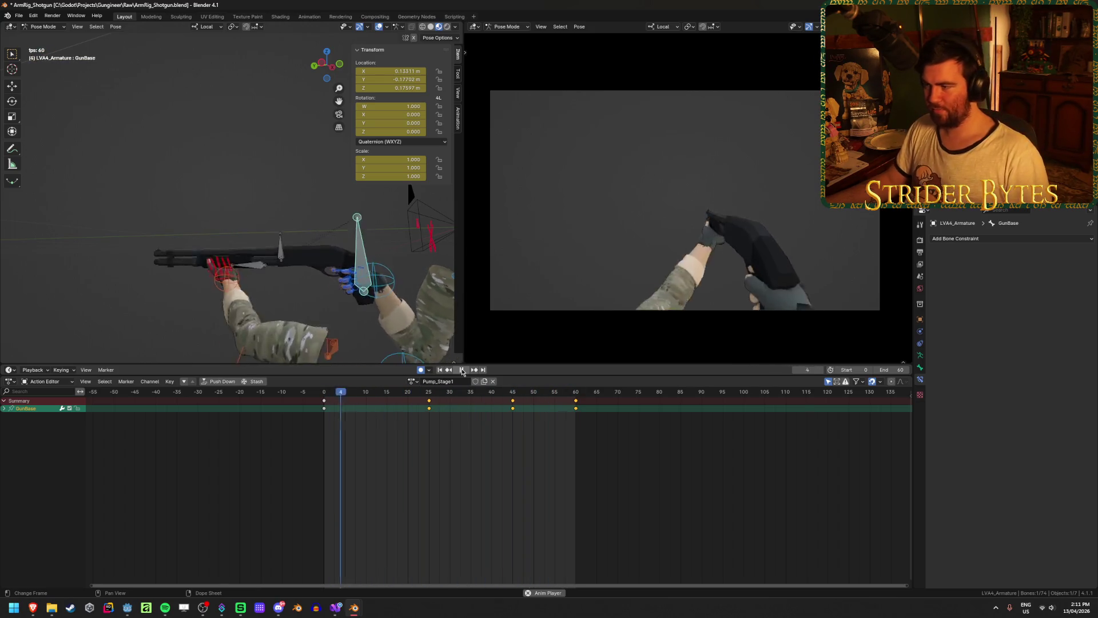
key("space")
mouse_move(33, 608)
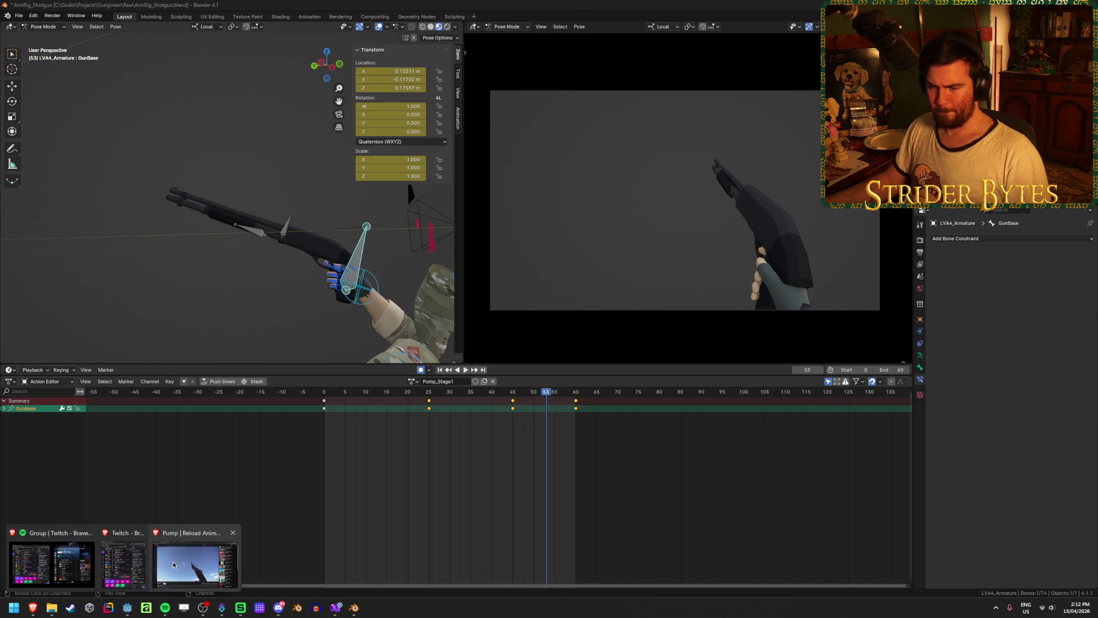
left_click(173, 561)
left_click(538, 484)
left_click(321, 346)
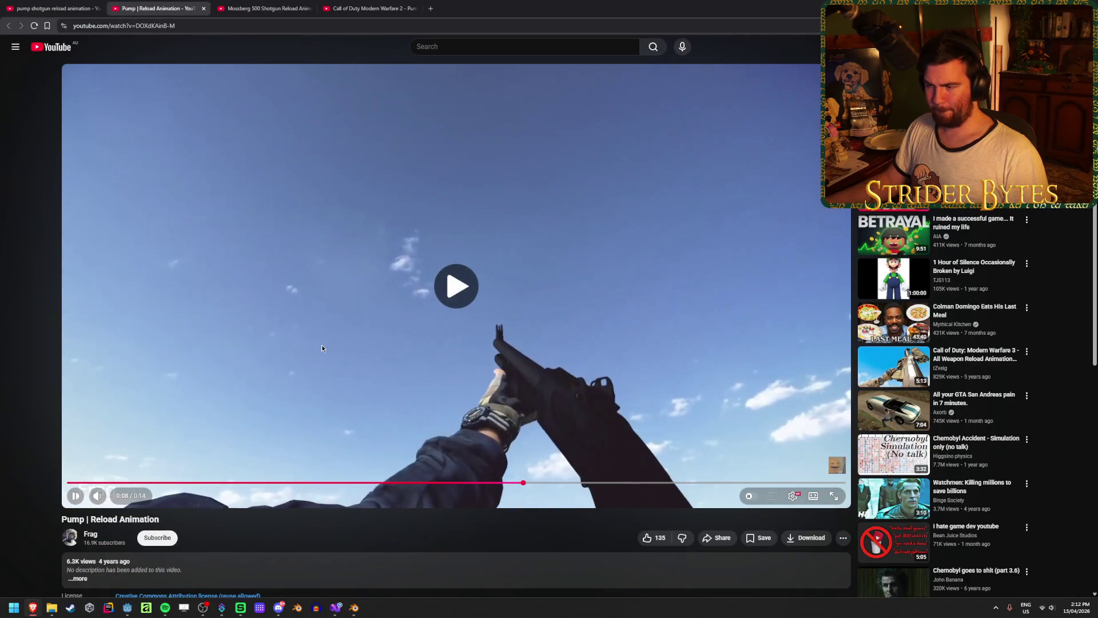
left_click(379, 380)
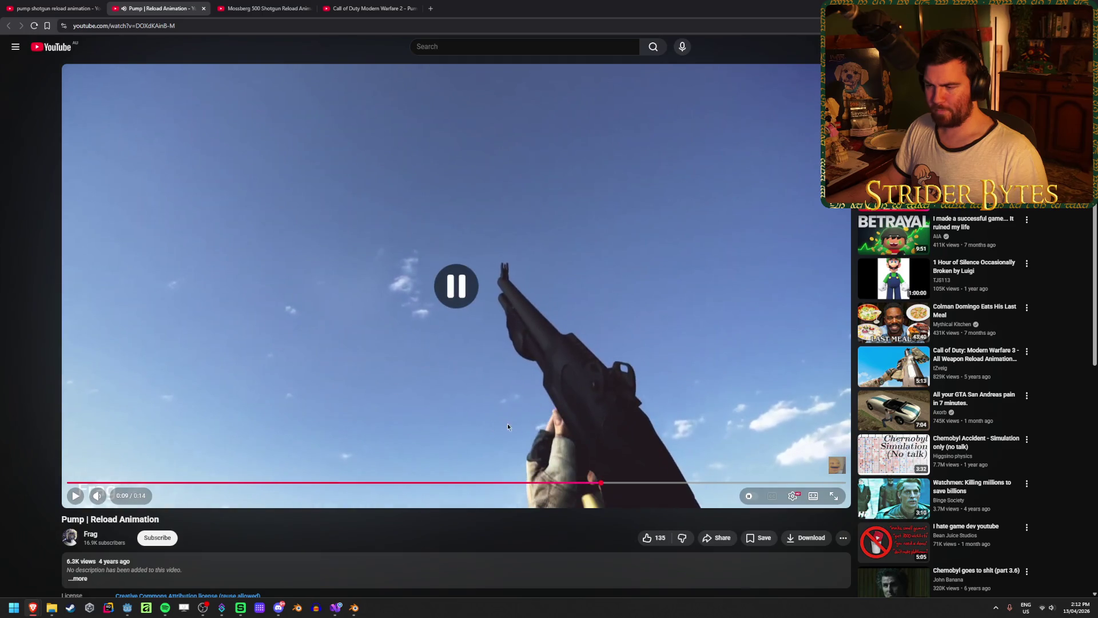
left_click(556, 483)
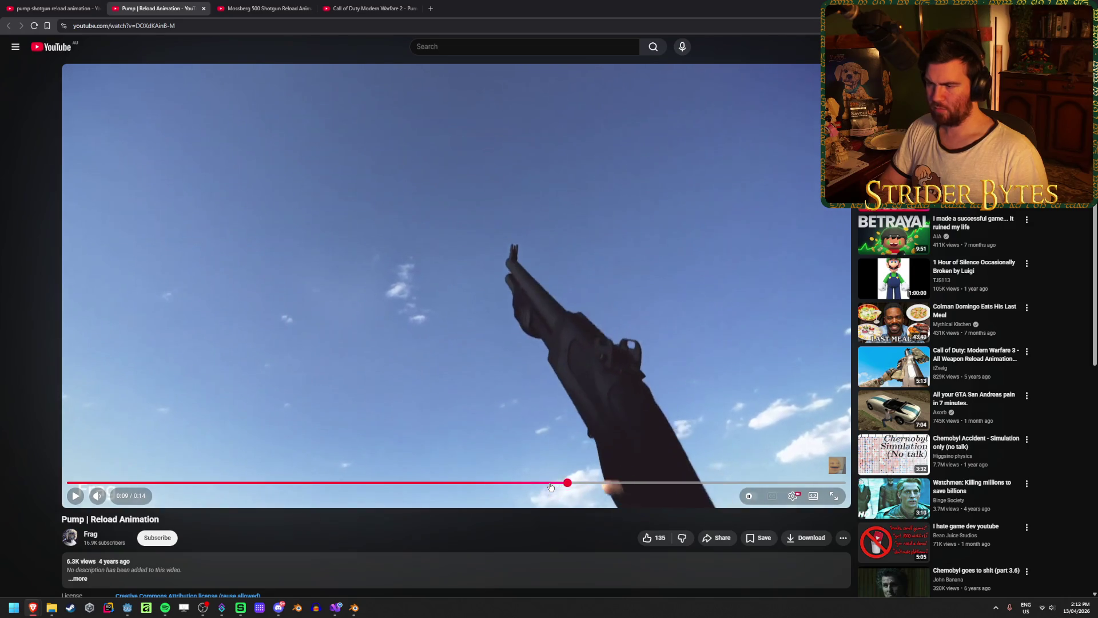
key("period")
key("period")
key("period")
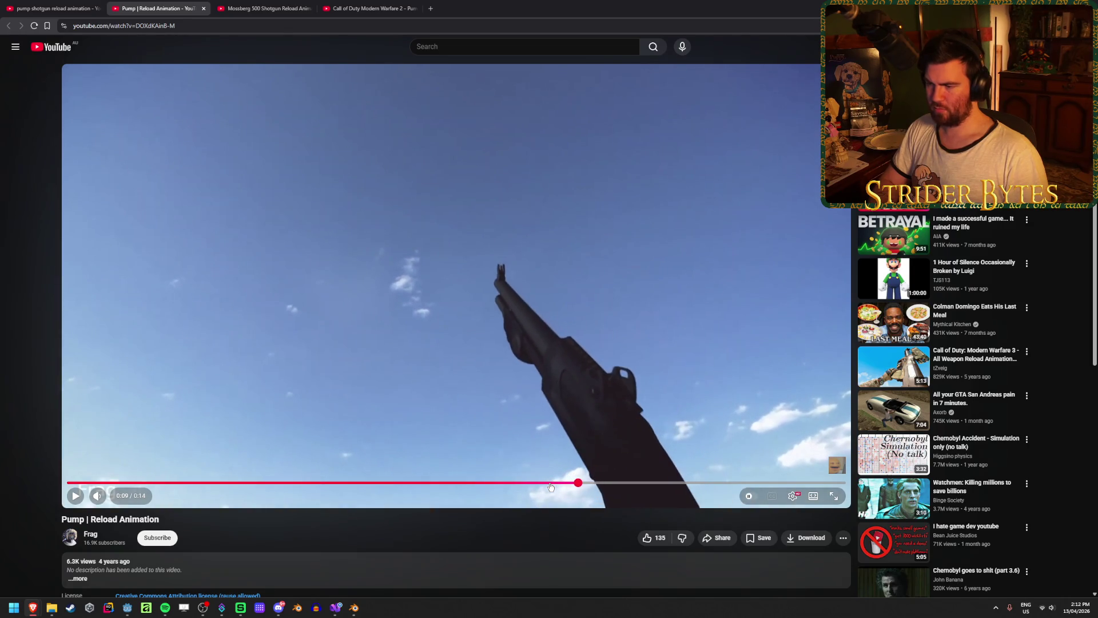
key("comma")
key("comma")
key("comma")
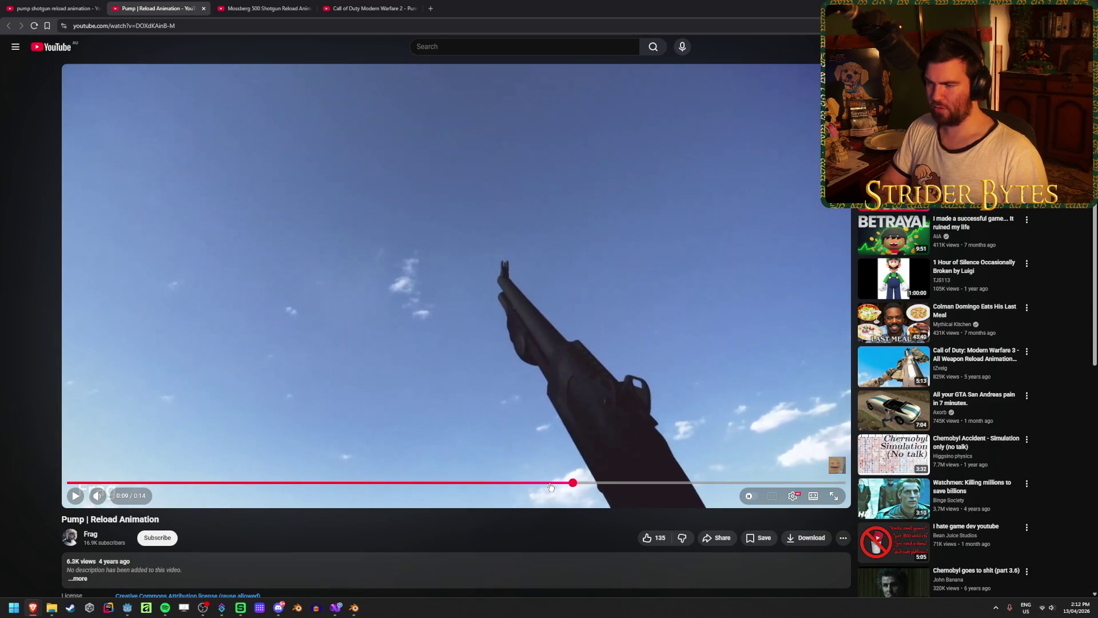
key("comma")
key("comma")
key("comma")
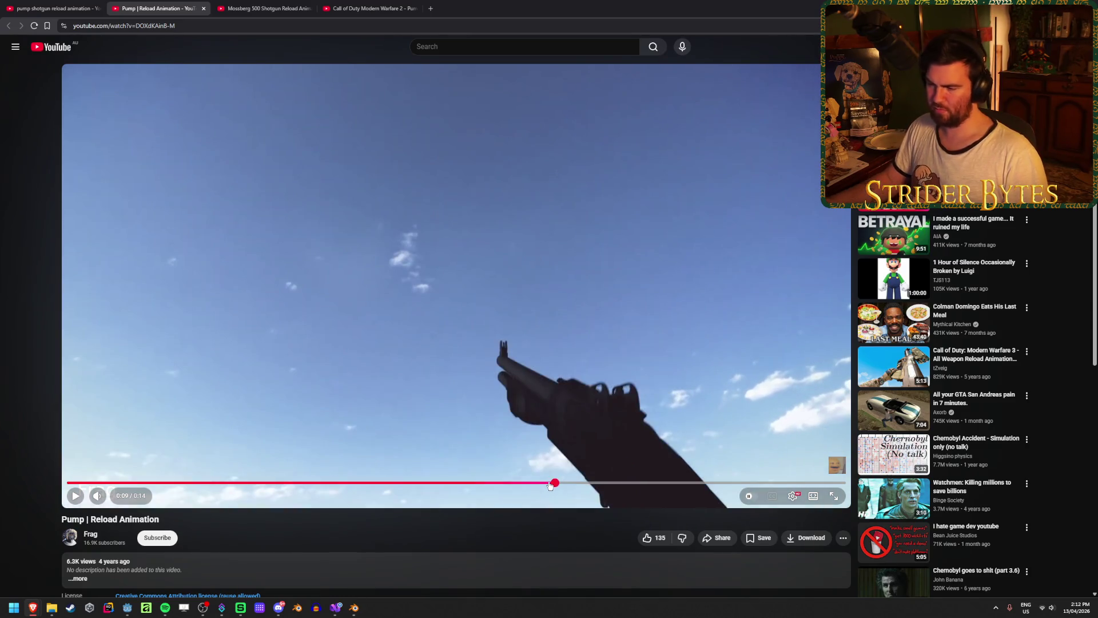
left_click(550, 486)
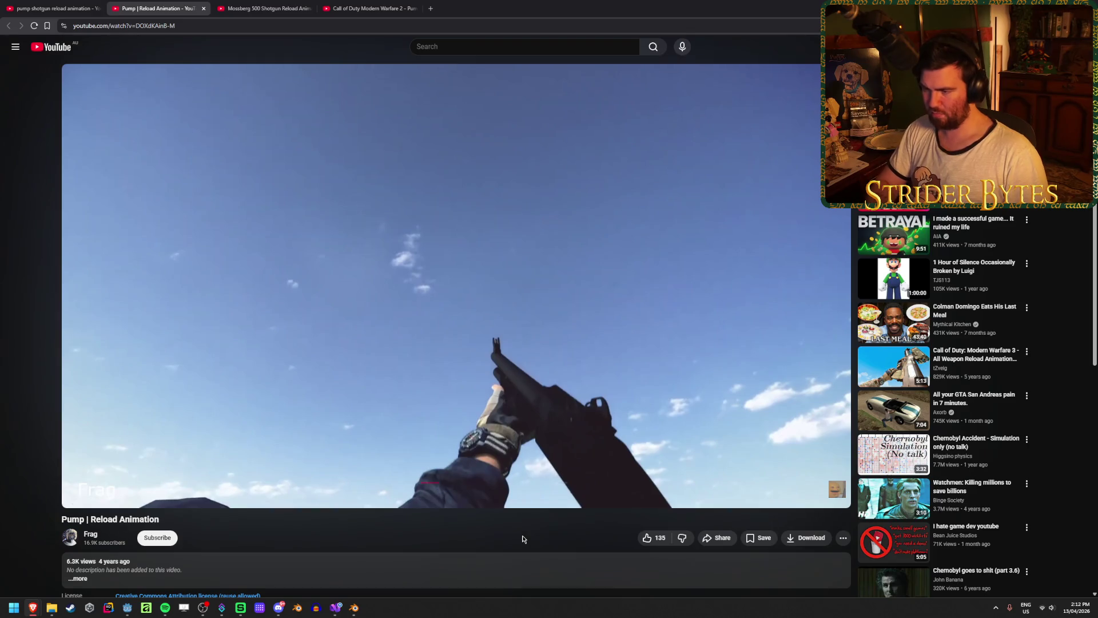
key("comma")
key("period")
key("period")
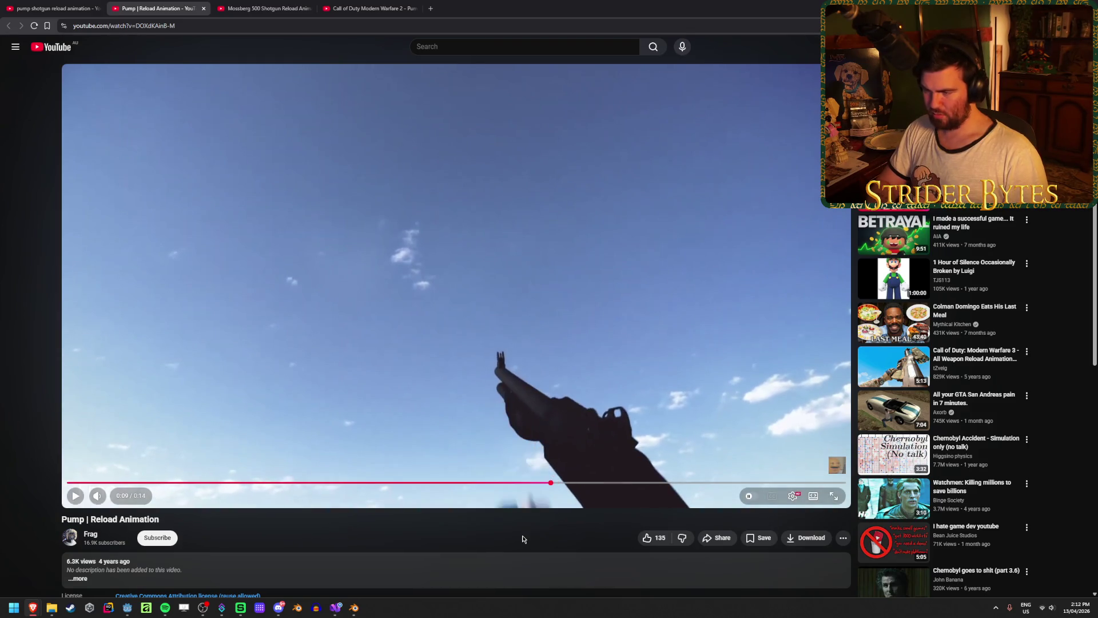
key("period")
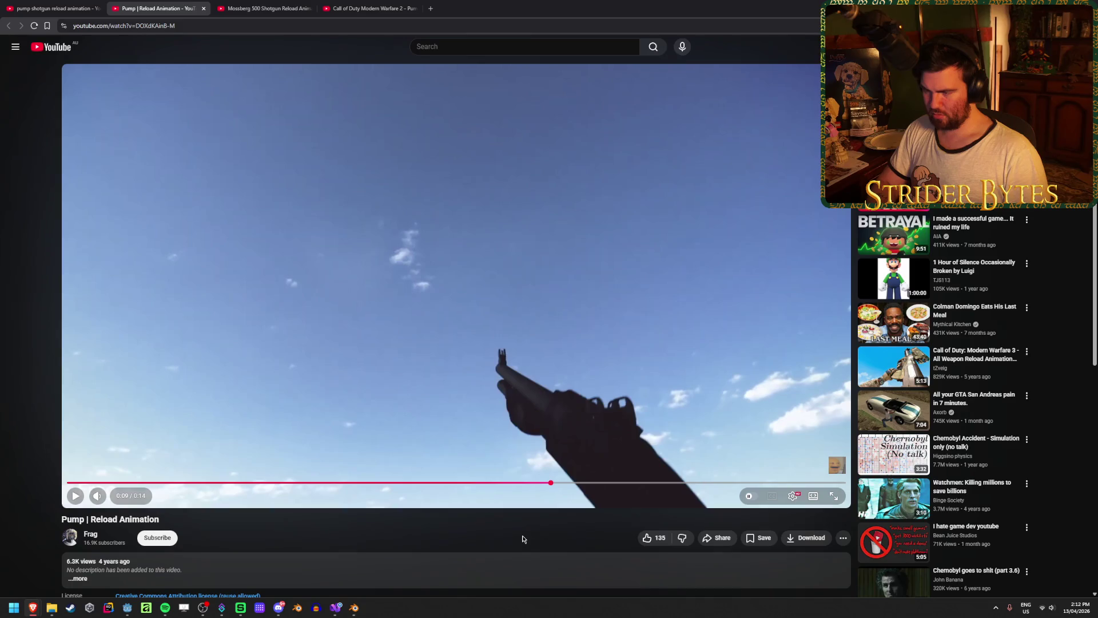
key("comma")
key("comma")
key("period")
key("comma")
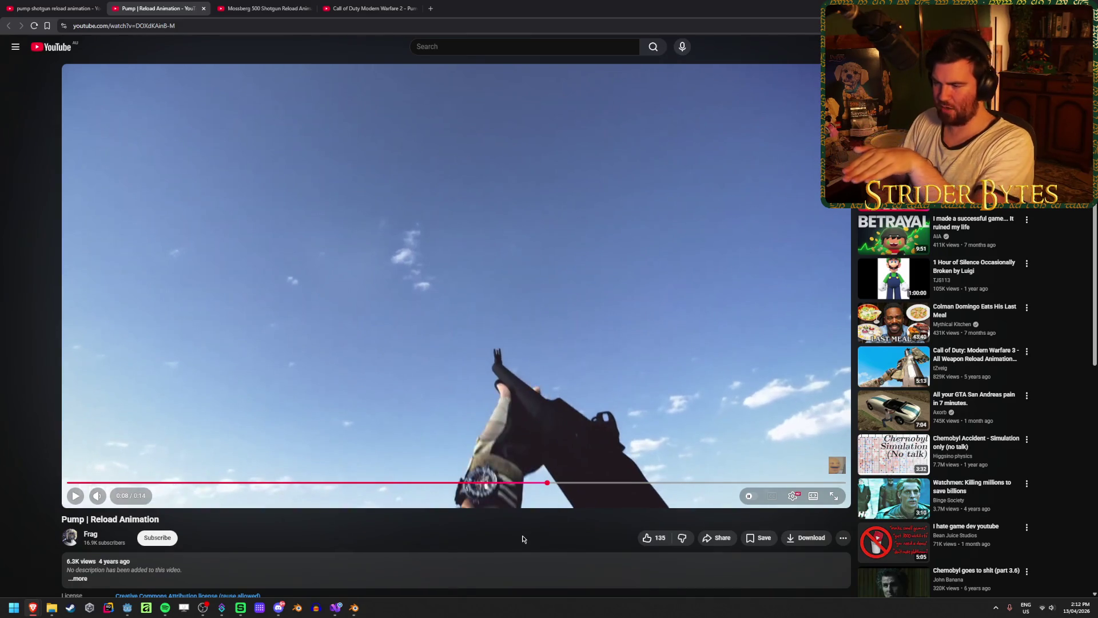
key("period")
key("period")
key("period")
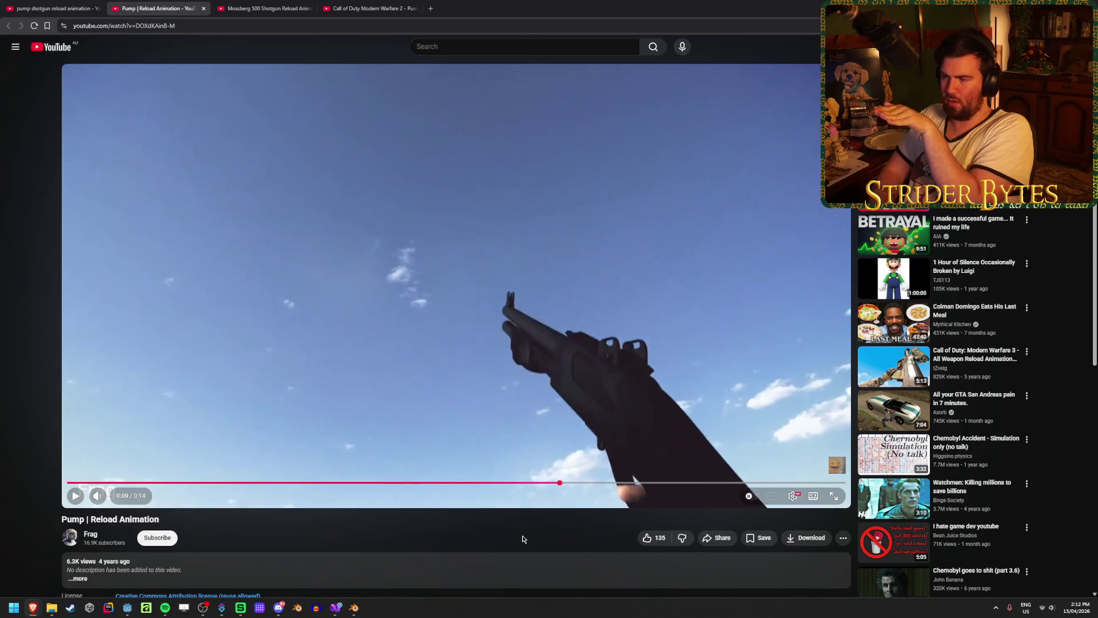
key("period")
key("period")
key("period")
key("period")
key("period")
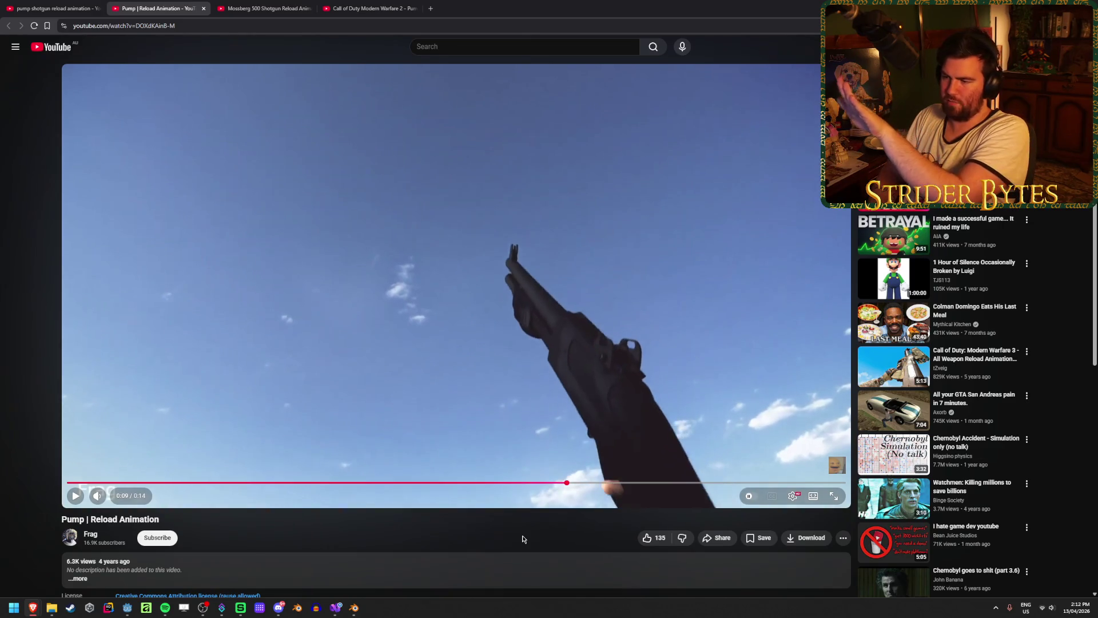
key("period")
key("period")
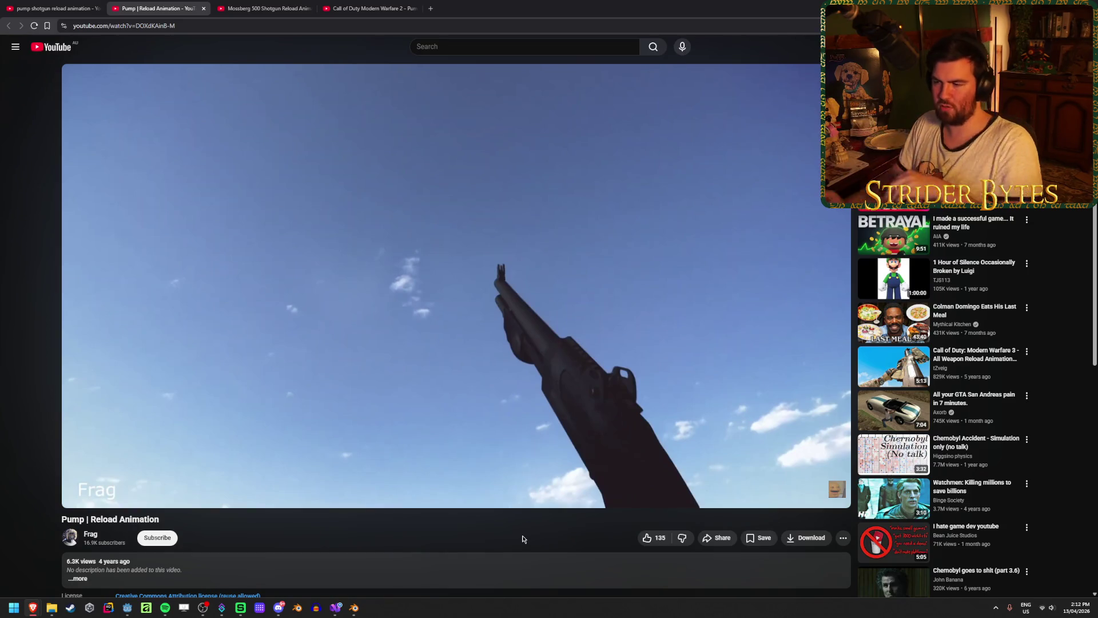
In the shotgun rig scene, move GunBase at frame 45 and key it
mouse_move(354, 608)
left_click(399, 558)
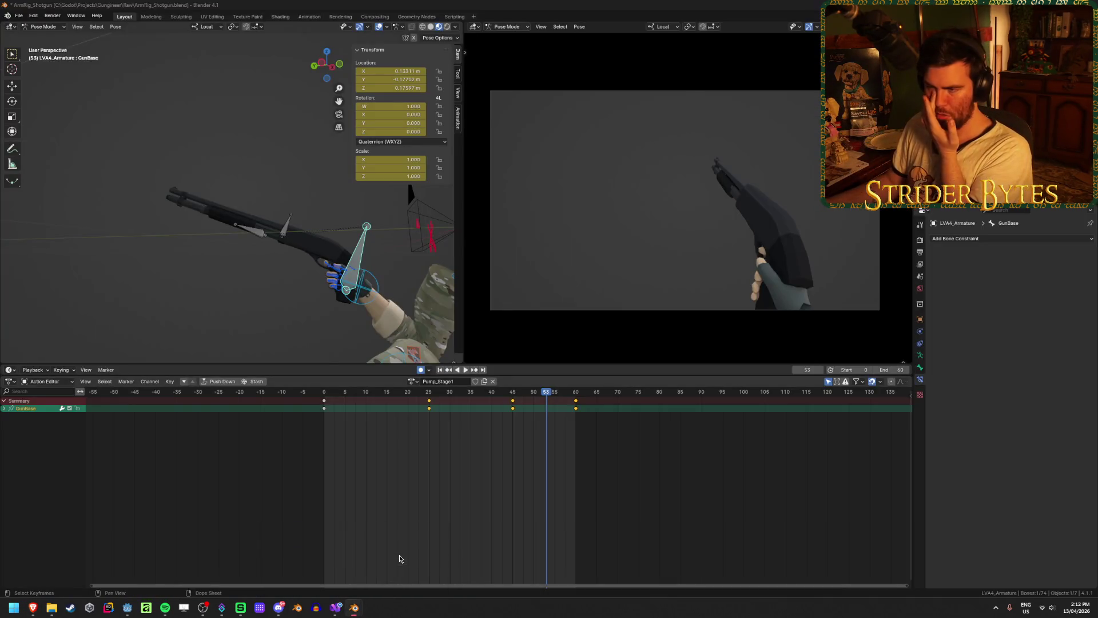
key("shift+Left")
key("space")
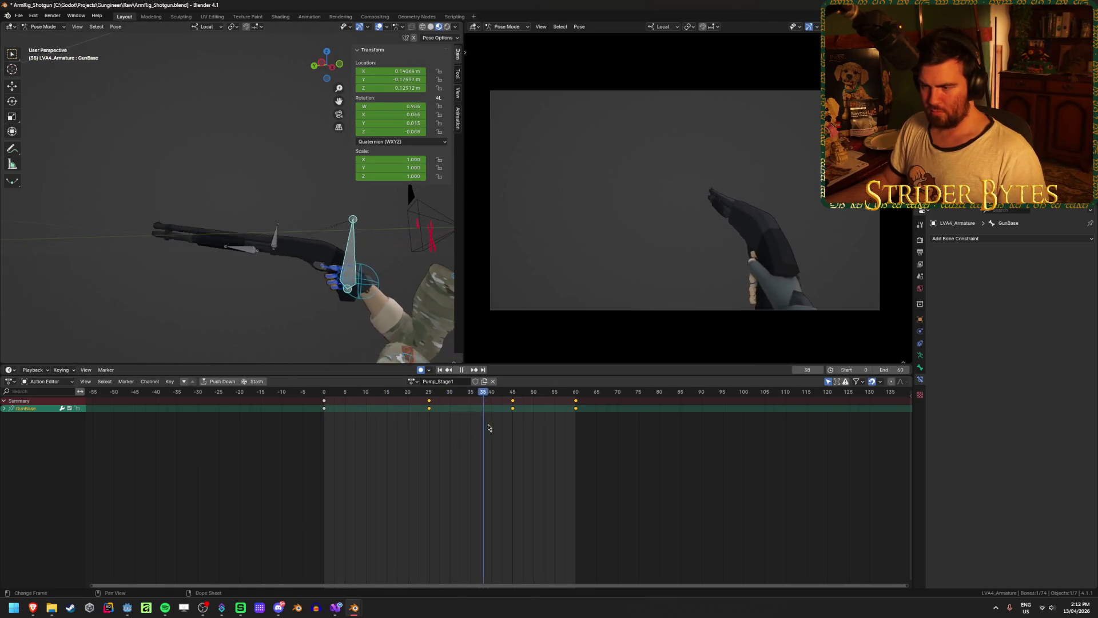
key("space")
key("g")
left_click(532, 403)
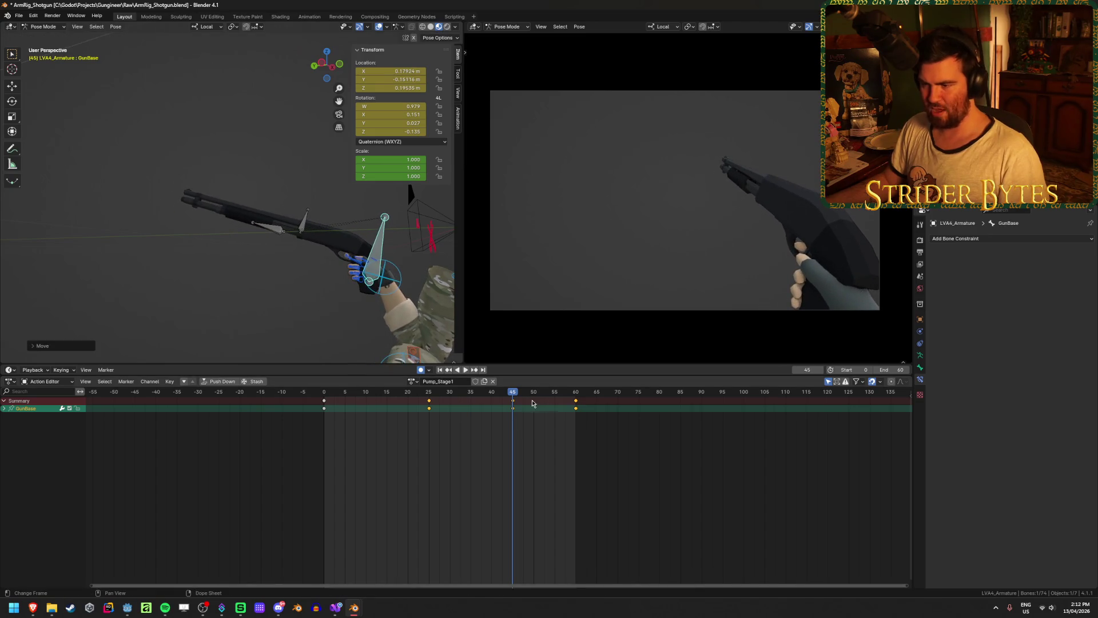
key("i")
Move GunBase up and right at frame 25, then view the rig from the right orthographically
key("shift+Left")
key("space")
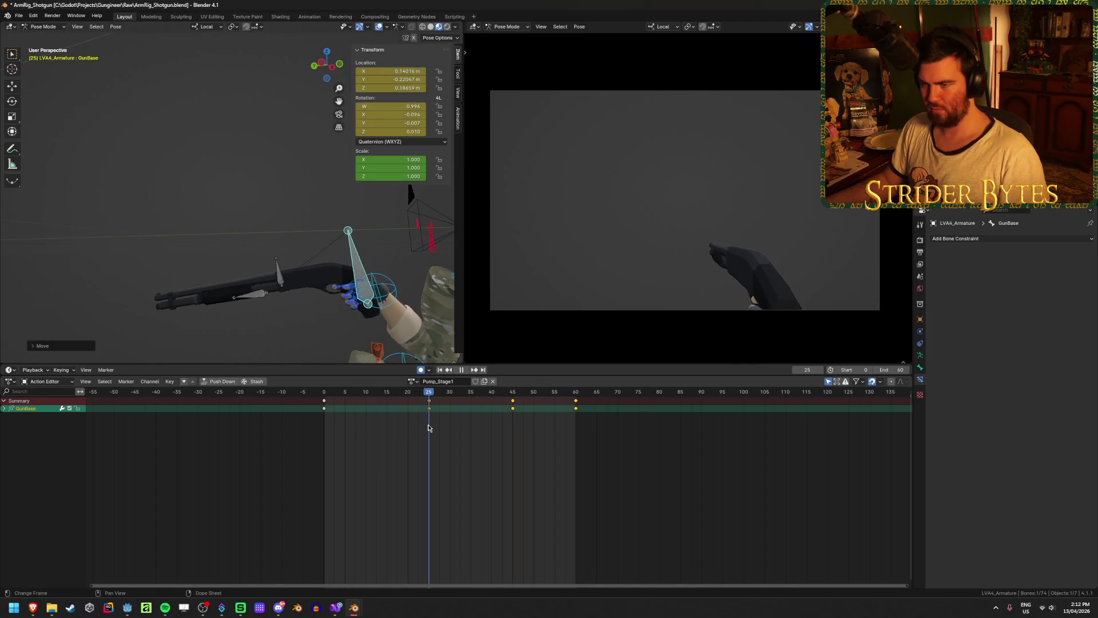
key("g")
left_click(447, 382)
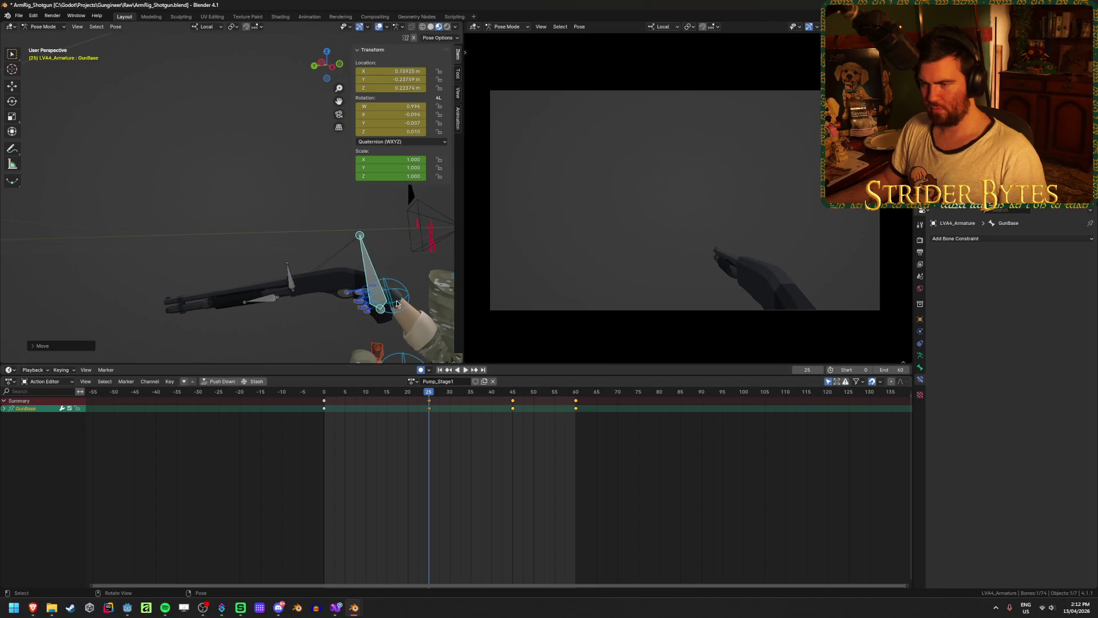
key("KP_3")
mouse_move(398, 303)
middle_mouse_down("shift")
mouse_move(312, 274)
mouse_move(298, 257)
middle_mouse_up("shift")
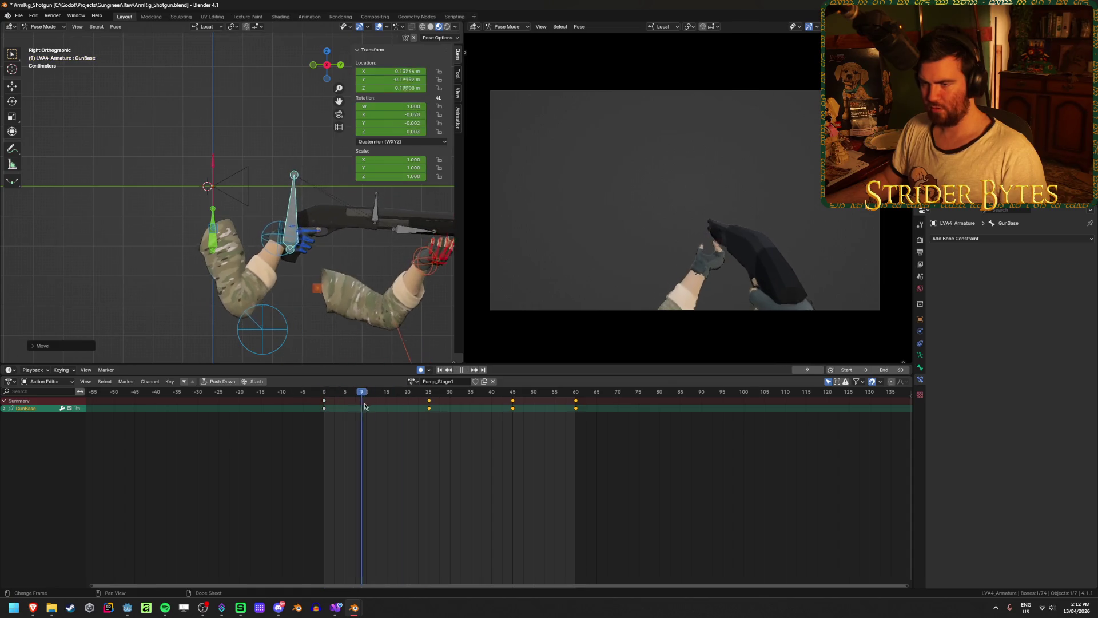
left_click_drag(450, 422, 430, 424)
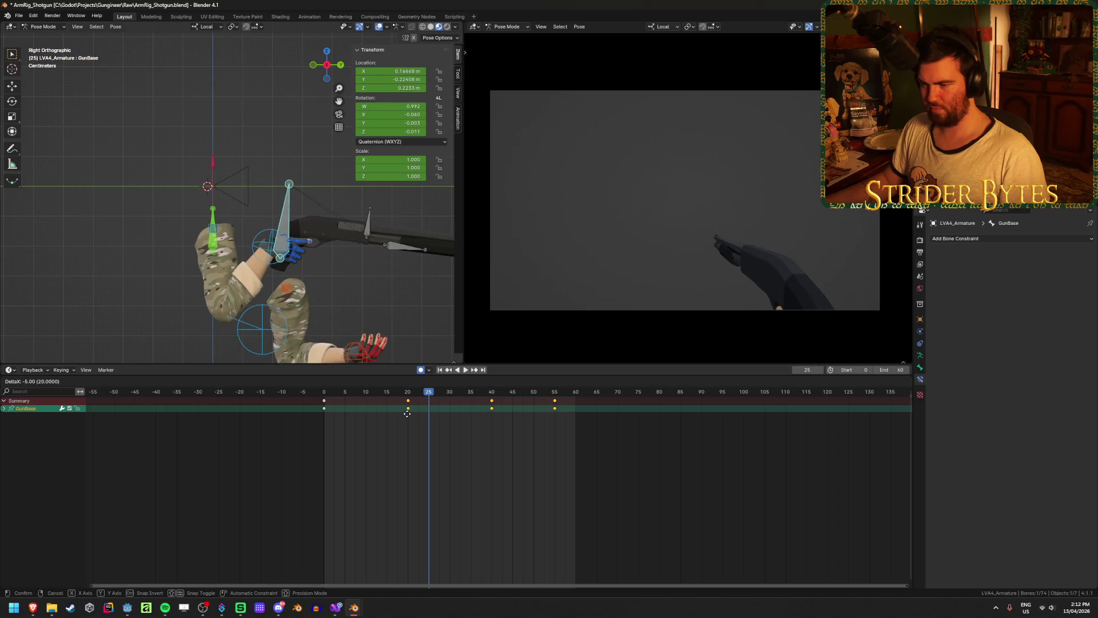
left_click(428, 404)
left_click_drag(428, 405, 410, 412)
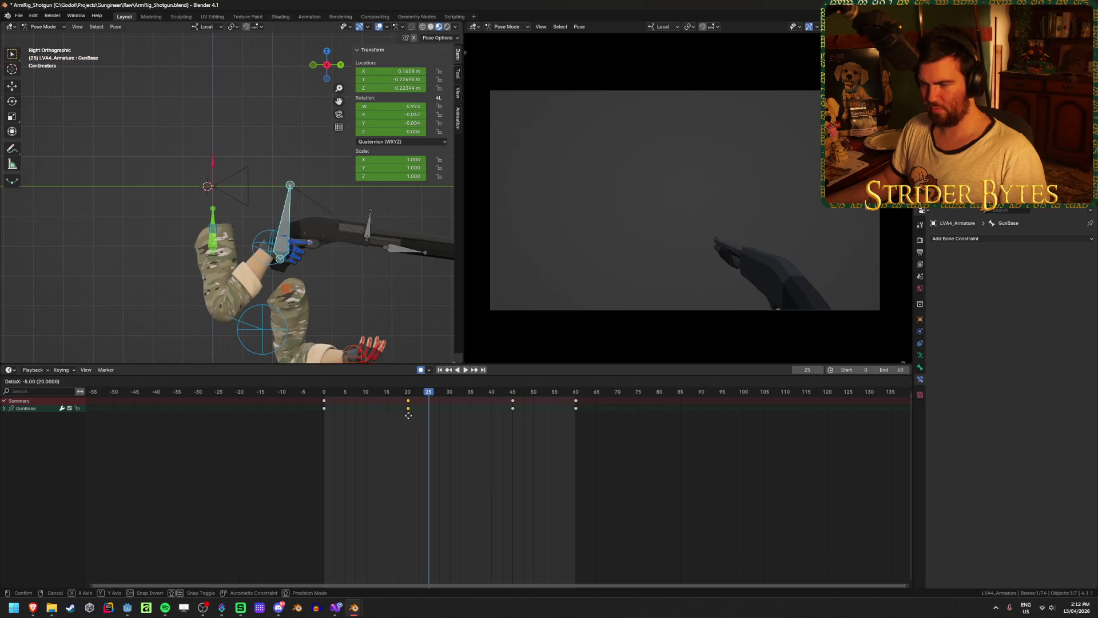
left_click(409, 415)
key("space")
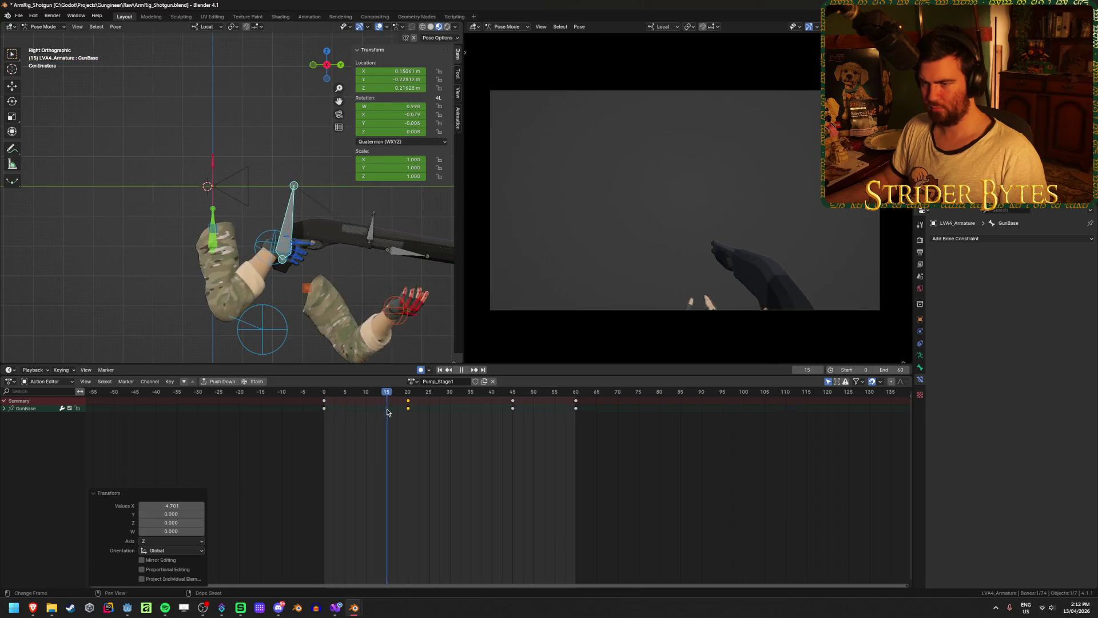
key("space")
key("g")
left_click(385, 350)
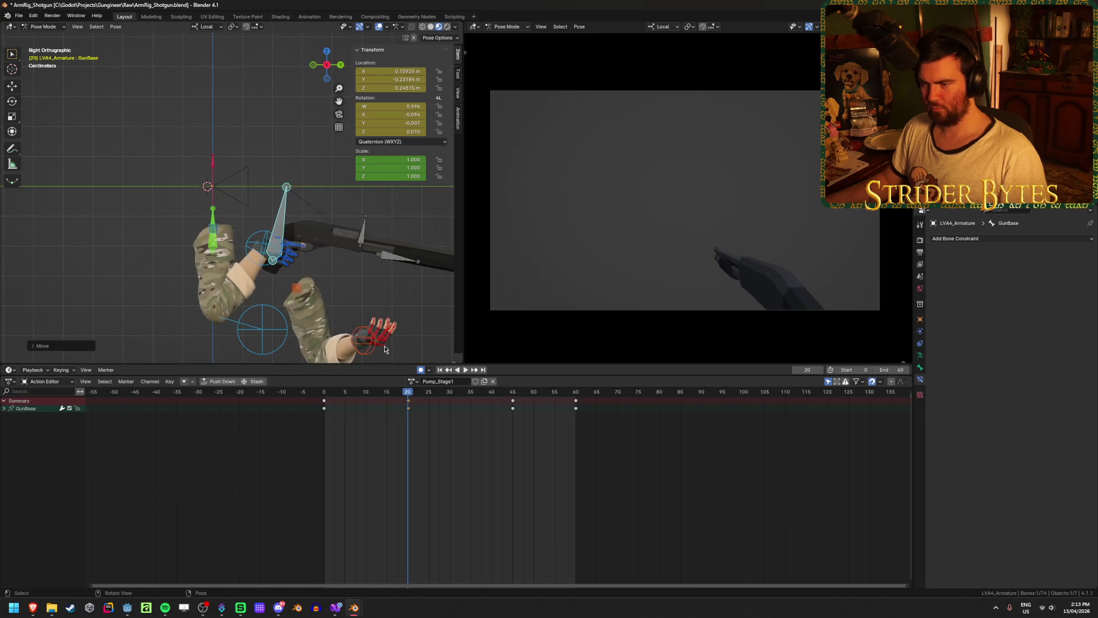
key("shift+Left")
key("space")
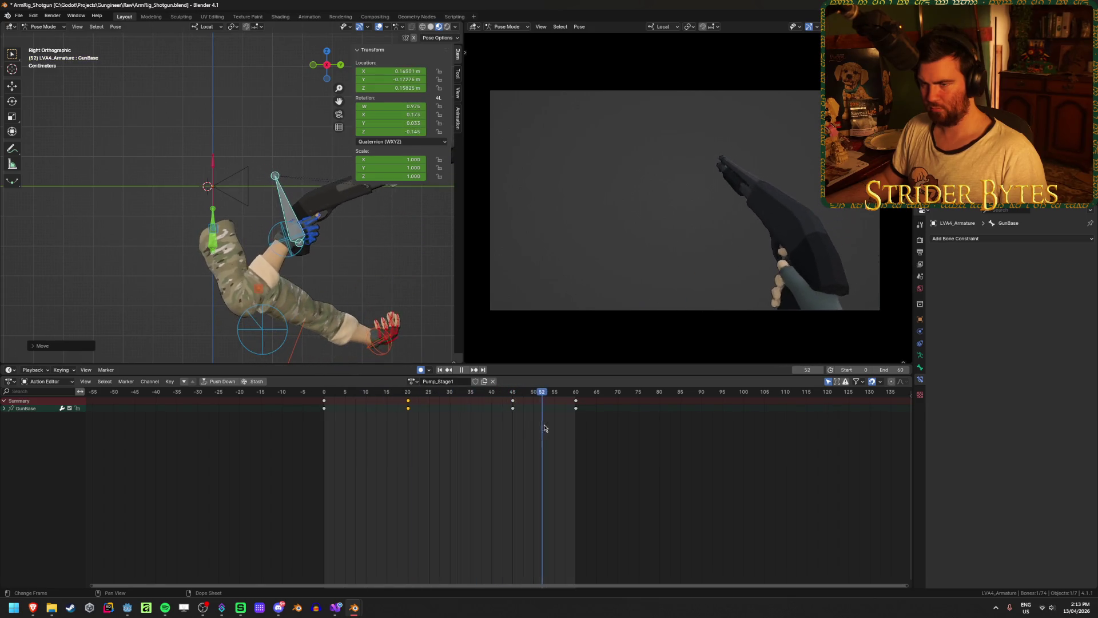
mouse_move(577, 434)
left_mouse_down()
mouse_move(286, 427)
mouse_move(409, 445)
left_mouse_up()
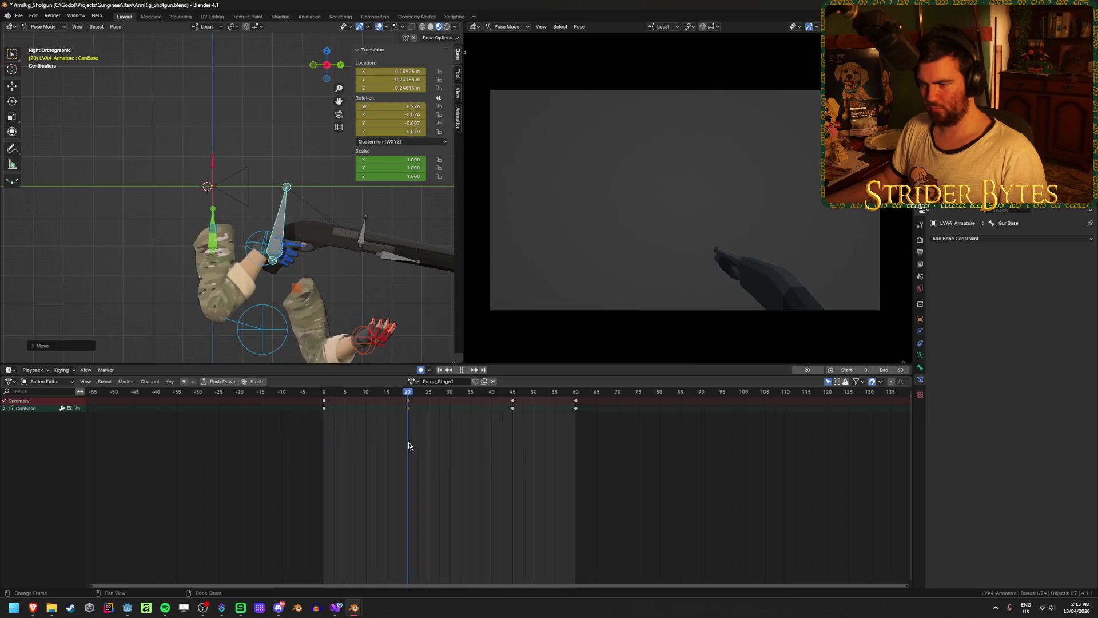
key("r")
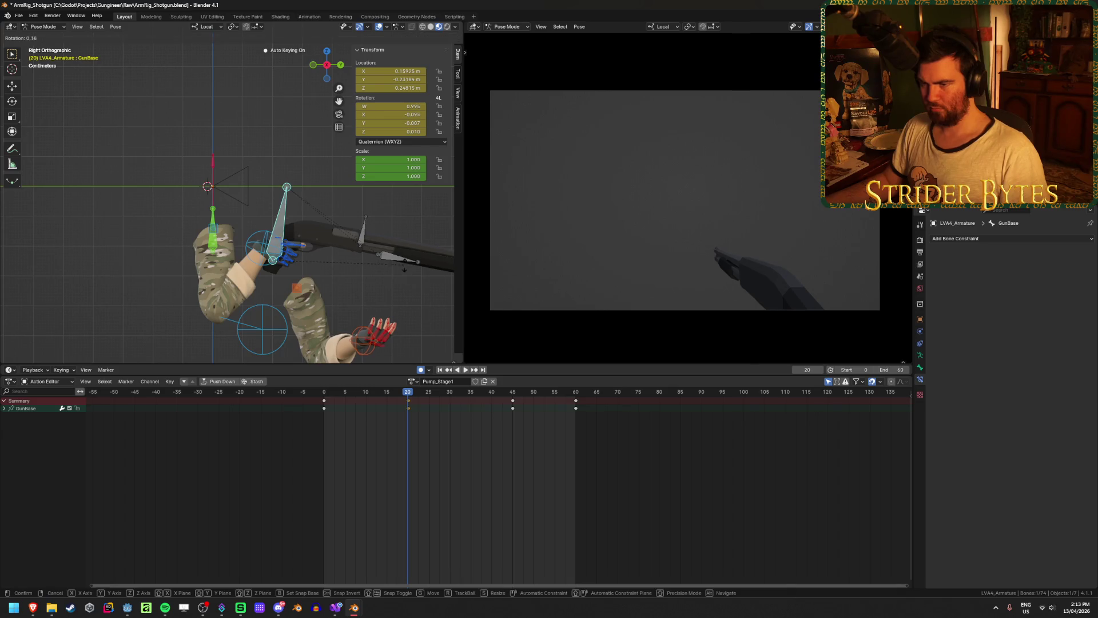
key("Return")
key("g")
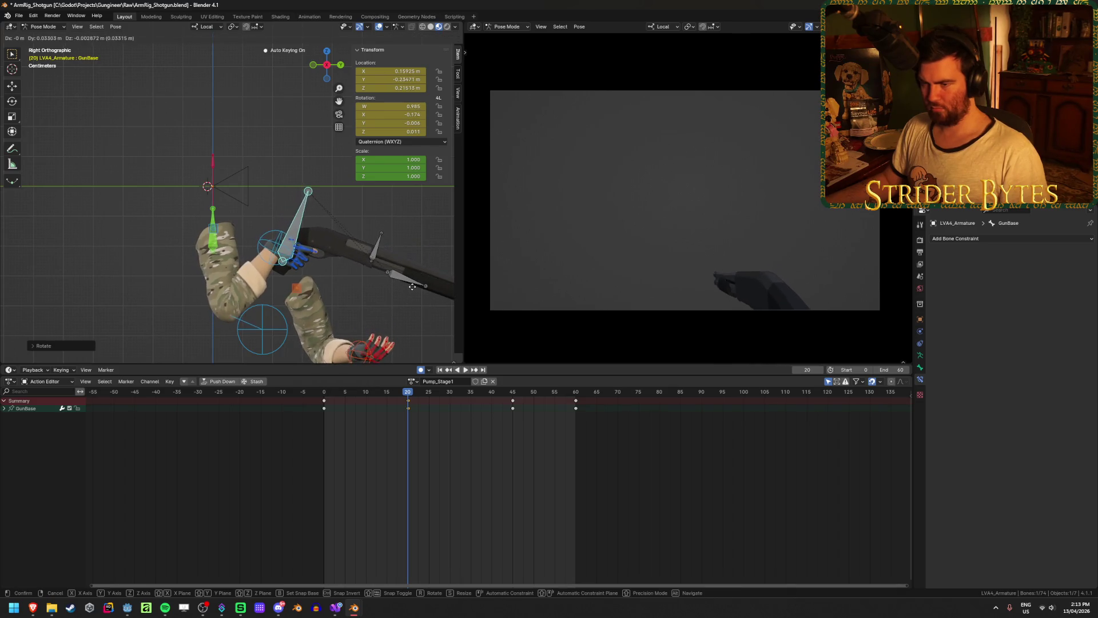
left_click(417, 316)
key("i")
key("shift+Left")
key("space")
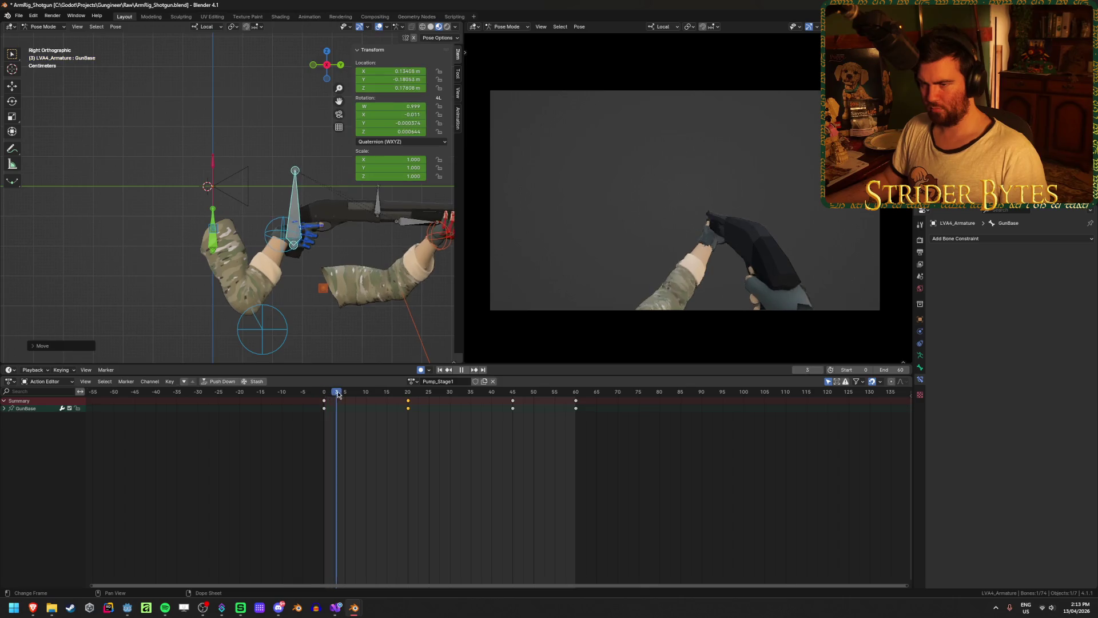
mouse_move(294, 399)
left_mouse_down()
mouse_move(404, 407)
mouse_move(282, 407)
mouse_move(373, 405)
mouse_move(578, 435)
mouse_move(314, 442)
mouse_move(517, 447)
mouse_move(521, 459)
mouse_move(578, 461)
mouse_move(469, 460)
mouse_move(575, 469)
left_mouse_up()
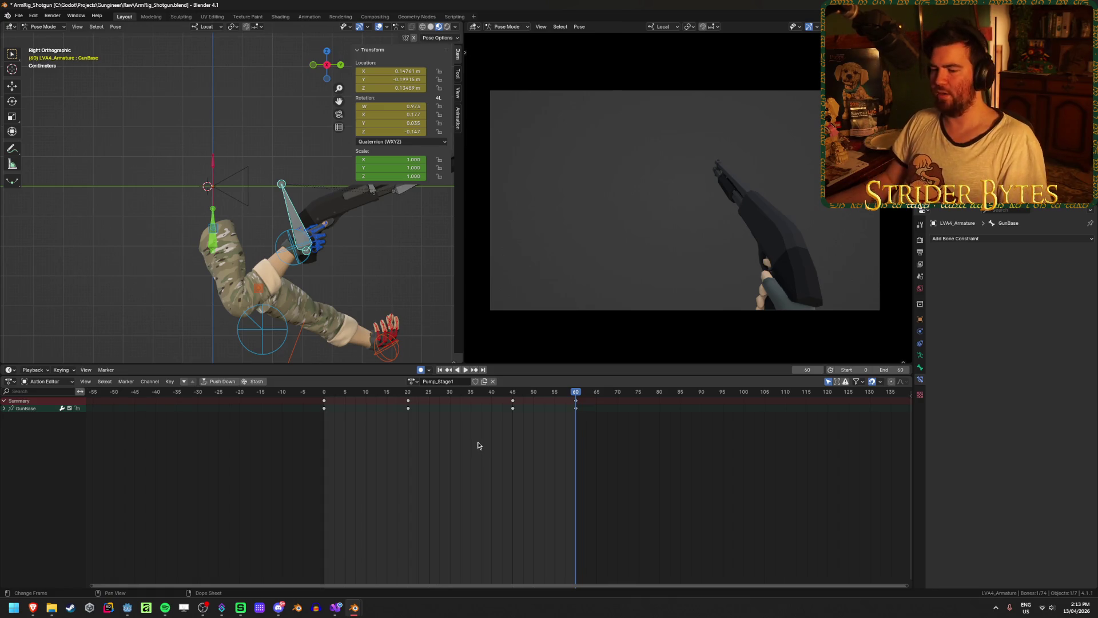
mouse_move(352, 610)
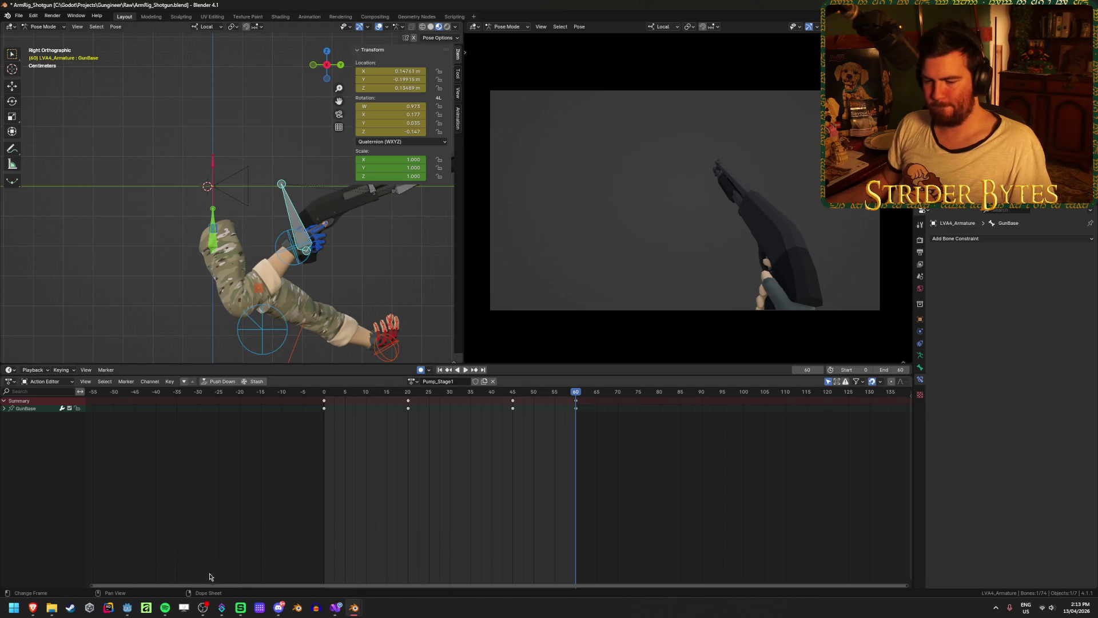
Switch to the game's Visual Studio project and browse Solution Explorer
left_click(335, 608)
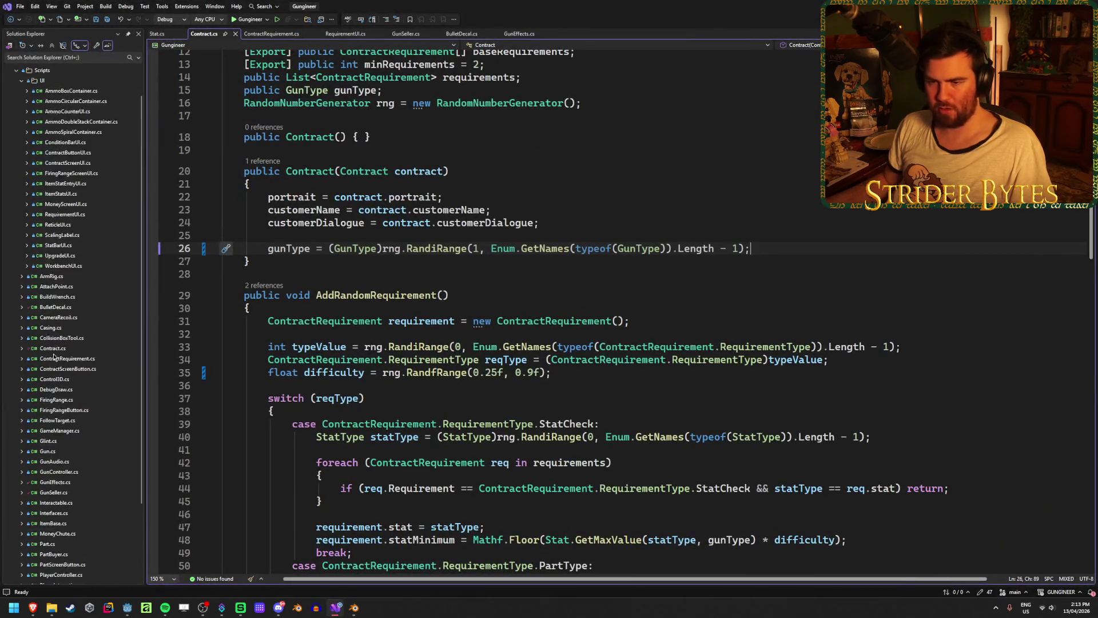
scroll(54, 358, "up", 1)
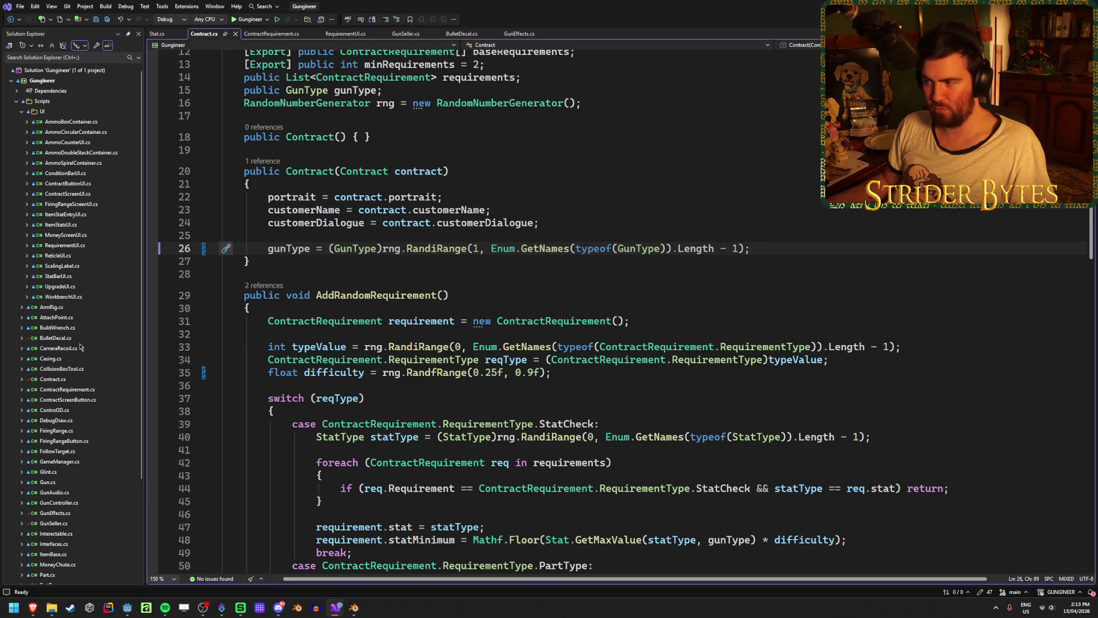
scroll(64, 309, "down", 2)
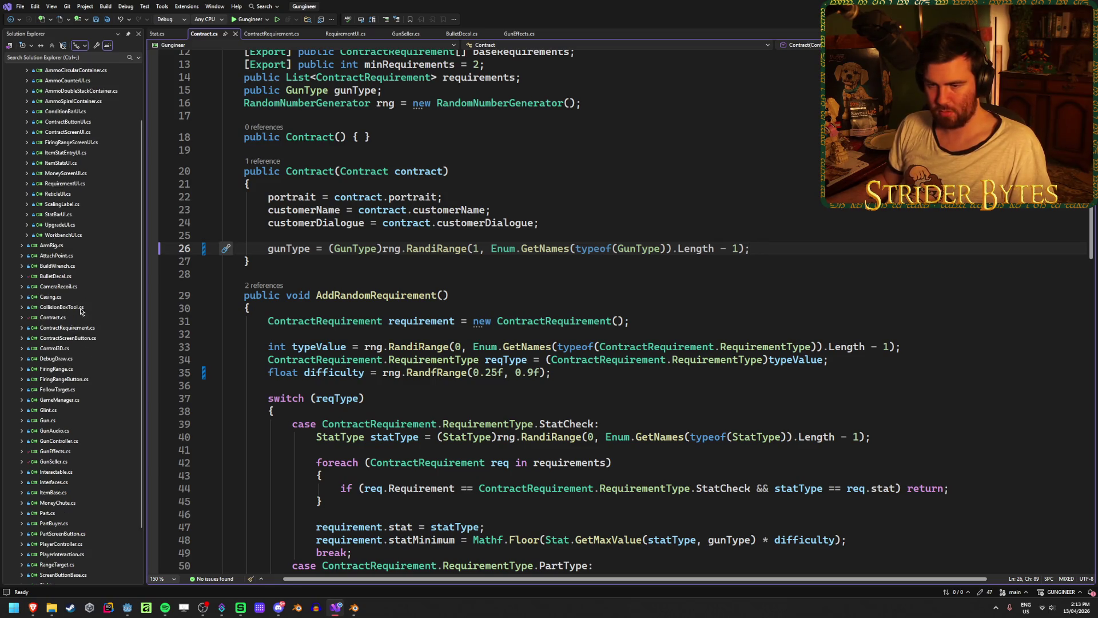
Read through GunController.cs's reload and glint code, then return to Blender
double_click(59, 440)
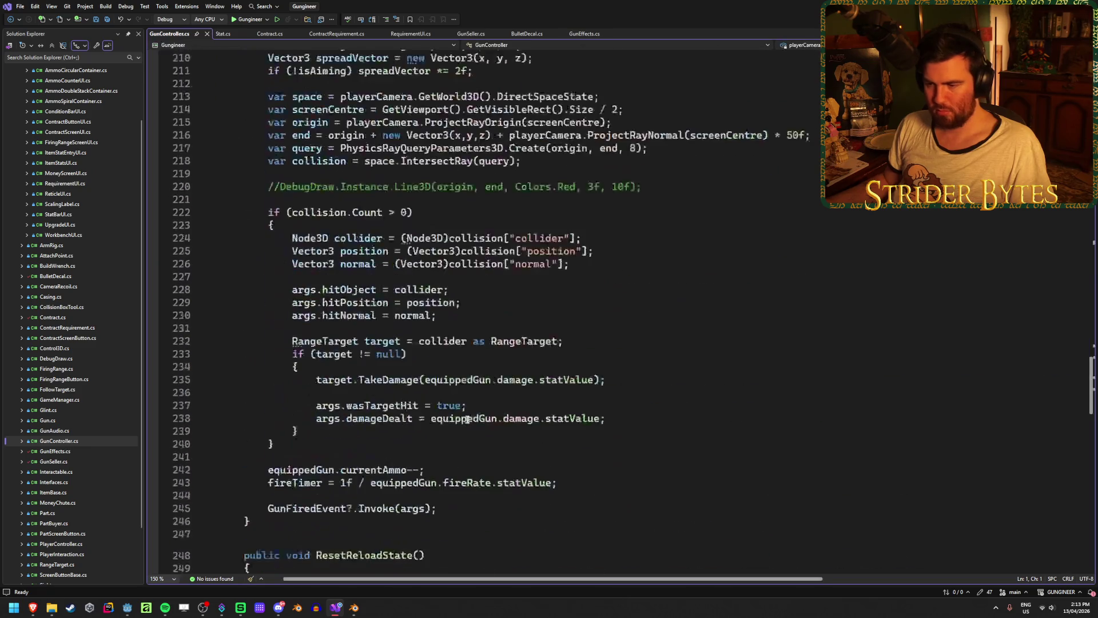
scroll(467, 420, "down", 18)
scroll(467, 419, "down", 4)
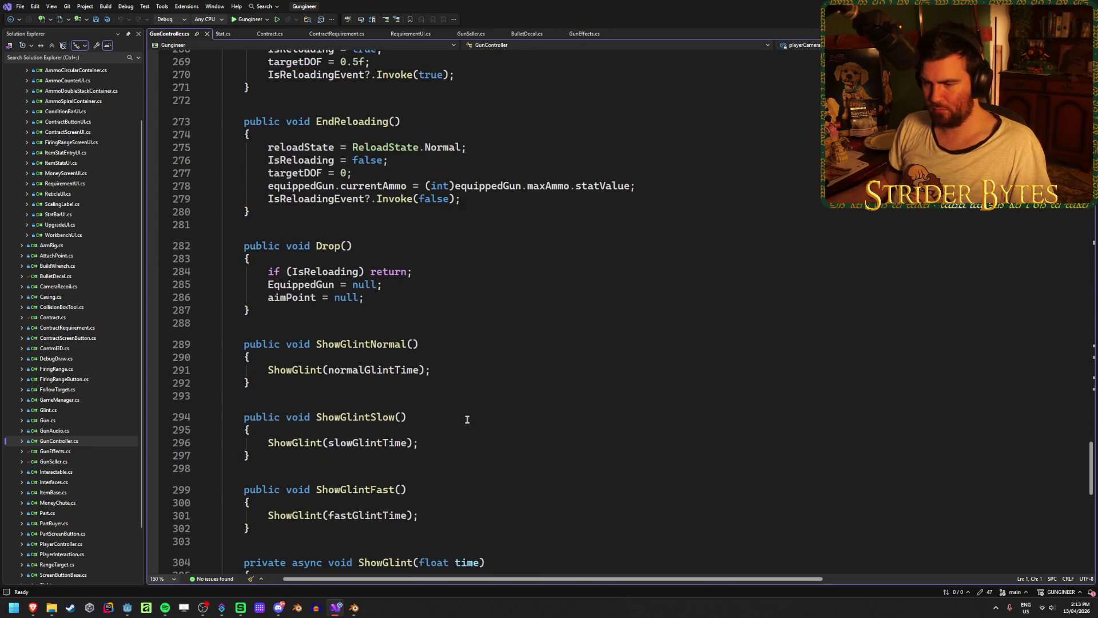
scroll(467, 419, "up", 20)
scroll(467, 420, "up", 12)
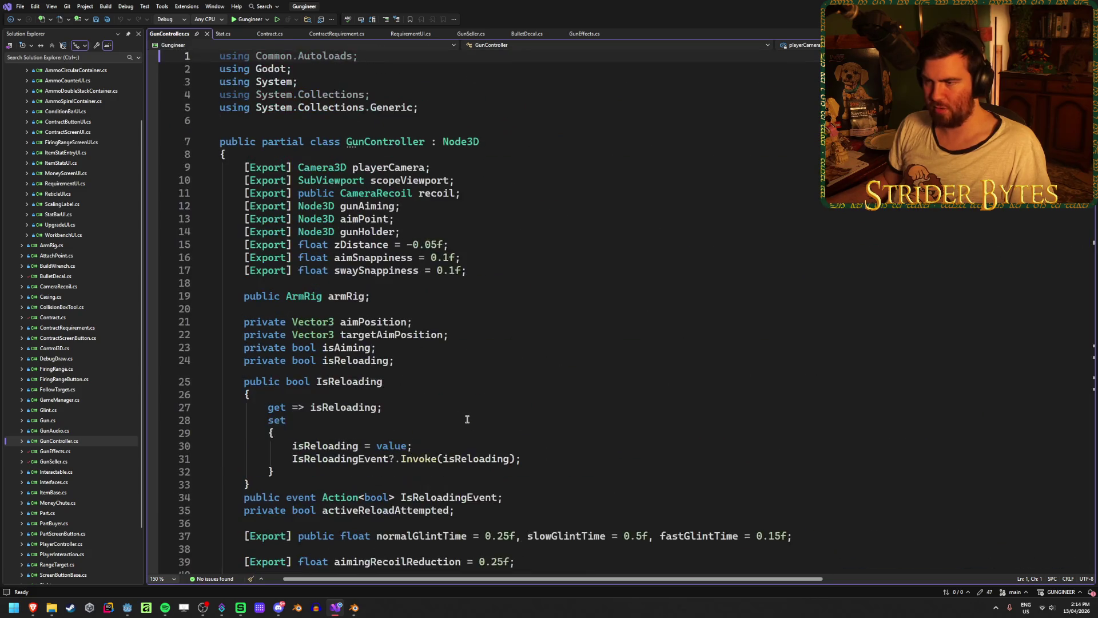
scroll(467, 420, "down", 4)
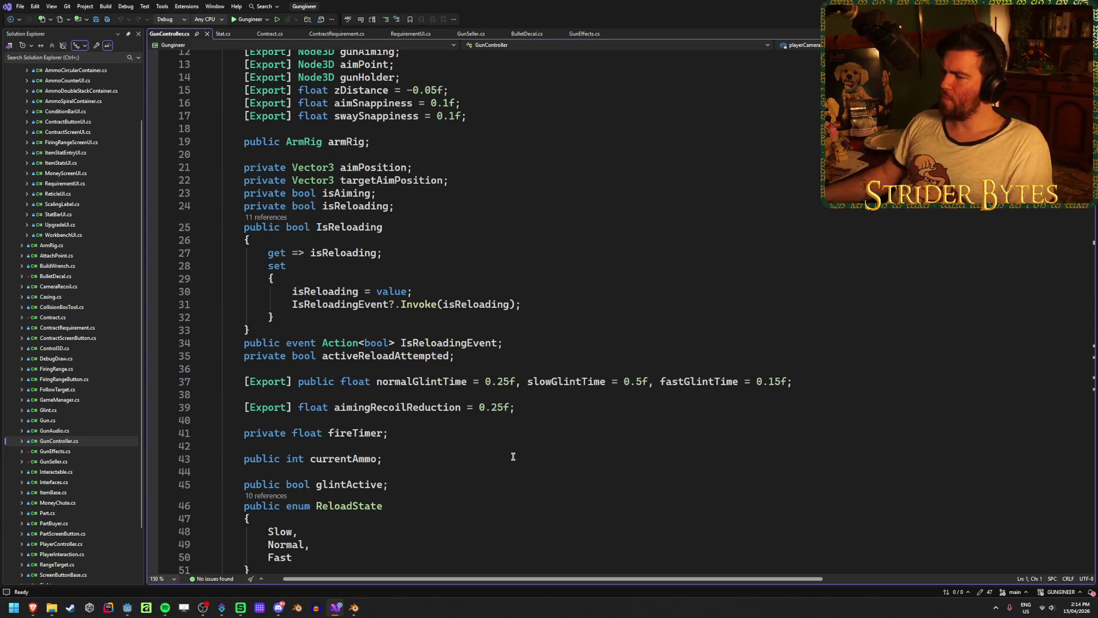
key("alt+Tab")
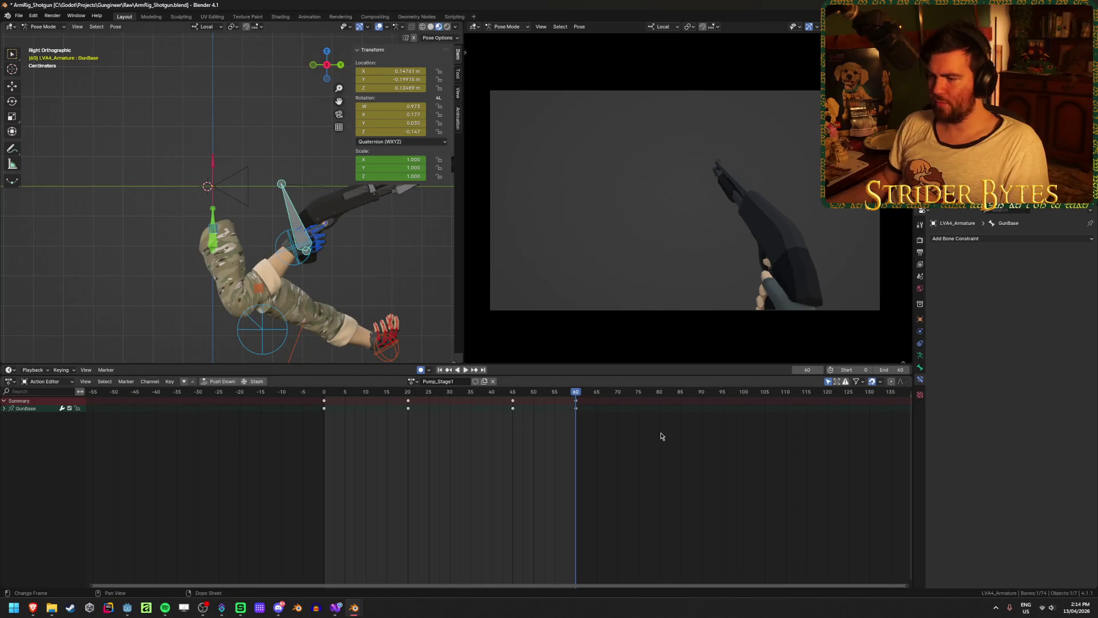
Move the GunBase keys from frames 20, 45 and 60 to 15, 35 and 50
key("space")
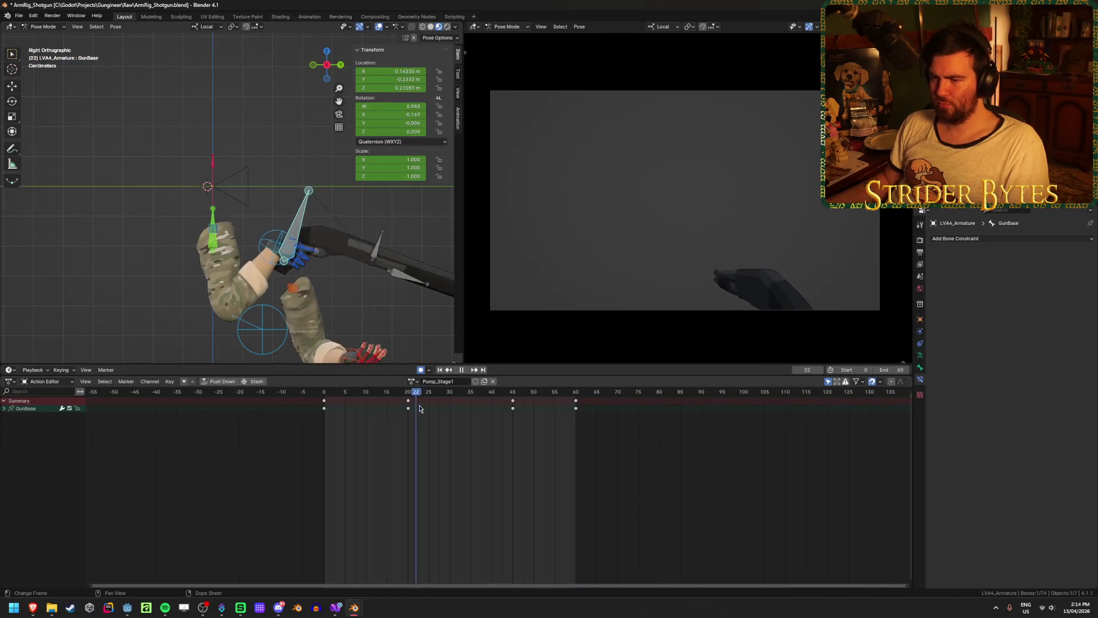
mouse_move(465, 407)
left_mouse_down()
mouse_move(569, 410)
mouse_move(514, 424)
mouse_move(560, 422)
mouse_move(495, 447)
mouse_move(326, 448)
mouse_move(550, 452)
mouse_move(314, 470)
mouse_move(558, 466)
mouse_move(343, 498)
mouse_move(326, 490)
mouse_move(563, 508)
left_mouse_up()
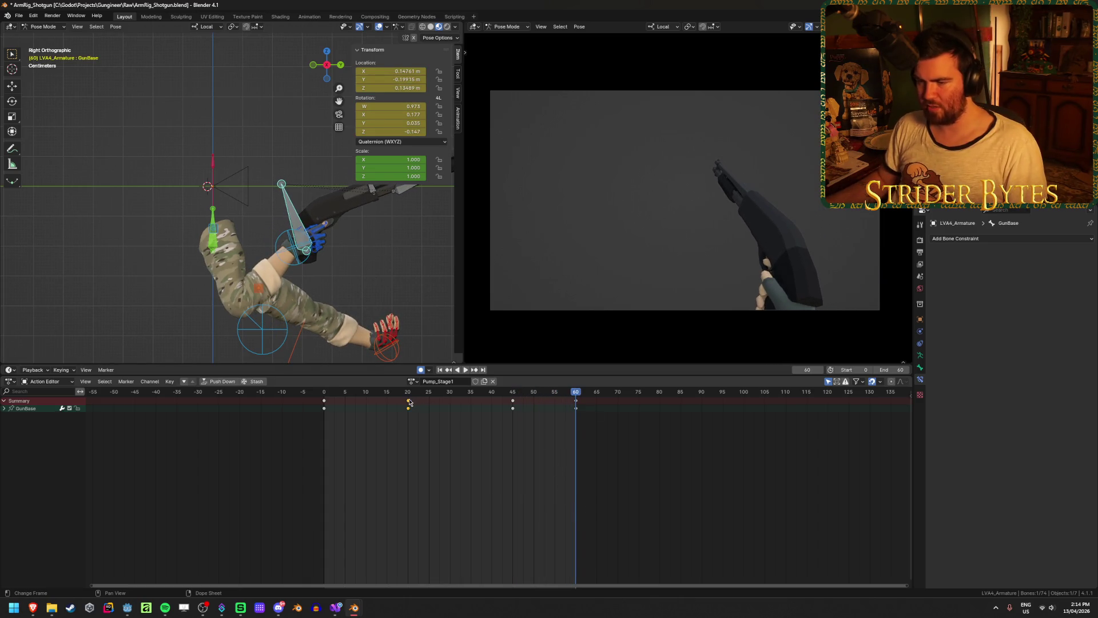
key("g")
left_click(412, 441)
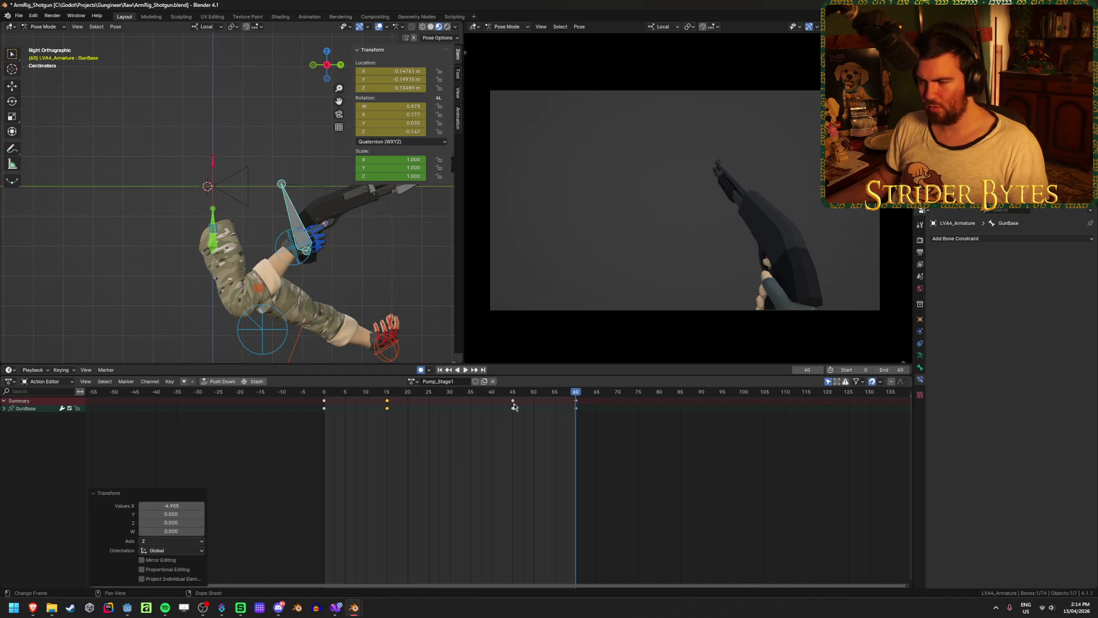
mouse_move(514, 407)
left_mouse_down()
mouse_move(518, 442)
mouse_move(477, 452)
left_mouse_up()
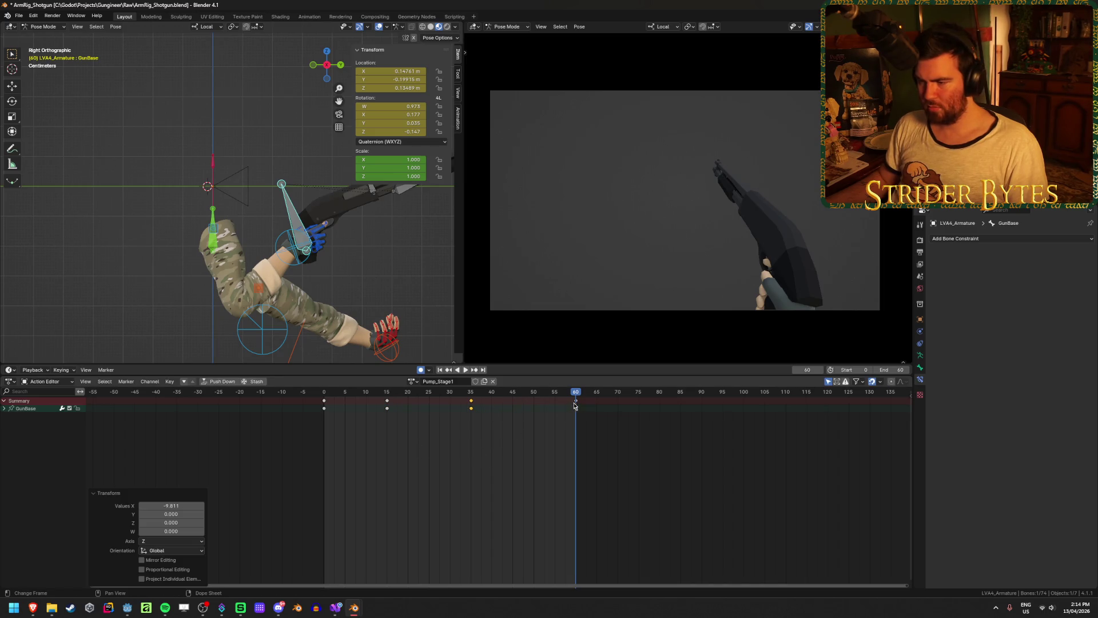
left_click_drag(575, 406, 534, 422)
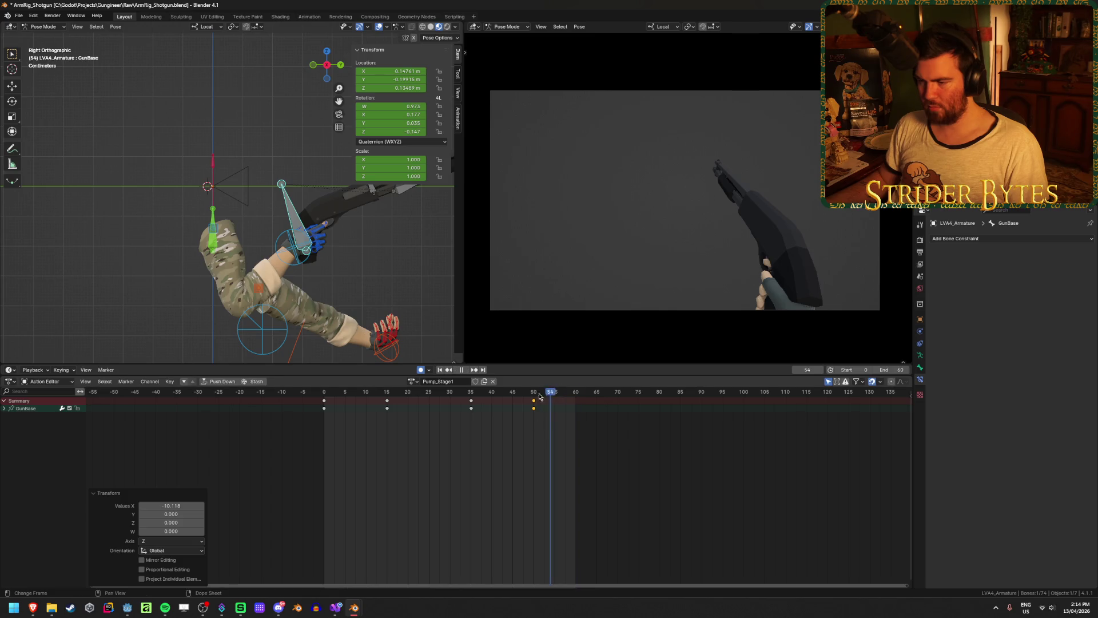
Play and scrub the retimed pump to inspect the poses
key("Escape")
left_click(467, 372)
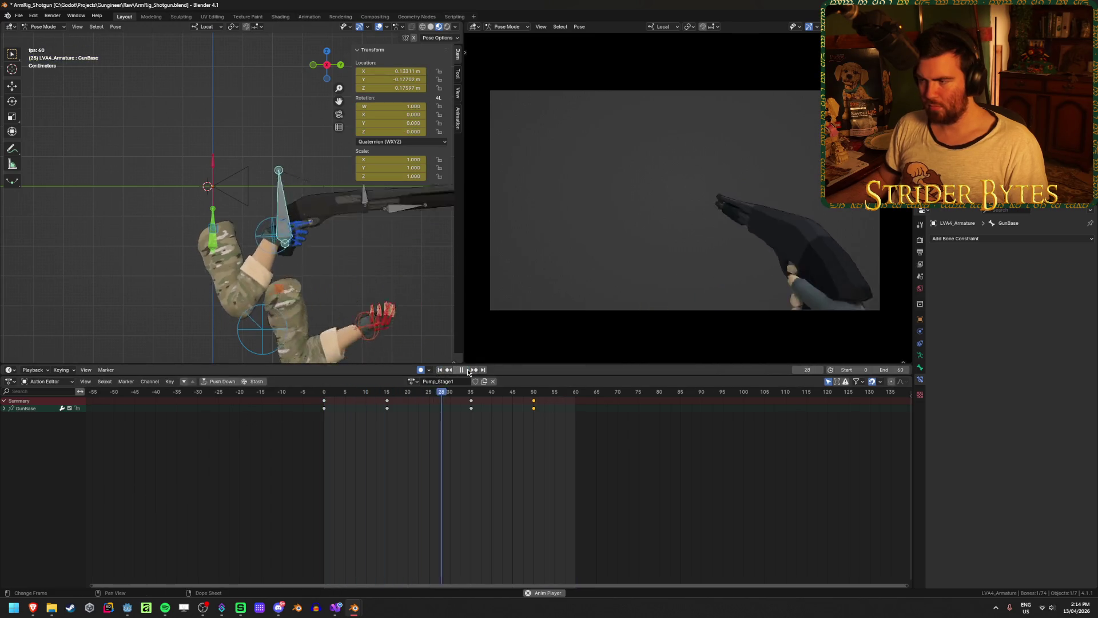
left_click(467, 372)
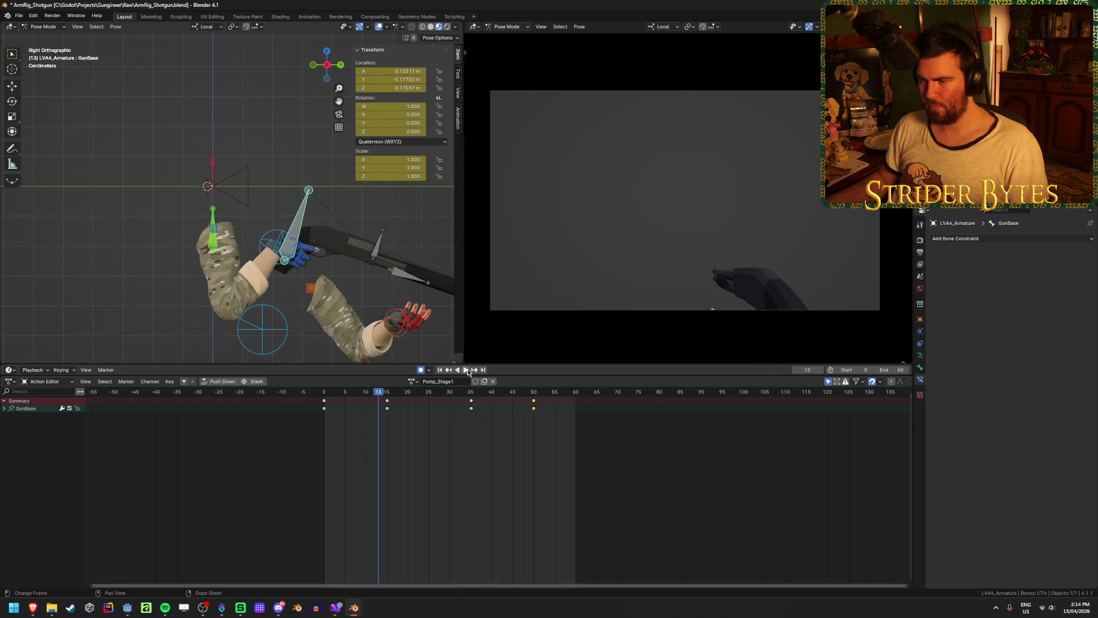
mouse_move(393, 396)
left_mouse_down()
mouse_move(367, 398)
mouse_move(538, 406)
left_mouse_up()
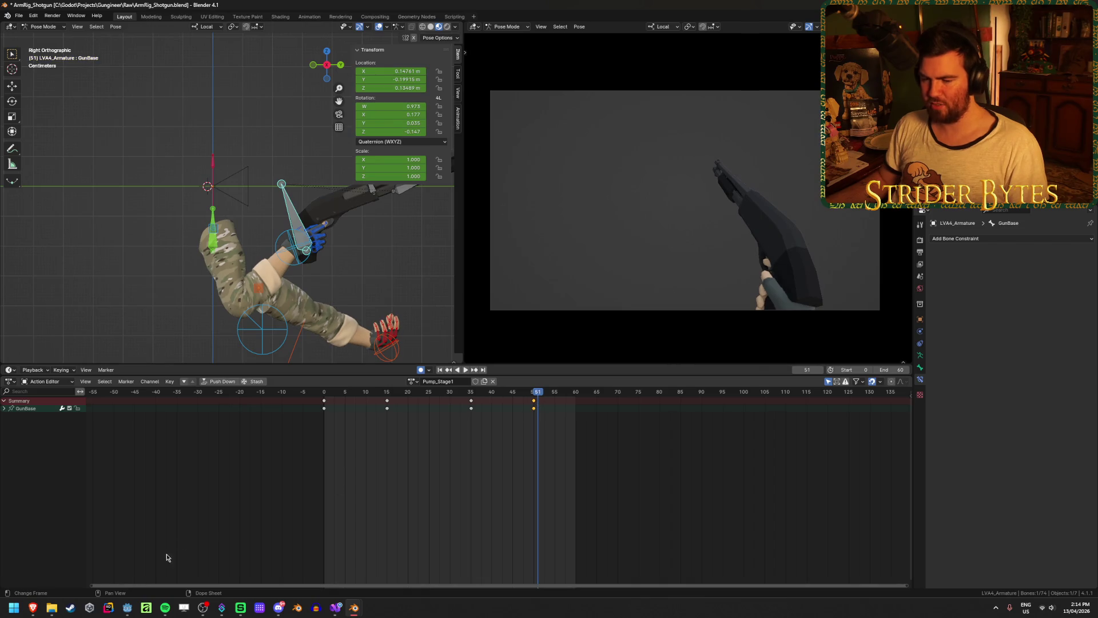
Step the Pump | Reload Animation video frame by frame back and forth around 0:08–0:09
mouse_move(35, 614)
left_click(190, 564)
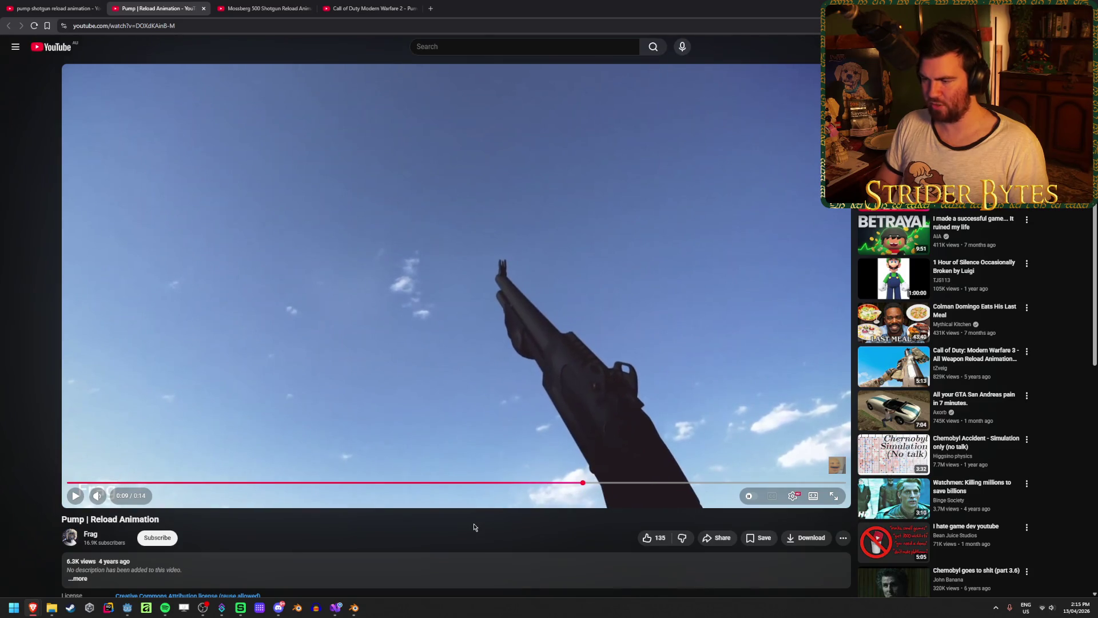
key("comma")
key("comma")
key("comma")
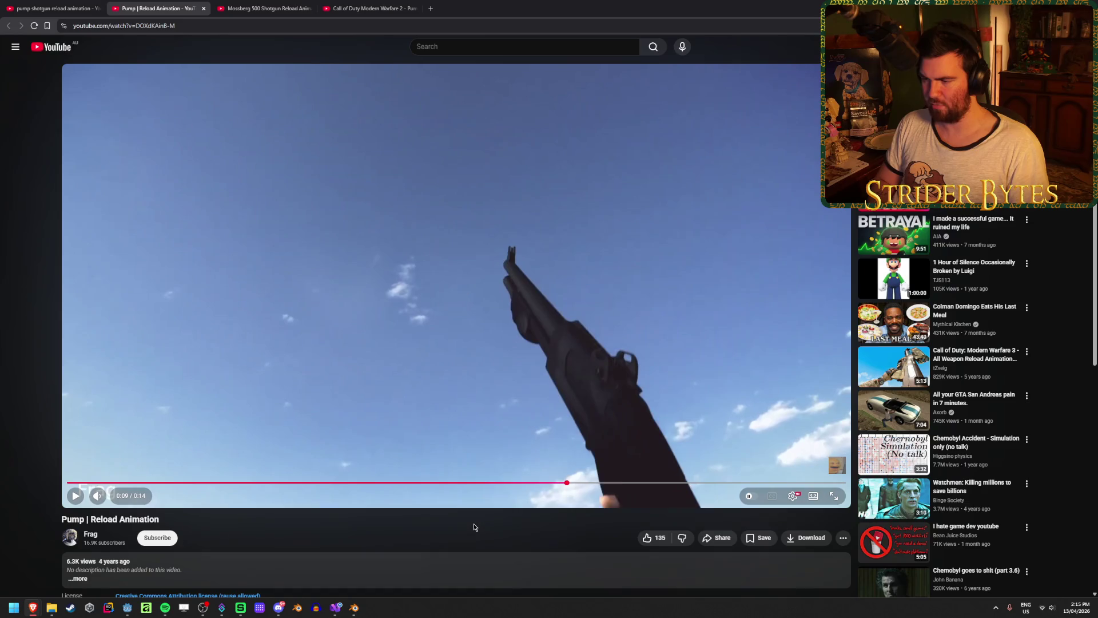
key("comma")
key("comma")
key("comma")
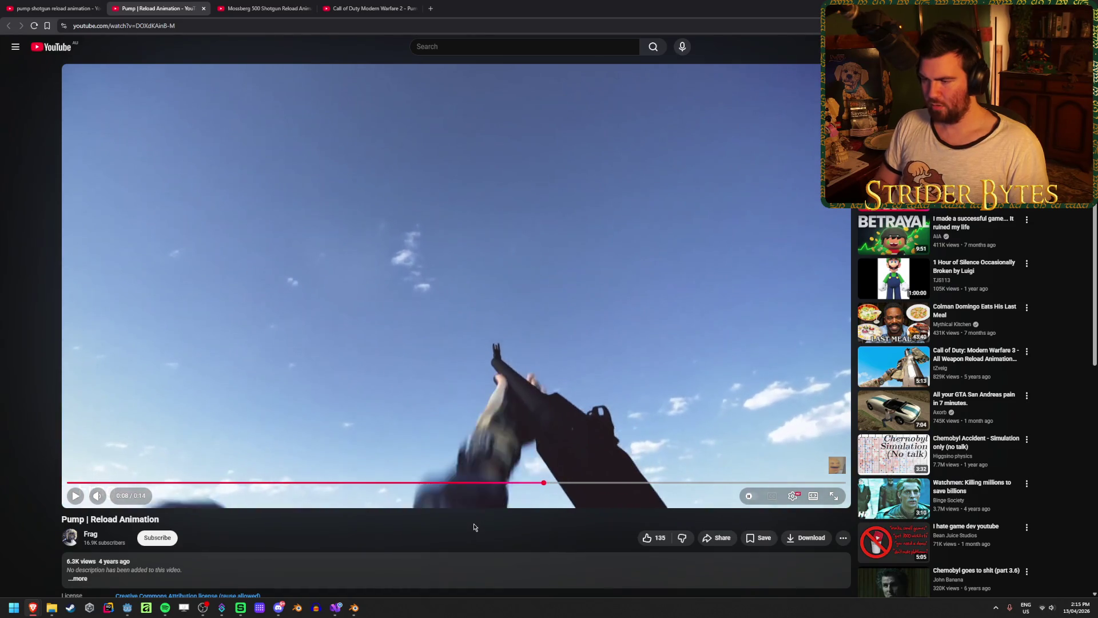
key("period")
key("period")
key("period")
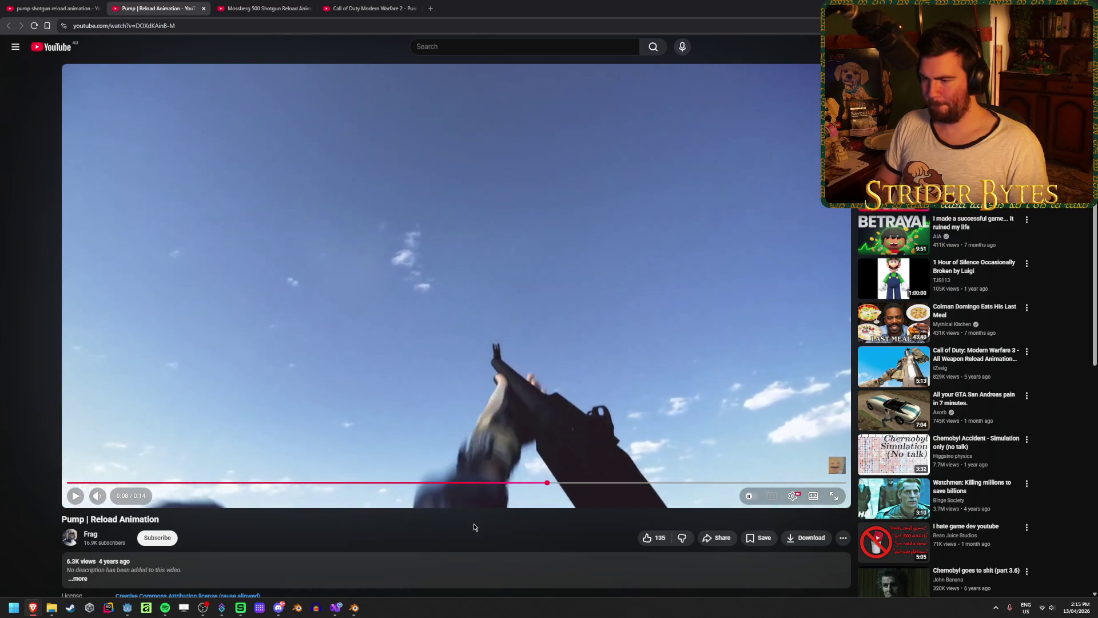
key("period")
key("period")
key("period")
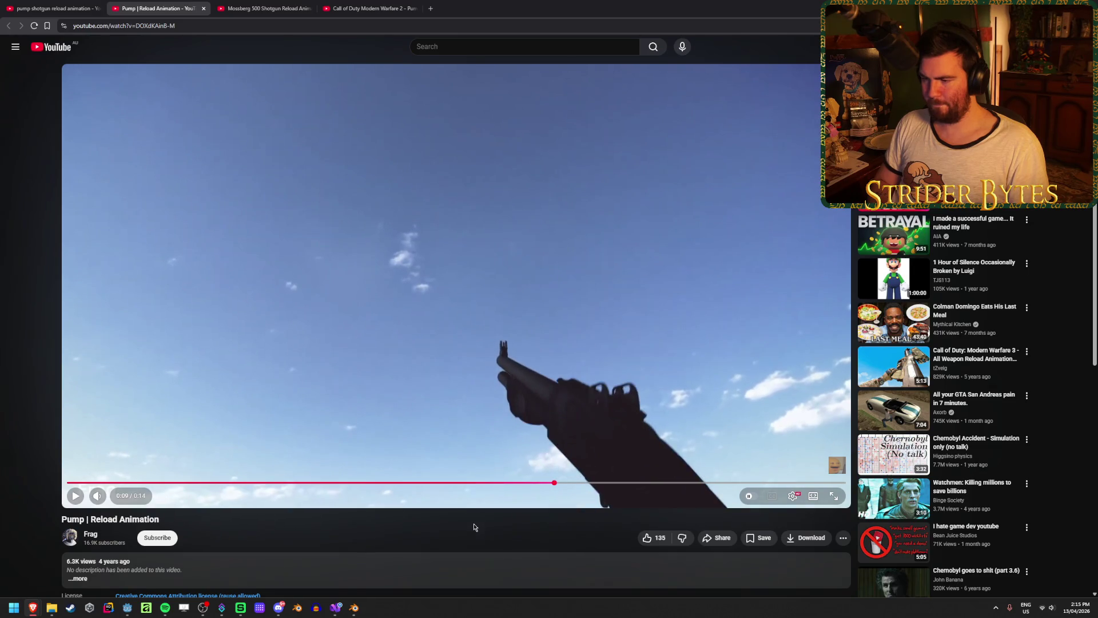
key("comma")
key("comma")
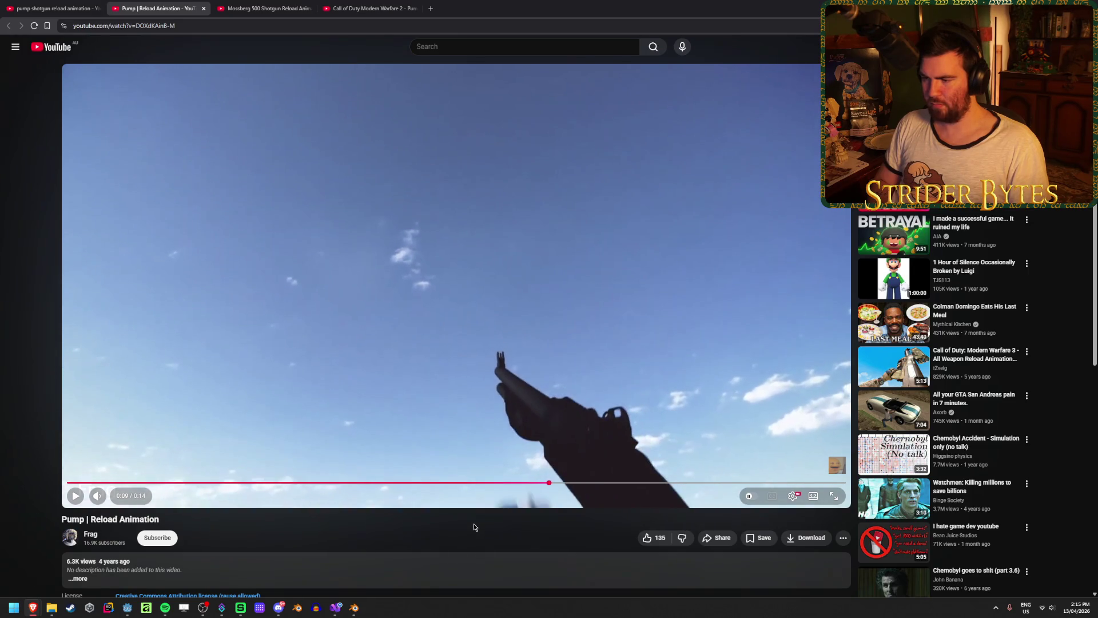
key("period")
key("period")
key("period")
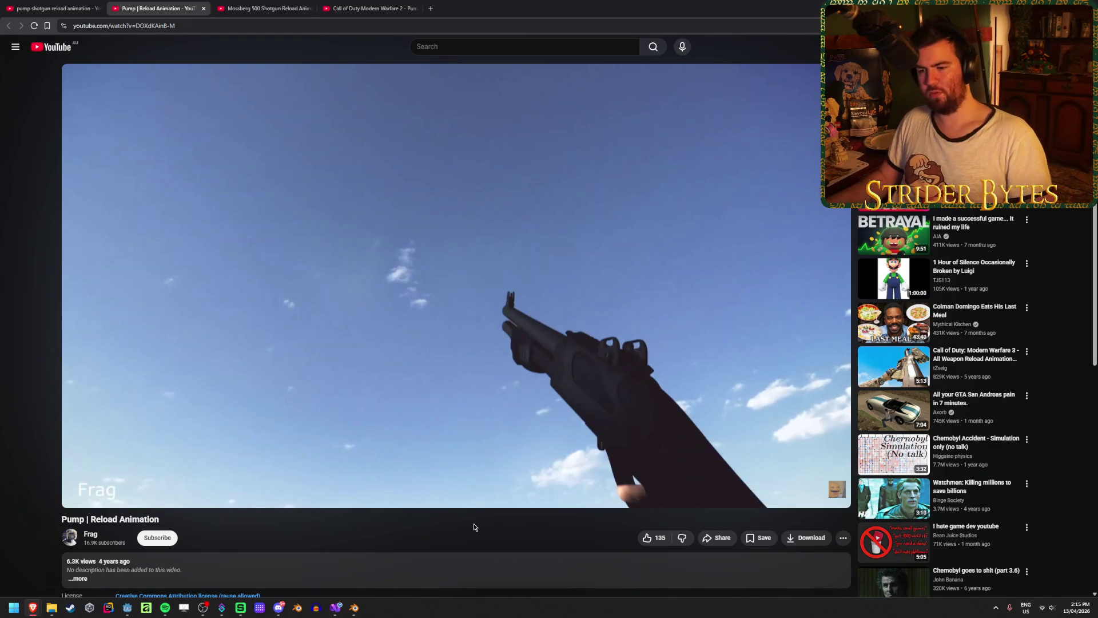
Back in Blender, move the handIK.L key from frame 45 to frame 25
mouse_move(350, 612)
left_click(418, 556)
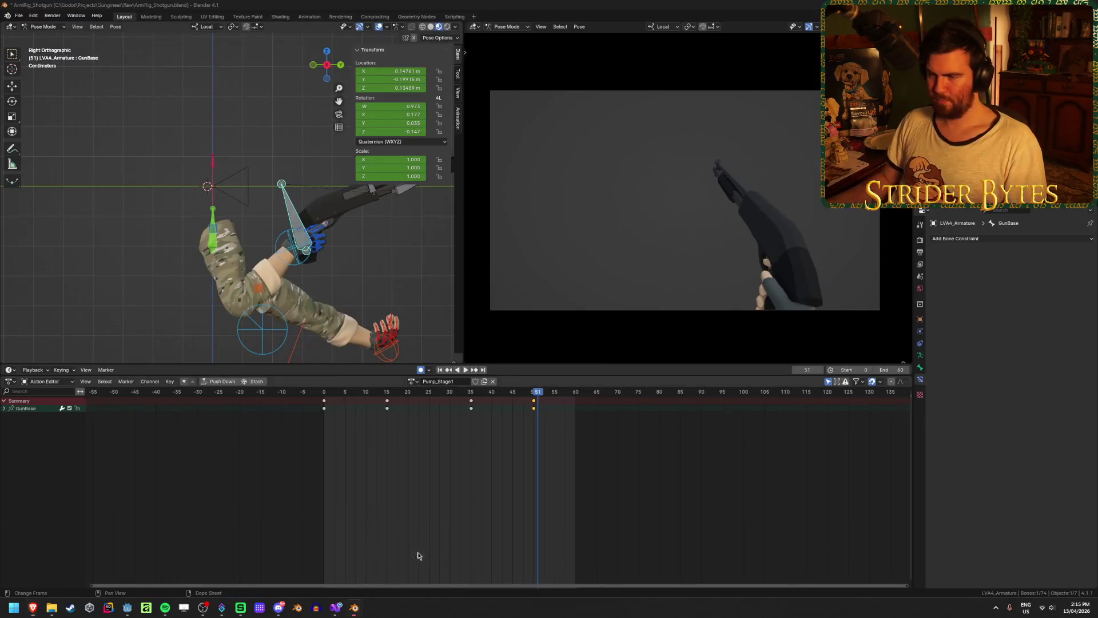
key("space")
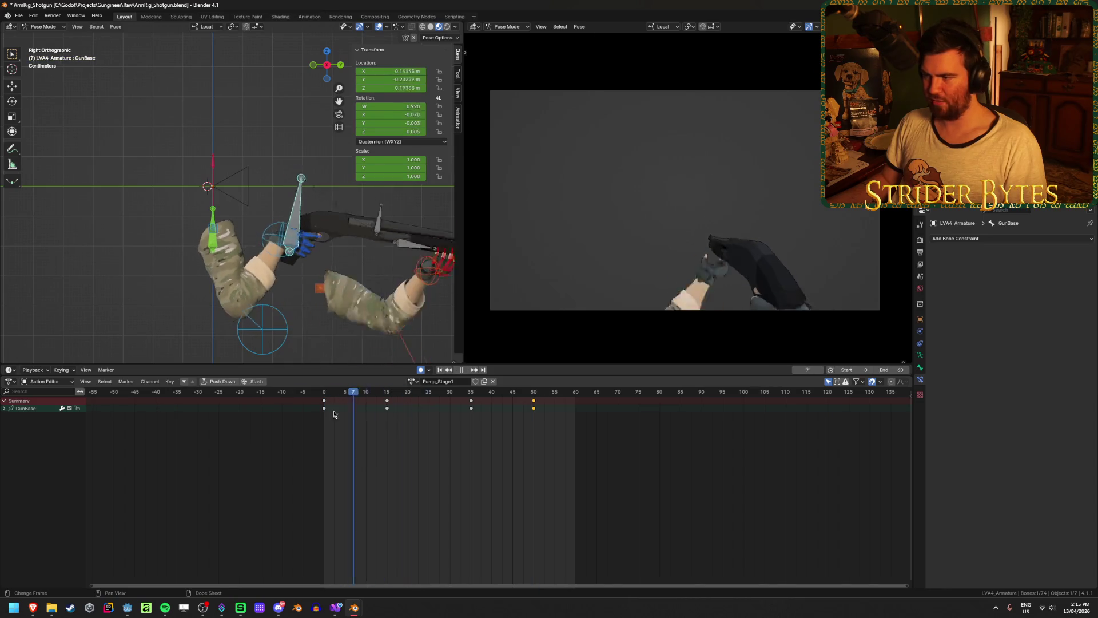
key("space")
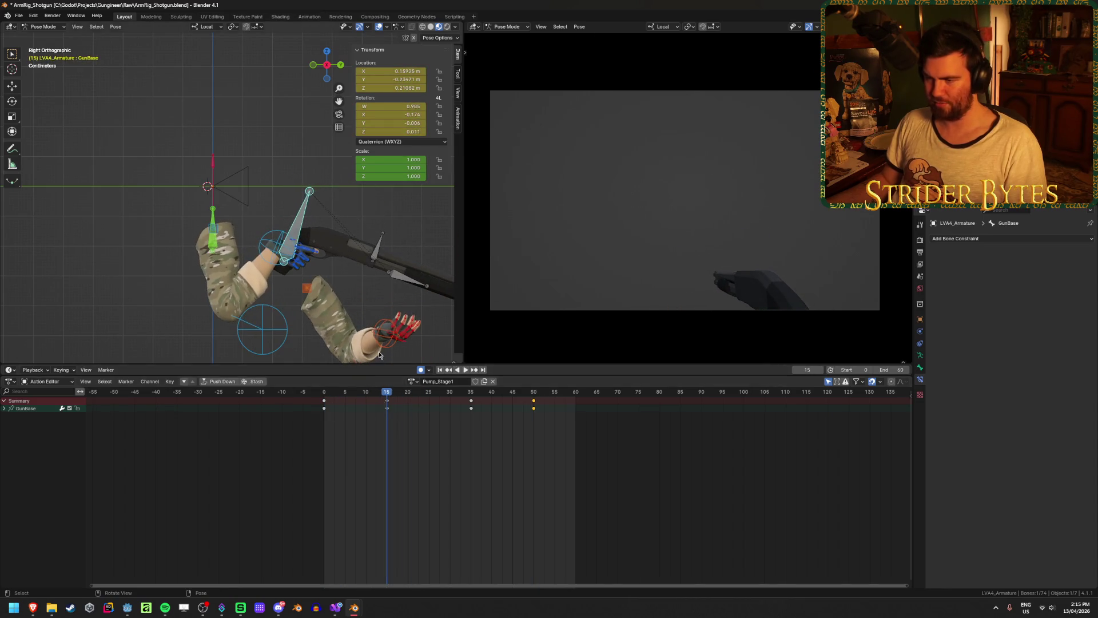
left_click(385, 359)
left_click_drag(512, 407, 430, 429)
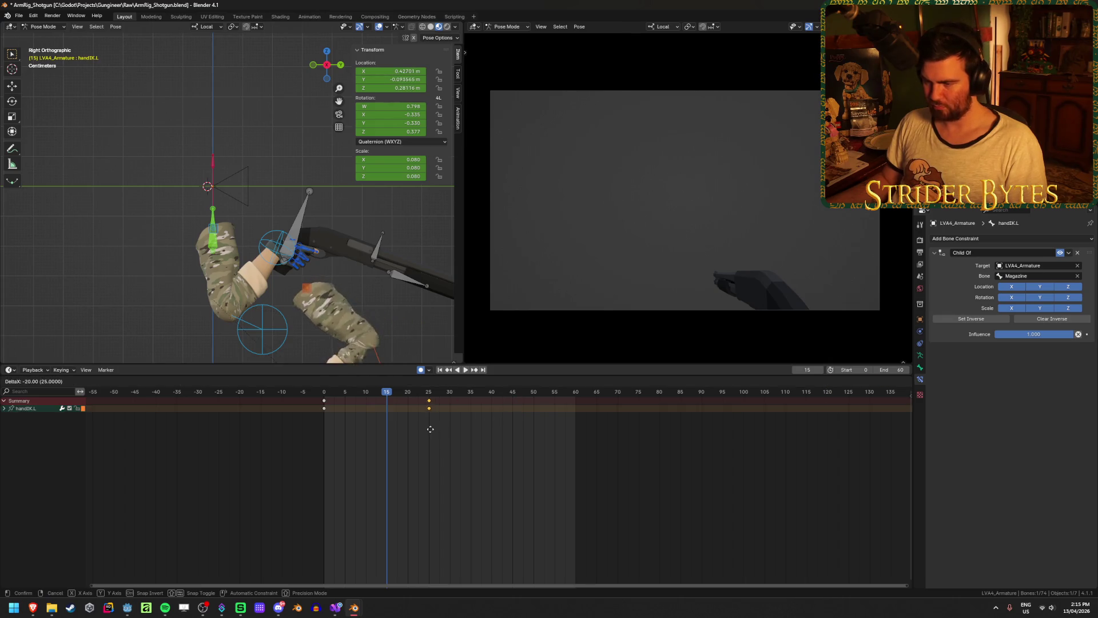
left_click(451, 435)
Select pole.L and clavicle.L and shift their frame-45 keys to frame 30
scroll(355, 321, "down", 13, "alt")
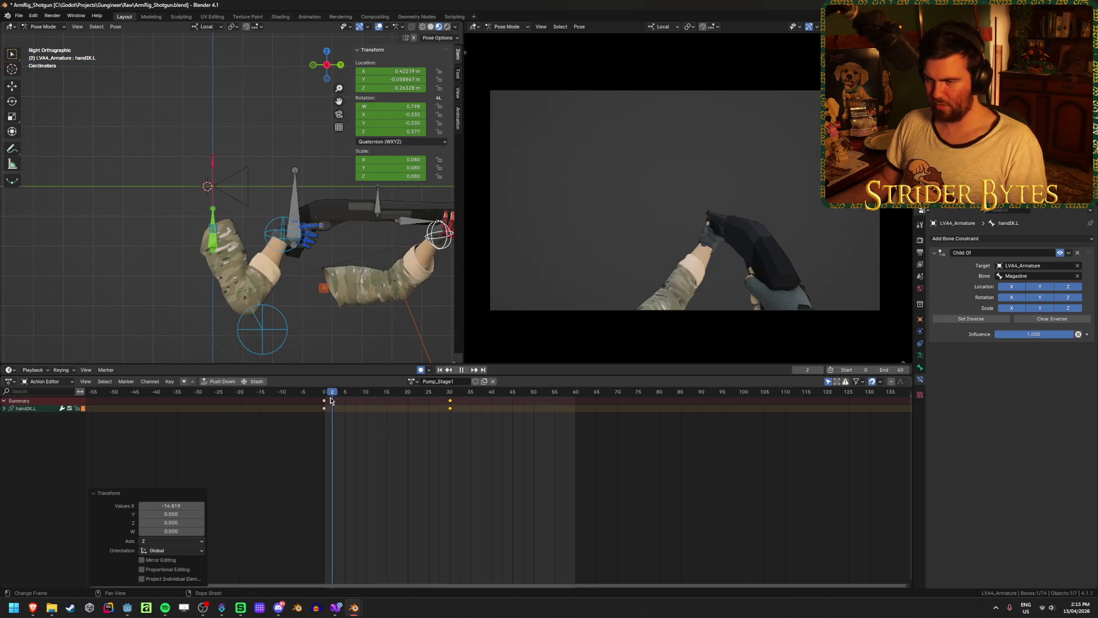
mouse_move(343, 309)
middle_mouse_down()
mouse_move(355, 321)
mouse_move(417, 311)
mouse_move(344, 309)
middle_mouse_up()
left_click(317, 307)
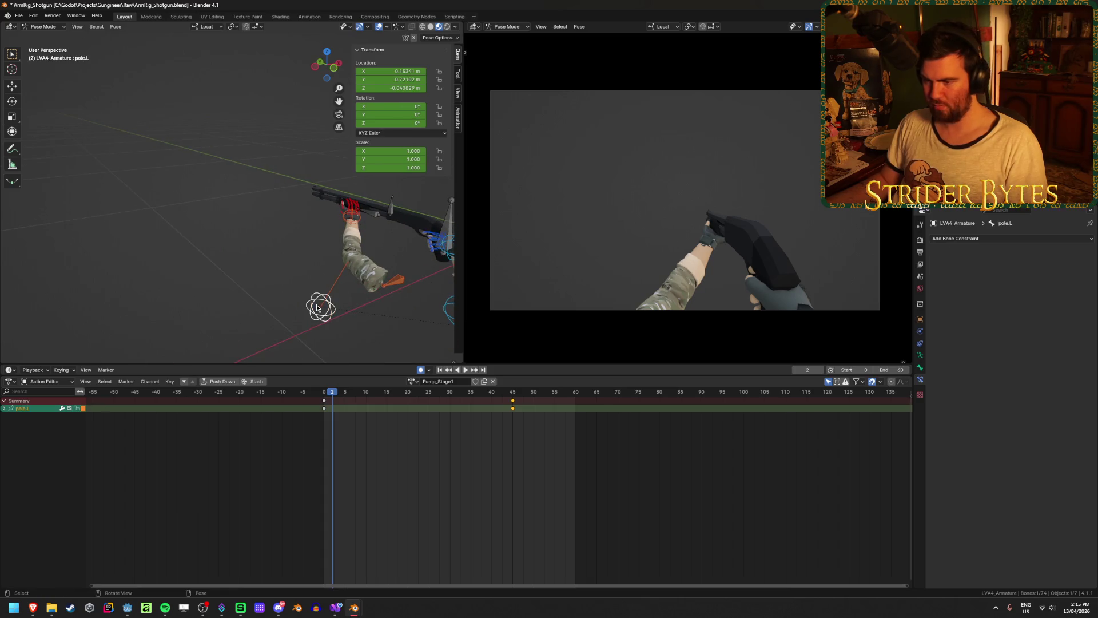
left_click(399, 277, "shift")
left_click_drag(513, 402, 449, 419)
left_click(449, 419)
Replay the pump from the first frame and scrub it to check the poses
key("shift+Left")
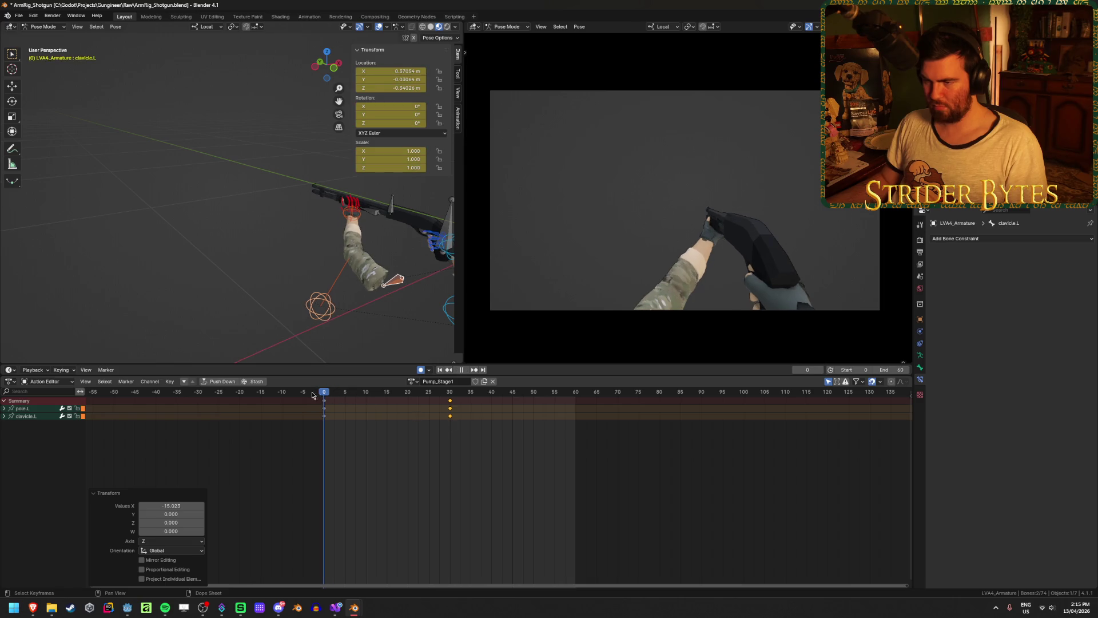
key("space")
key("shift+Left")
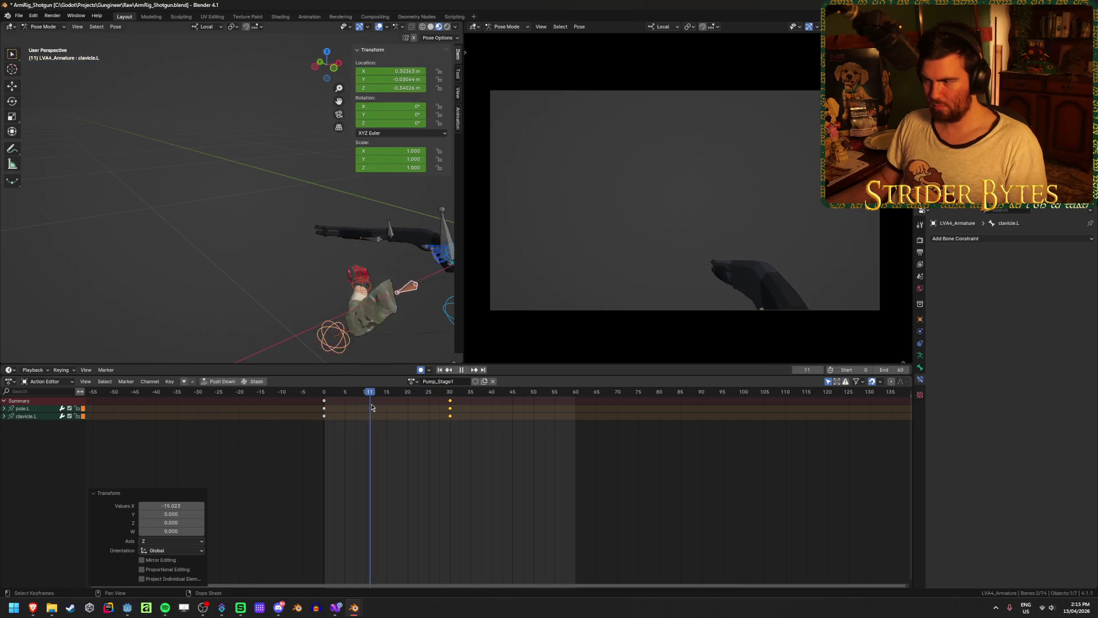
mouse_move(464, 415)
right_mouse_down()
mouse_move(320, 423)
mouse_move(433, 444)
mouse_move(542, 438)
mouse_move(529, 443)
right_mouse_up()
key("Escape")
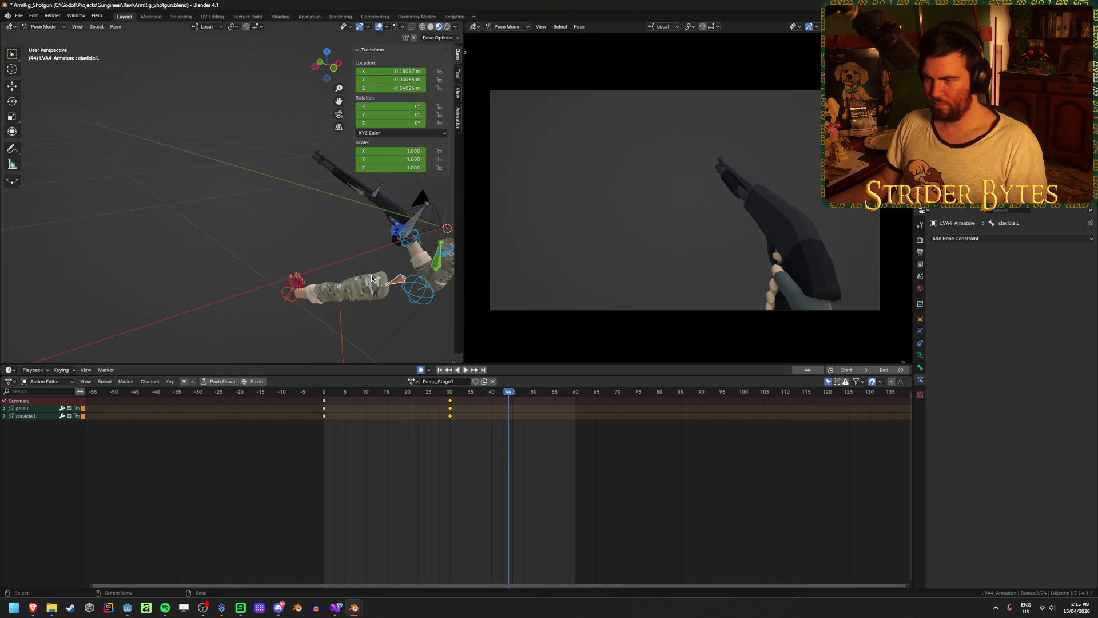
Select GunBase and save ArmRig_Shotgun.blend
left_click(420, 215)
middle_click_drag(420, 216, 347, 291)
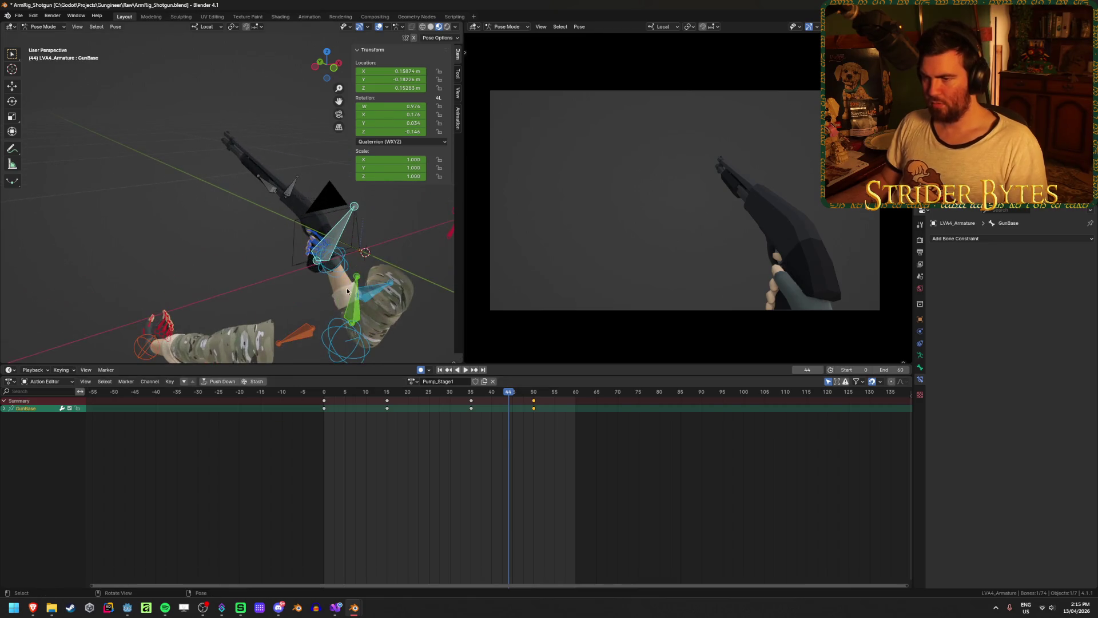
key("ctrl+s")
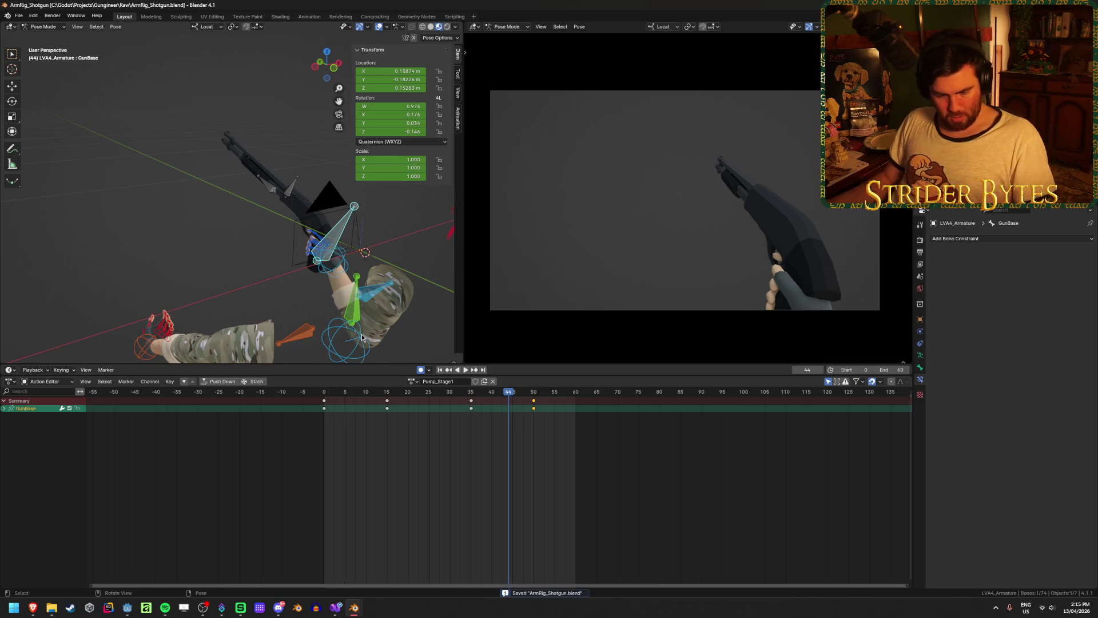
key("shift+Left")
key("space")
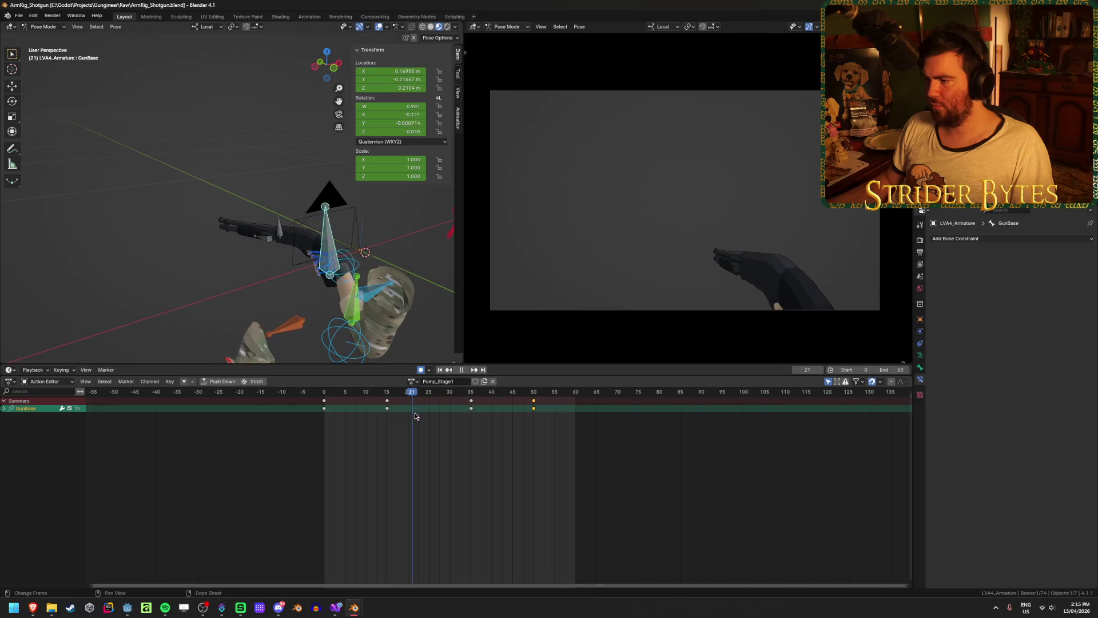
Make GunBase's Y Location curve active and scrub through frames 0 to 36
left_click_drag(435, 422, 535, 432)
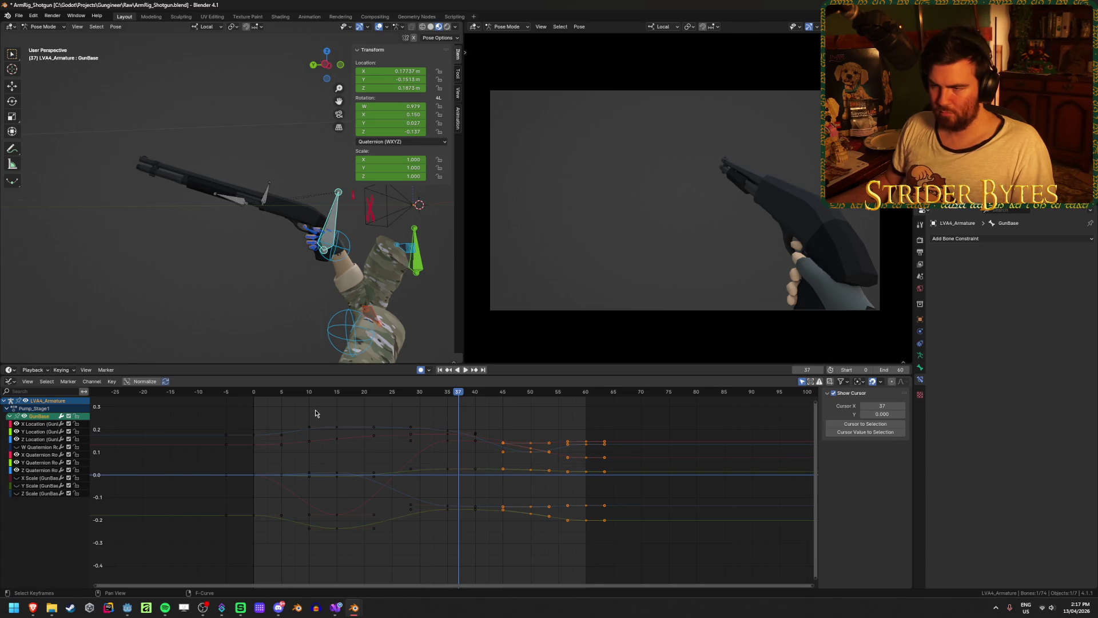
middle_click_drag(282, 210, 260, 233)
left_click(36, 432)
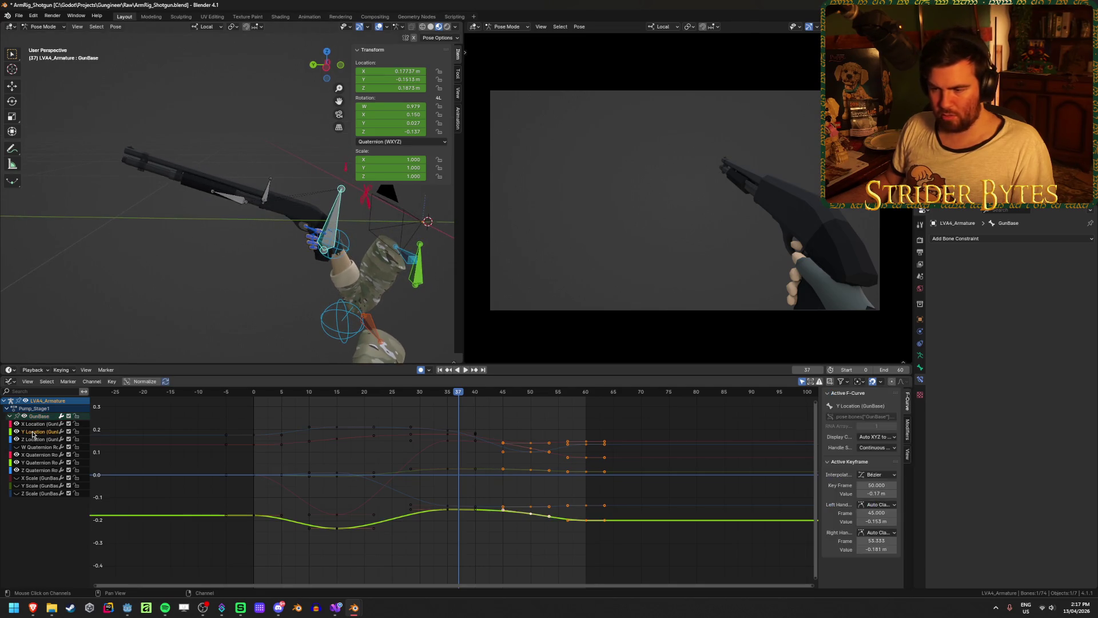
left_click(253, 392)
key("space")
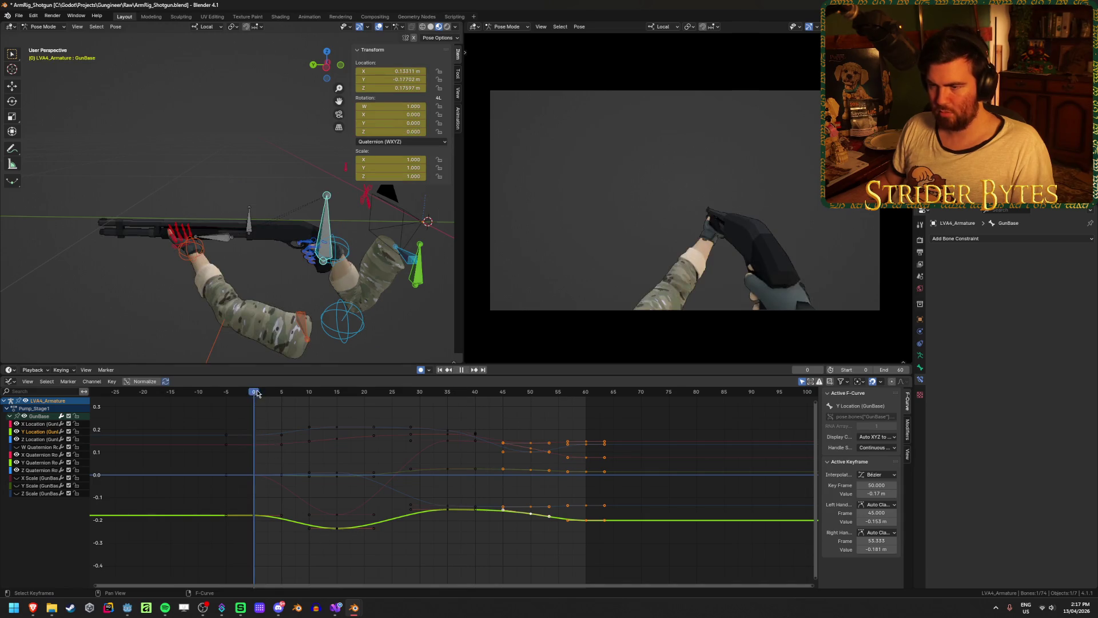
left_click_drag(257, 393, 325, 405)
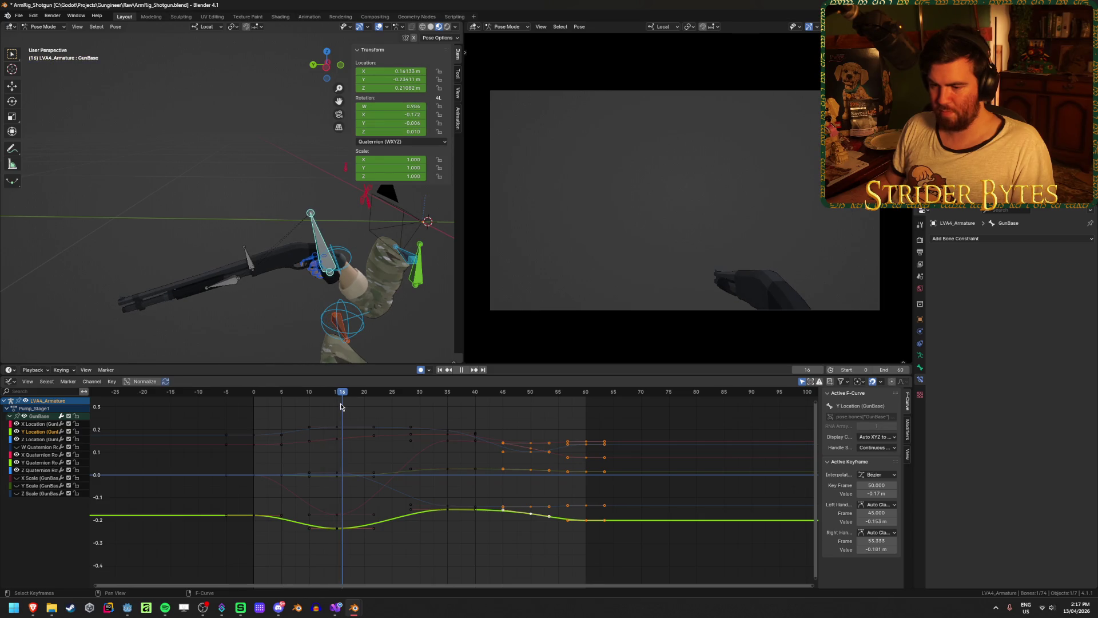
left_click_drag(343, 408, 454, 429)
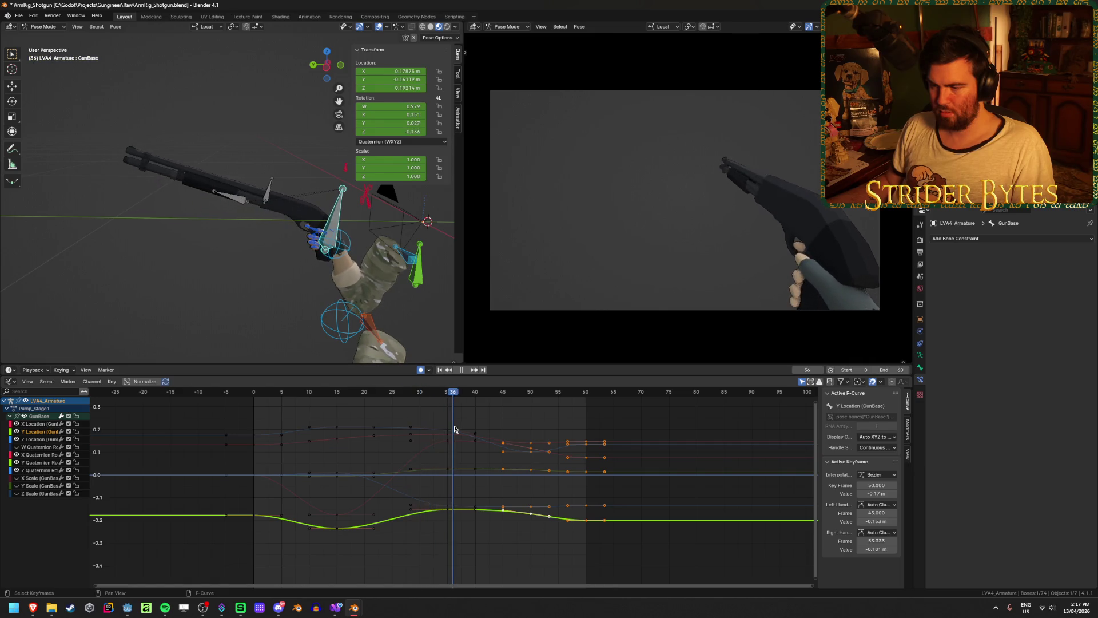
Select the frame-15 Y Location key and toggle the curve's lock off and on
left_click(340, 537)
left_click(338, 394)
left_click(338, 528)
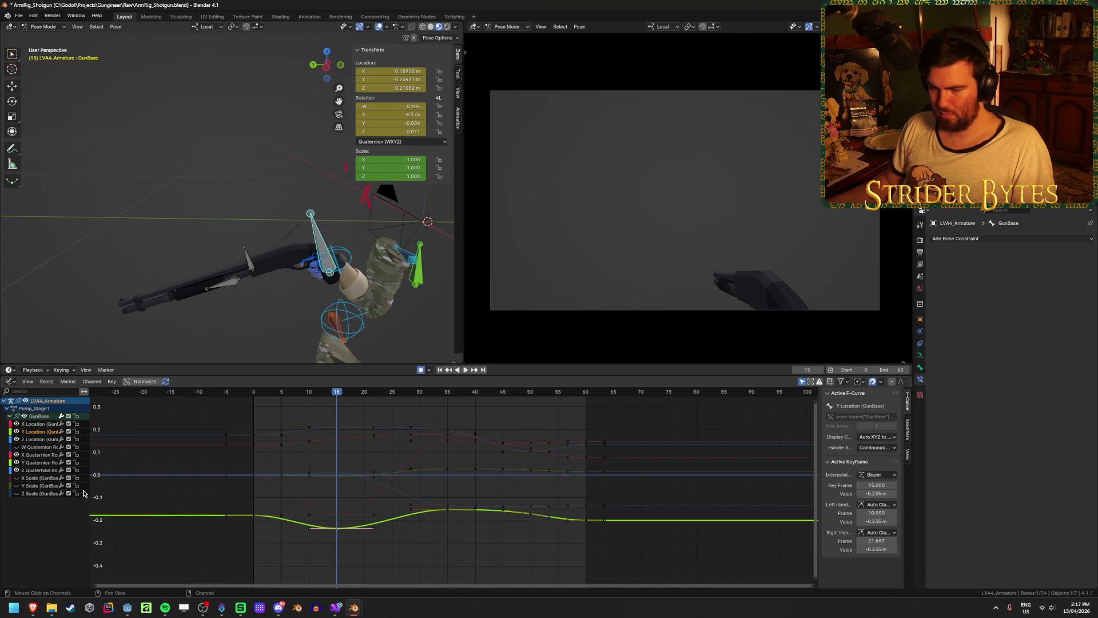
left_click(76, 432)
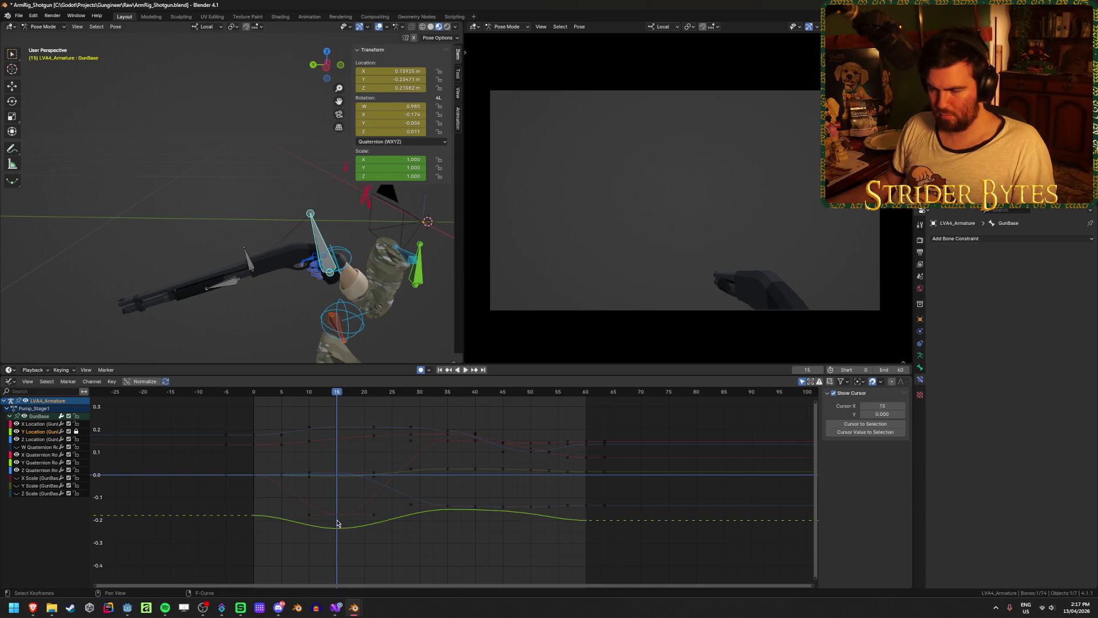
left_click(76, 432)
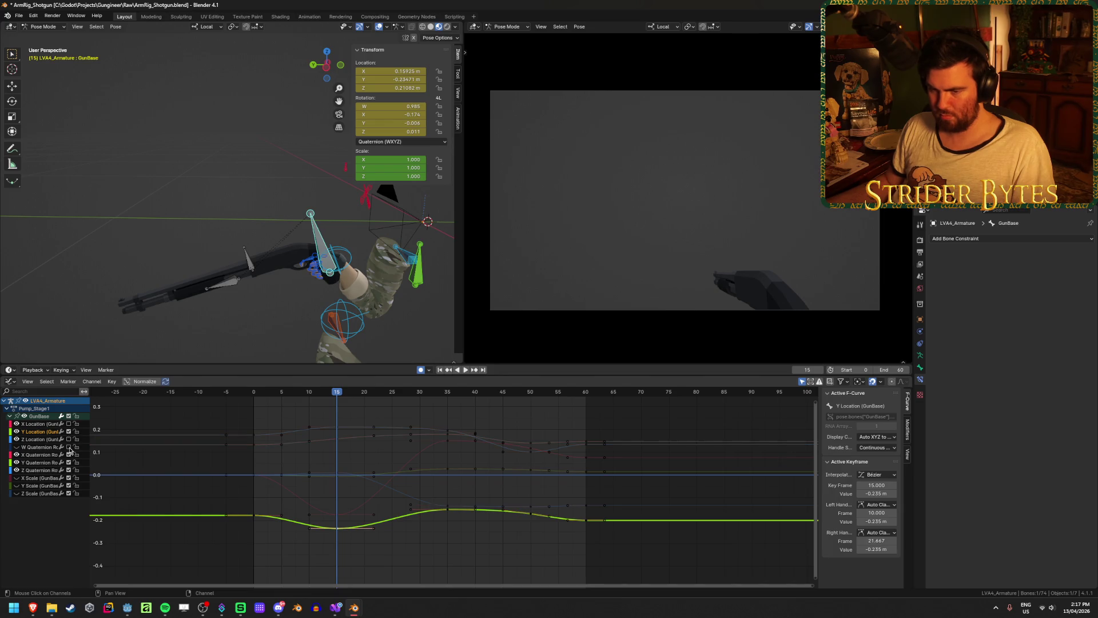
Activate the Y Quaternion Rotation curve and inspect its frame-35 key
left_click(67, 466)
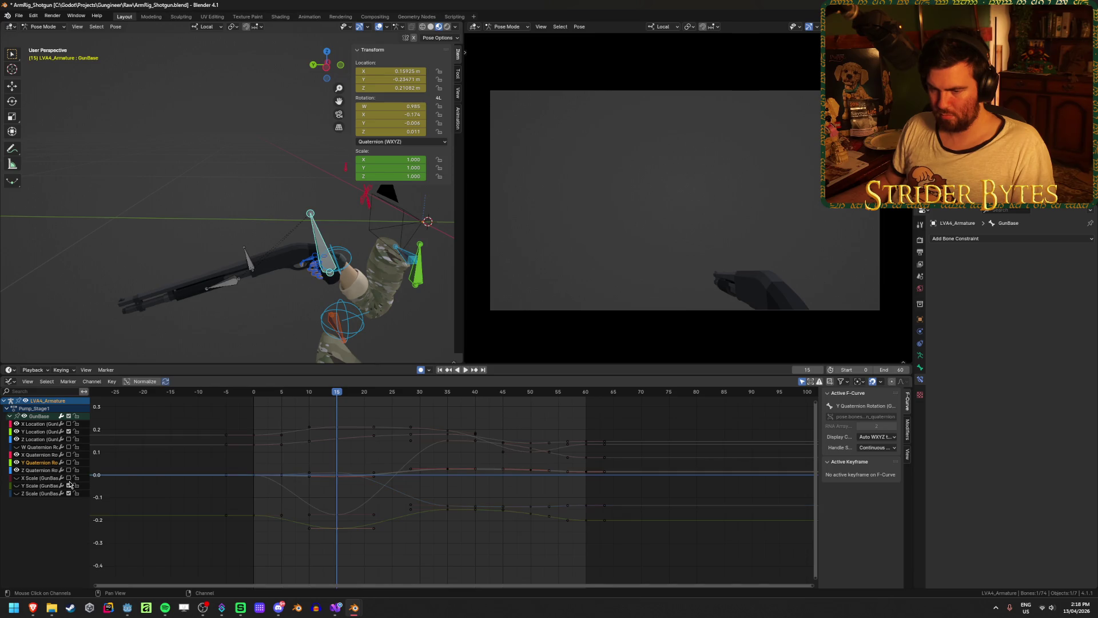
left_click(399, 464)
left_click(414, 469)
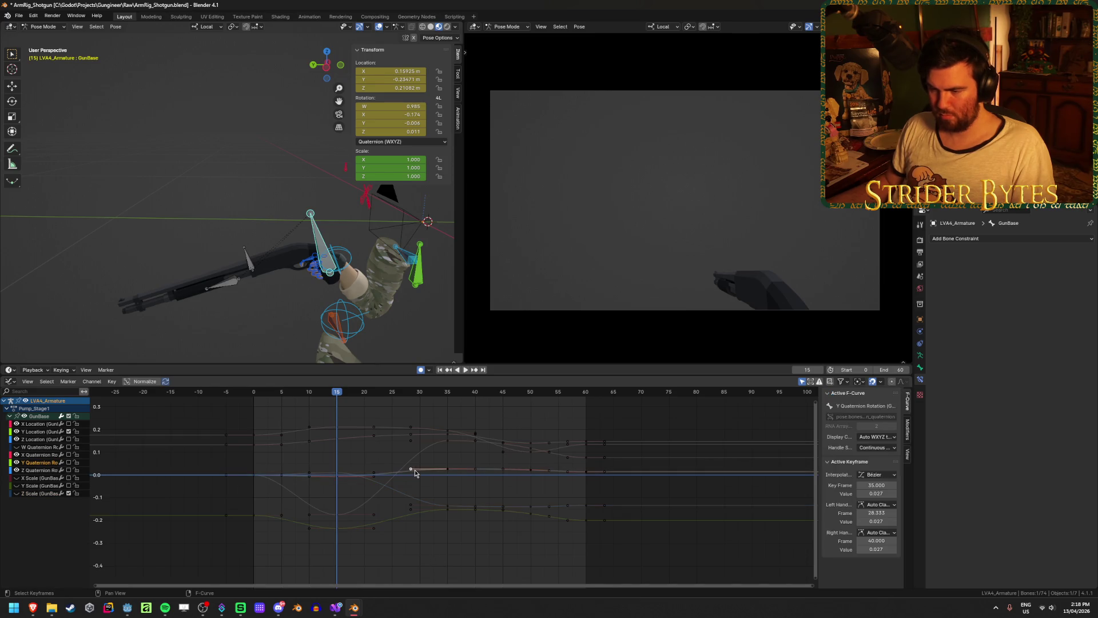
left_click(450, 474)
left_click(446, 470)
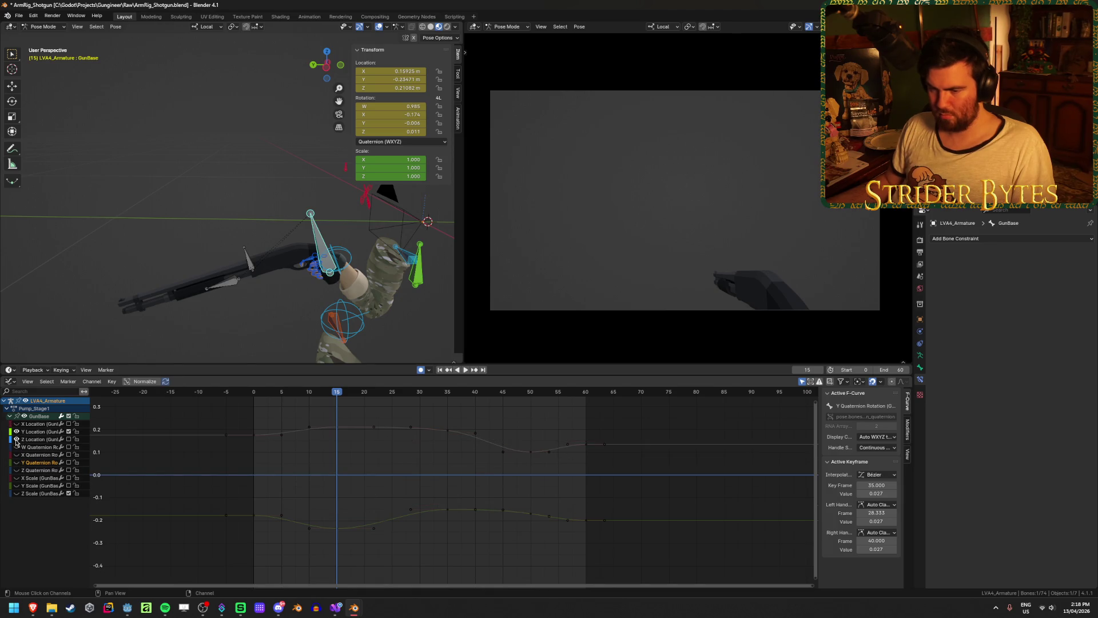
left_click(409, 529)
Test-move the frame-15 Y Location key and cancel, keeping it at -0.235 m
key("space")
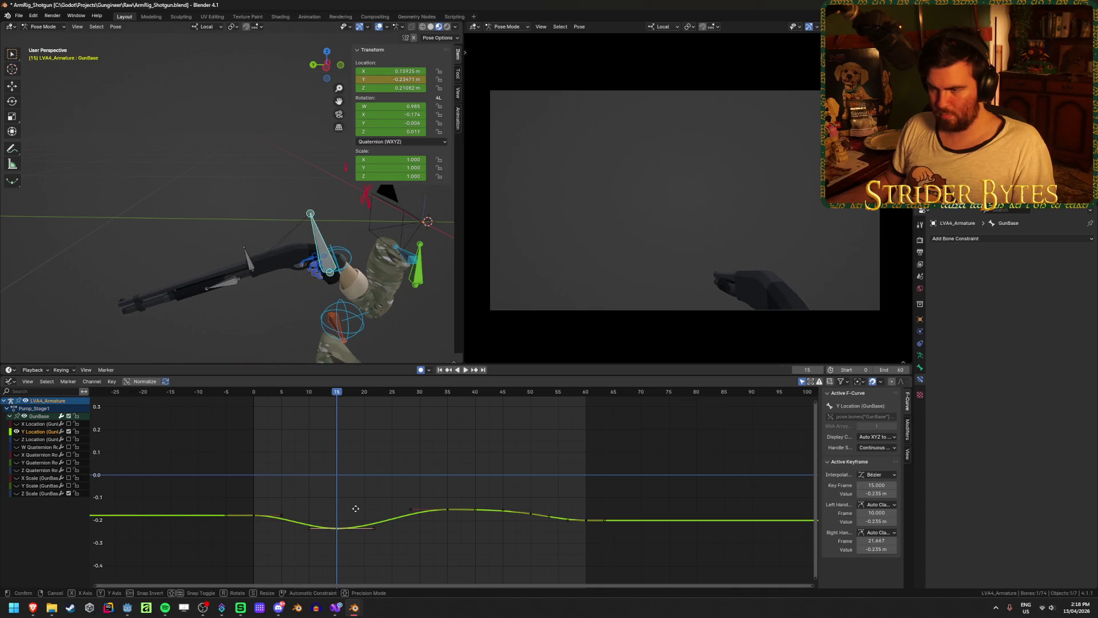
mouse_move(336, 532)
left_mouse_down()
mouse_move(340, 552)
mouse_move(343, 457)
mouse_move(343, 526)
mouse_move(333, 534)
mouse_move(337, 464)
left_mouse_up()
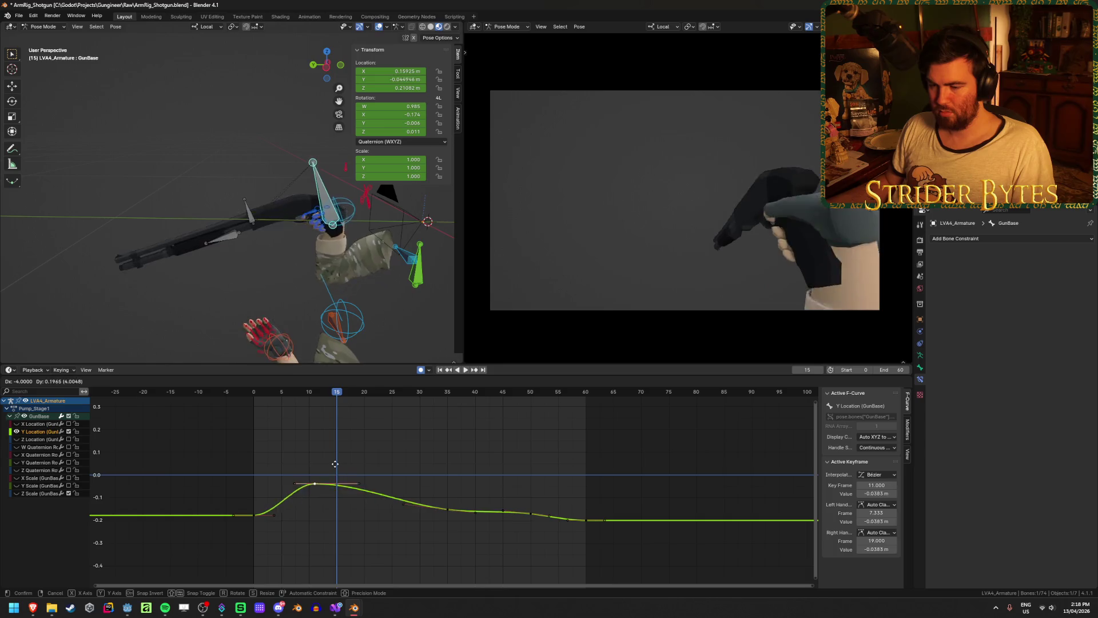
key("Escape")
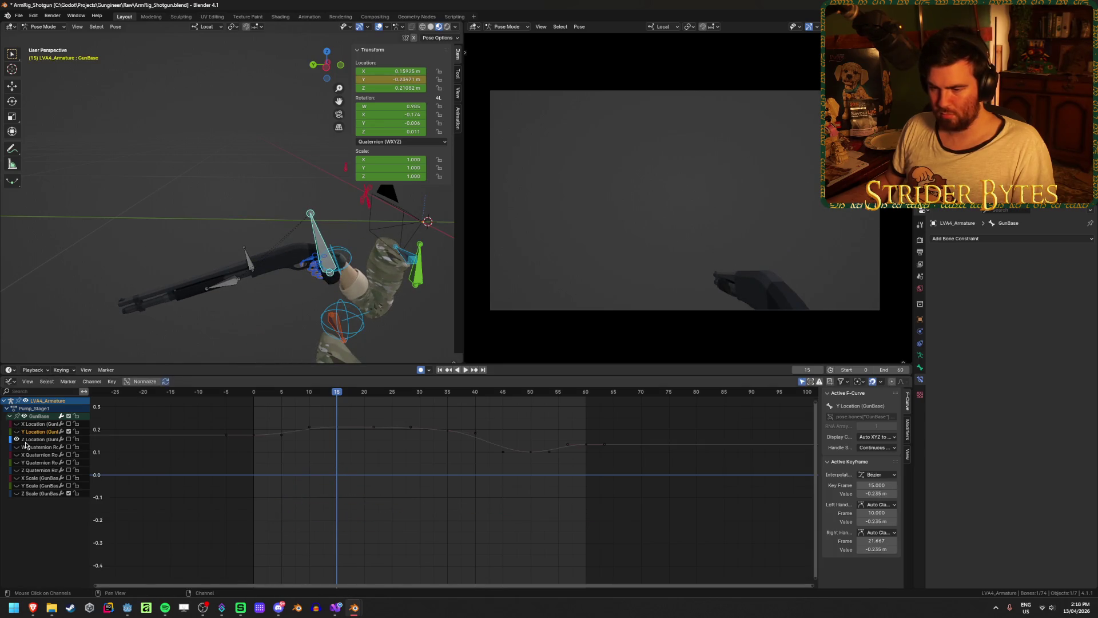
Raise GunBase's frame-15 Z Location key from 0.211 to 0.249
left_click_drag(340, 430, 339, 448)
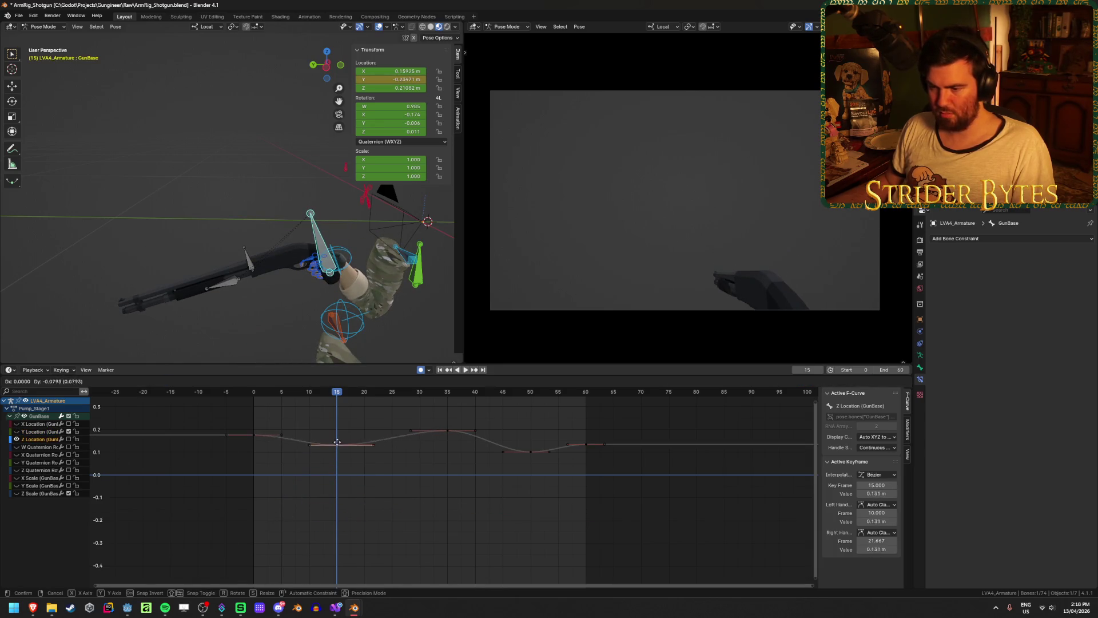
key("Escape")
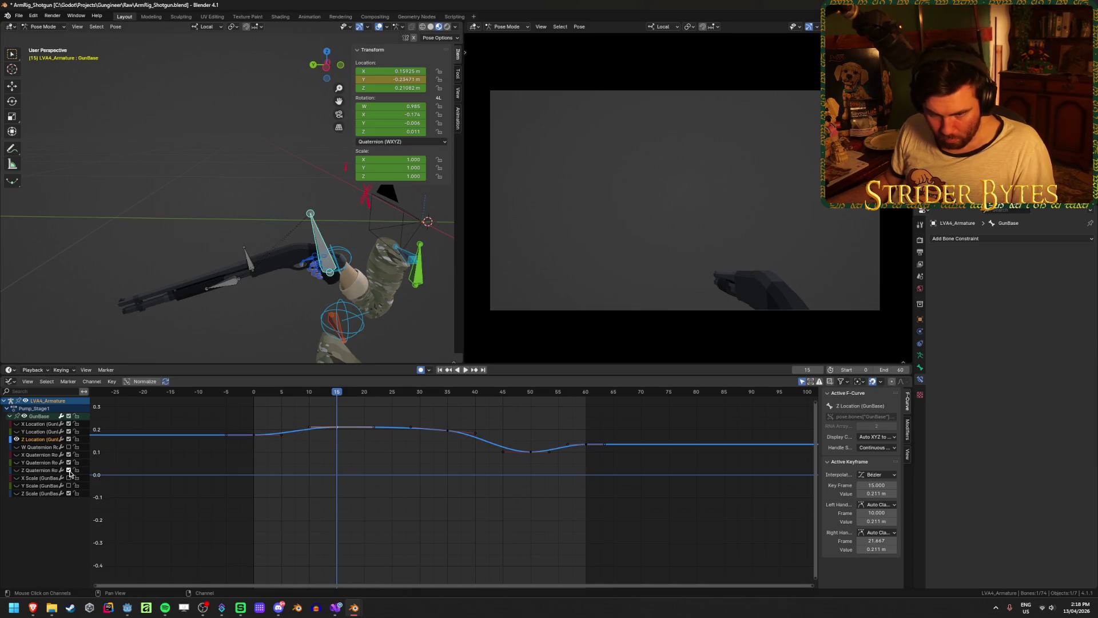
left_click(414, 524)
left_click(337, 427)
mouse_move(337, 428)
left_mouse_down()
mouse_move(324, 398)
mouse_move(239, 406)
mouse_move(373, 421)
left_mouse_up()
key("Escape")
left_click(374, 419)
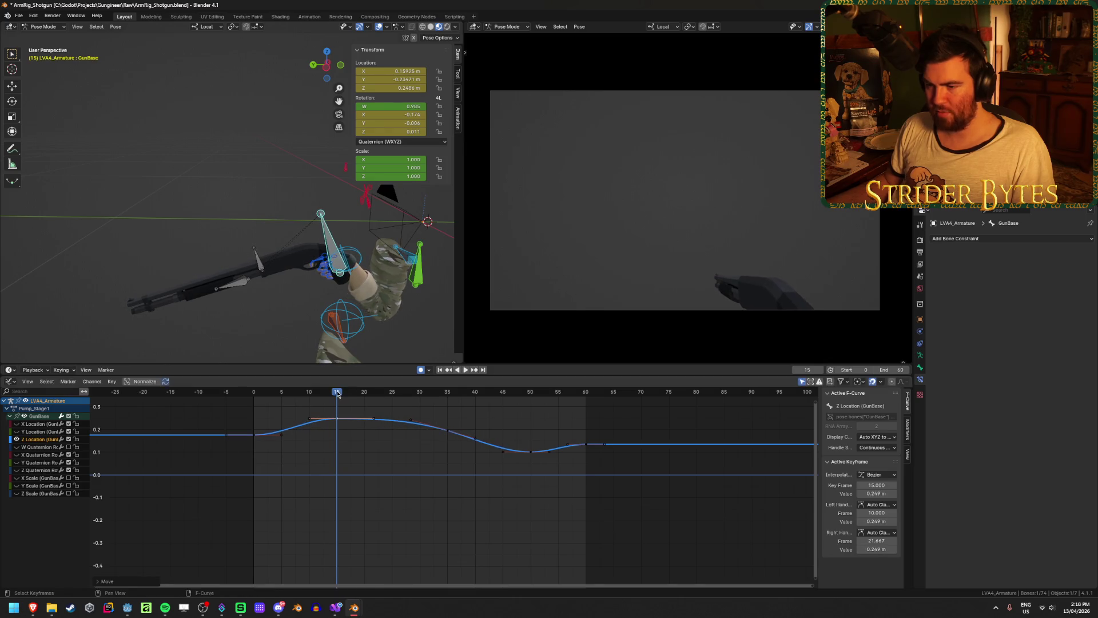
Play the animation, then scrub back to frame 36 and return to the start
key("space")
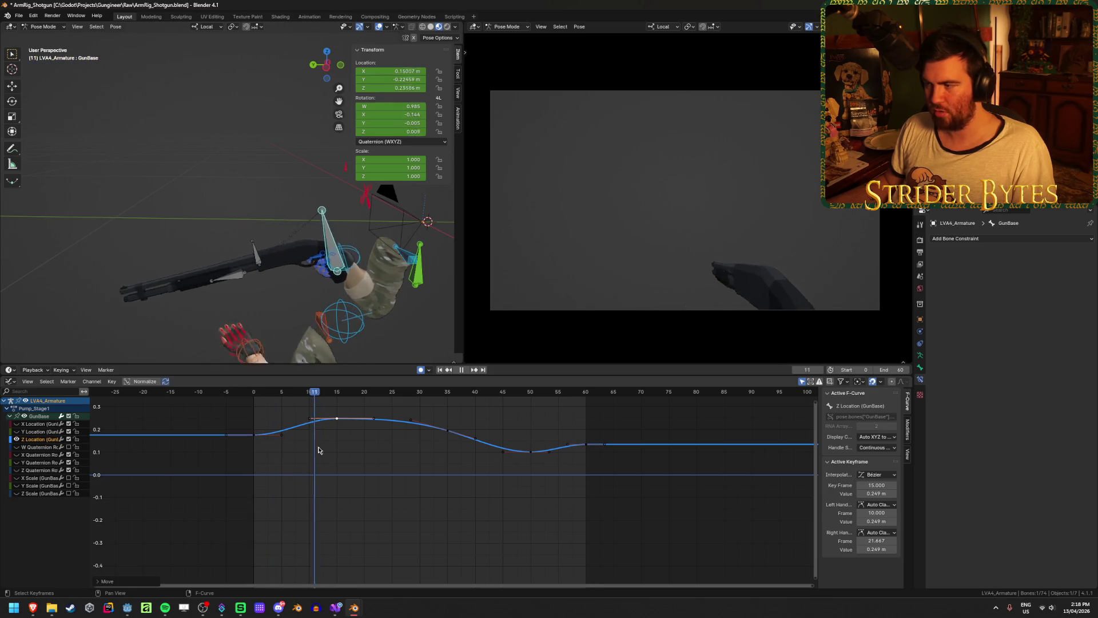
left_click_drag(589, 492, 452, 507)
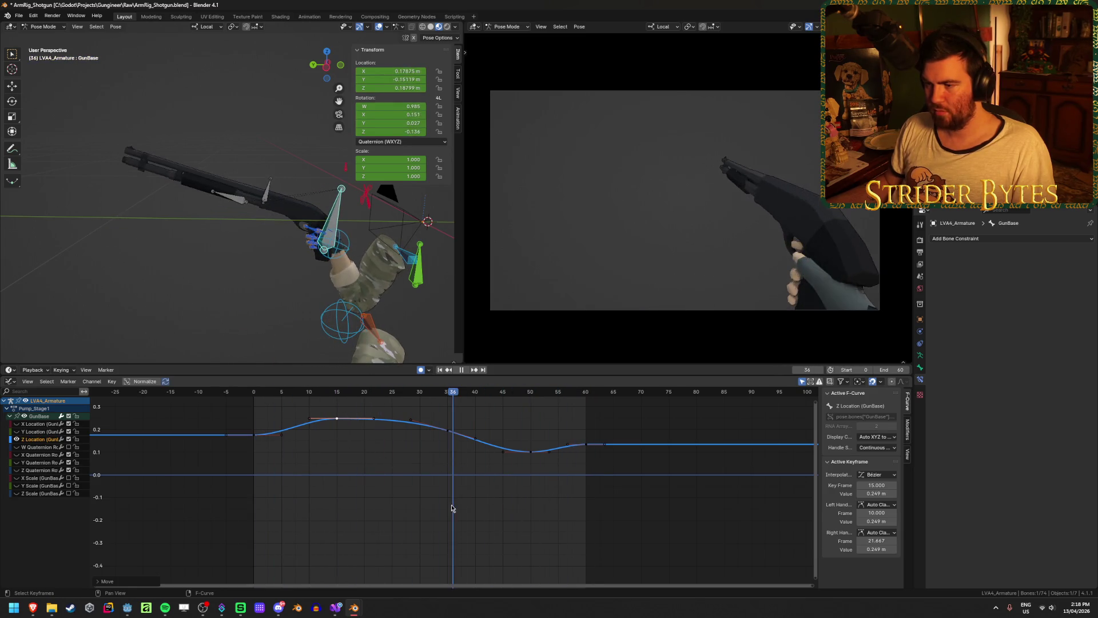
left_click(439, 370)
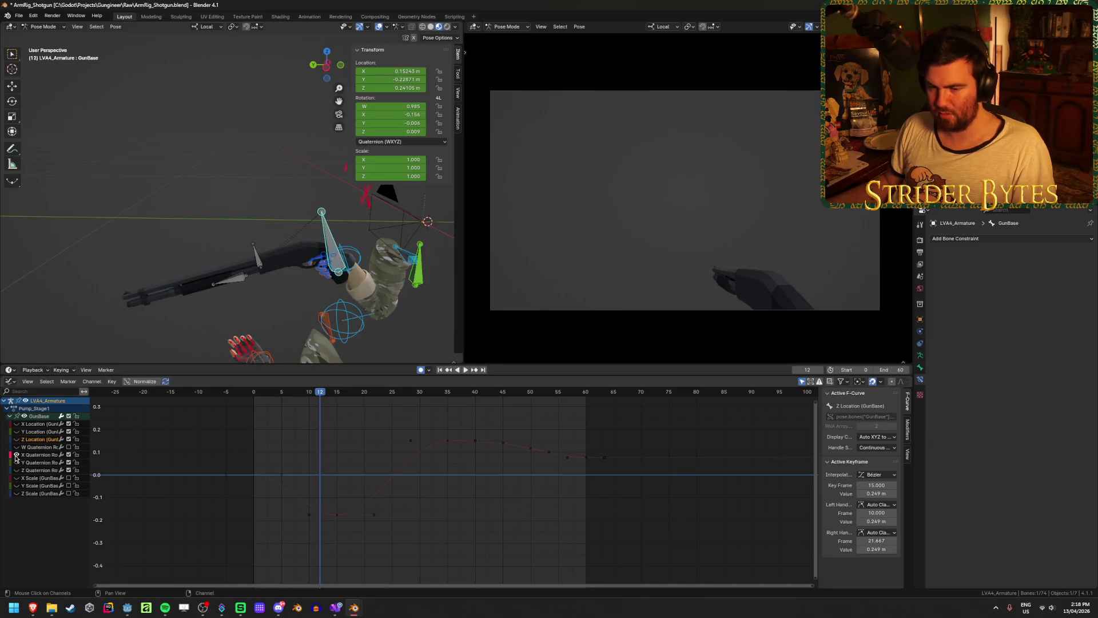
Review the pose, then stretch the frame-15 X Quaternion handles to frames 4 and 28.5
key("shift+Left")
key("space")
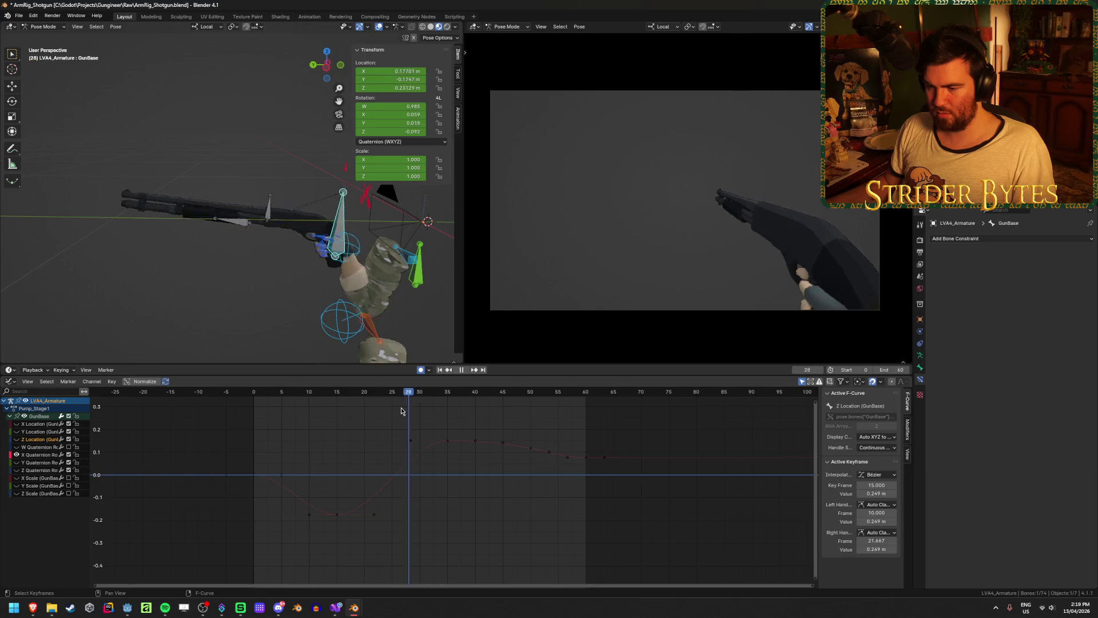
left_click(310, 421)
mouse_move(309, 420)
left_mouse_down()
mouse_move(283, 426)
mouse_move(377, 438)
left_mouse_up()
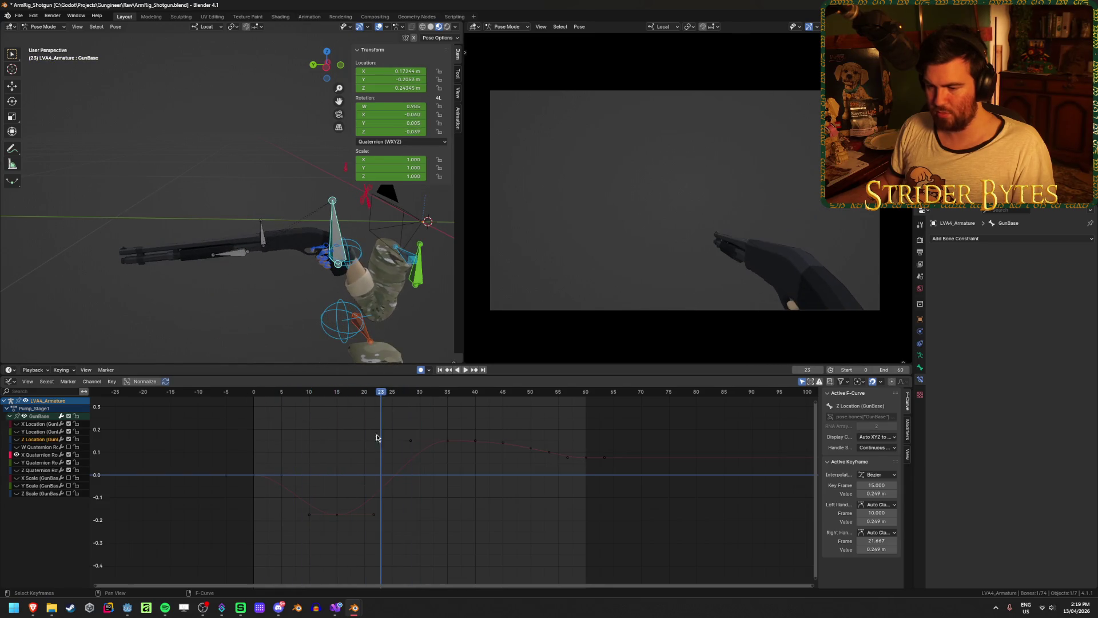
key("g")
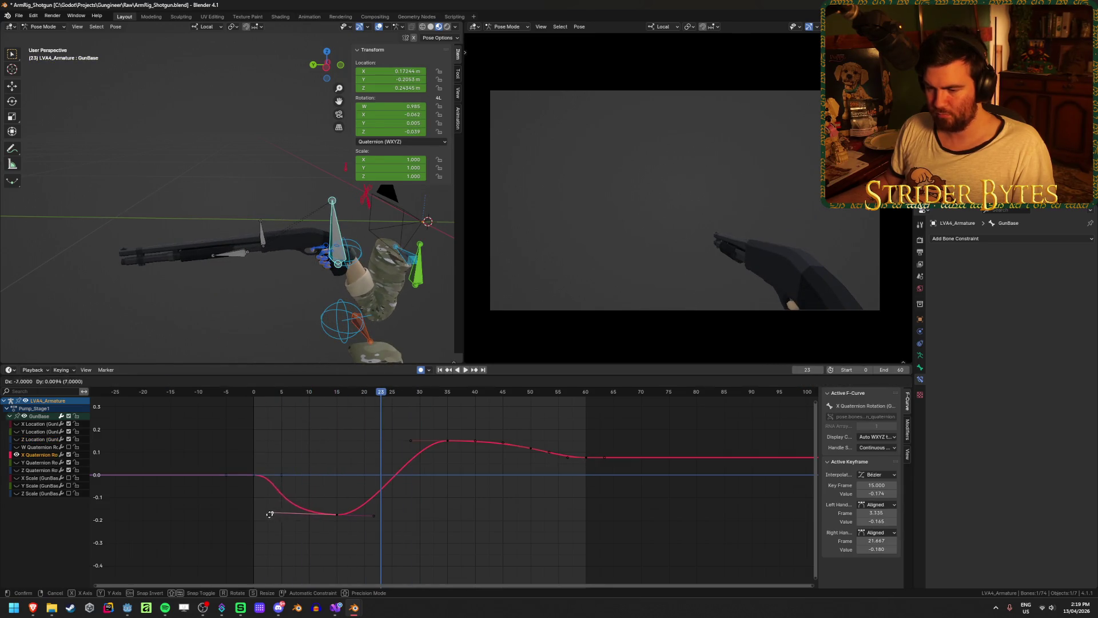
left_click(275, 516)
key("g")
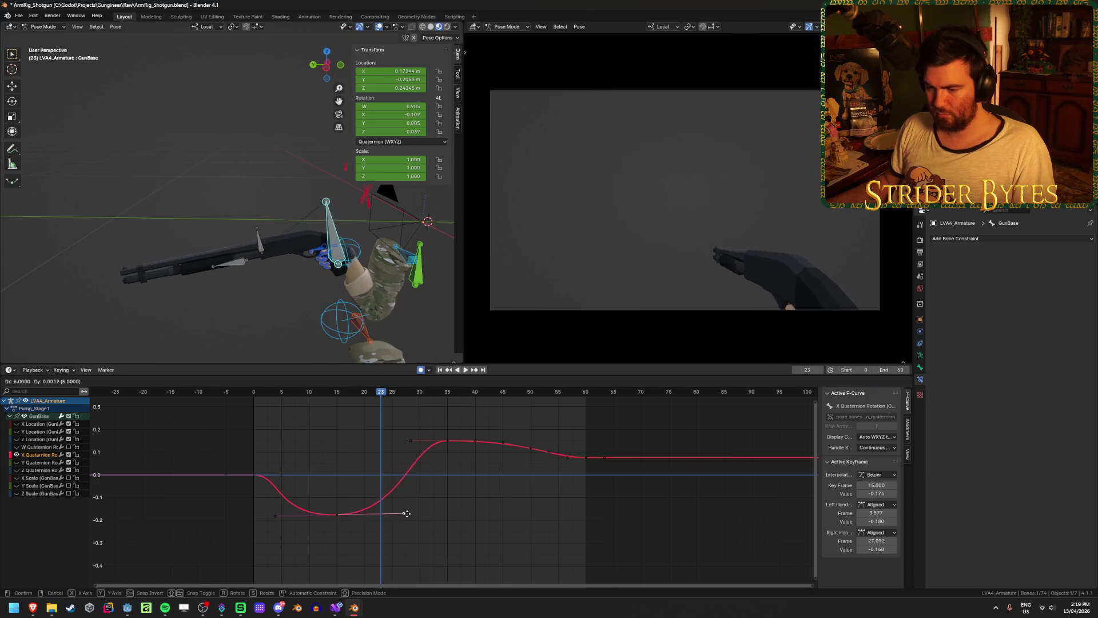
left_click(414, 518)
Play back, then pull the frame-35 key's left handle earlier and review the curve
key("shift+Left")
key("space")
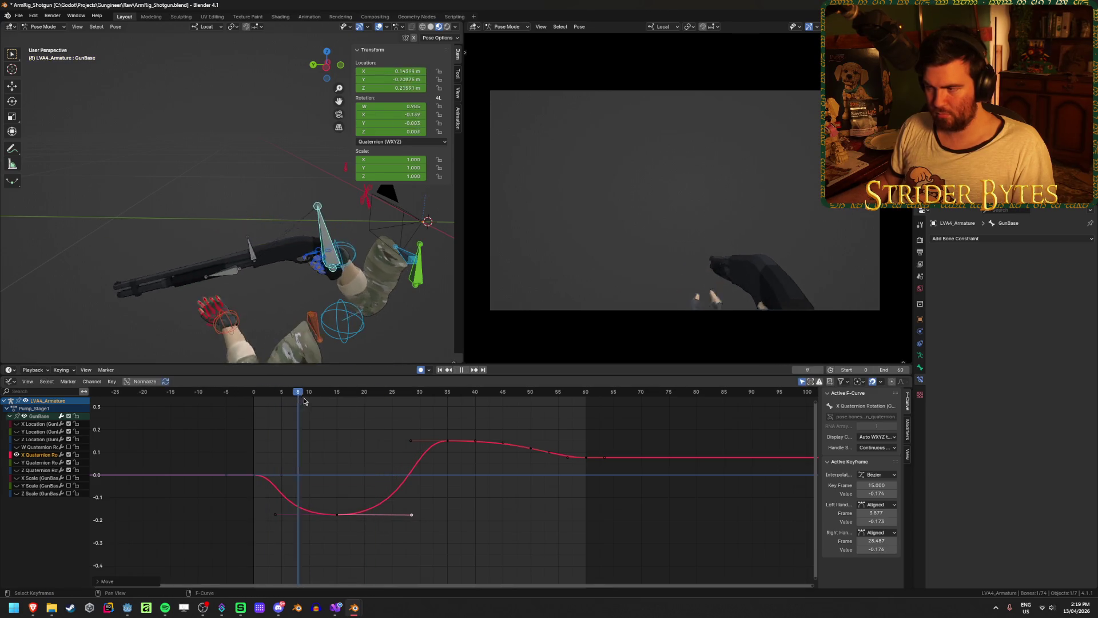
key("space")
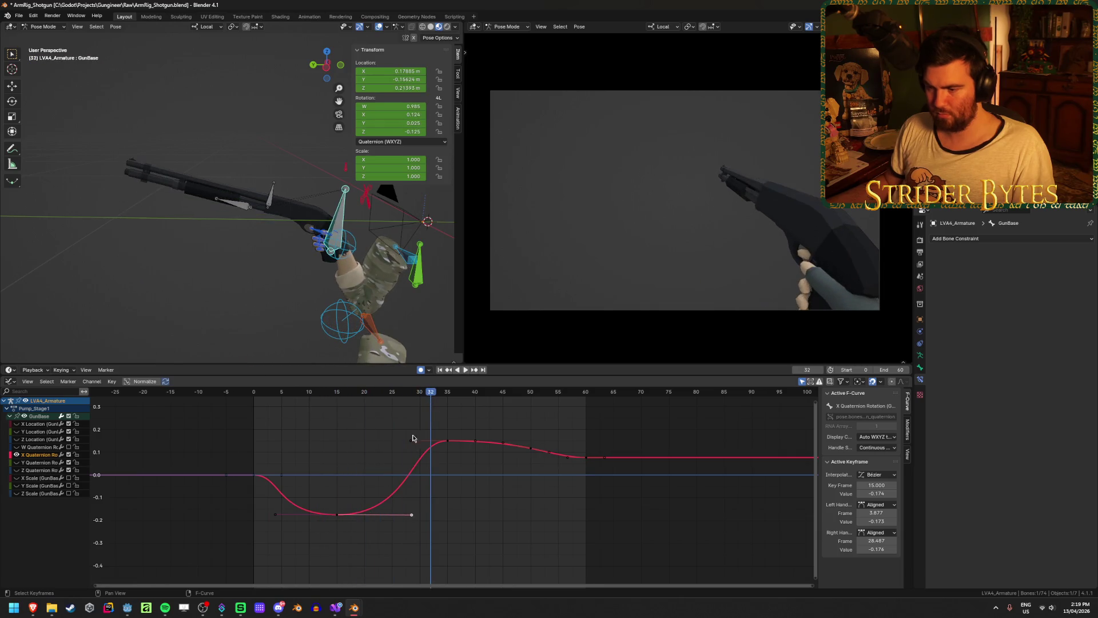
left_click_drag(410, 440, 366, 445)
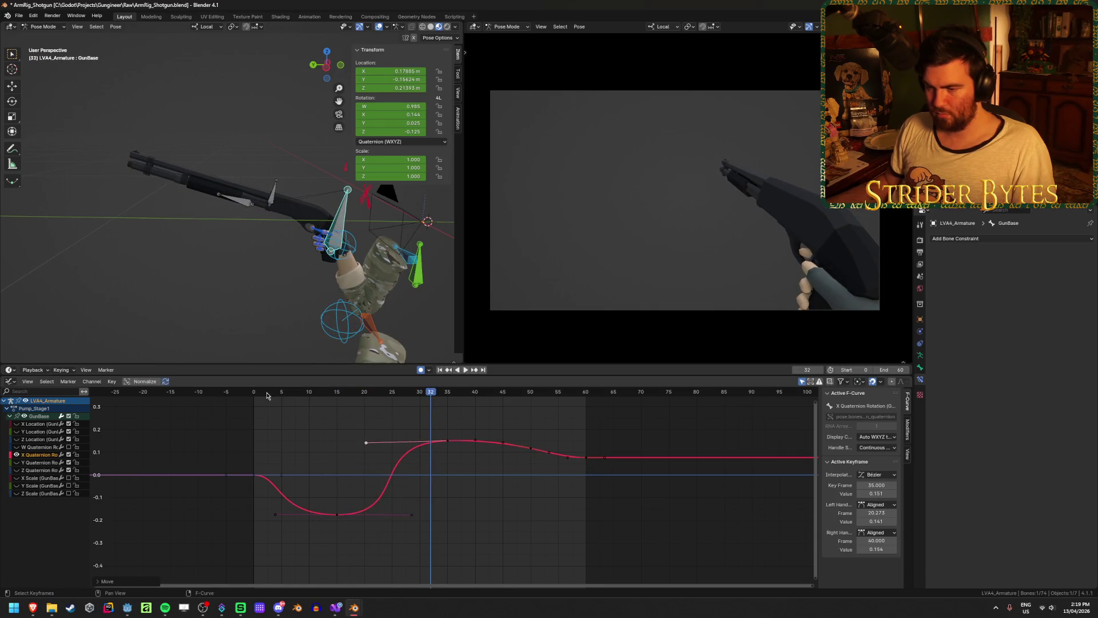
left_click(440, 370)
left_click(465, 370)
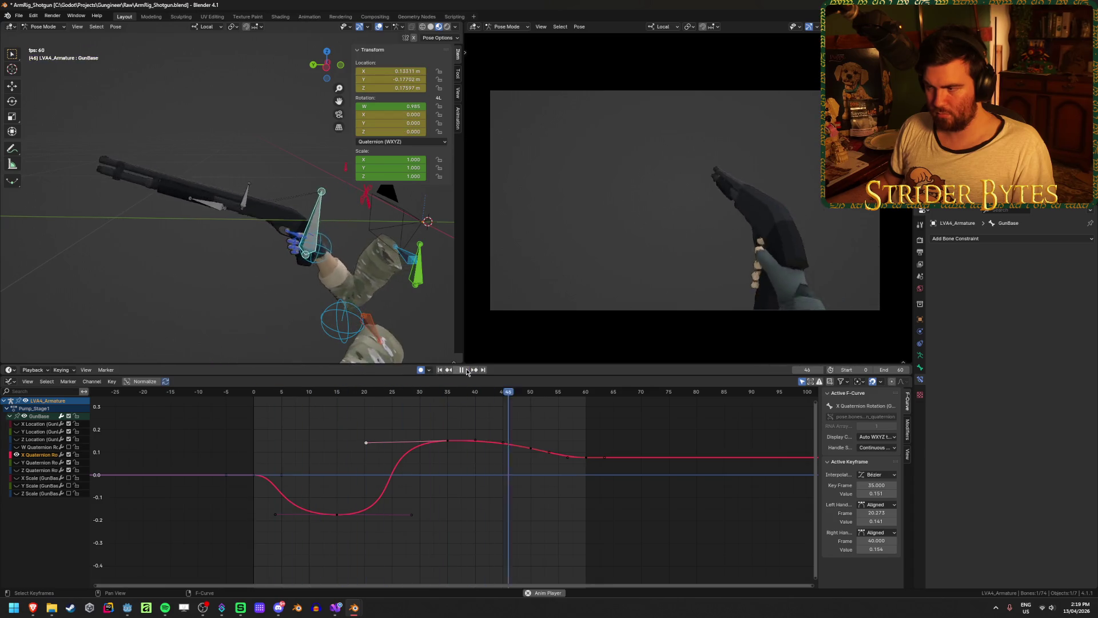
left_click(466, 370)
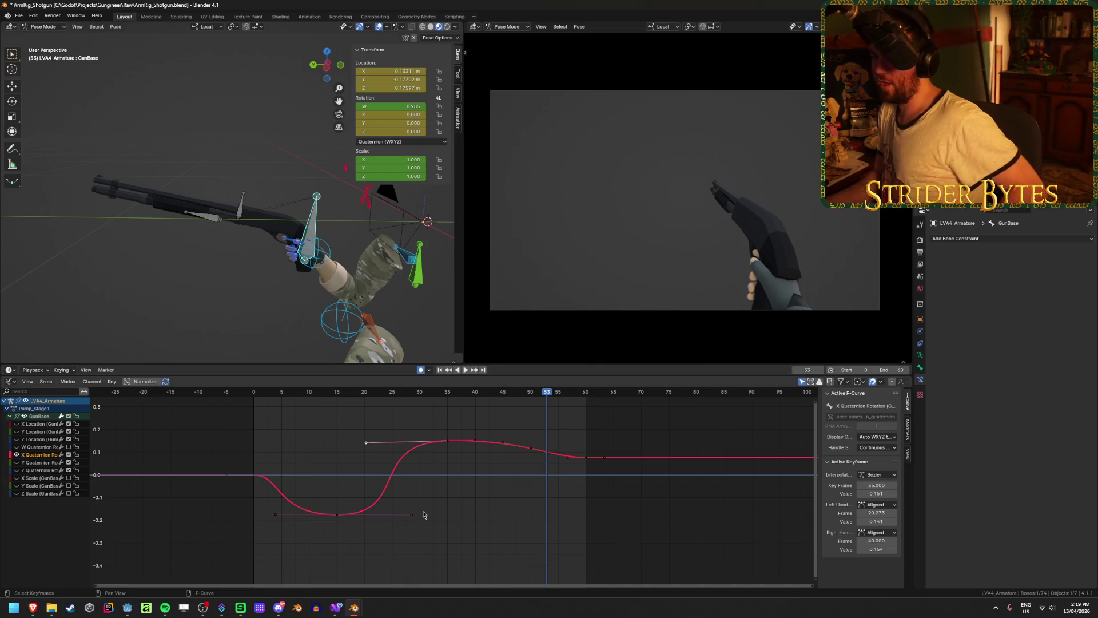
Shorten the frame-35 left handle to frame 26 and the frame-15 right handle, then replay
left_click_drag(366, 442, 399, 442)
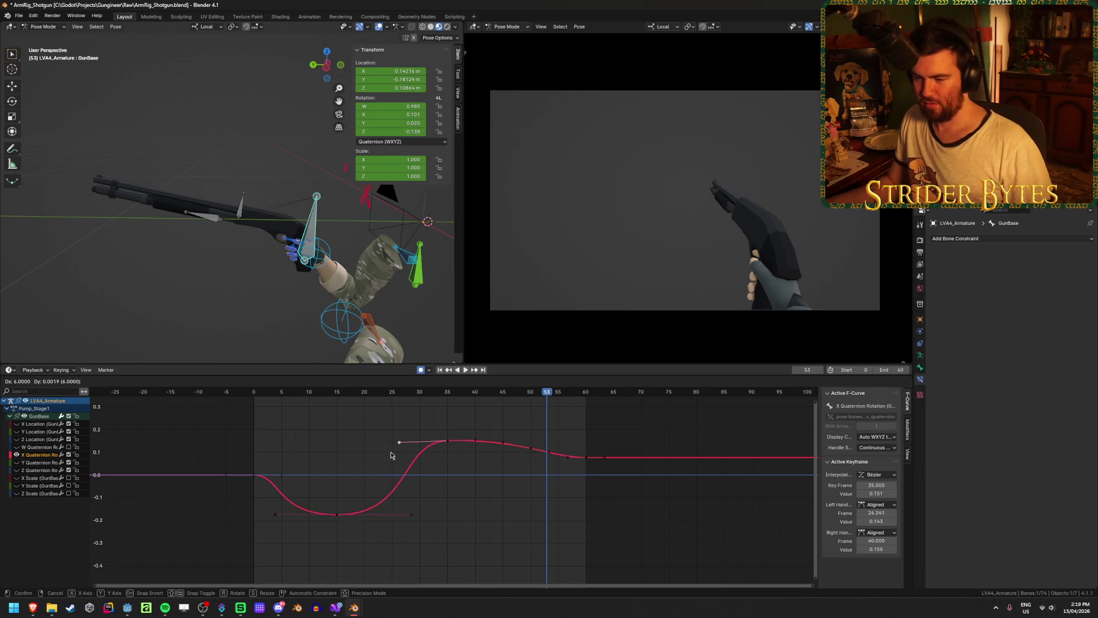
left_click_drag(410, 514, 374, 514)
key("space")
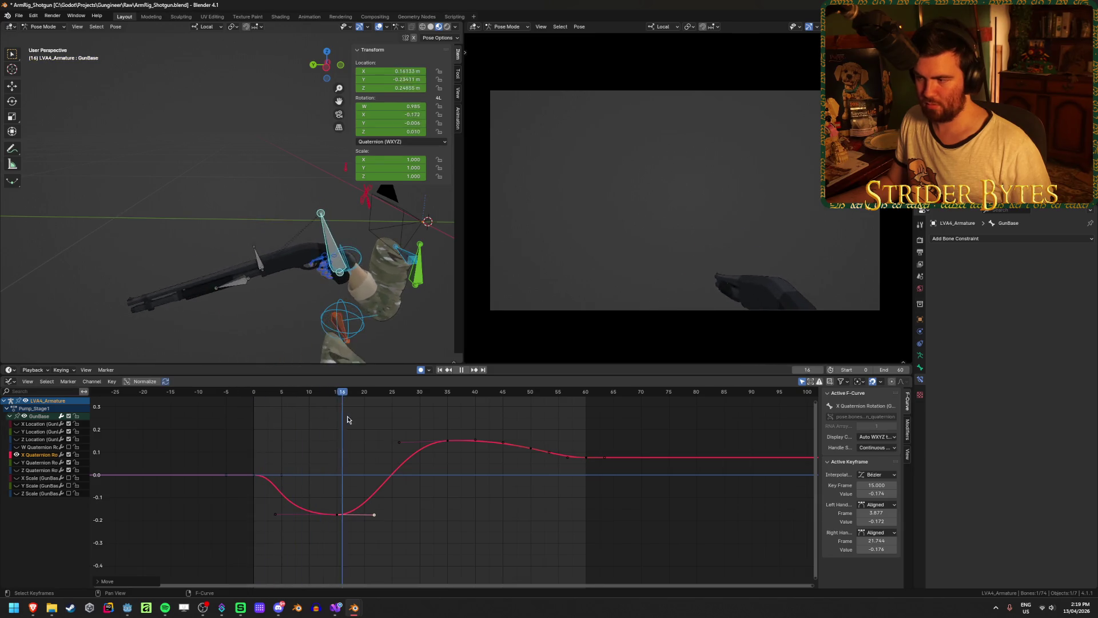
left_click(440, 370)
left_click(464, 370)
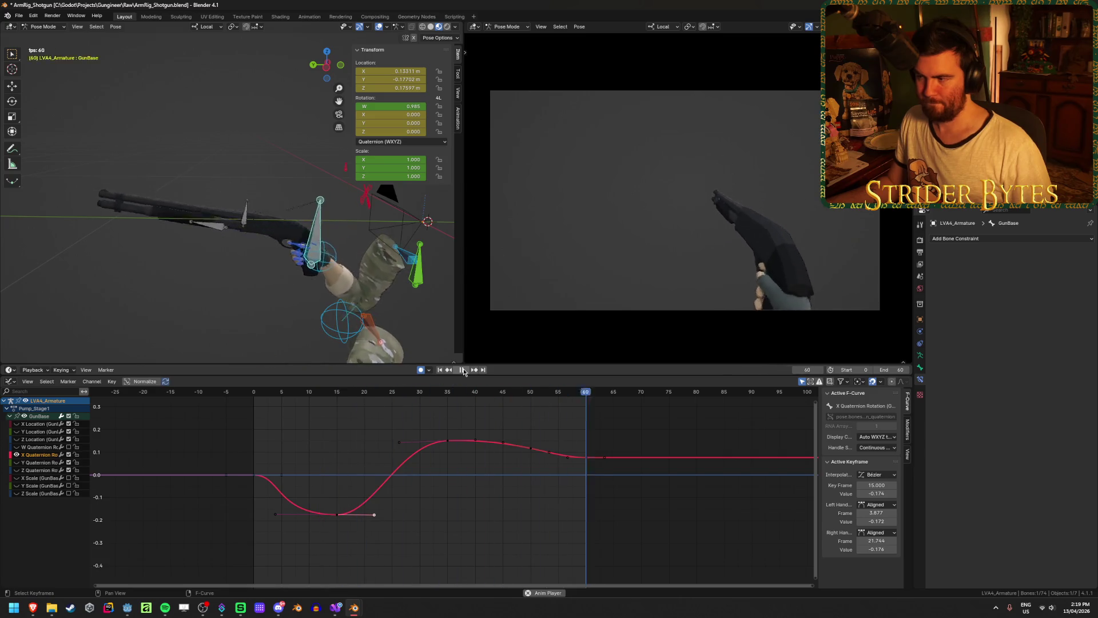
key("space")
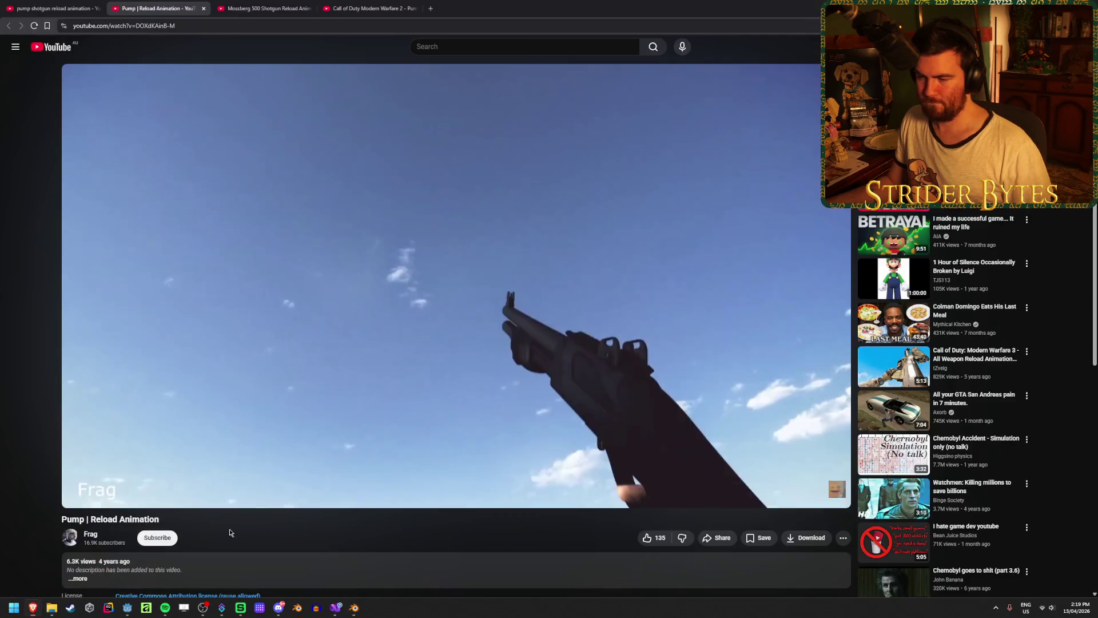
left_click(32, 607)
left_click_drag(565, 482, 524, 484)
key("space")
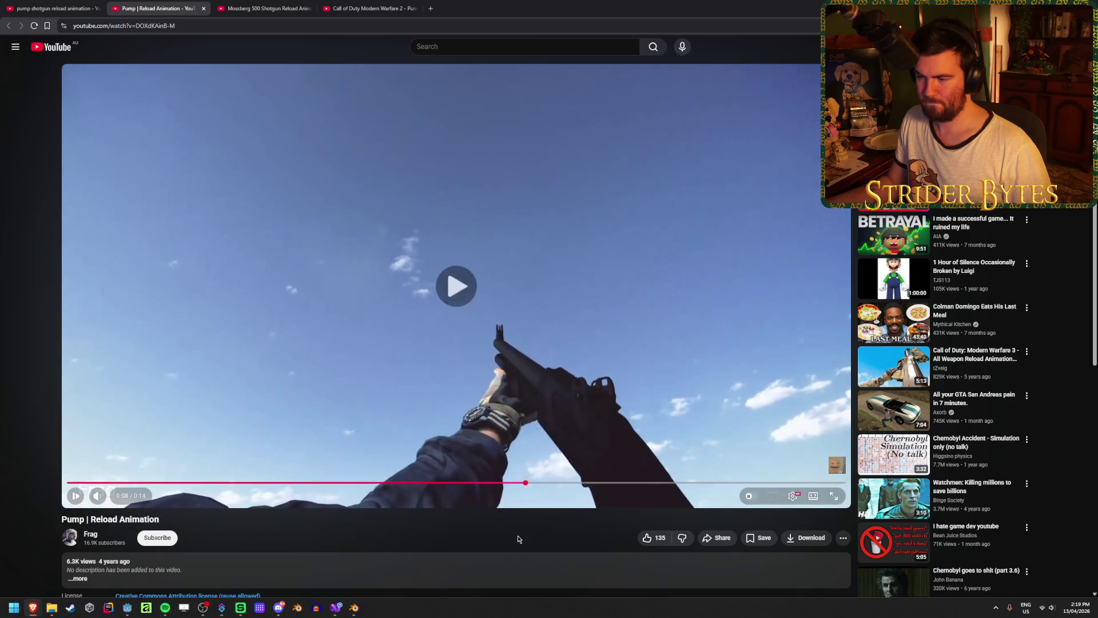
left_click_drag(565, 485, 501, 483)
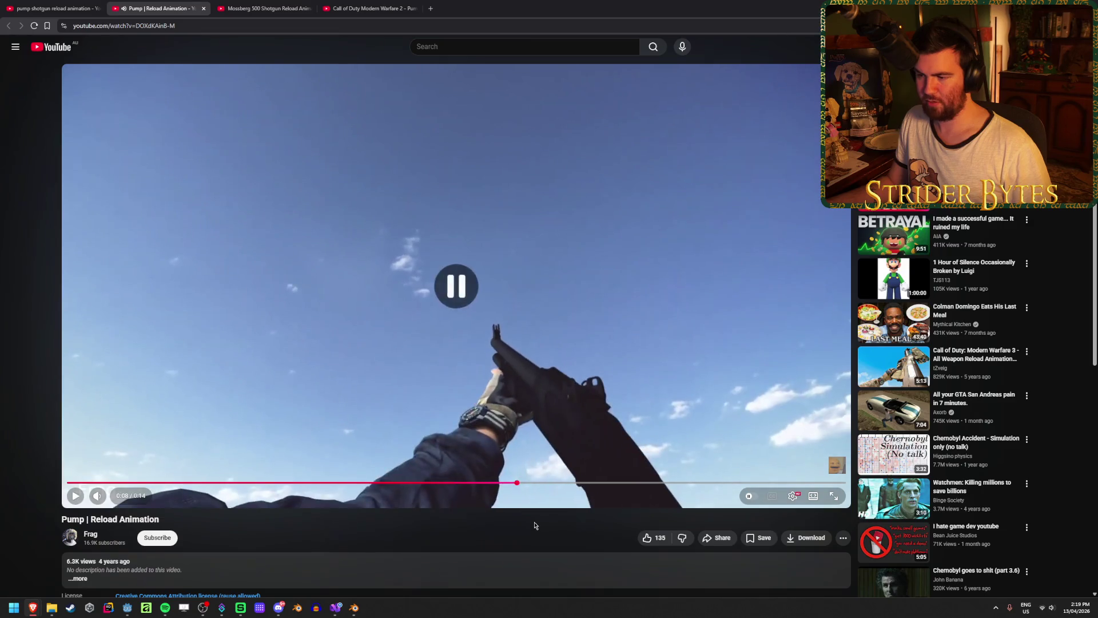
key("space")
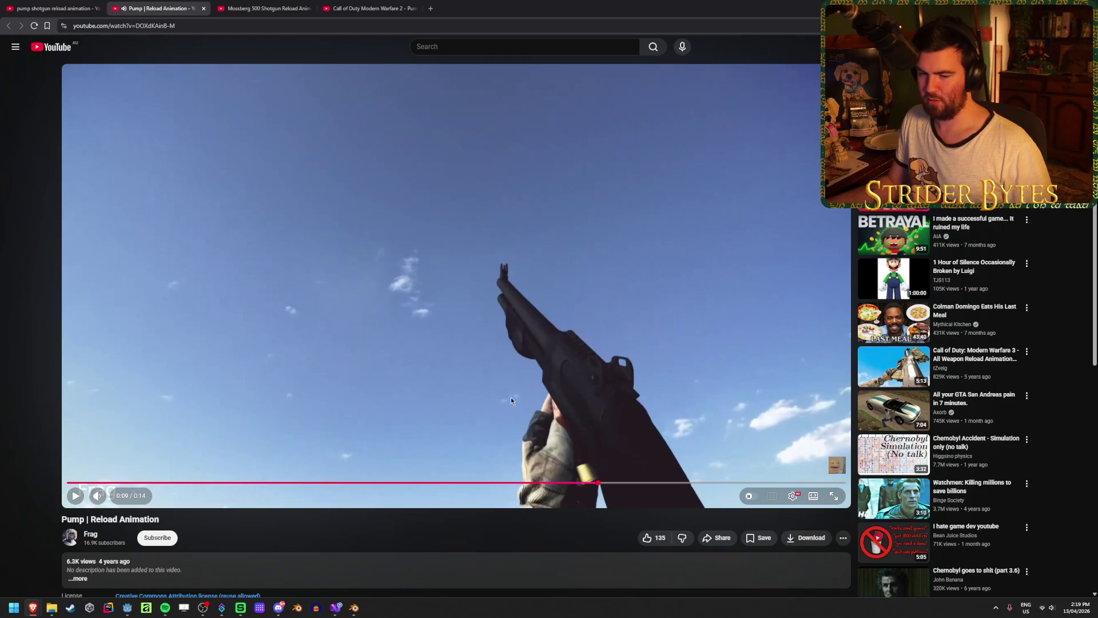
key("super+Down")
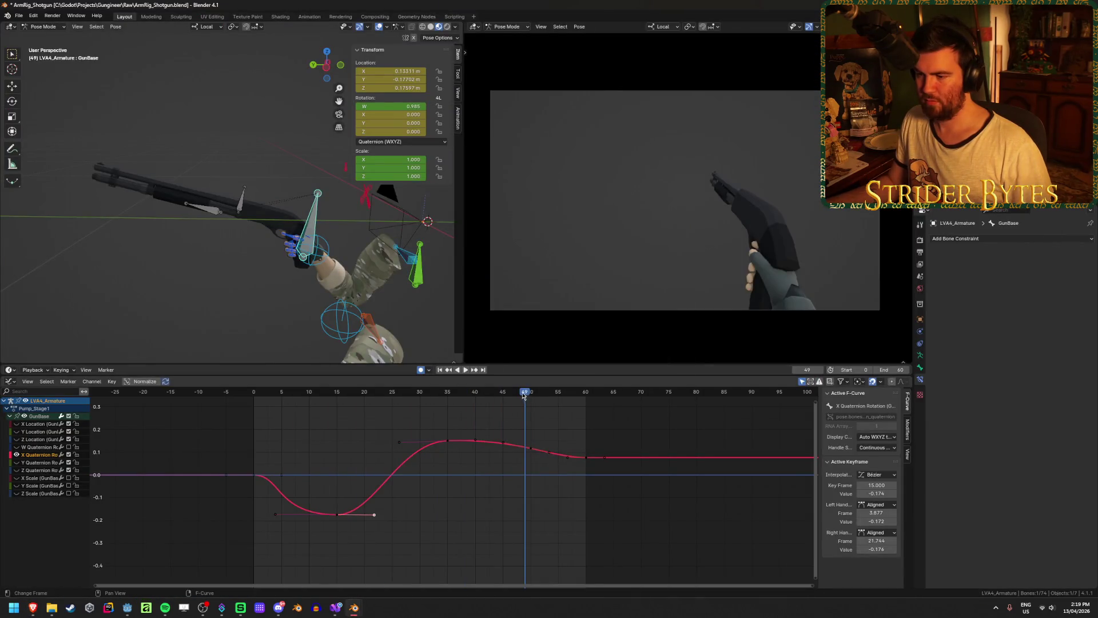
Raise the frame-15 X Quaternion key to make the rotation dip shallower
mouse_move(523, 395)
left_mouse_down()
mouse_move(257, 421)
mouse_move(337, 426)
left_mouse_up()
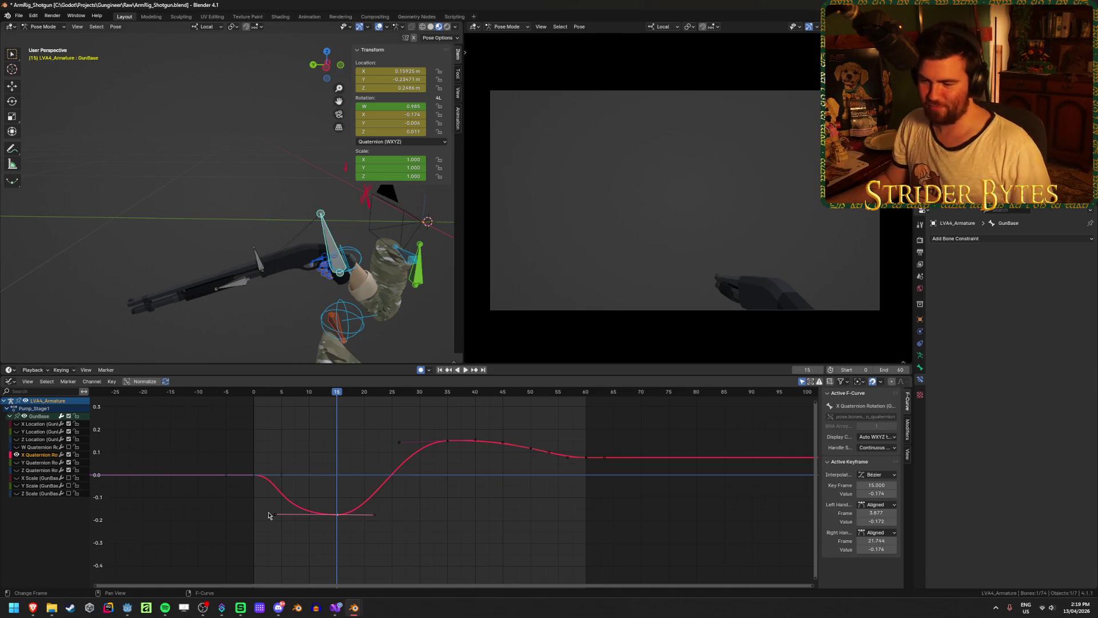
mouse_move(280, 520)
left_mouse_down()
mouse_move(320, 533)
mouse_move(337, 497)
left_mouse_up()
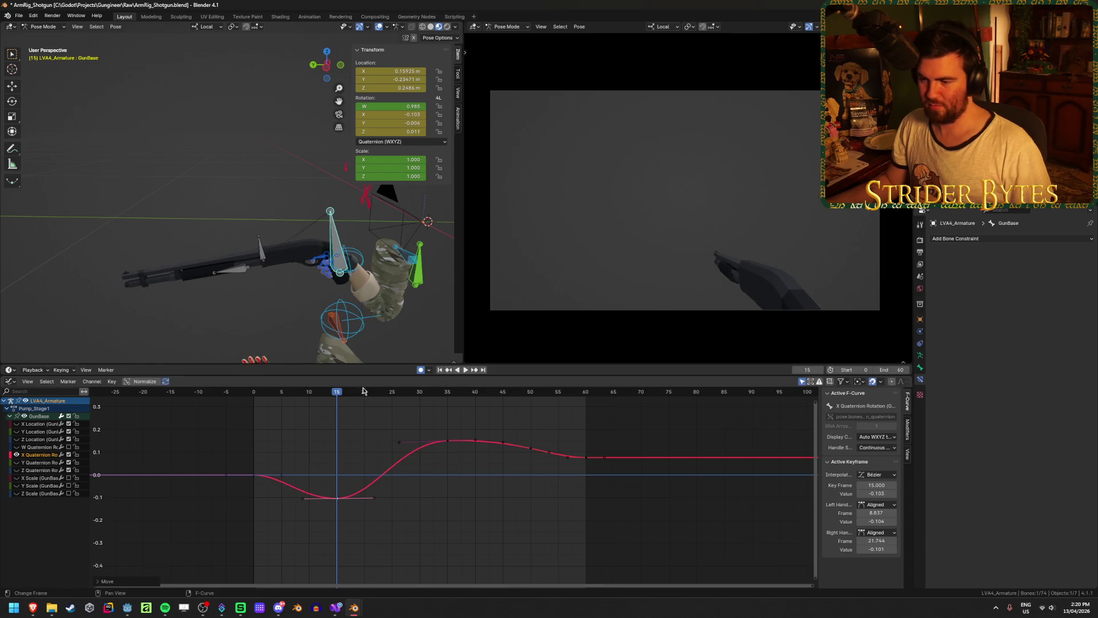
mouse_move(273, 393)
left_mouse_down()
mouse_move(459, 414)
mouse_move(475, 395)
left_mouse_up()
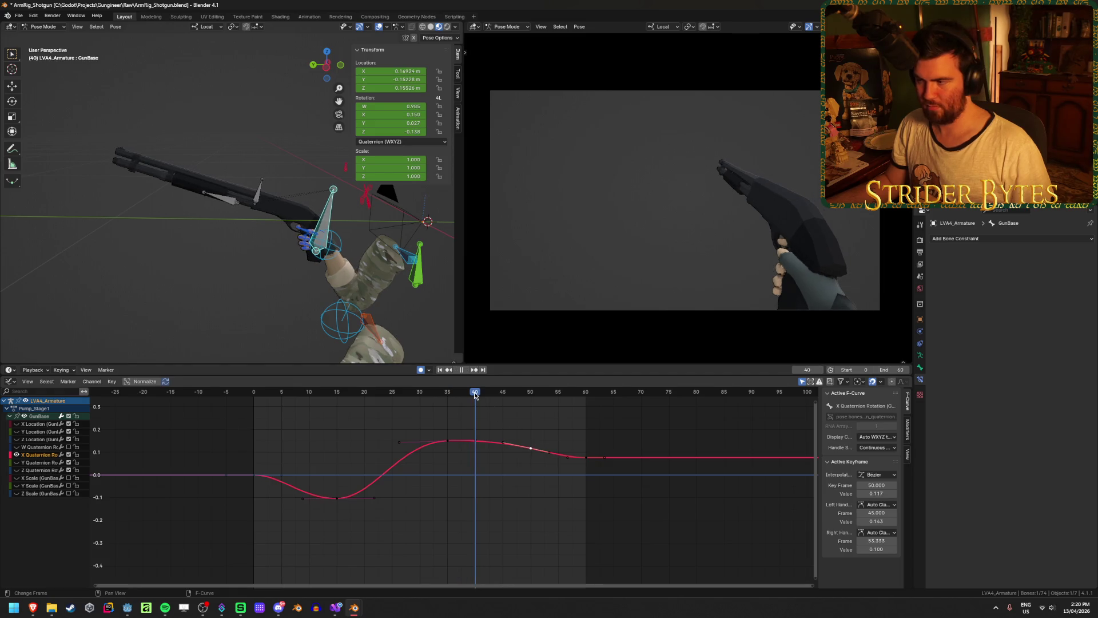
Key a small downward rotation at frame 40, move it to frame 41 at 0.092, and review
key("r")
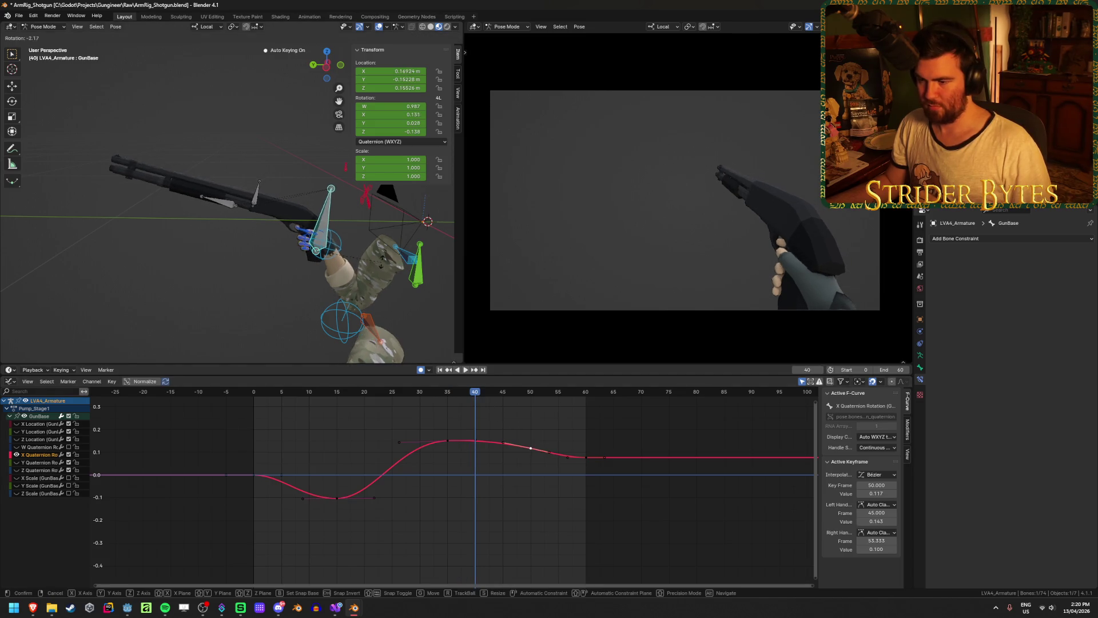
left_click(380, 257)
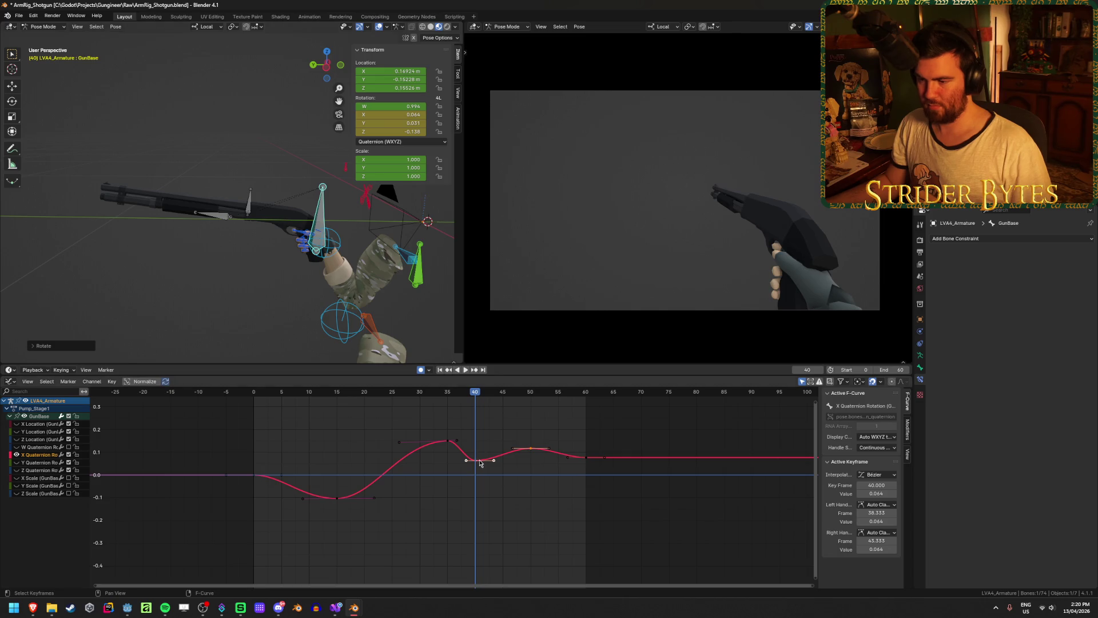
left_click_drag(478, 460, 480, 453)
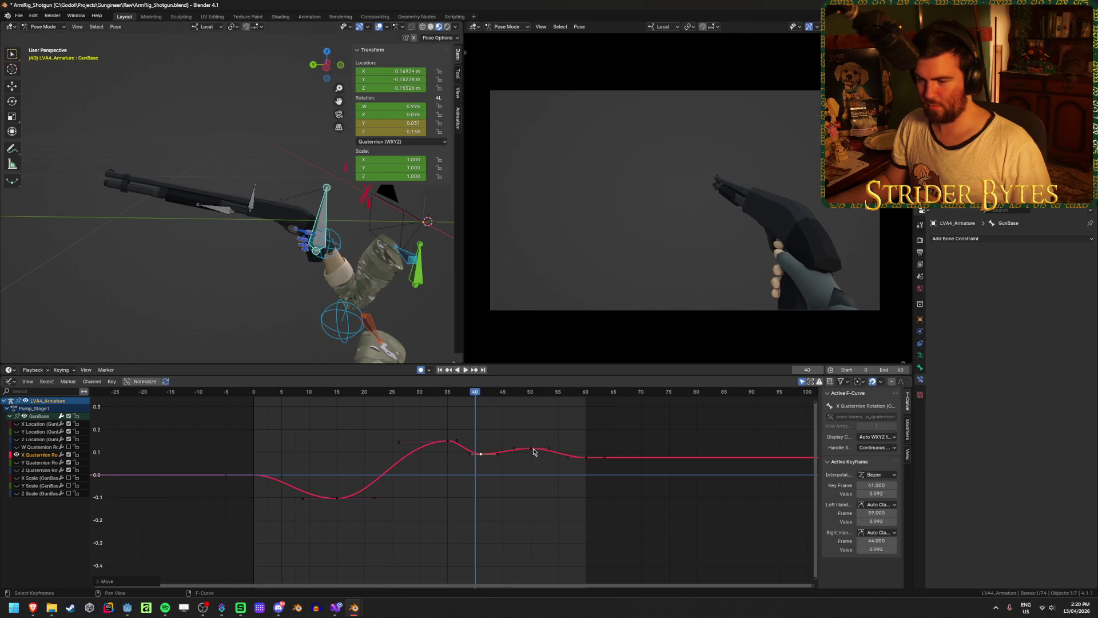
left_click(466, 370)
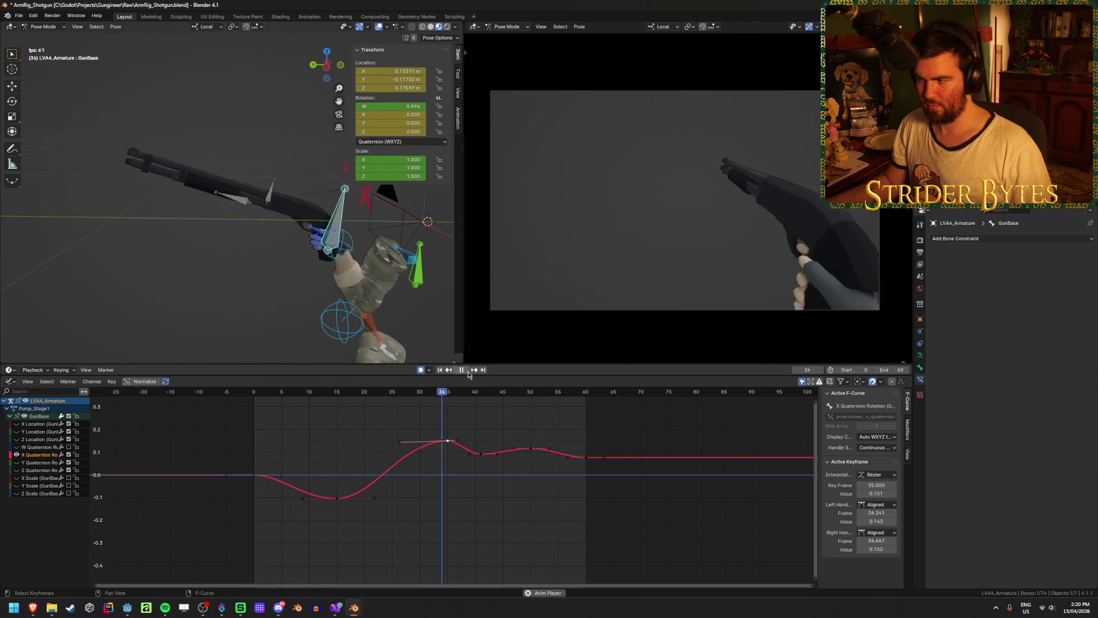
mouse_move(499, 394)
left_mouse_down()
mouse_move(438, 402)
mouse_move(497, 407)
mouse_move(483, 410)
left_mouse_up()
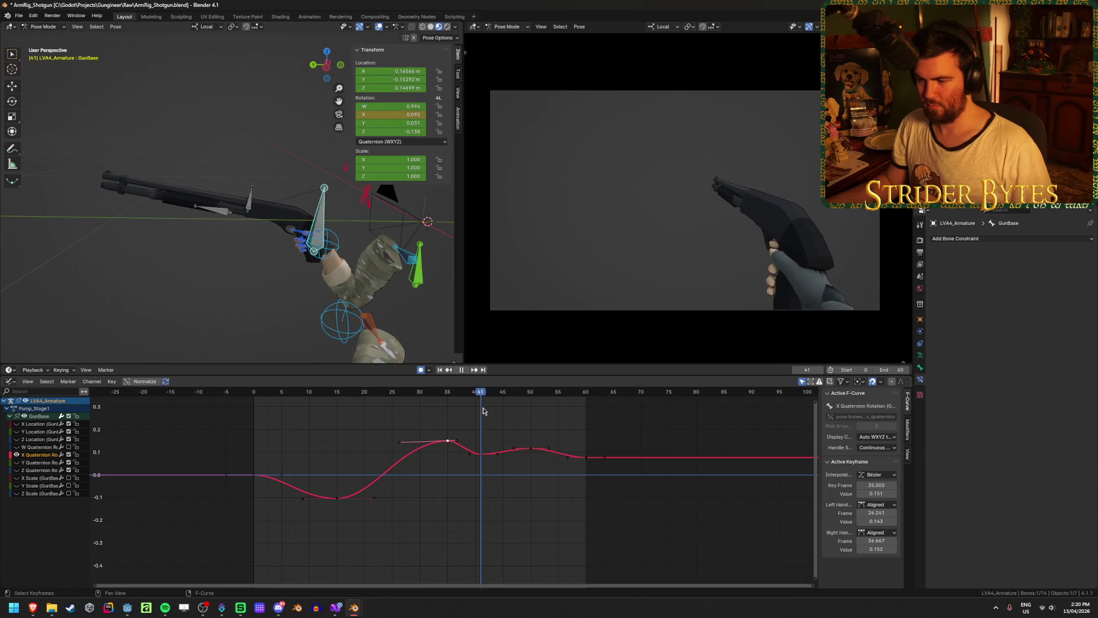
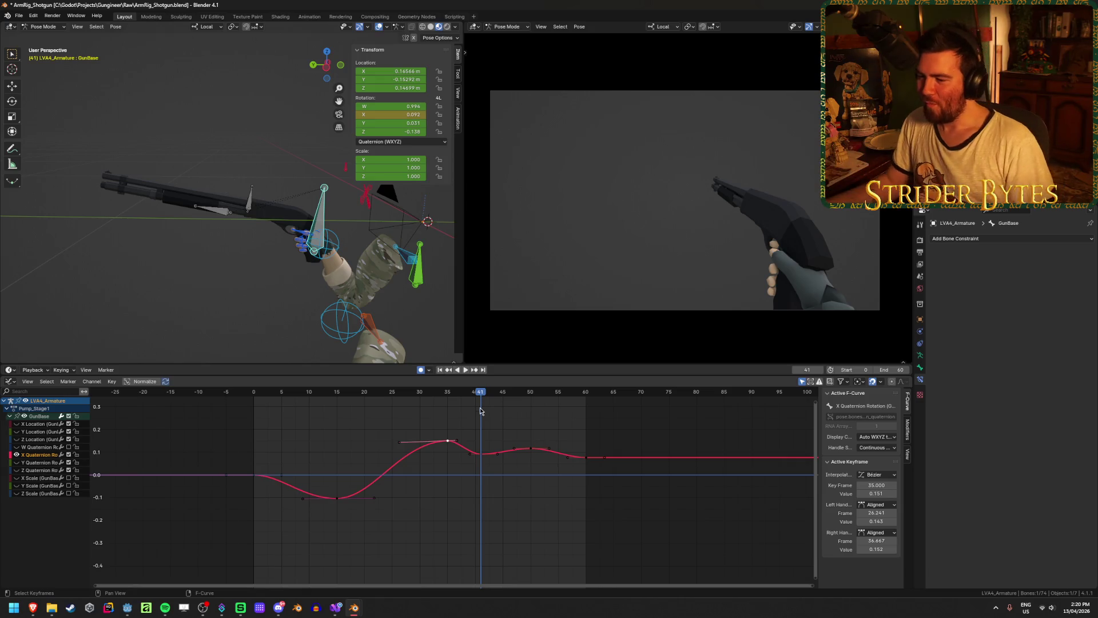
Raise the frame-40 X Quaternion key slightly and move the frame-35 key back to frame 30
scroll(481, 471, "up", 1)
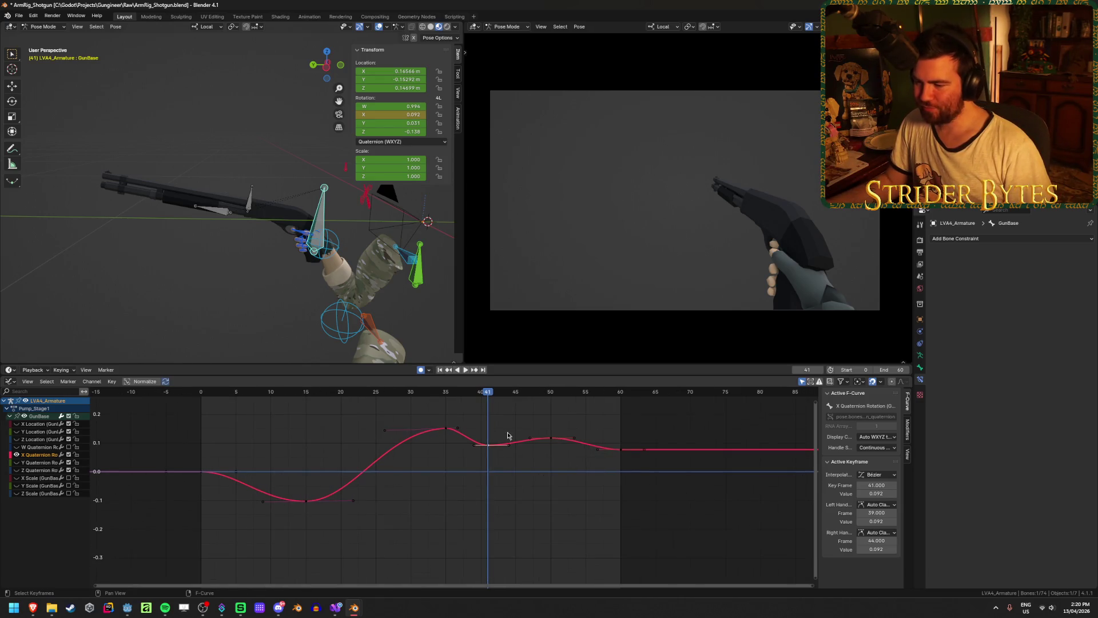
key("g")
left_click(494, 457)
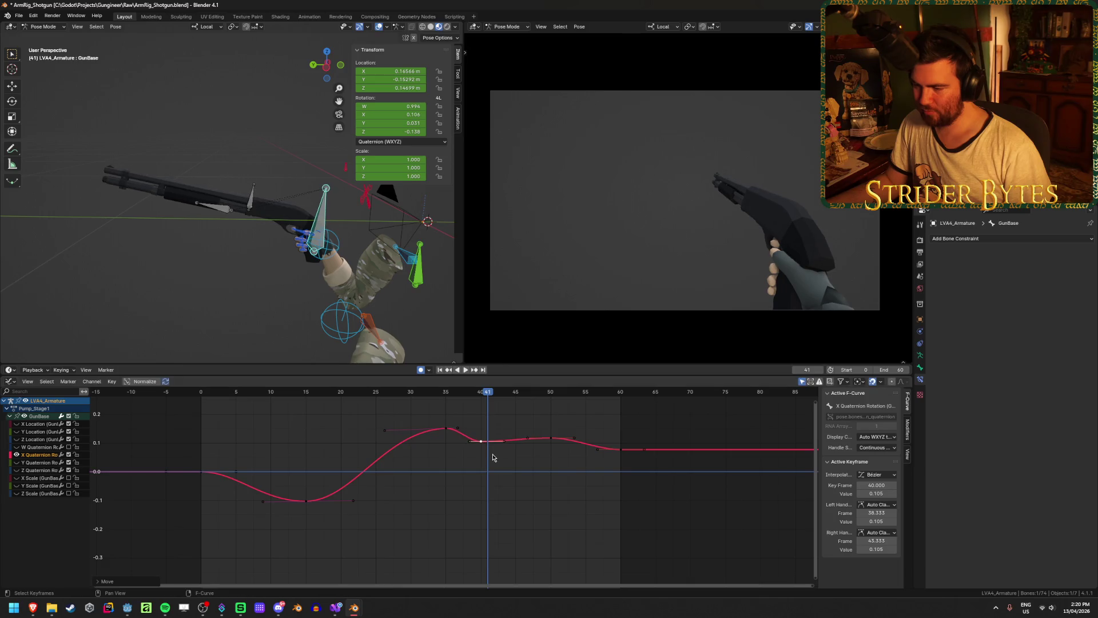
left_click_drag(443, 431, 411, 429)
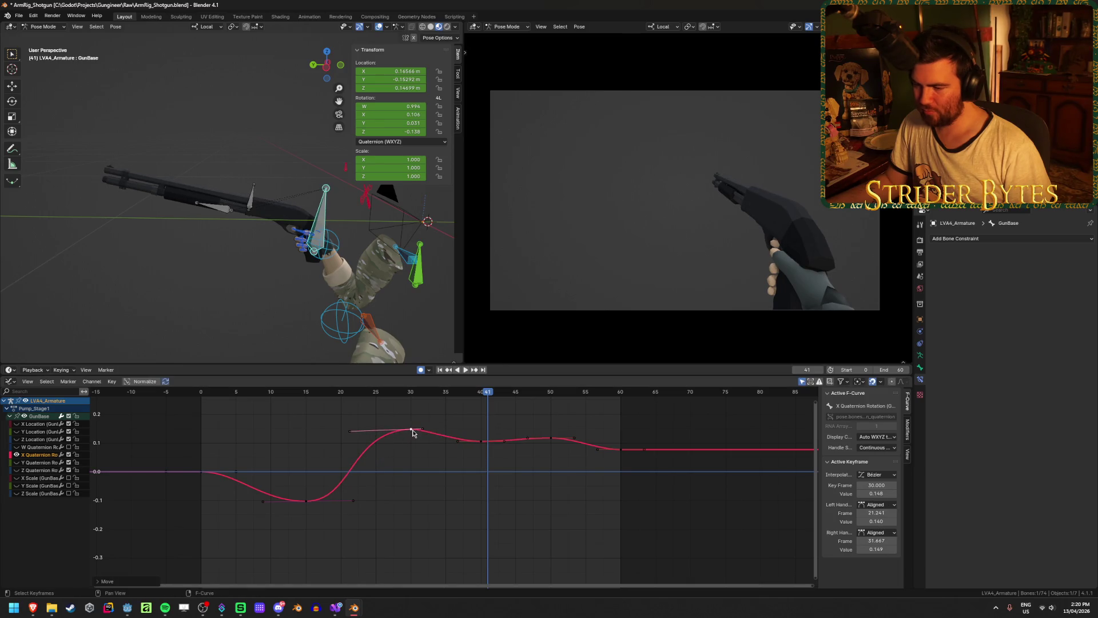
key("space")
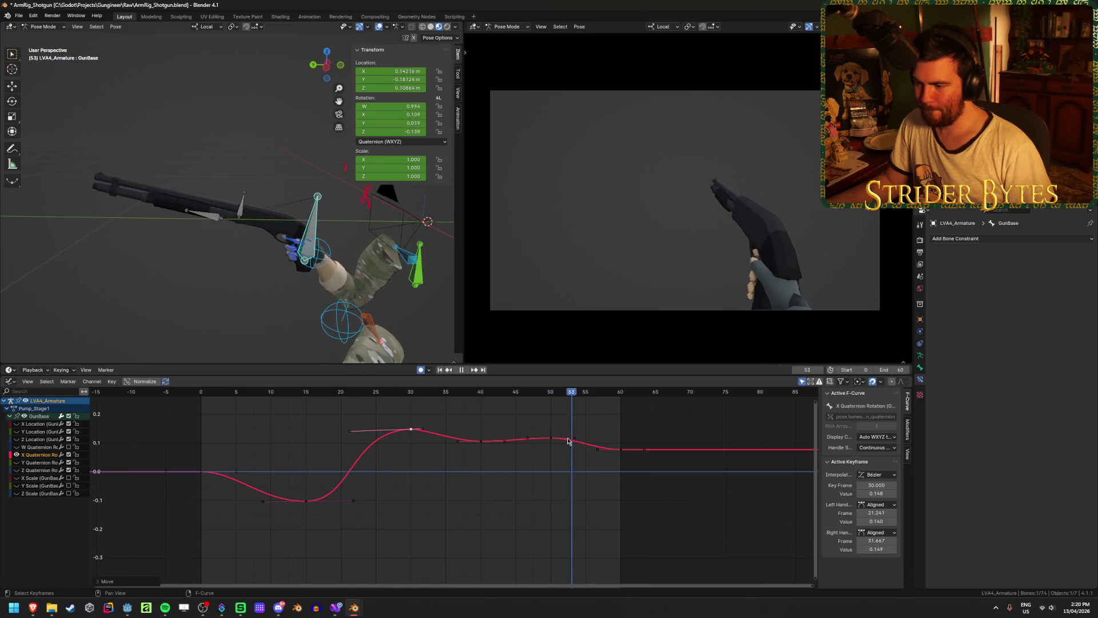
Lower the frame-50 X Quaternion key and replay the animation from the start
left_click_drag(553, 440, 555, 440)
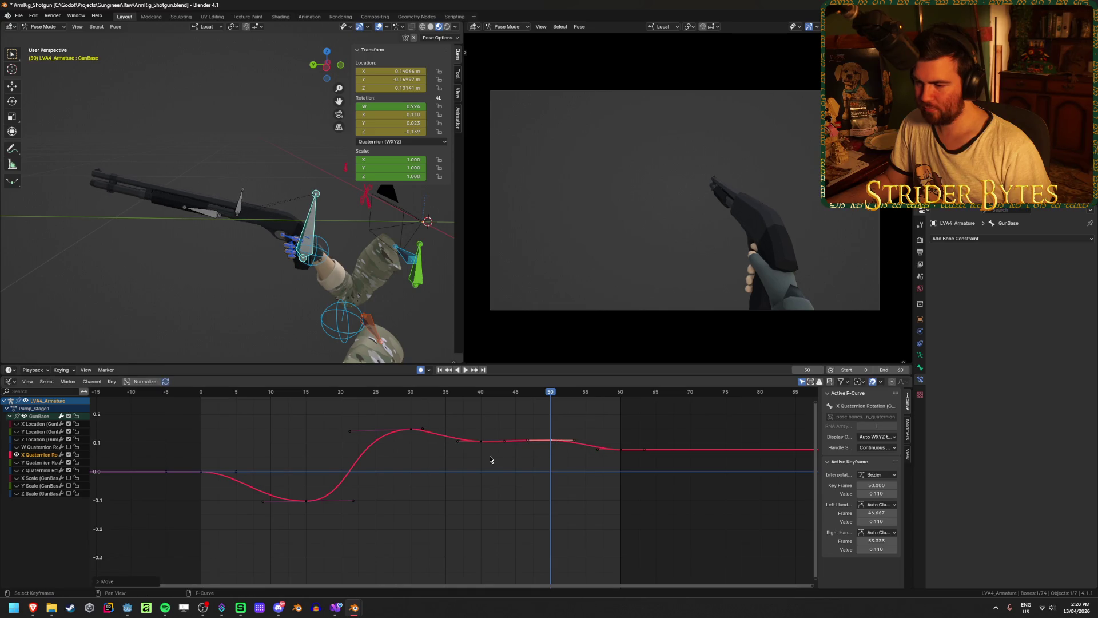
left_click(495, 511)
left_click(447, 371)
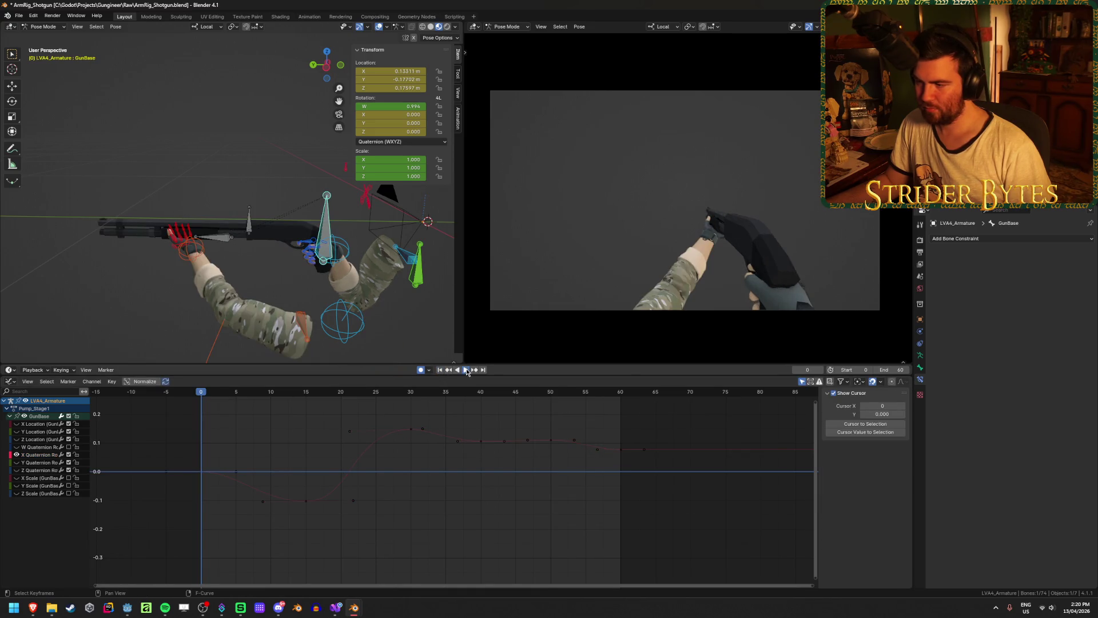
left_click(467, 370)
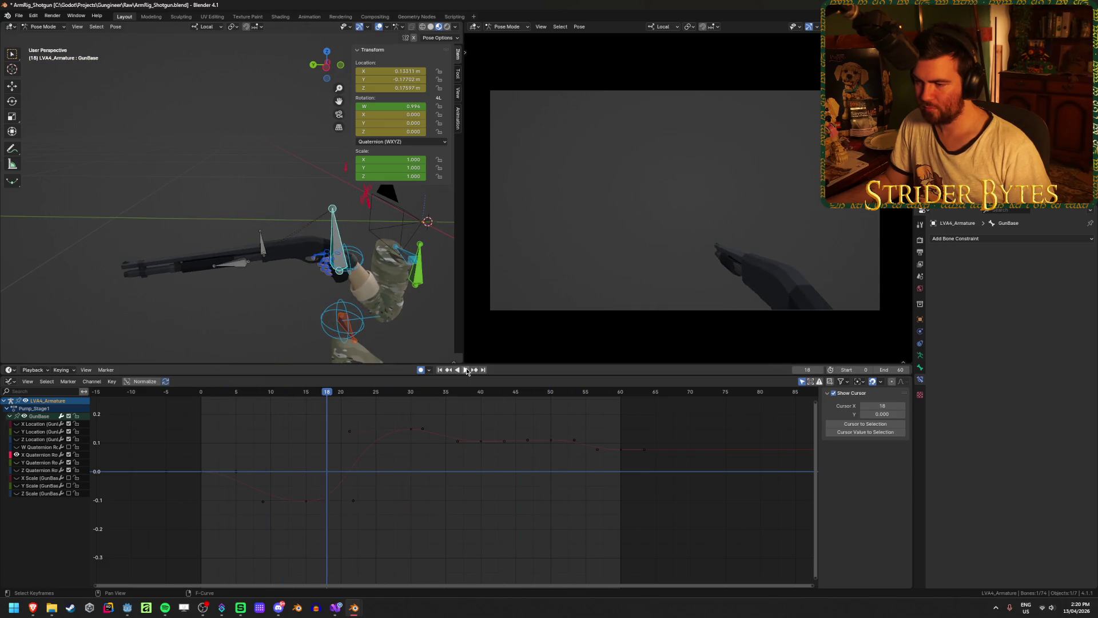
key("space")
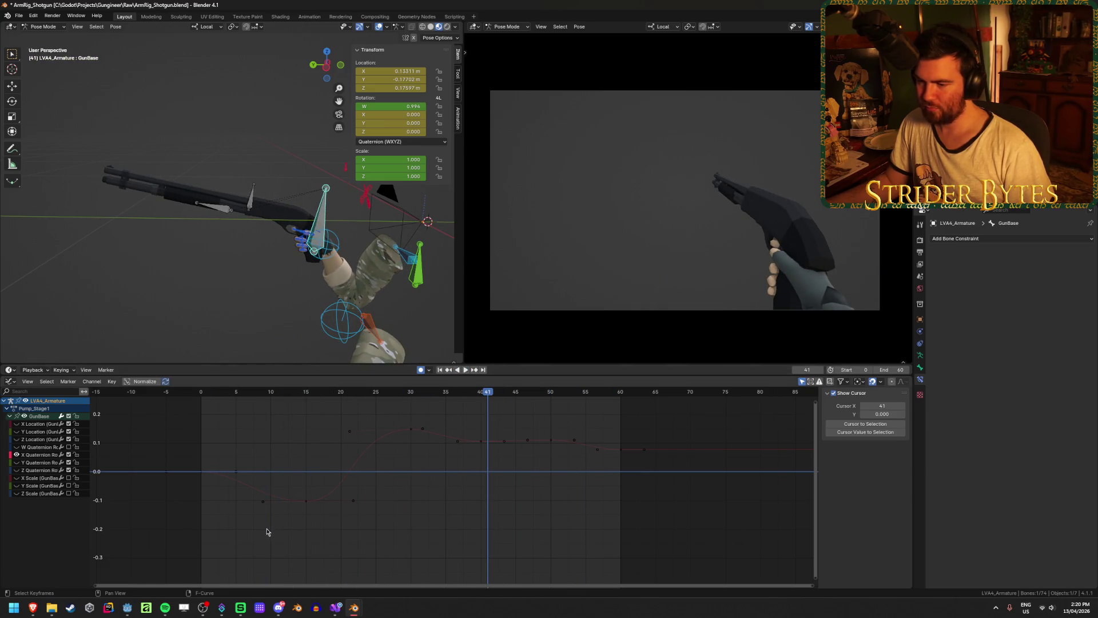
Shift the X Quaternion keys about two frames later and check frames 7 to 31
left_click_drag(267, 532, 709, 411)
key("g")
left_click(508, 443)
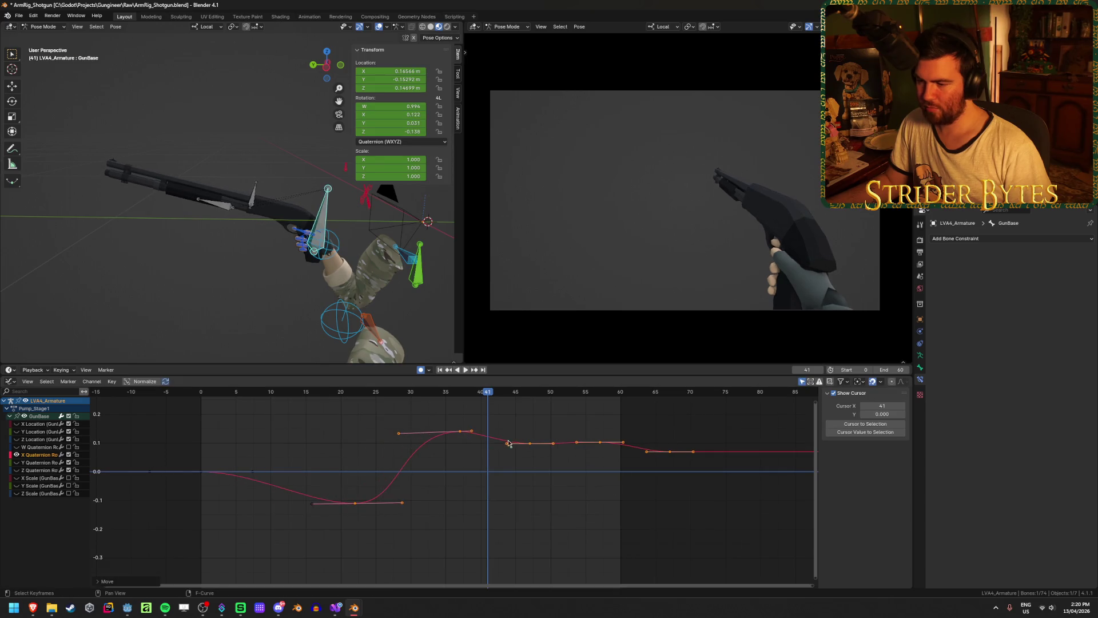
key("shift+Left")
key("space")
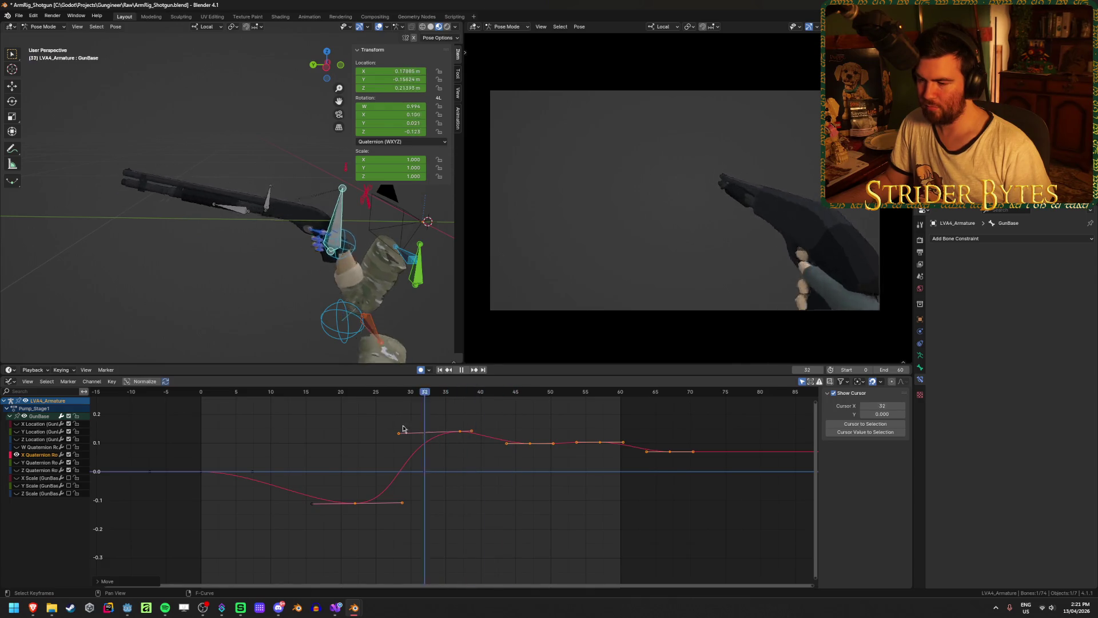
mouse_move(250, 443)
left_mouse_down()
mouse_move(488, 456)
mouse_move(460, 462)
left_mouse_up()
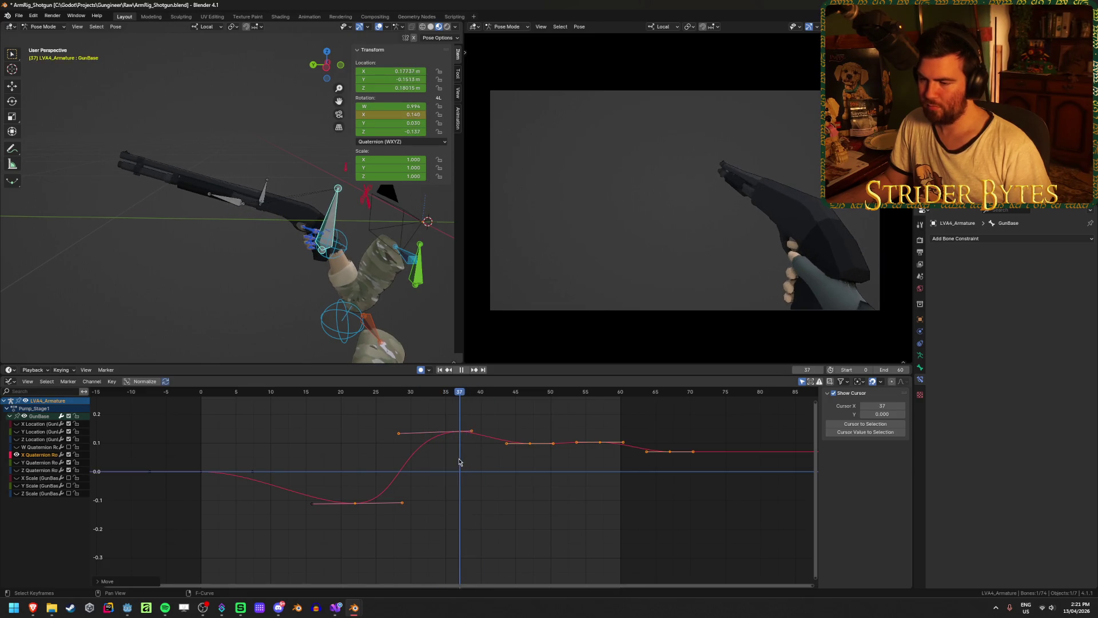
key("ctrl+z")
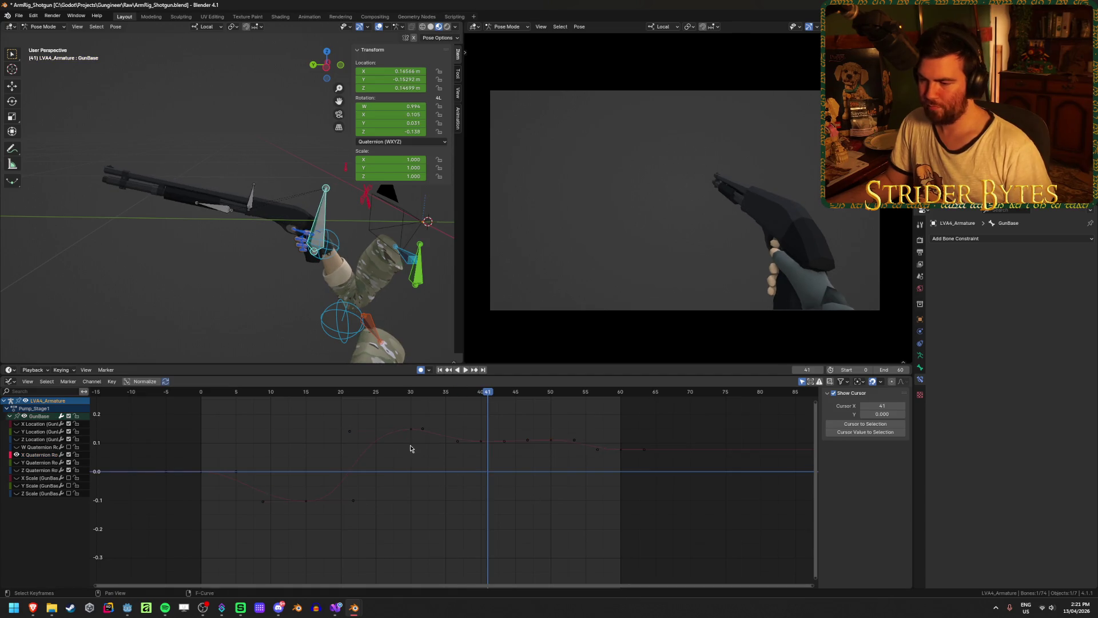
Lengthen the frame-30 key's right handle, return to frame 30, and start raising that key
left_click(421, 433)
left_click_drag(423, 432, 453, 427)
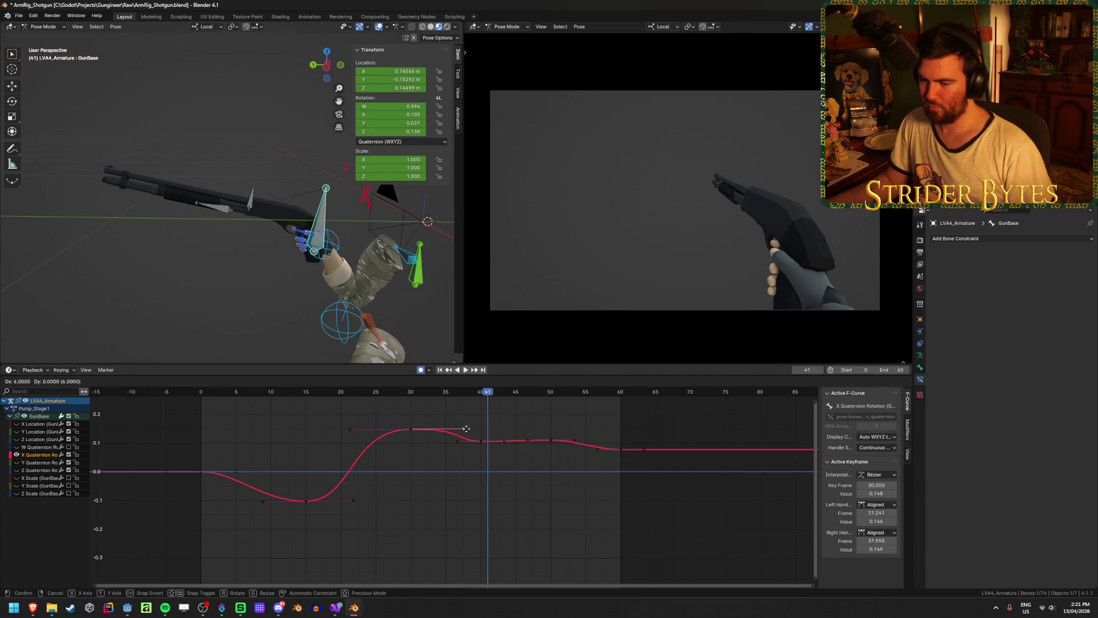
left_click(456, 429)
left_click_drag(355, 392, 413, 399)
middle_click_drag(406, 427, 453, 499)
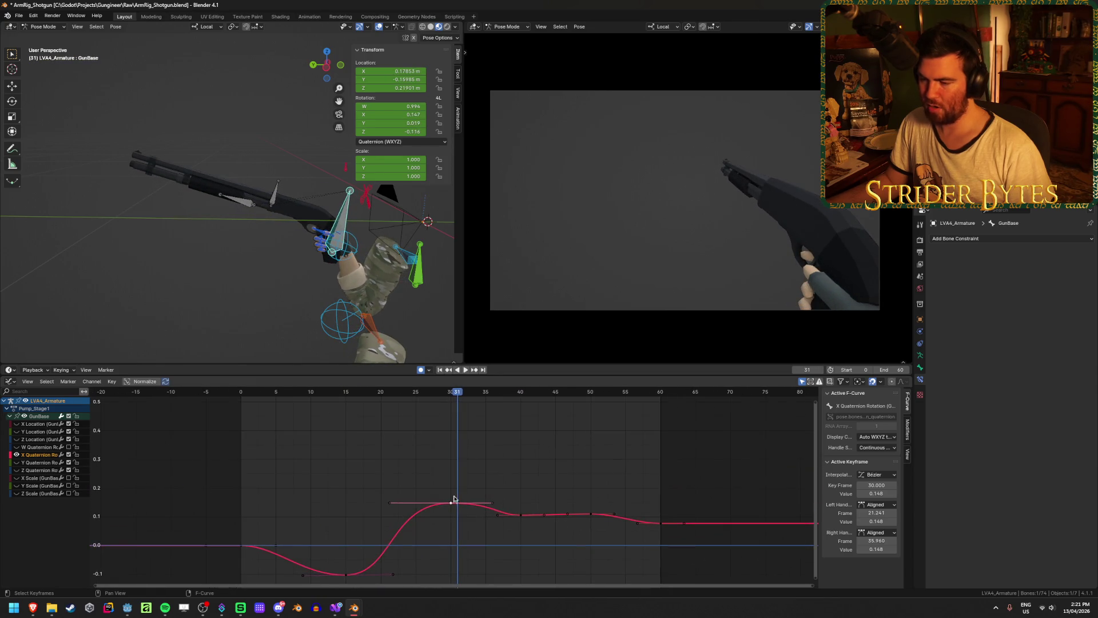
key("g")
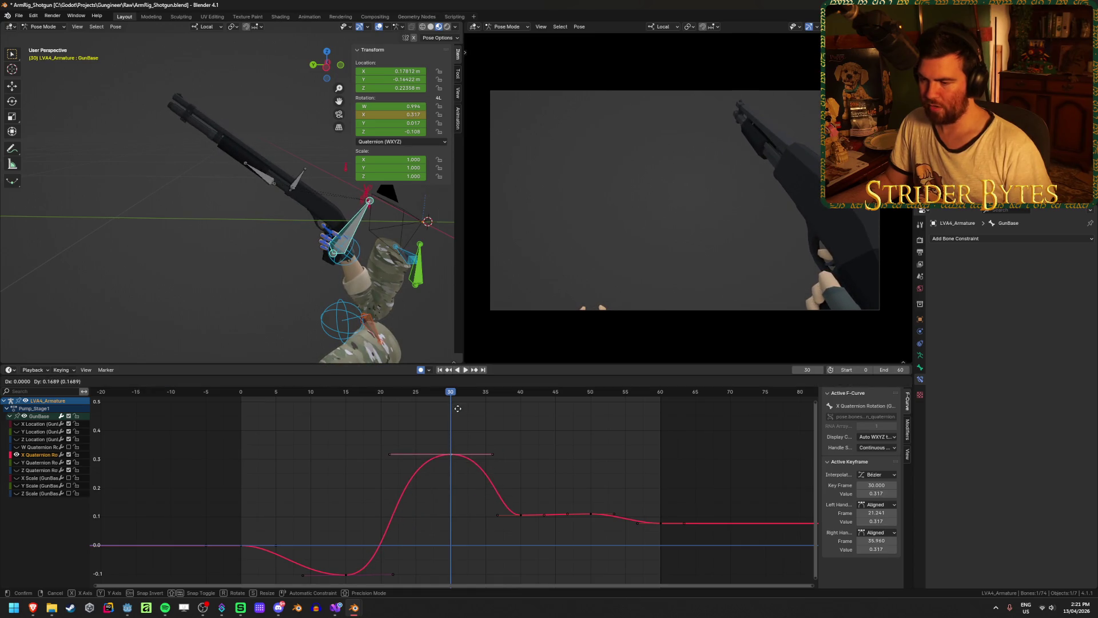
Raise the frame-30 peak, preview it, then lower it to about 0.217
left_click(457, 409)
scroll(458, 497, "down", 2)
key("shift+Left")
key("space")
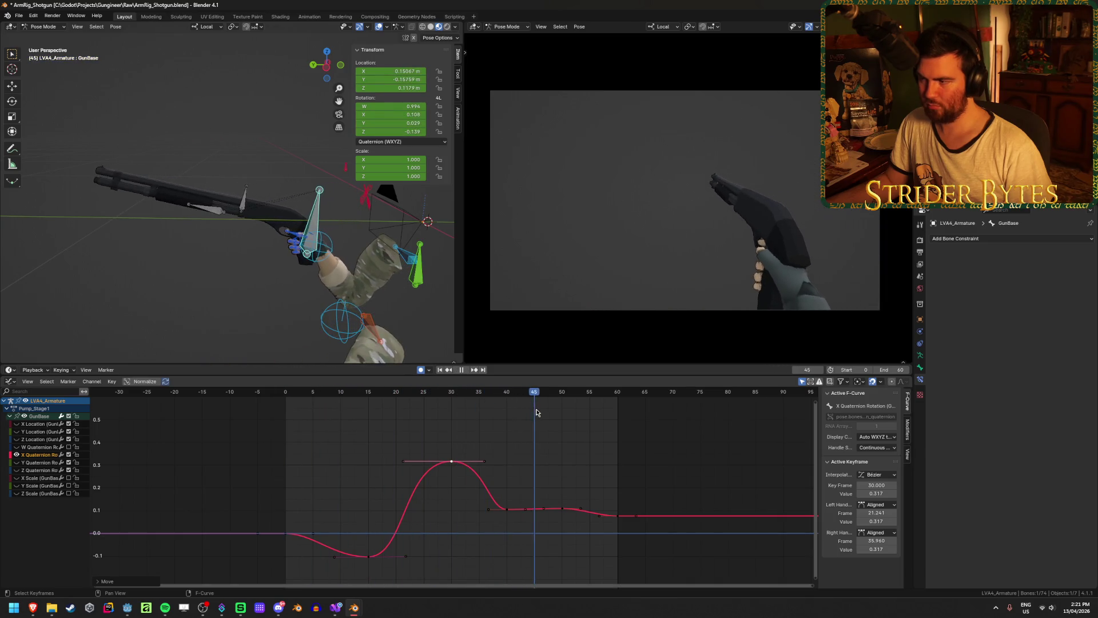
key("space")
left_click_drag(486, 391, 451, 391)
key("g")
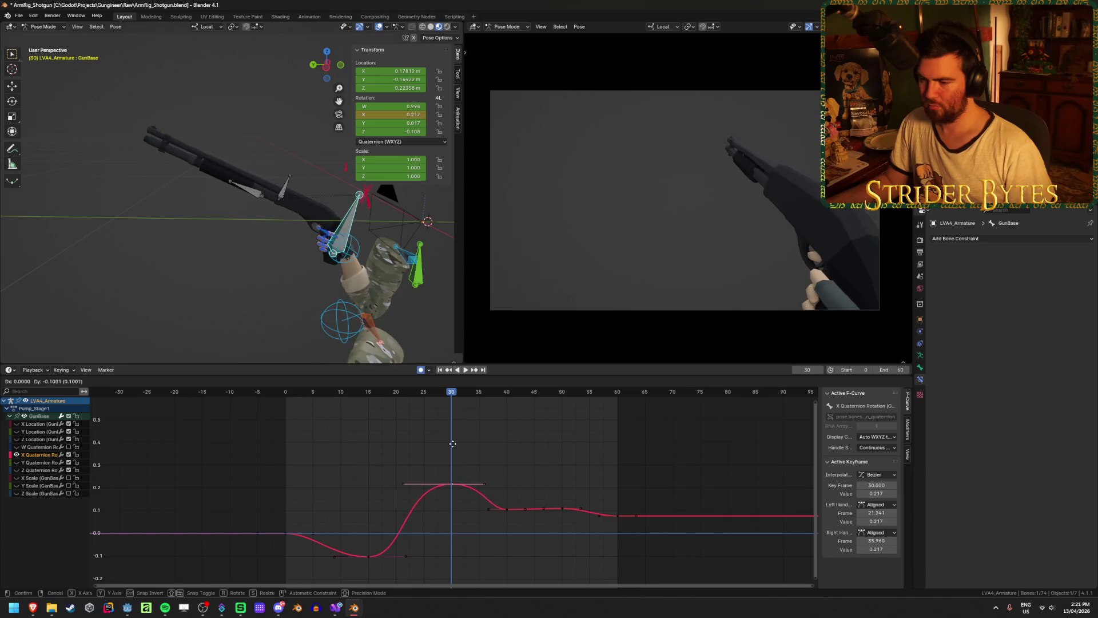
left_click(452, 444)
Set the frame-40 key to 0.139 and the frame-50 key to 0.155, then preview
key("g")
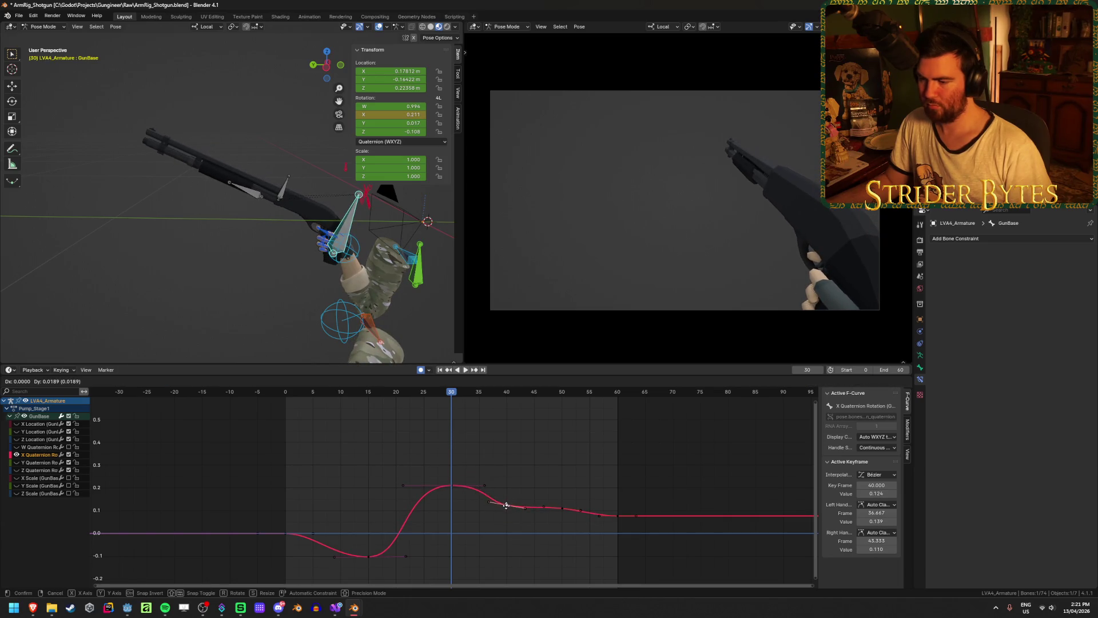
left_click(506, 502)
left_click(562, 507)
key("g")
left_click(562, 498)
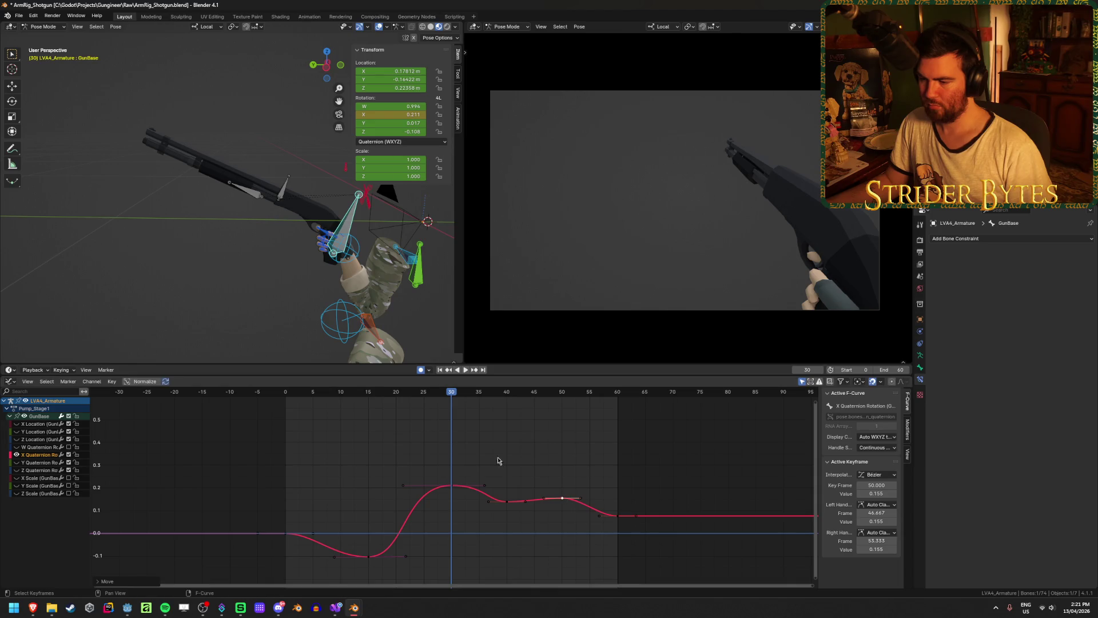
key("space")
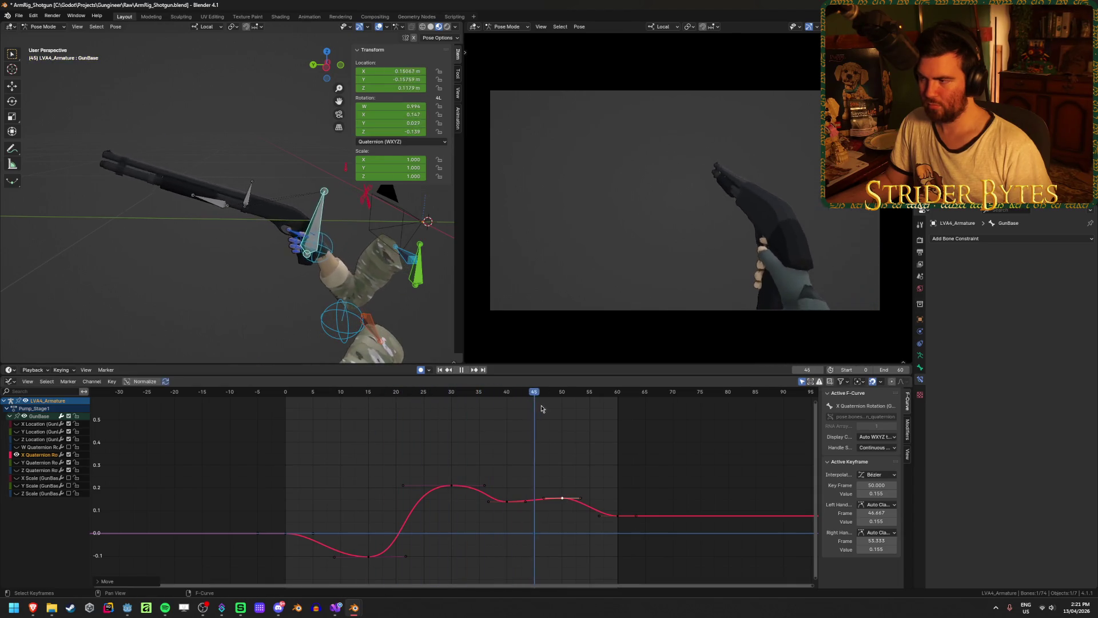
key("space")
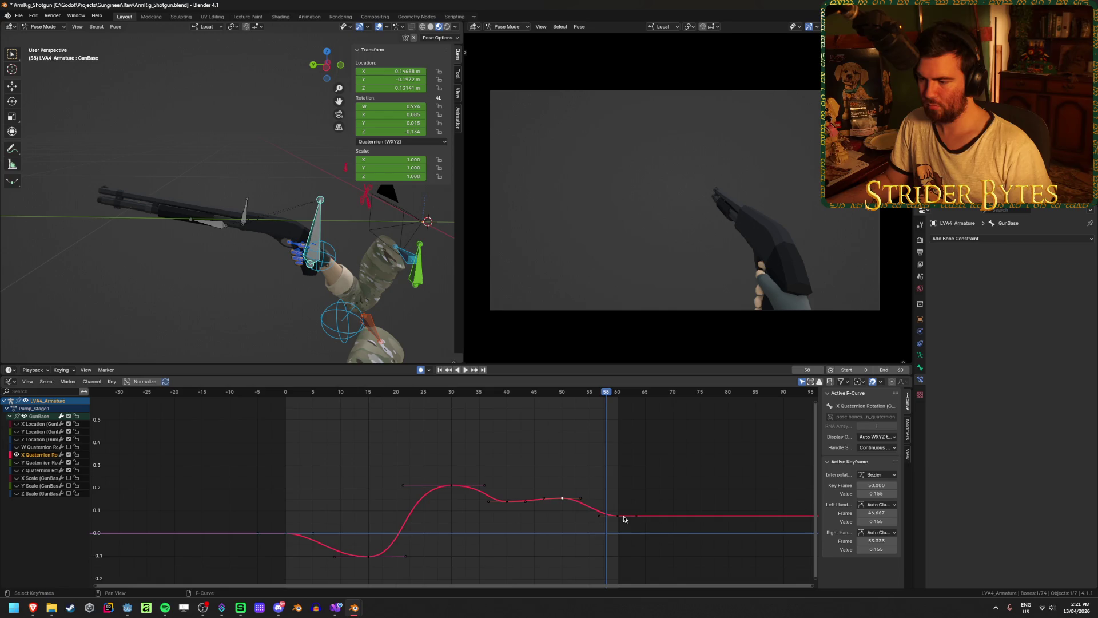
Raise the frame-60 key to 0.120 and replay from the start
key("g")
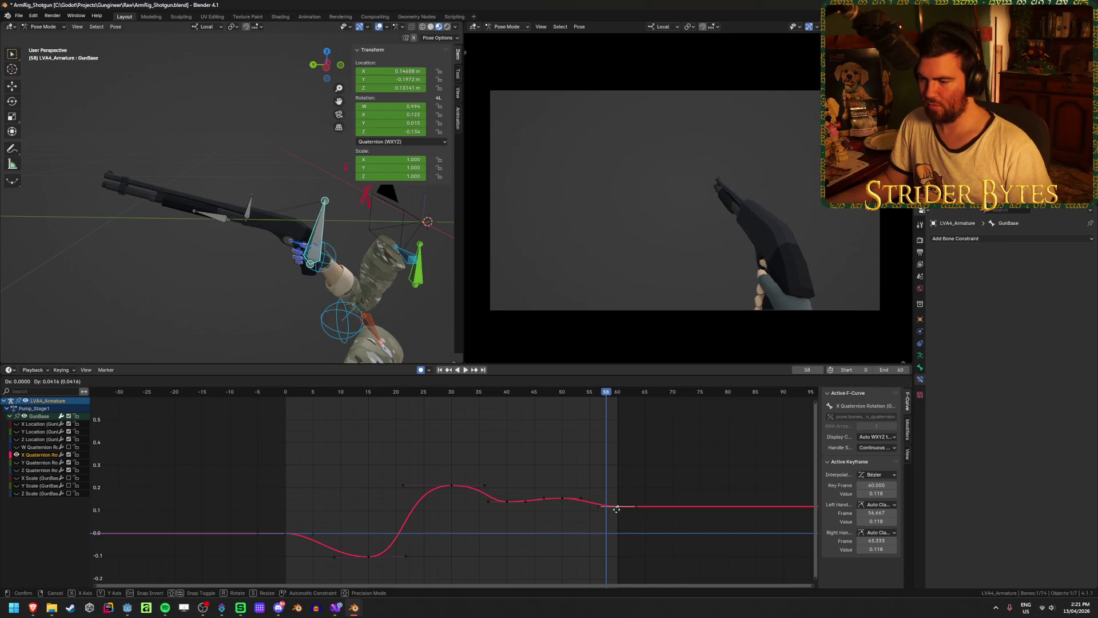
left_click(617, 507)
key("shift+Left")
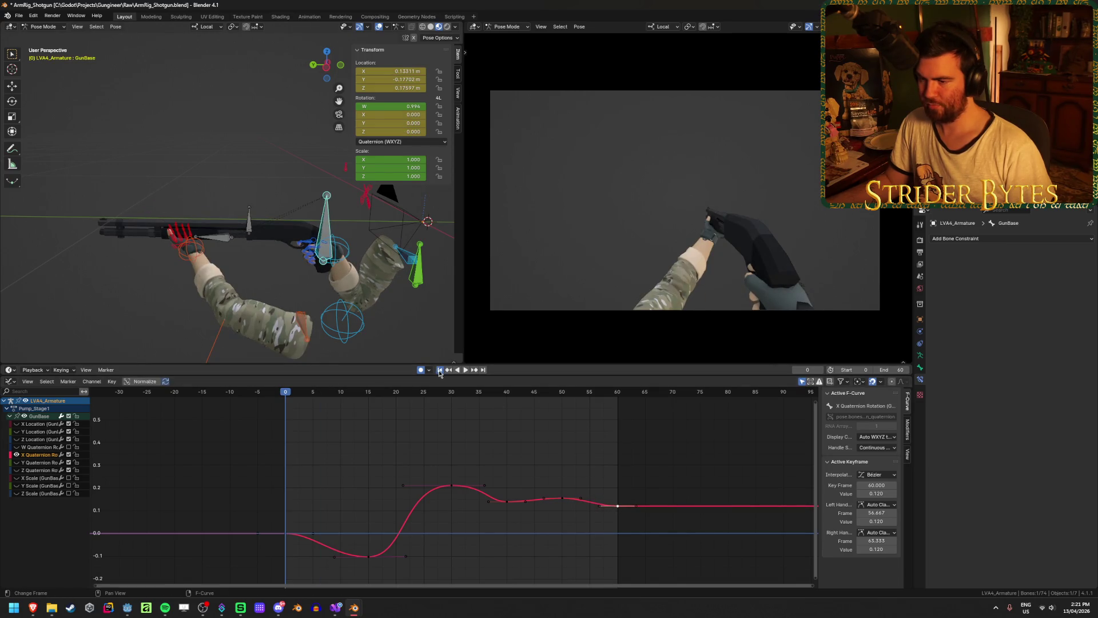
left_click(463, 371)
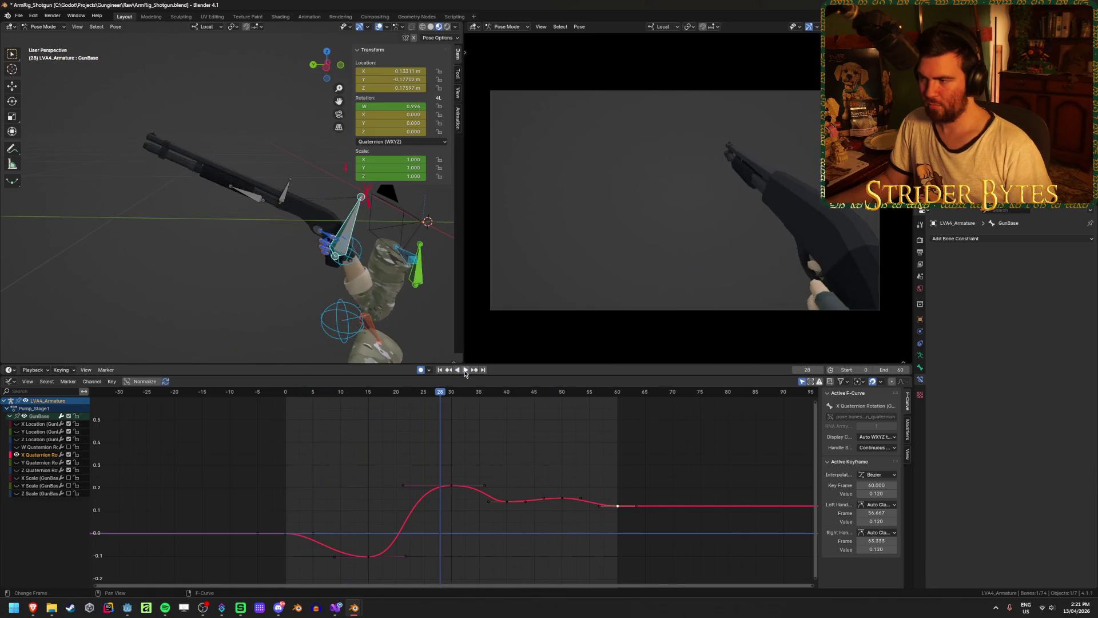
Raise the frame-15 key, review the opening frames, and box-select the pump keys
scroll(415, 518, "up", 2)
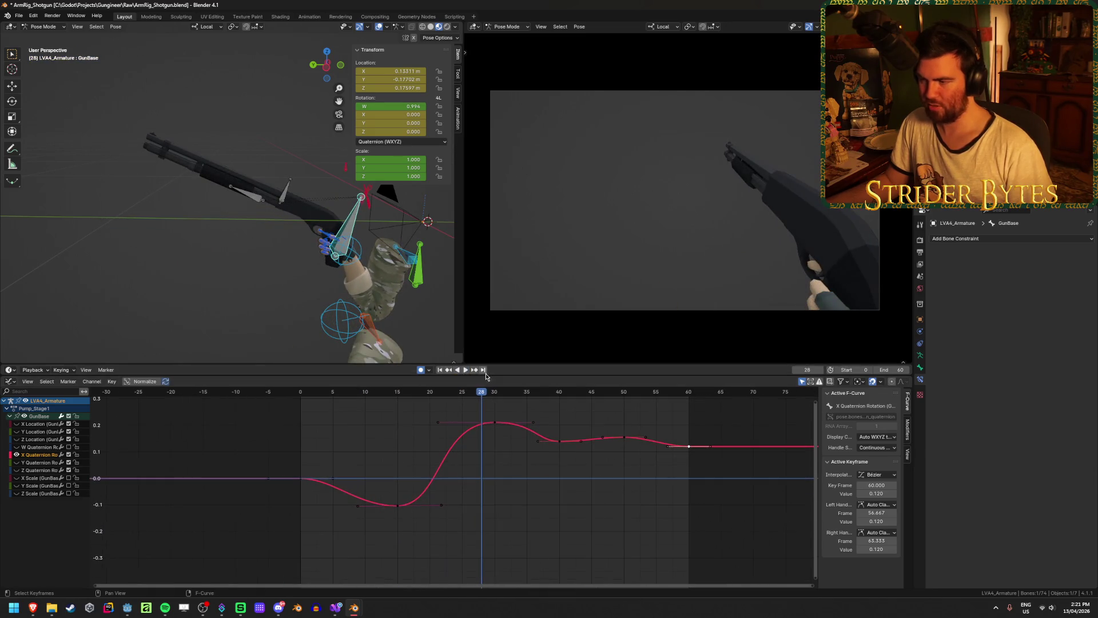
mouse_move(476, 388)
left_mouse_down()
mouse_move(300, 403)
mouse_move(381, 412)
left_mouse_up()
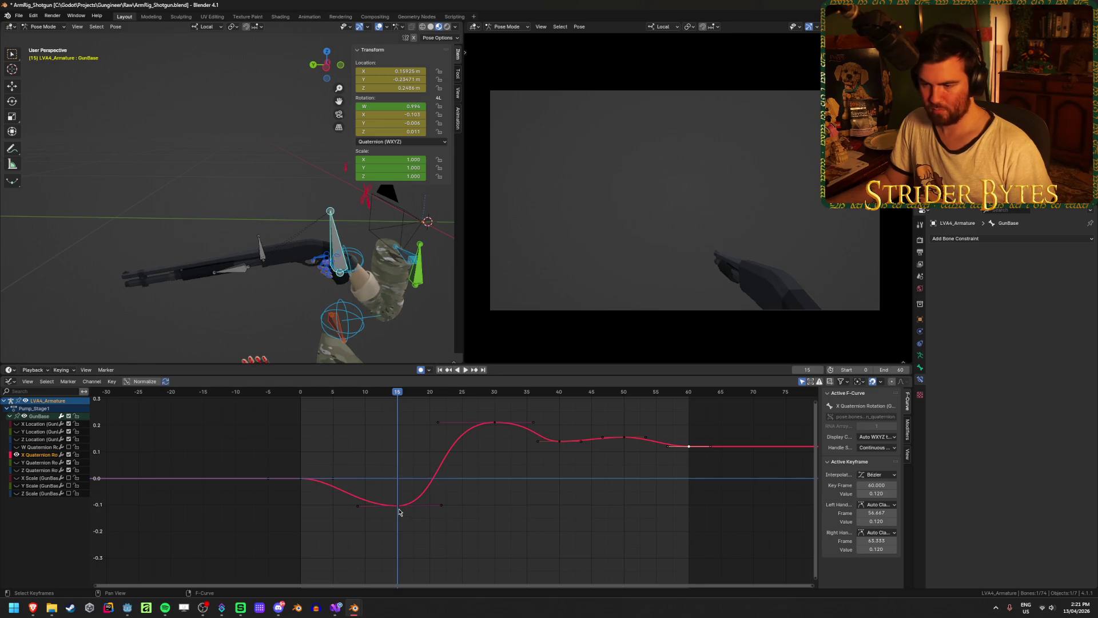
left_click(416, 515)
mouse_move(397, 393)
left_mouse_down()
mouse_move(327, 397)
mouse_move(497, 417)
mouse_move(495, 436)
left_mouse_up()
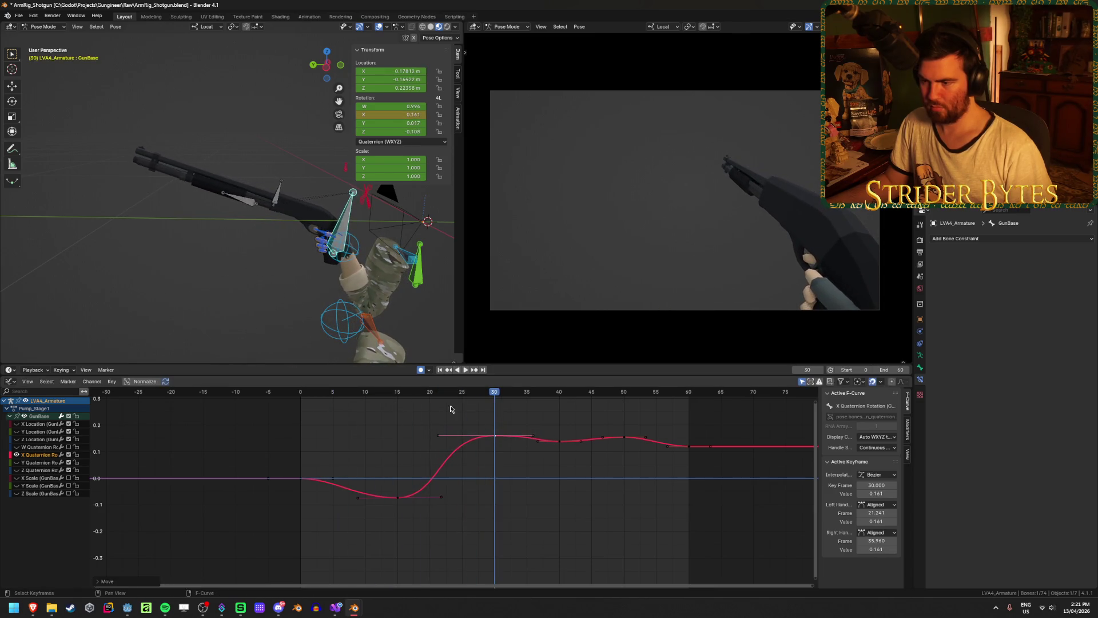
left_click(440, 370)
left_click(466, 369)
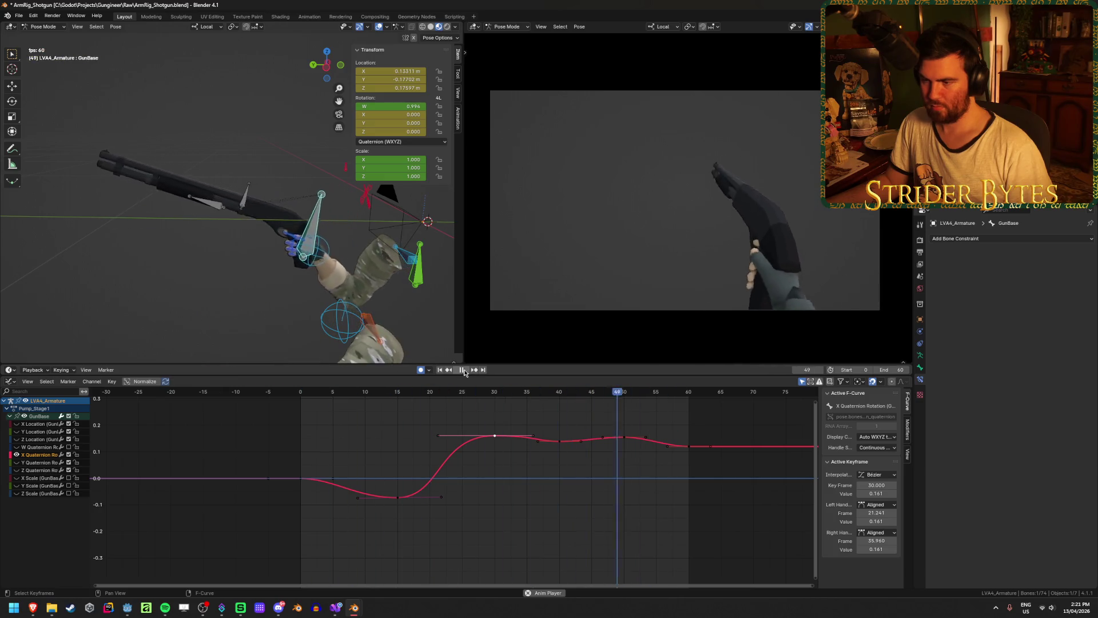
left_click(464, 369)
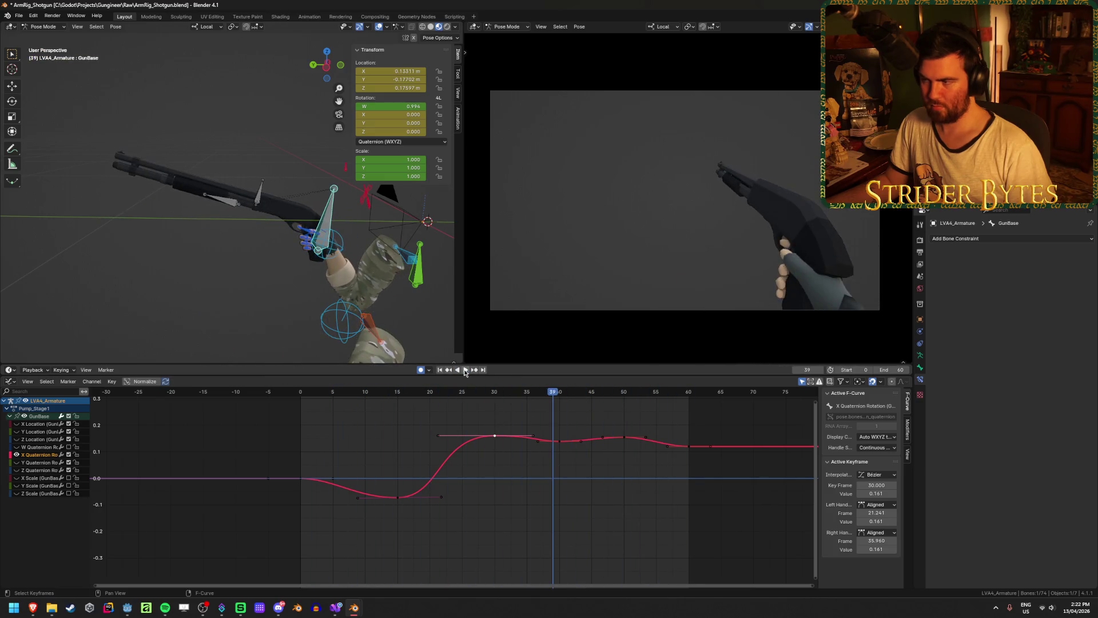
mouse_move(339, 527)
left_mouse_down()
mouse_move(686, 430)
mouse_move(731, 429)
left_mouse_up()
Shift the selected X Quaternion keys three frames later and replay the pump
key("g")
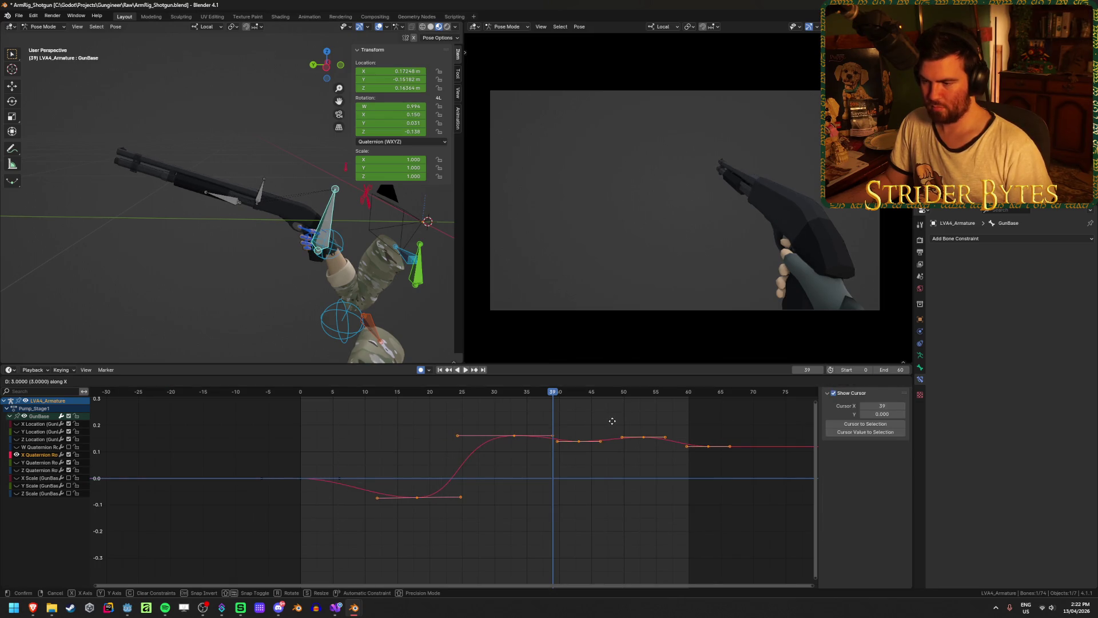
left_click(612, 421)
left_click(440, 369)
left_click(464, 369)
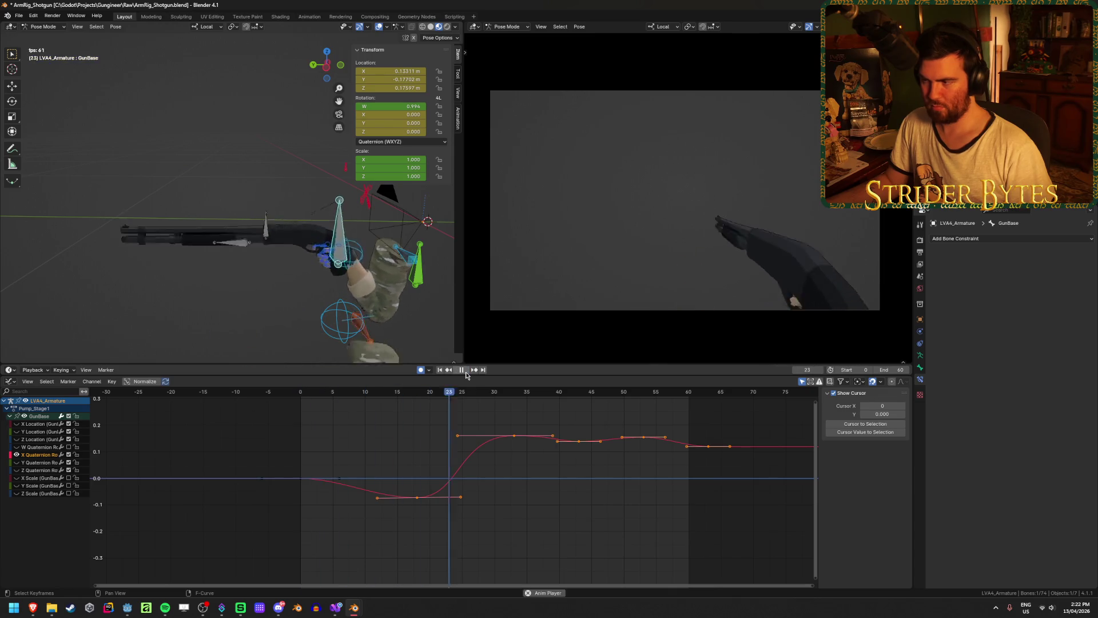
left_click(465, 371)
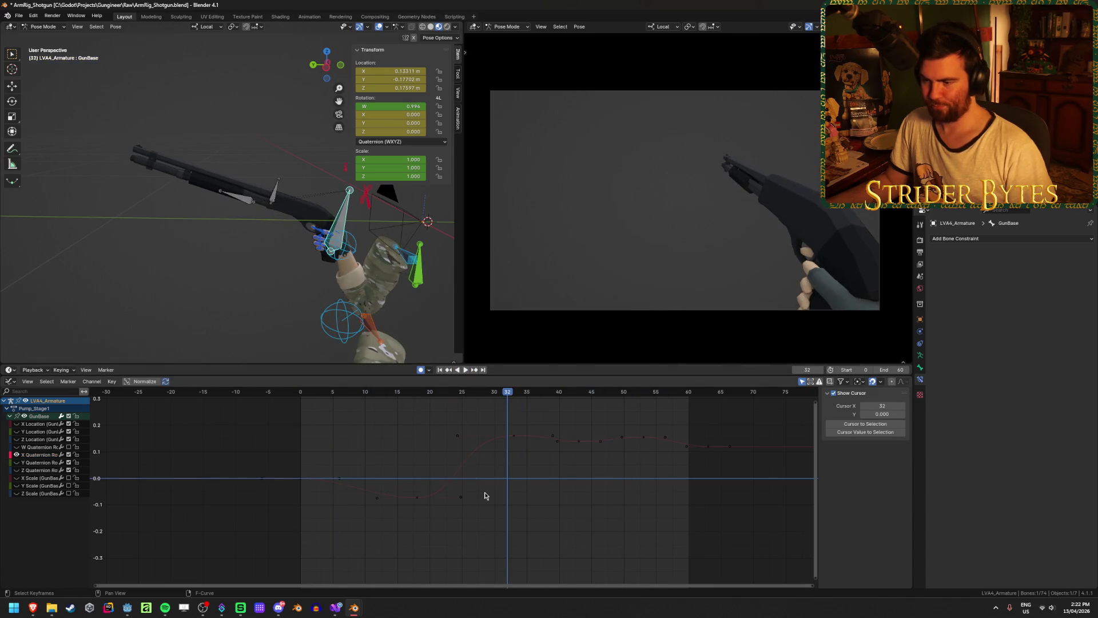
scroll(485, 495, "up", 1)
Adjust the frame-33 and frame-18 key handles to ease the rise, previewing the result
left_click(457, 427)
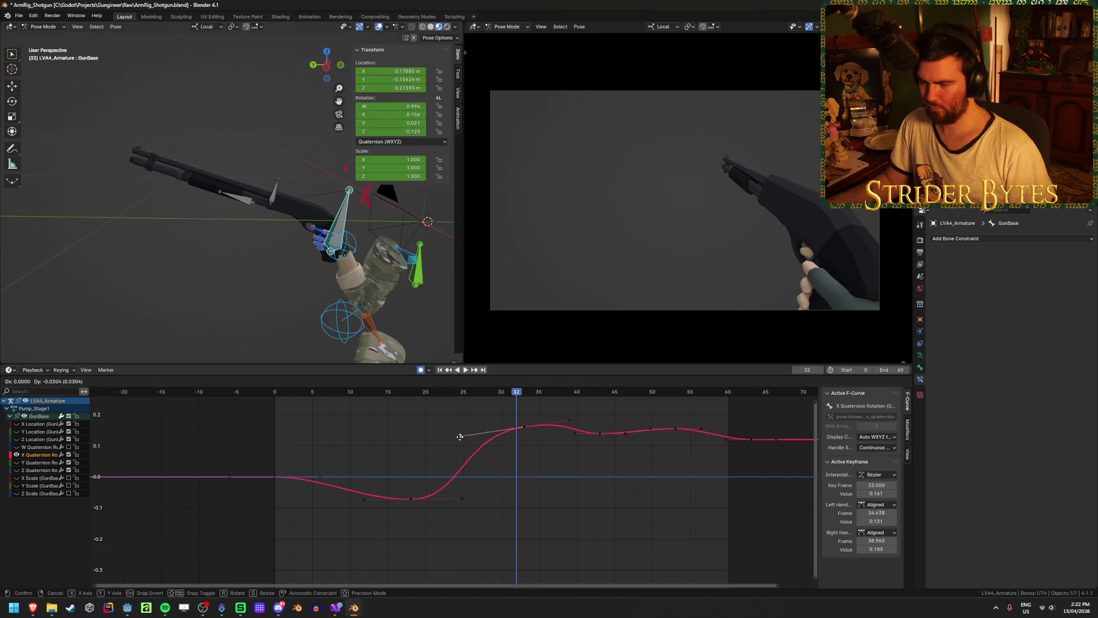
left_click_drag(463, 503, 497, 500)
left_click(465, 370)
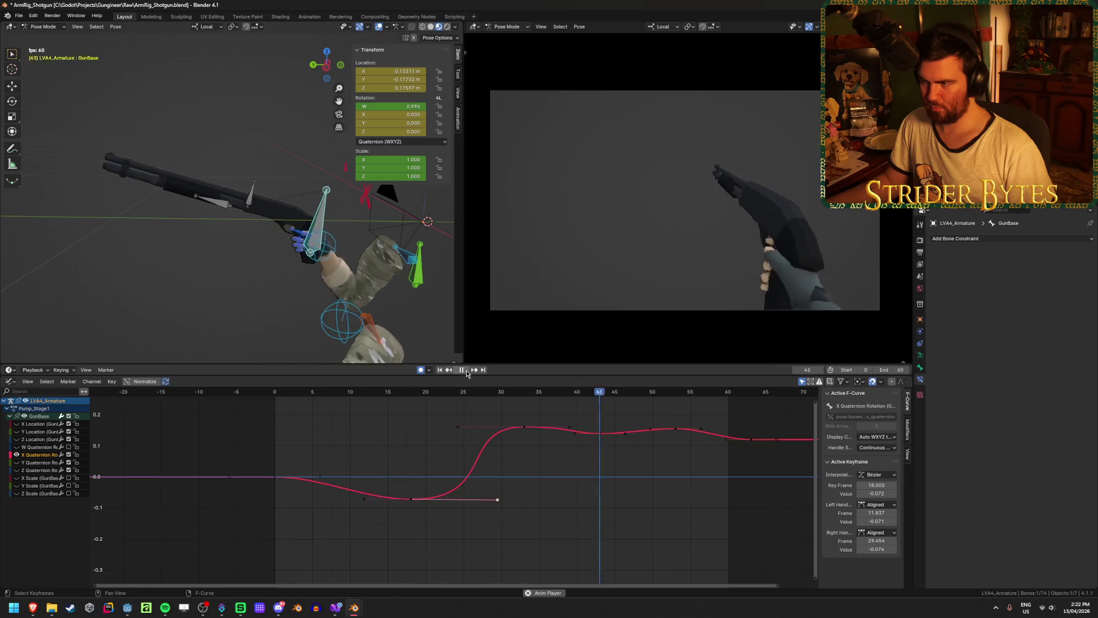
left_click(466, 371)
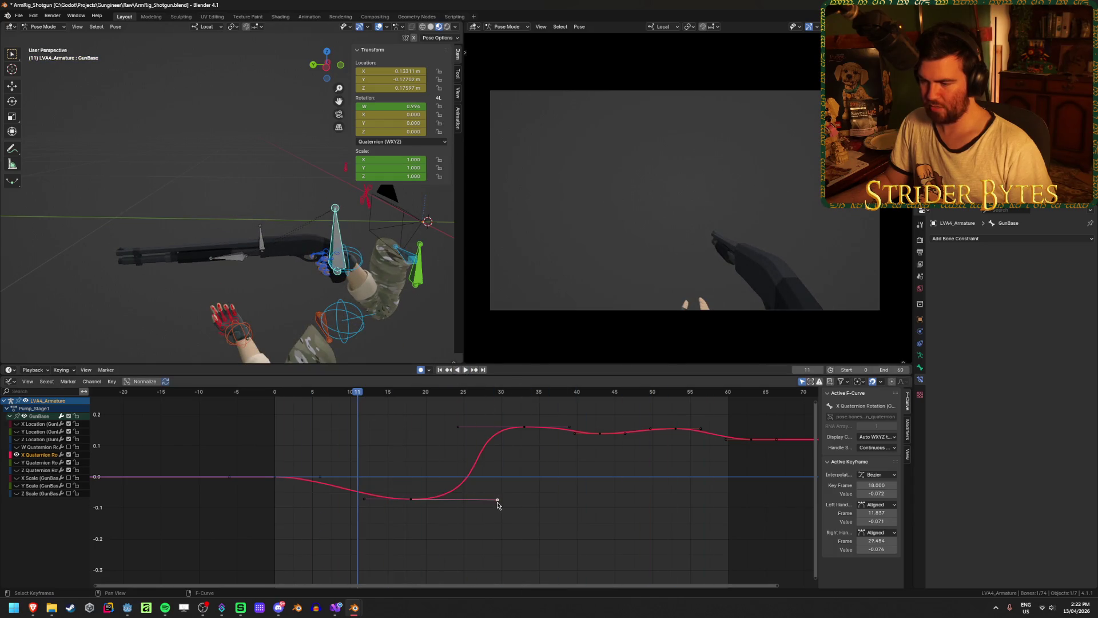
mouse_move(497, 501)
left_mouse_down()
mouse_move(470, 486)
mouse_move(451, 500)
mouse_move(469, 500)
left_mouse_up()
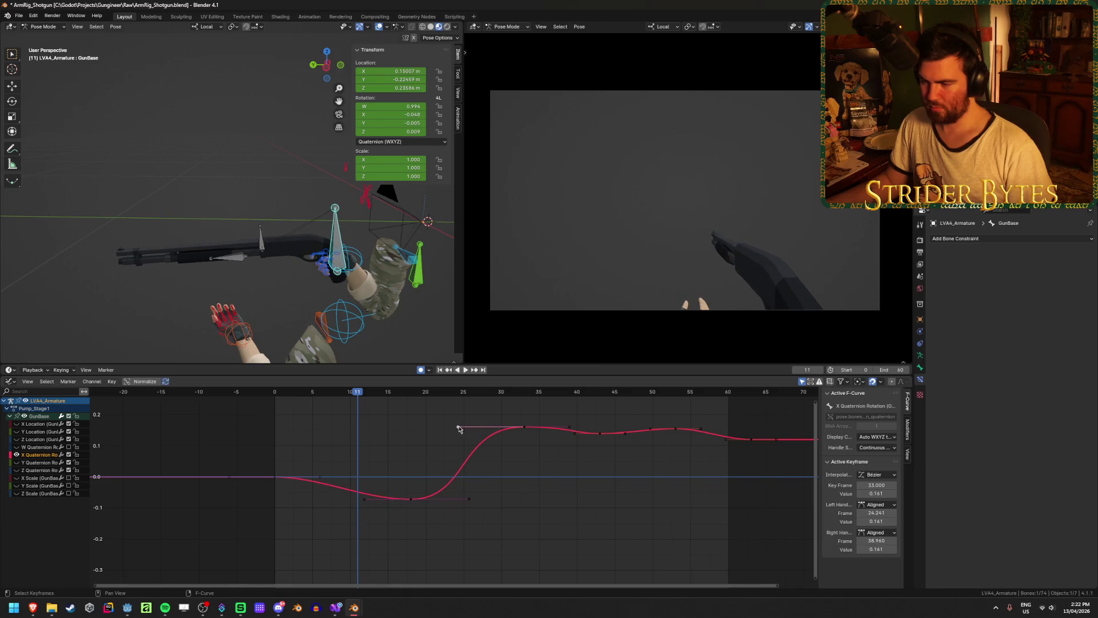
left_click_drag(458, 428, 481, 428)
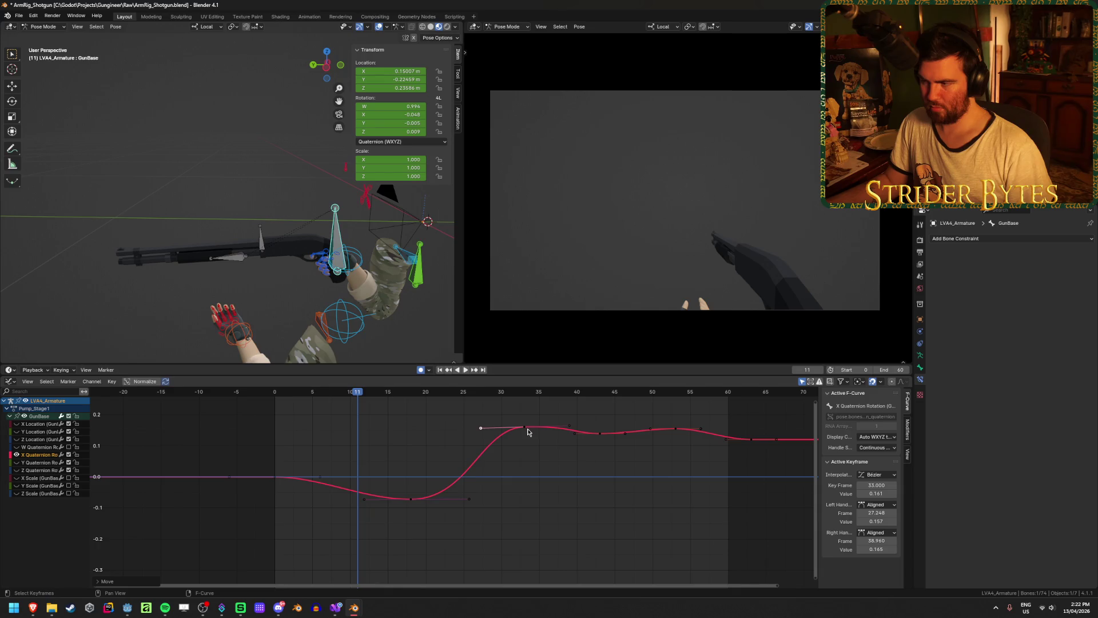
key("shift+Left")
key("space")
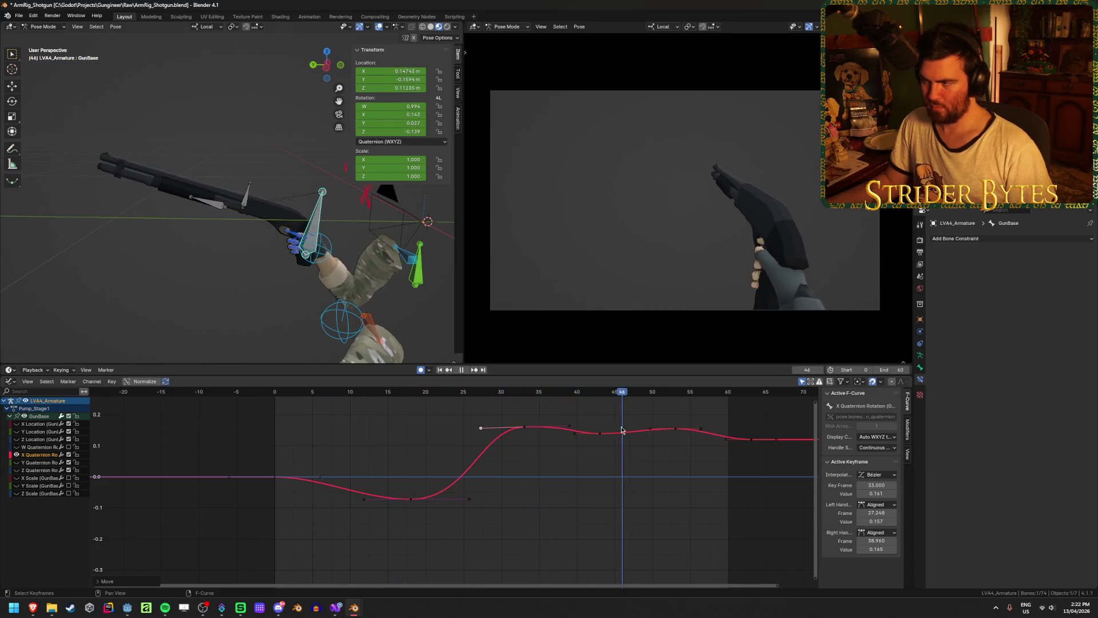
key("Escape")
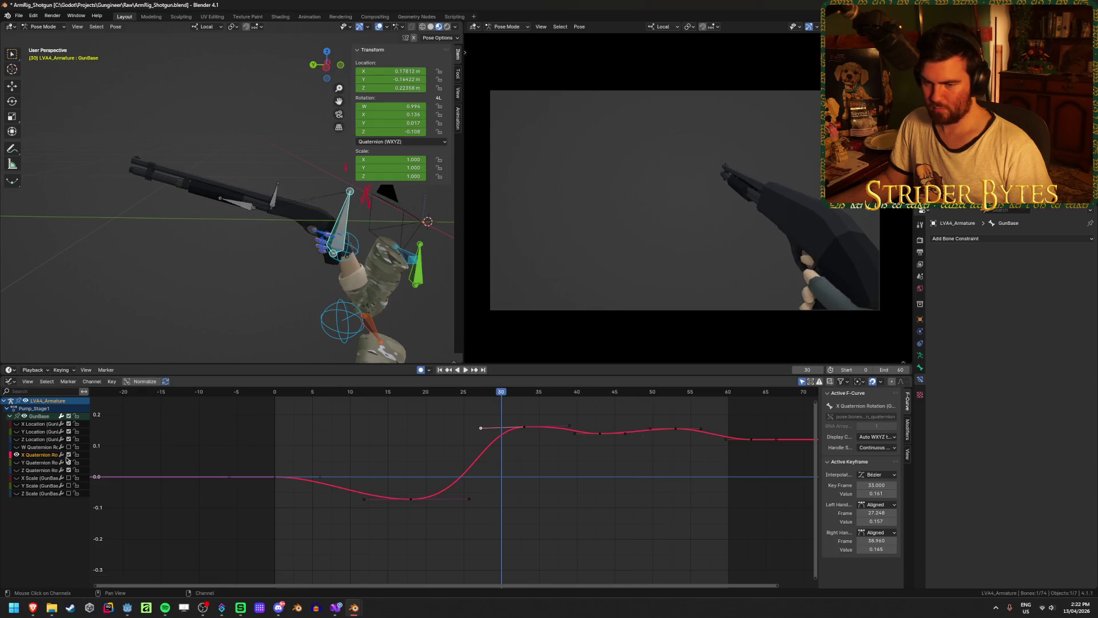
Show the X and Y Location curves, deselect the rotation curve, and play the pump
left_click_drag(17, 424, 15, 432)
left_click(16, 432)
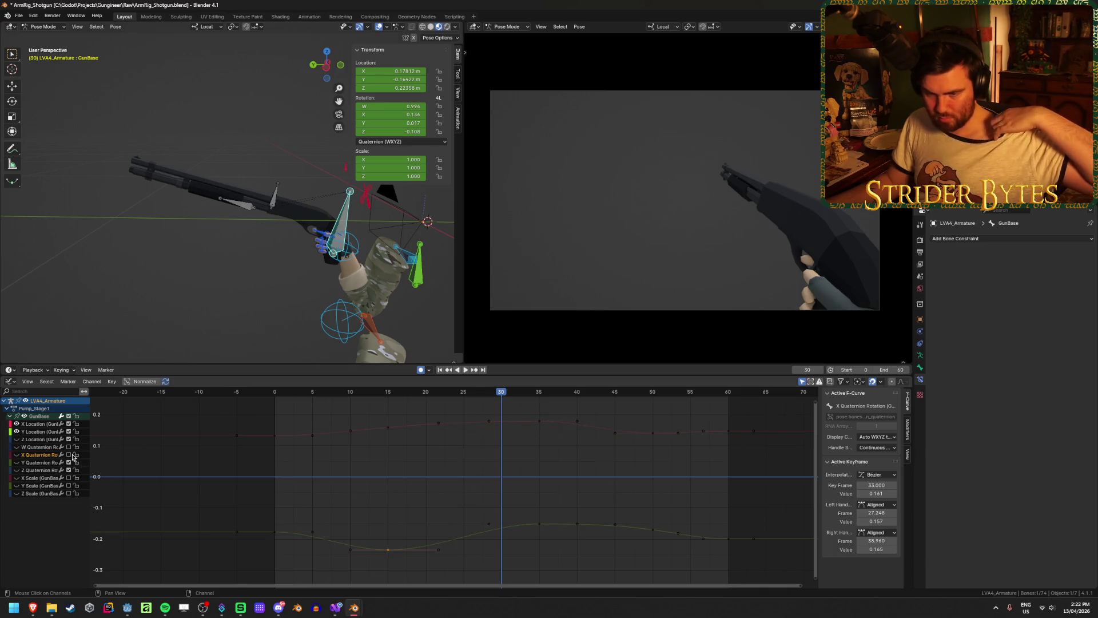
left_click(379, 514)
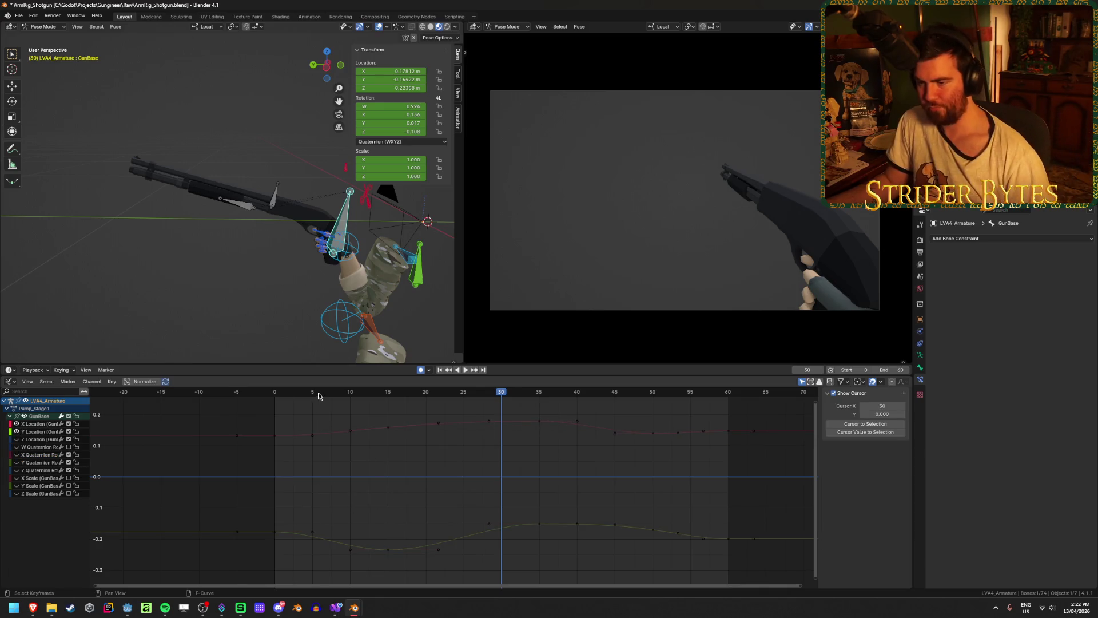
key("shift+Left")
key("space")
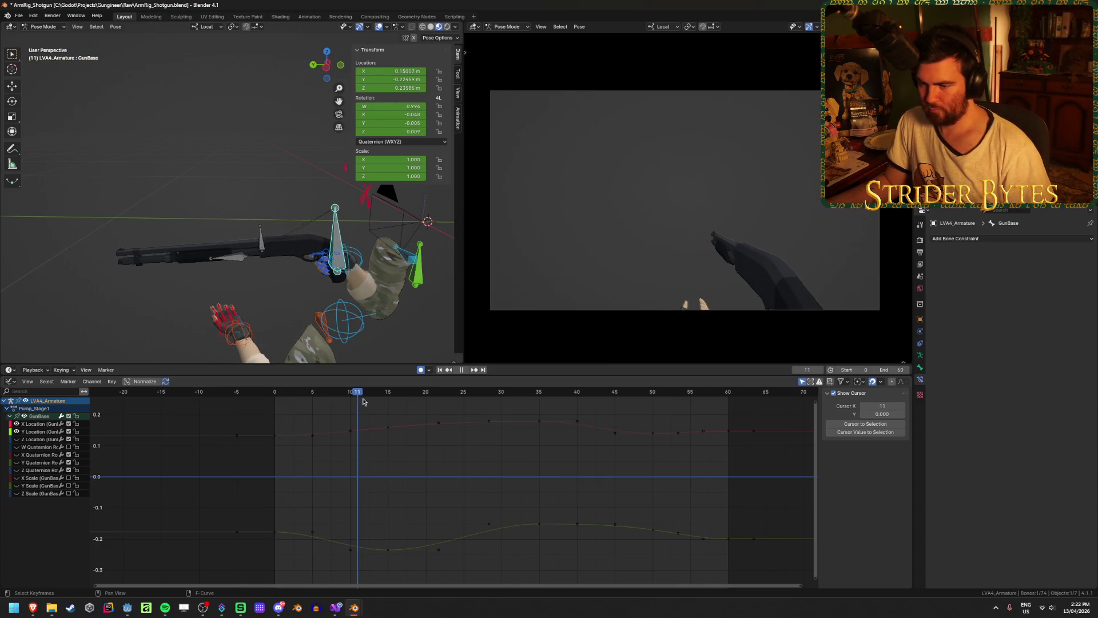
mouse_move(363, 402)
left_mouse_down()
mouse_move(465, 406)
mouse_move(331, 414)
left_mouse_up()
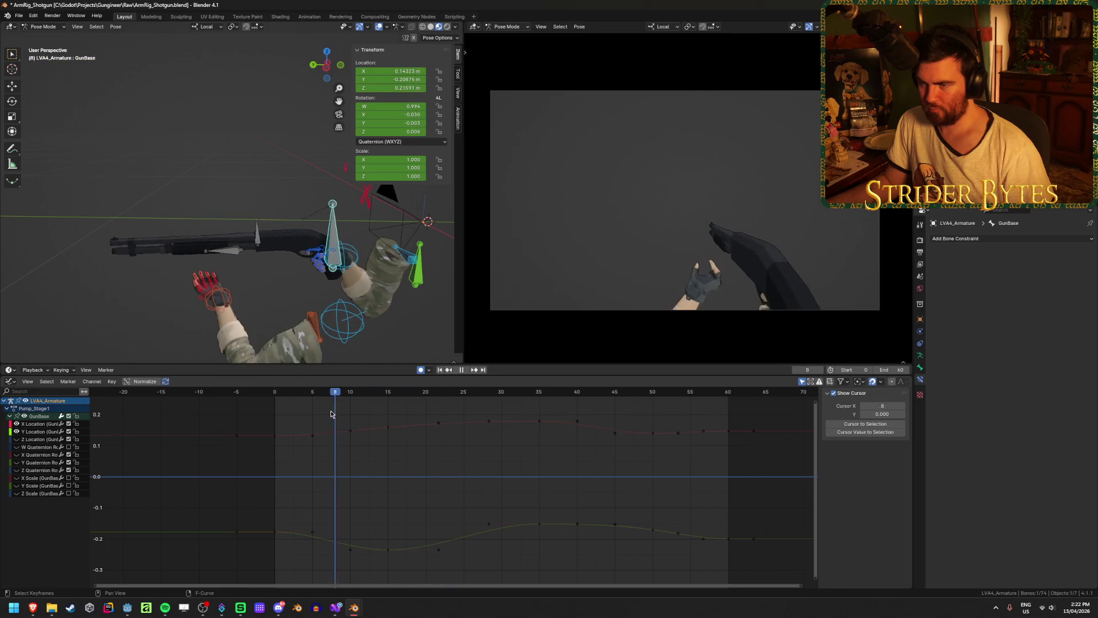
key("space")
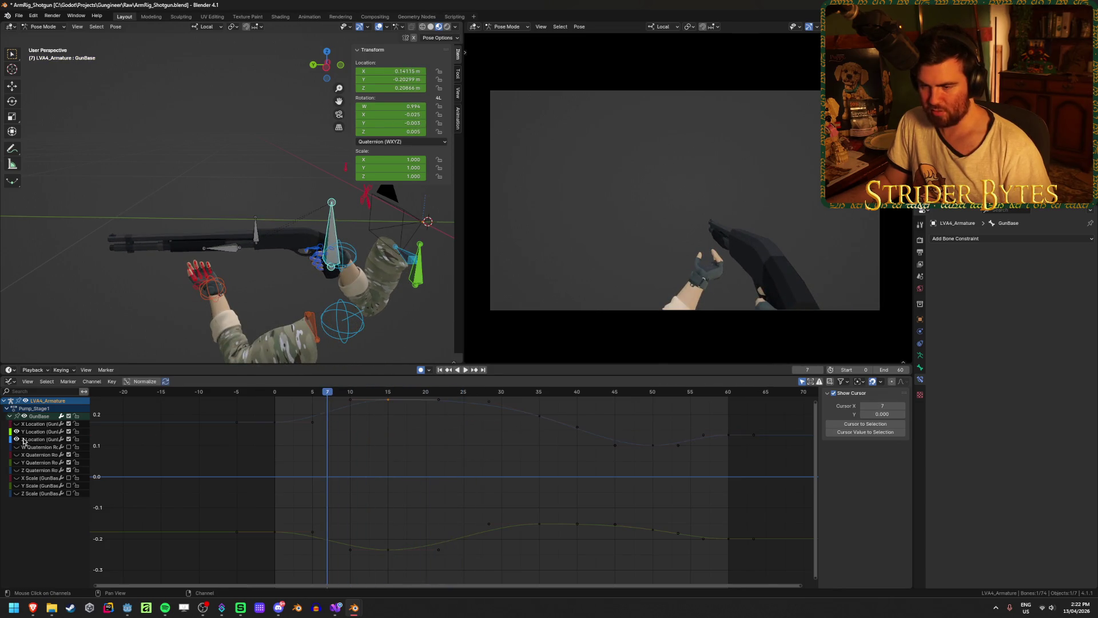
Select the Z Location frame-15 key, play through it, and fit all keys in view
middle_click_drag(343, 436, 354, 453)
left_click_drag(320, 398, 382, 400)
left_click(389, 418)
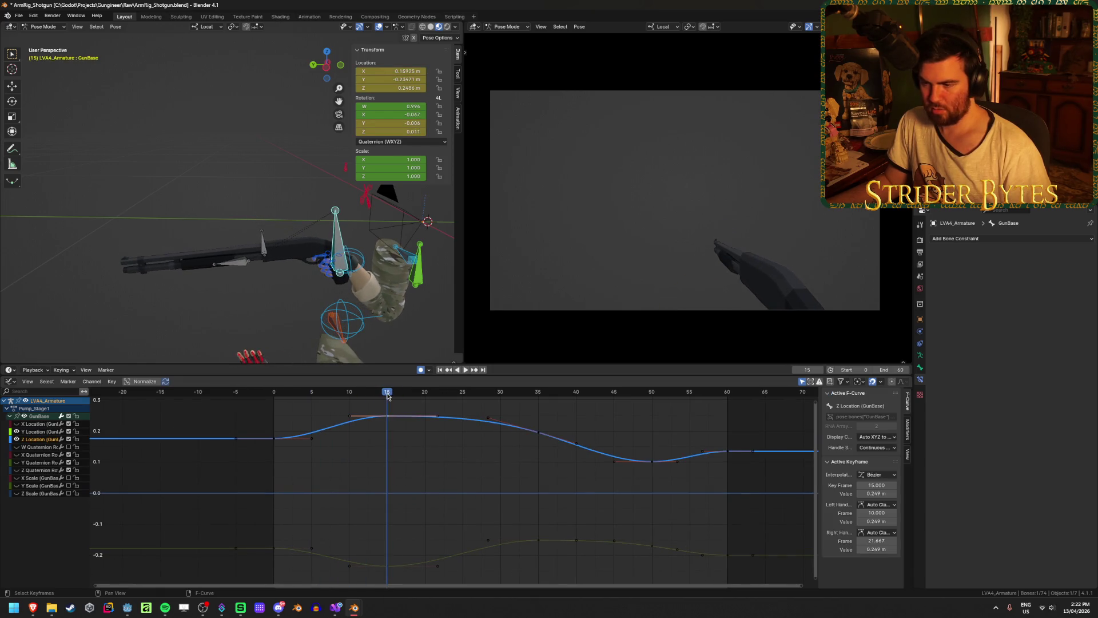
key("space")
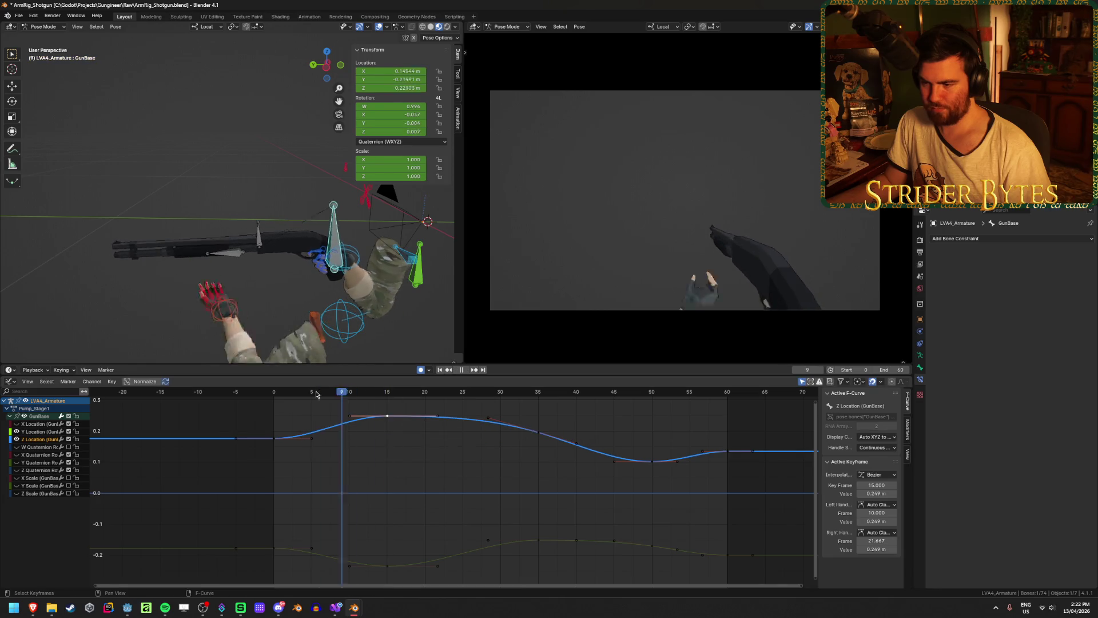
left_click_drag(316, 394, 269, 400)
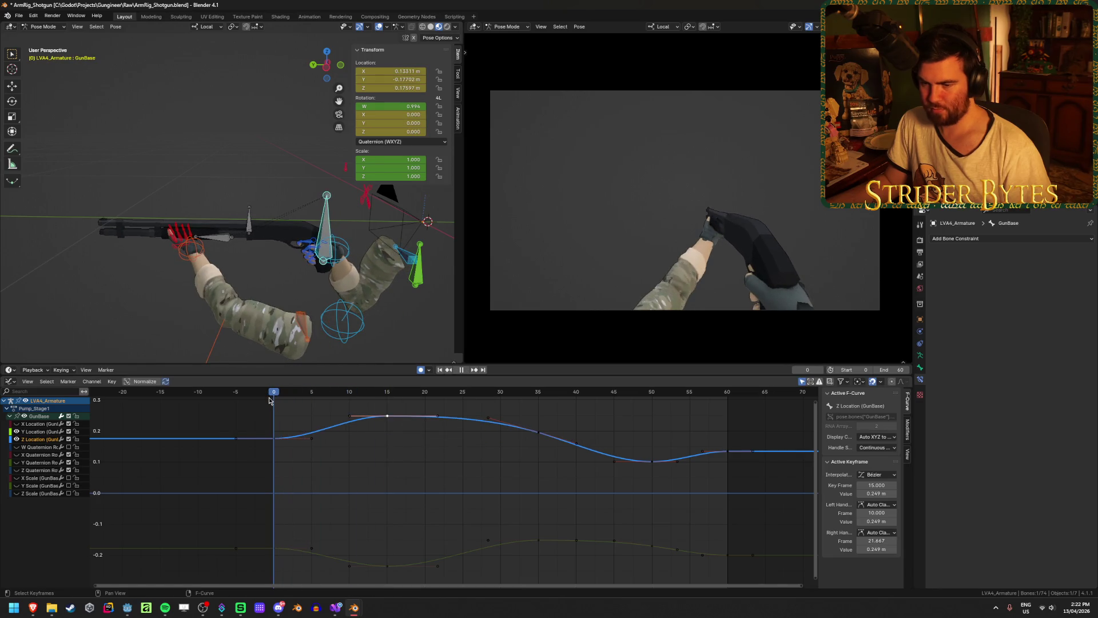
key("Home")
left_click(395, 455)
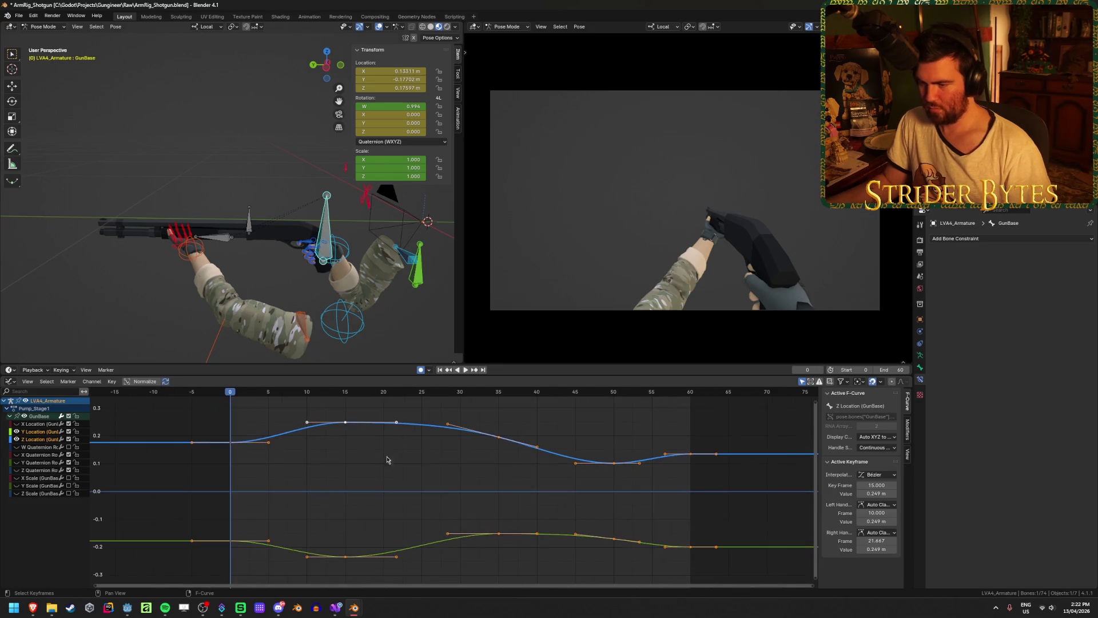
Select the Z Location channel and frame its curve in the Graph Editor
scroll(407, 466, "down", 2)
left_click_drag(277, 395, 314, 402)
left_click(38, 440)
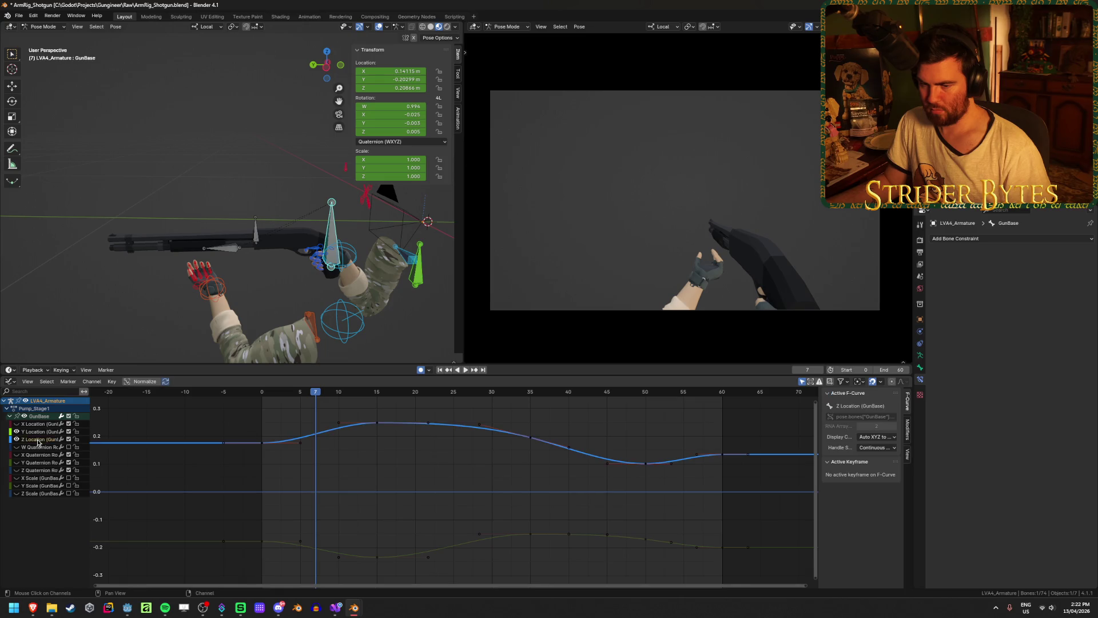
key("Home")
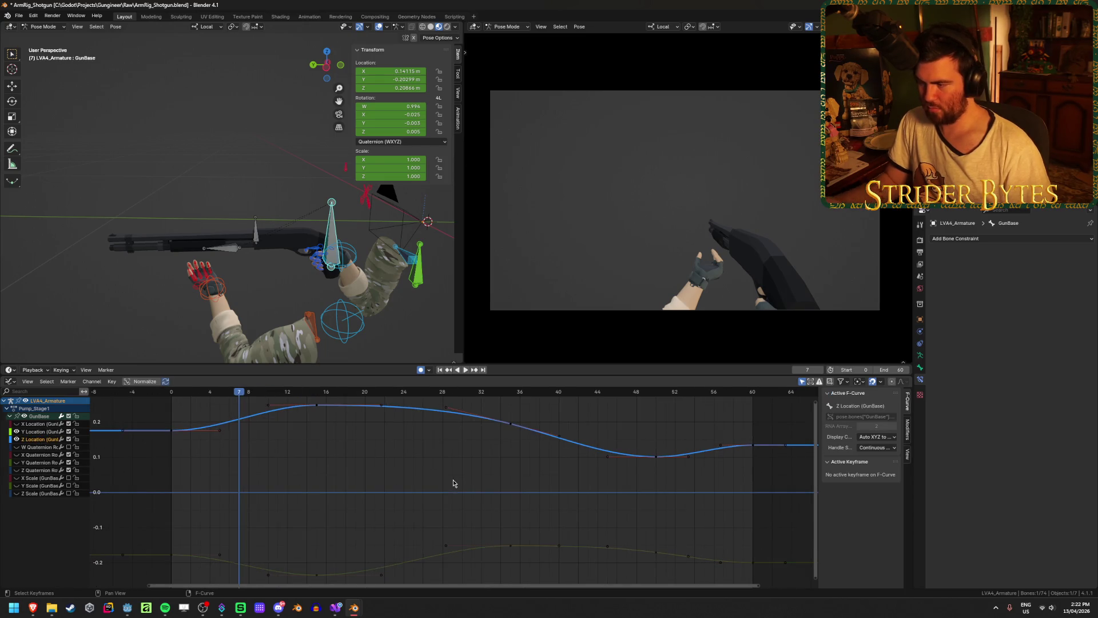
middle_click_drag(320, 468, 362, 485)
left_click(372, 499)
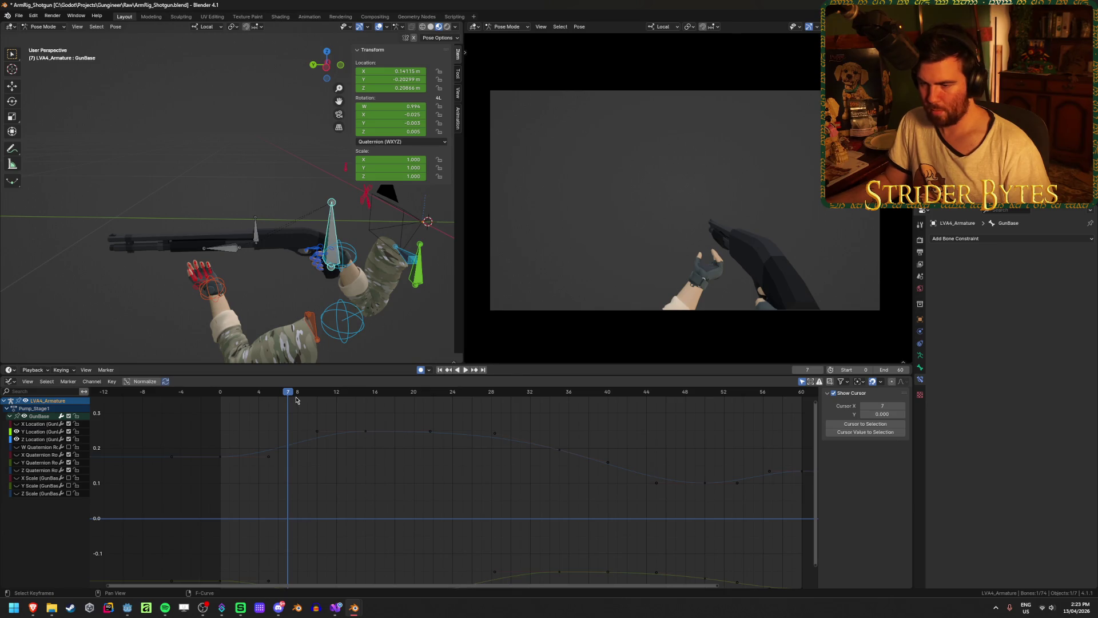
Switch the camera view to Solid shading and replay the pump from the start
key("shift+Left")
key("space")
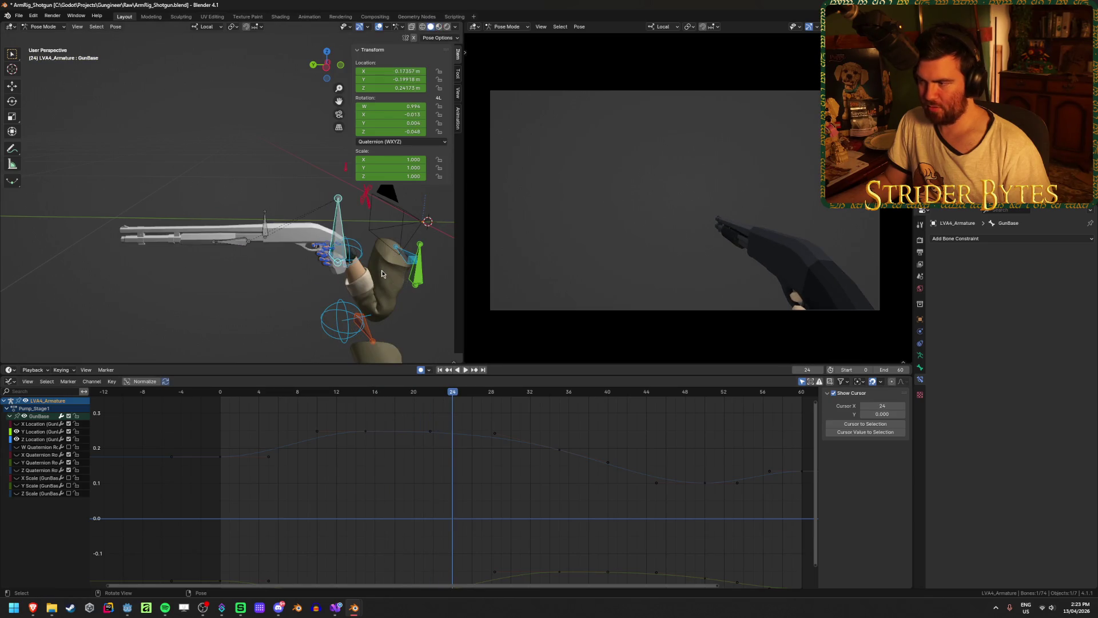
left_click(726, 255)
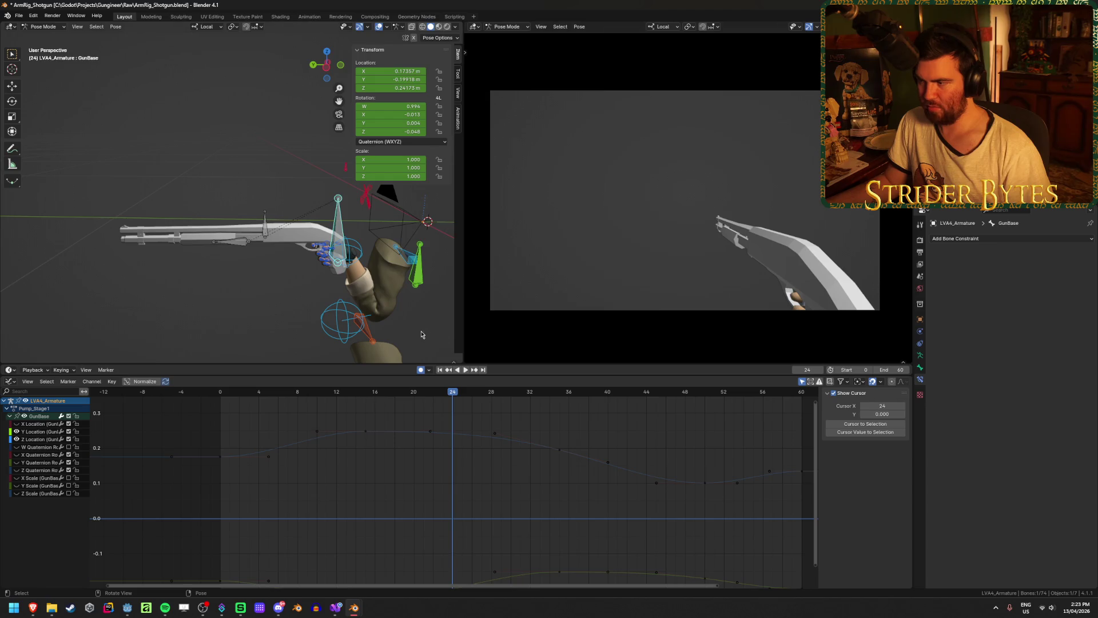
key("shift+Left")
key("space")
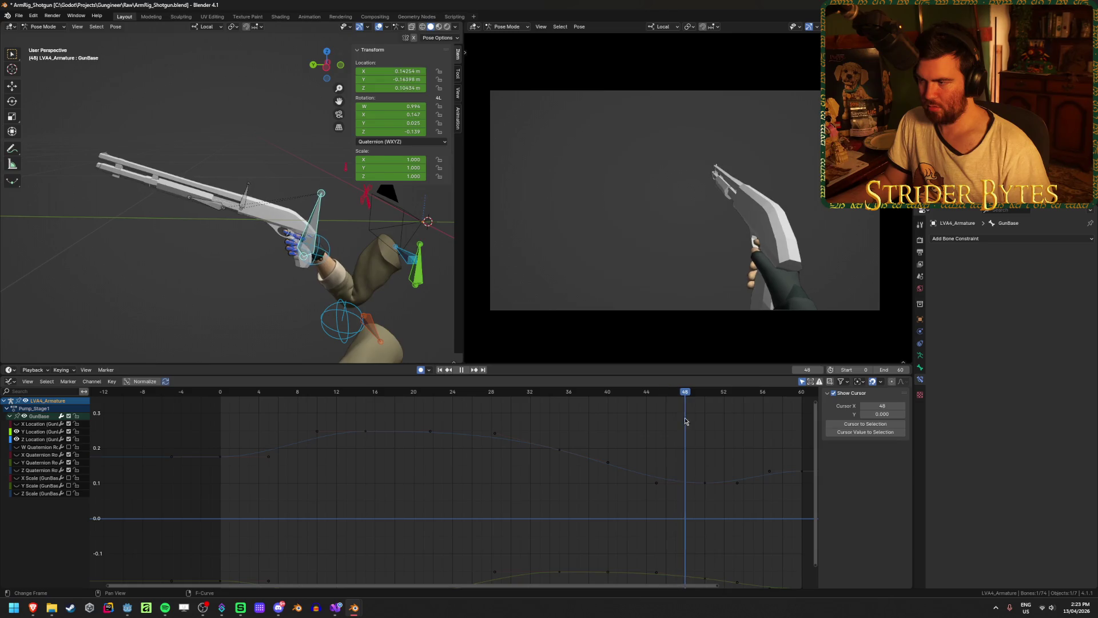
key("Escape")
Switch the camera view back to Material Preview and replay the animation
key("z")
left_click(628, 314)
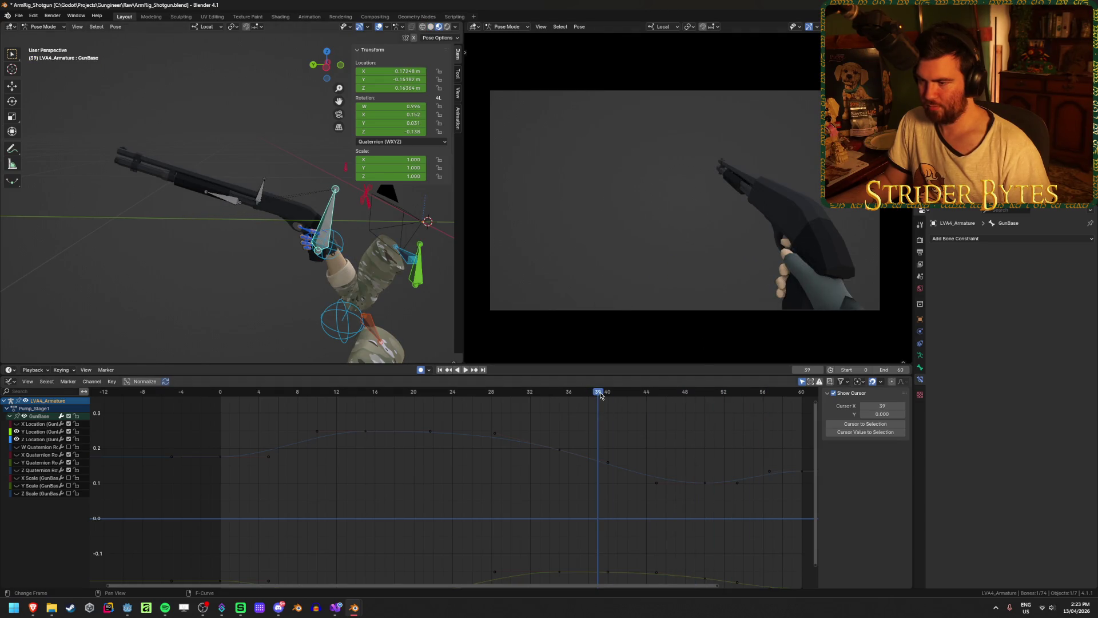
key("shift+Left")
key("space")
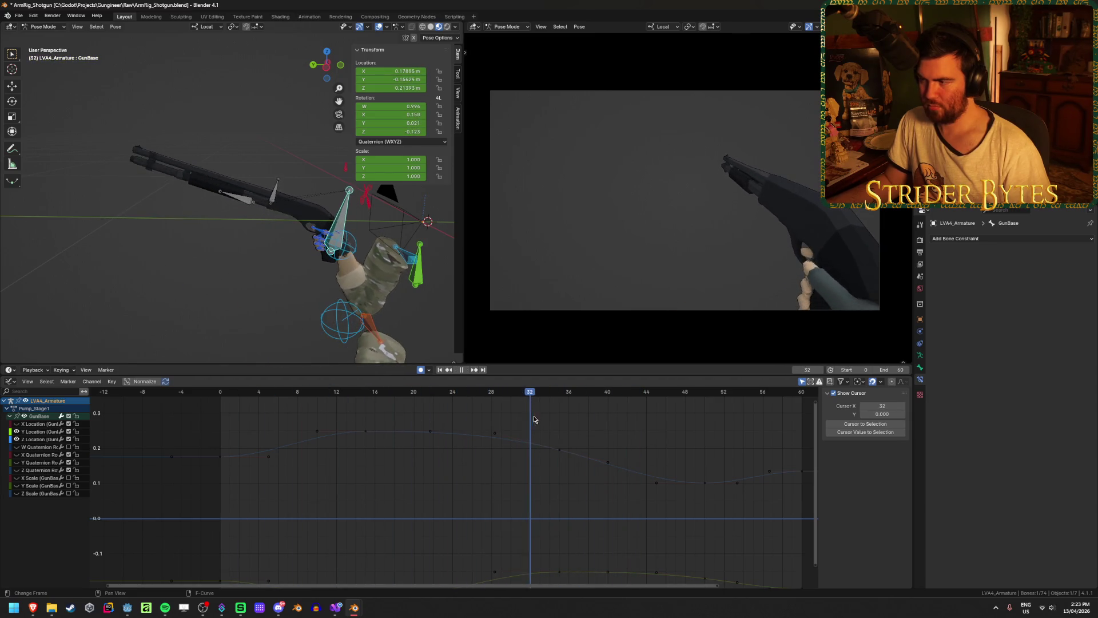
Return the camera view to Solid shading via the Z pie and play the animation
left_click(615, 248)
key("z")
left_click(729, 250)
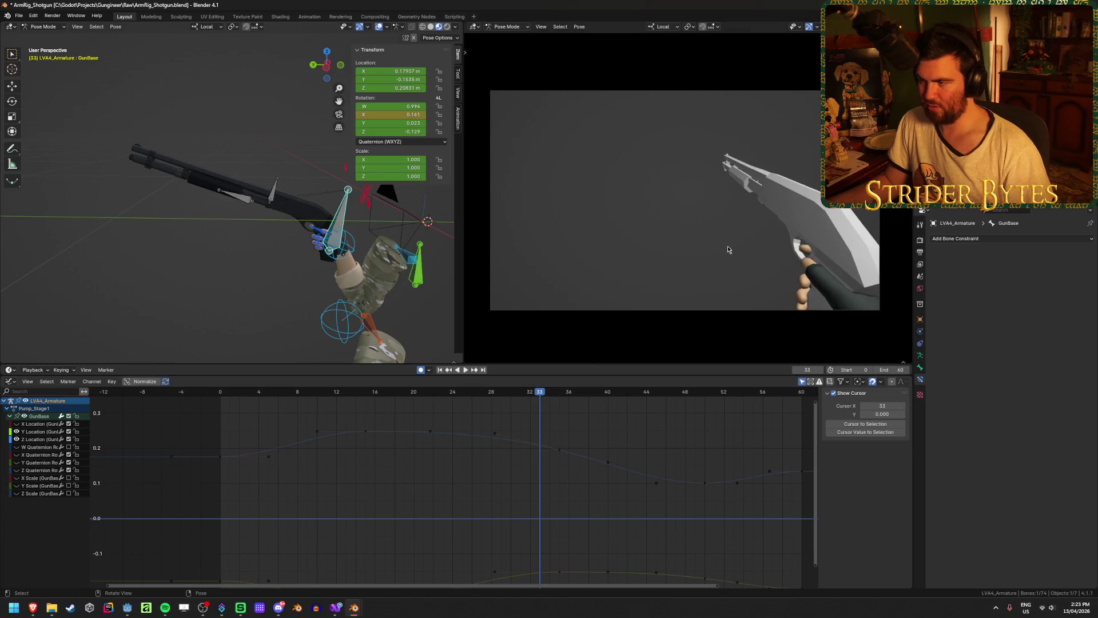
key("space")
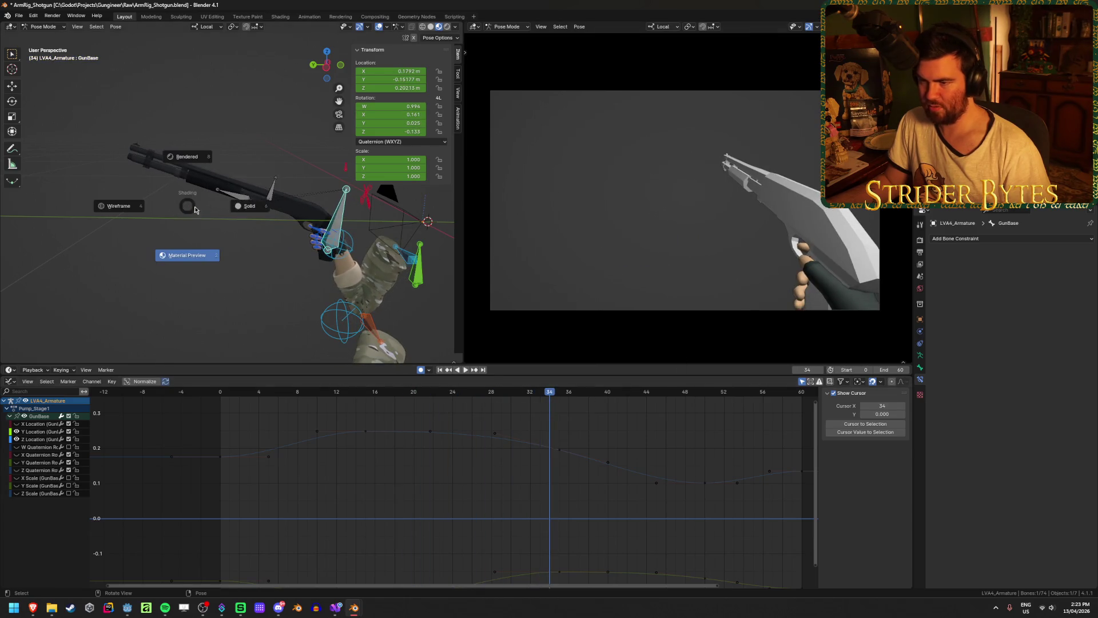
key("space")
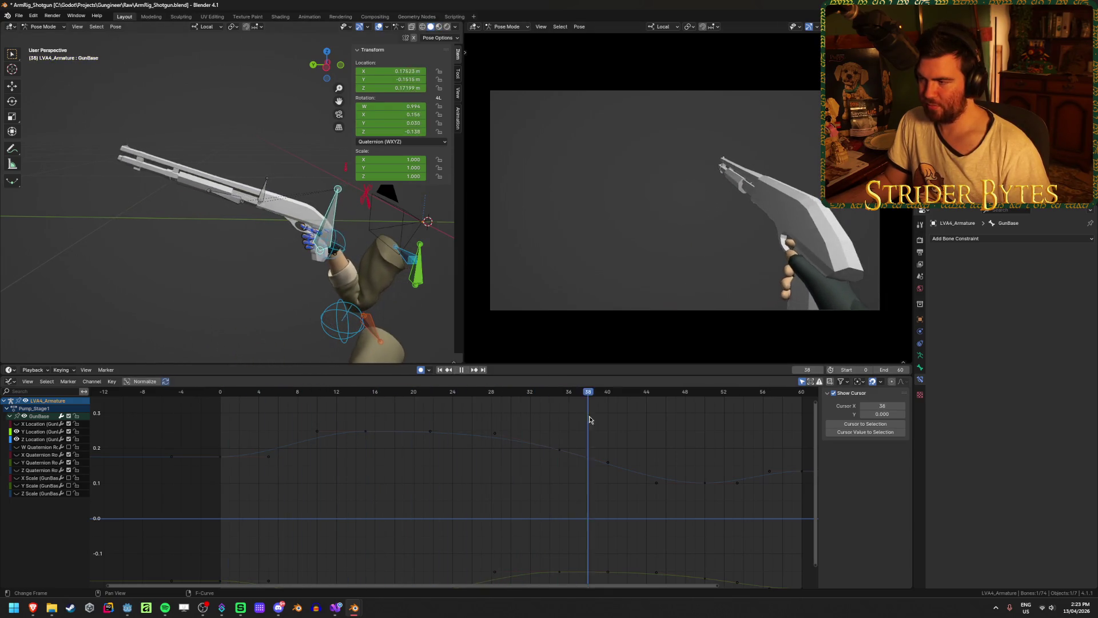
Scrub through the pump around frame 20 and select the Z Location frame-15 key
left_click(377, 417)
mouse_move(377, 416)
left_mouse_down()
mouse_move(312, 412)
mouse_move(544, 441)
mouse_move(262, 437)
left_mouse_up()
key("Escape")
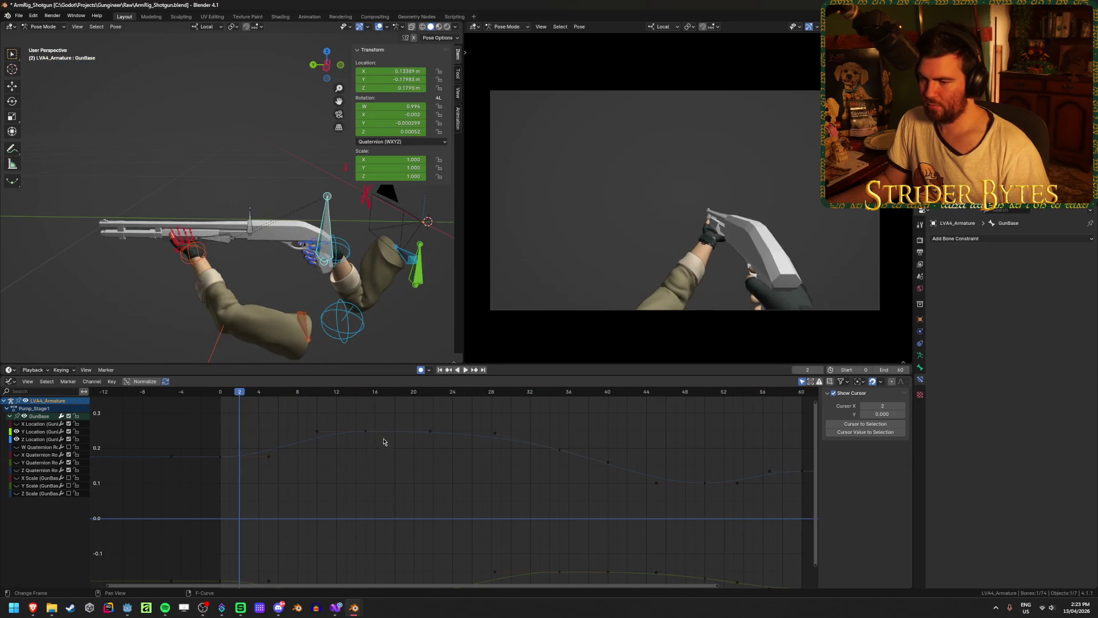
left_click(344, 437)
mouse_move(227, 395)
left_mouse_down()
mouse_move(424, 417)
mouse_move(203, 413)
left_mouse_up()
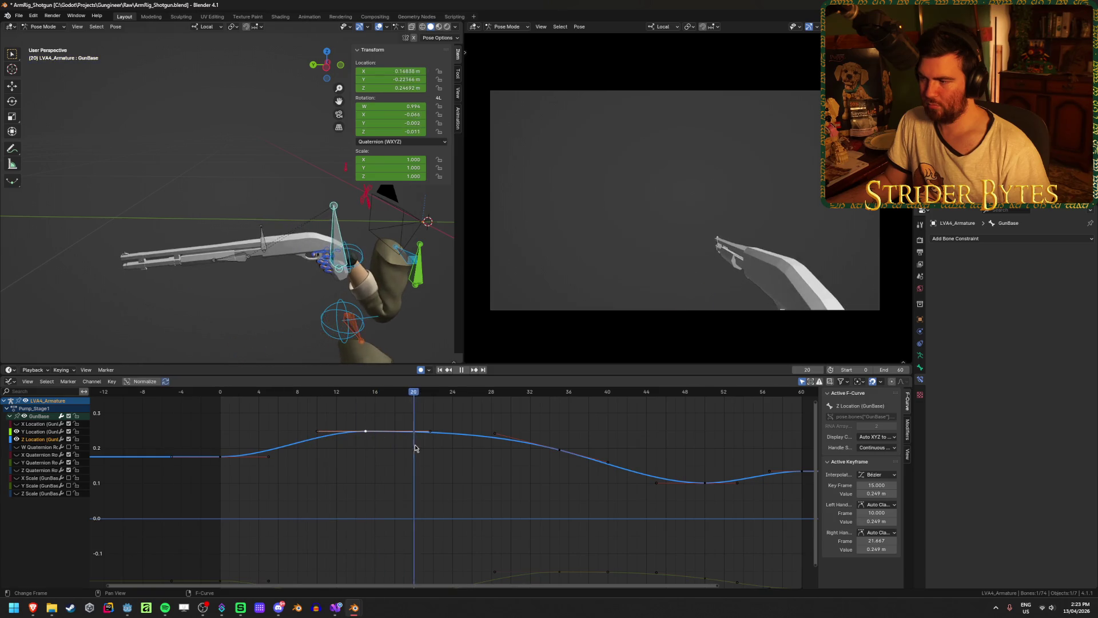
Inspect the Z Location dip between frames 32 and 50, selecting the low frame-50 key
left_click_drag(415, 448, 542, 445)
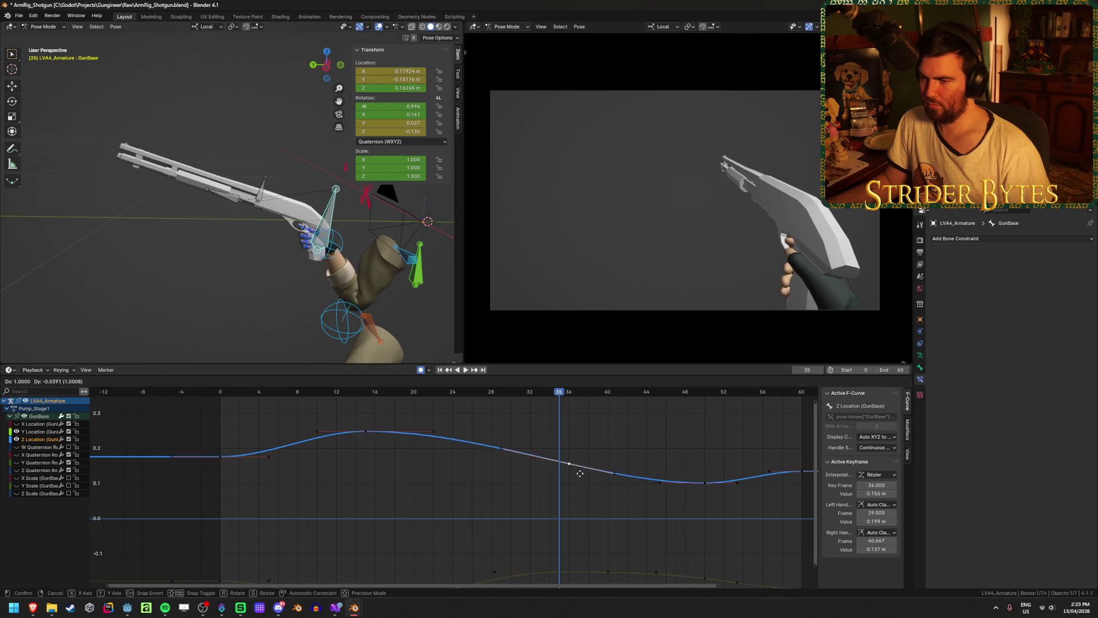
key("ctrl+shift+space")
left_click(531, 402)
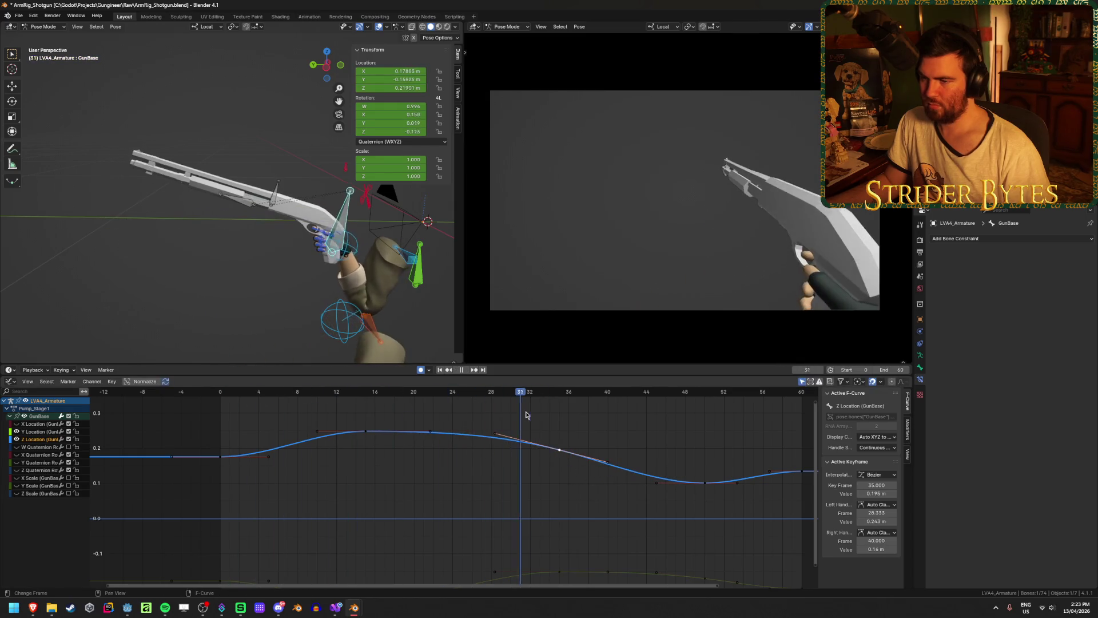
key("space")
key("g")
key("Escape")
left_click(711, 490)
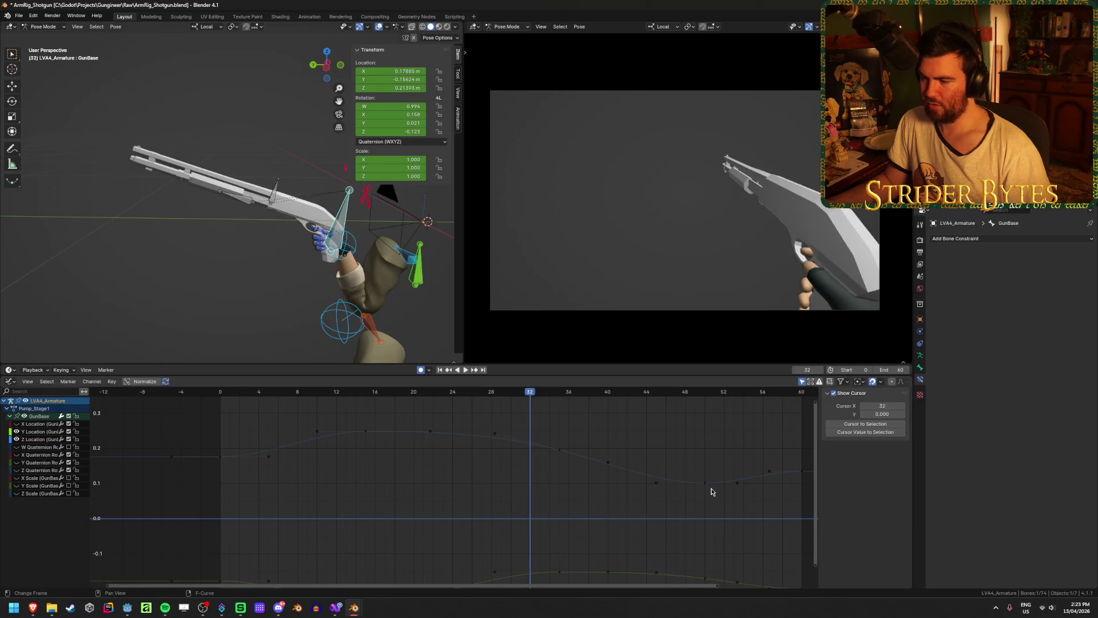
left_click(705, 483)
left_click(704, 396)
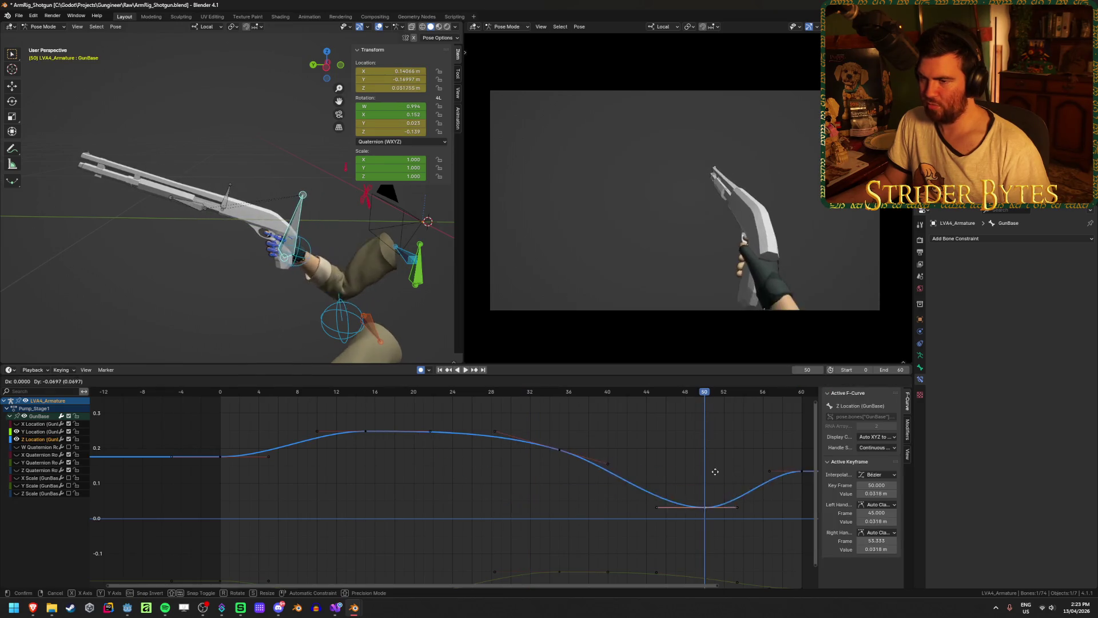
key("Escape")
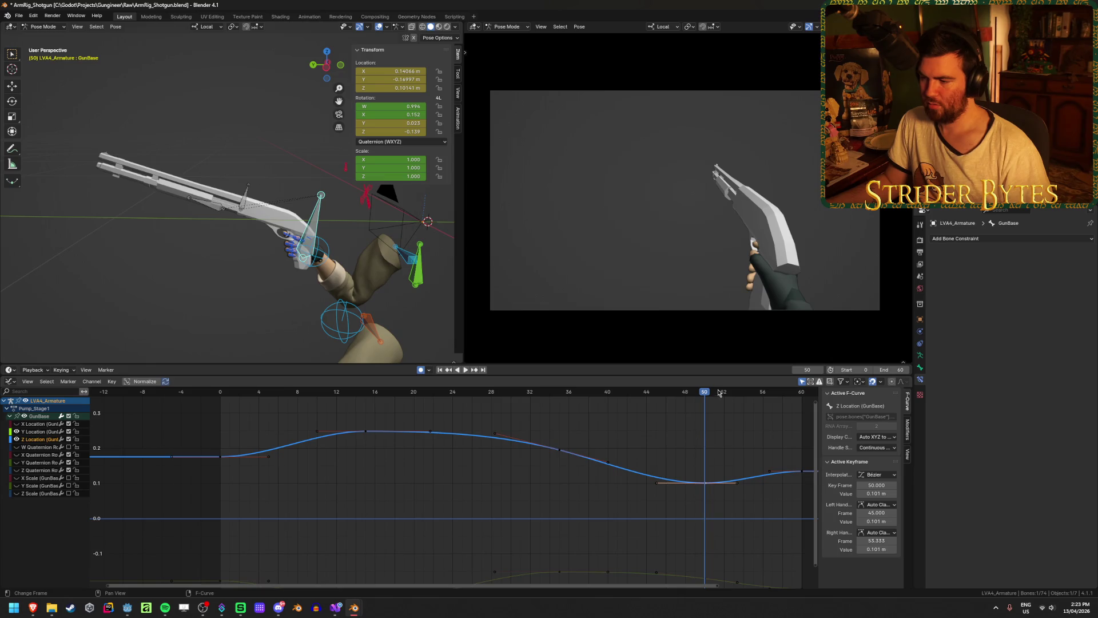
key("space")
mouse_move(679, 394)
left_mouse_down()
mouse_move(659, 396)
mouse_move(704, 396)
left_mouse_up()
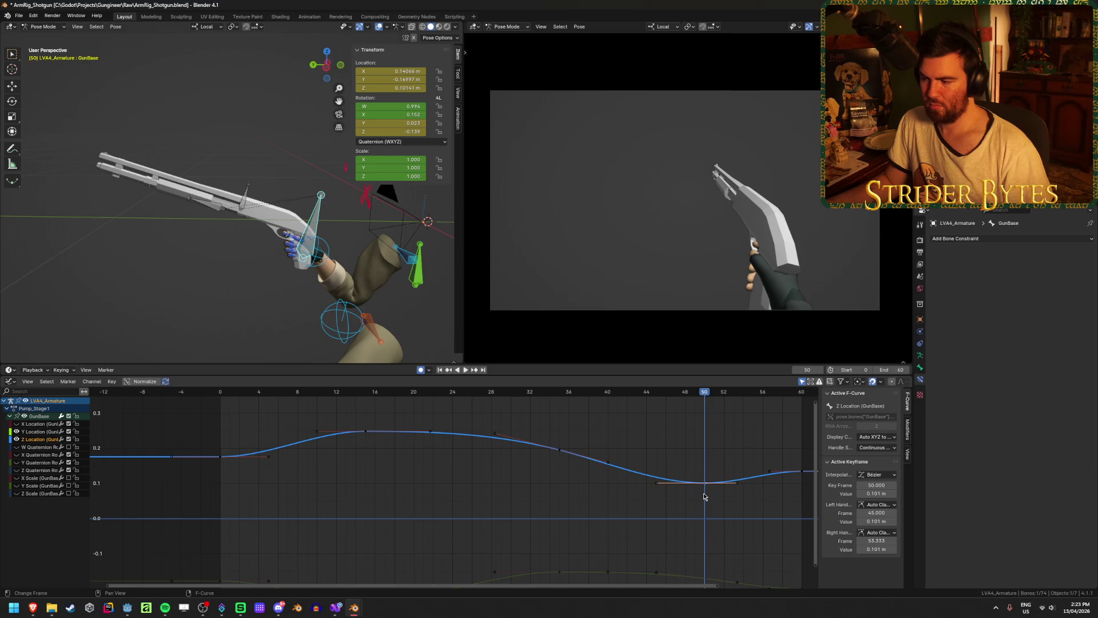
Move the dip key to frame 44 and duplicate it near frame 50, slightly higher
key("g")
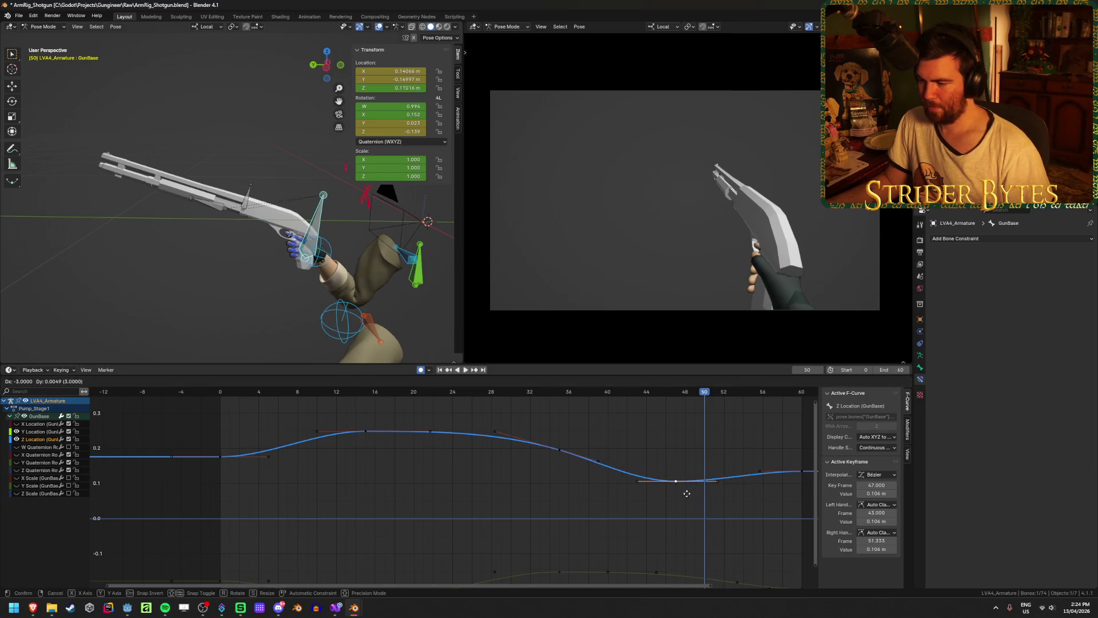
left_click(662, 496)
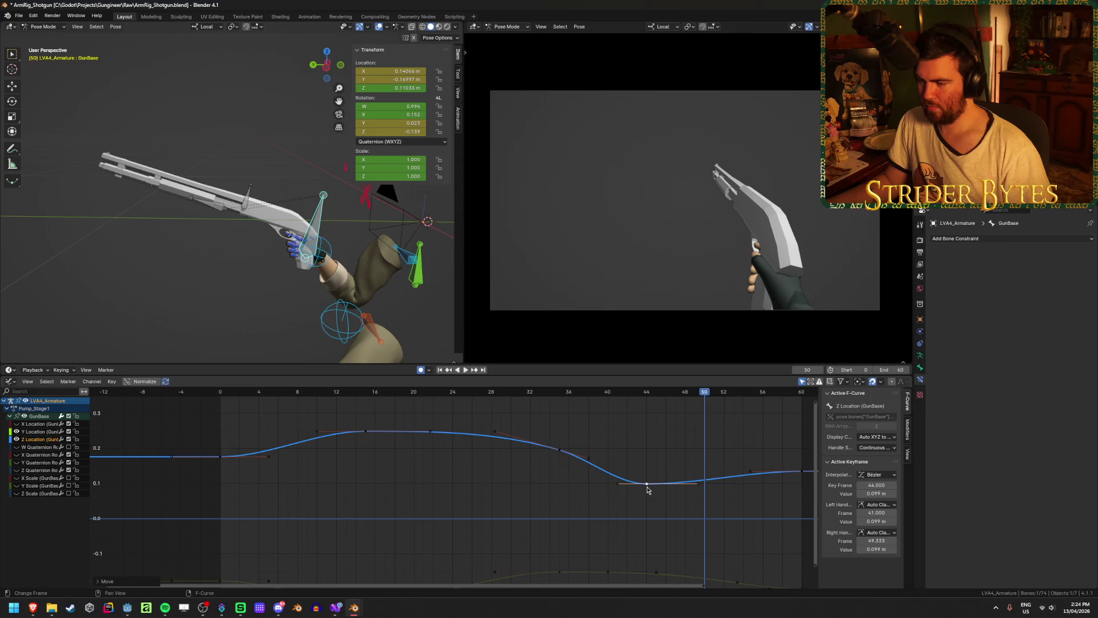
key("shift+d")
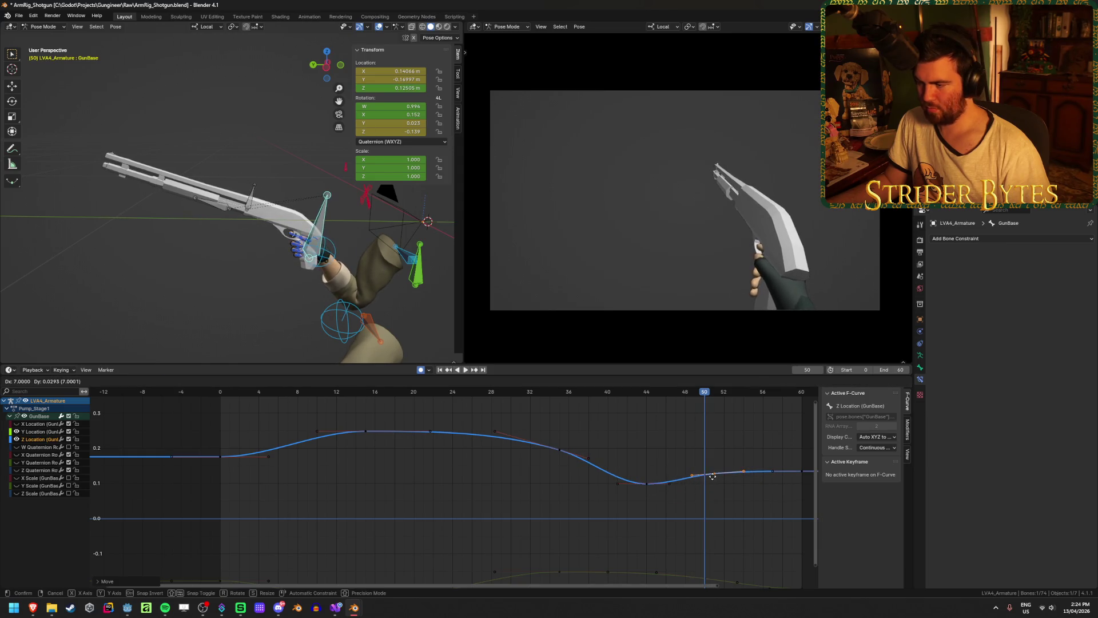
left_click(712, 477)
mouse_move(706, 418)
left_mouse_down()
mouse_move(608, 409)
mouse_move(721, 415)
mouse_move(743, 457)
left_mouse_up()
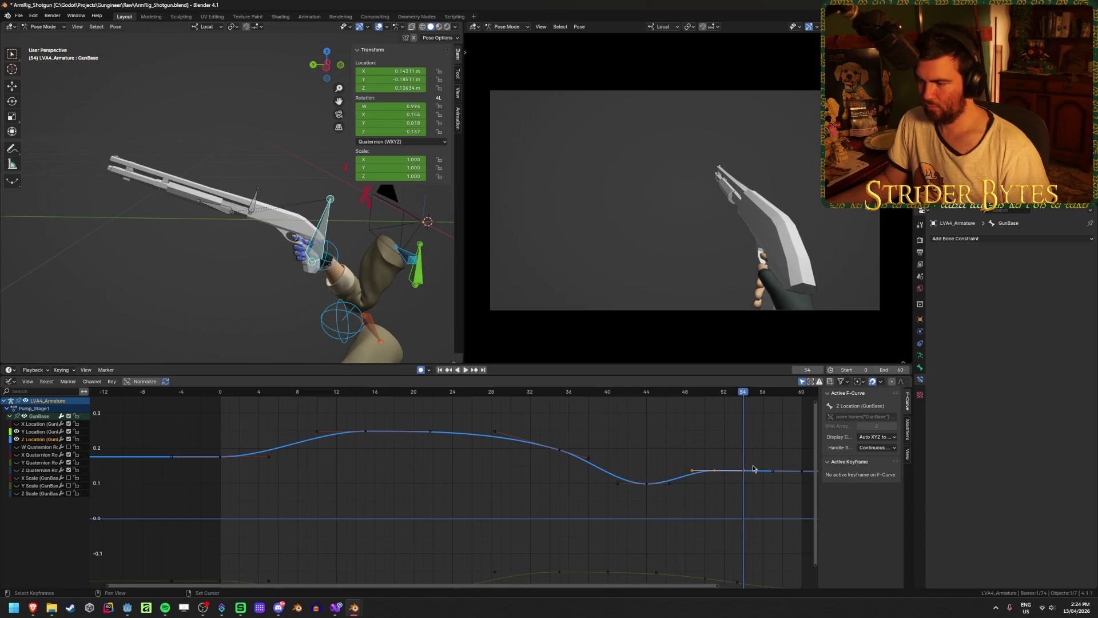
Move another Z Location key later and slightly lower, then preview the settle
left_click(743, 401)
left_click_drag(745, 394, 762, 395)
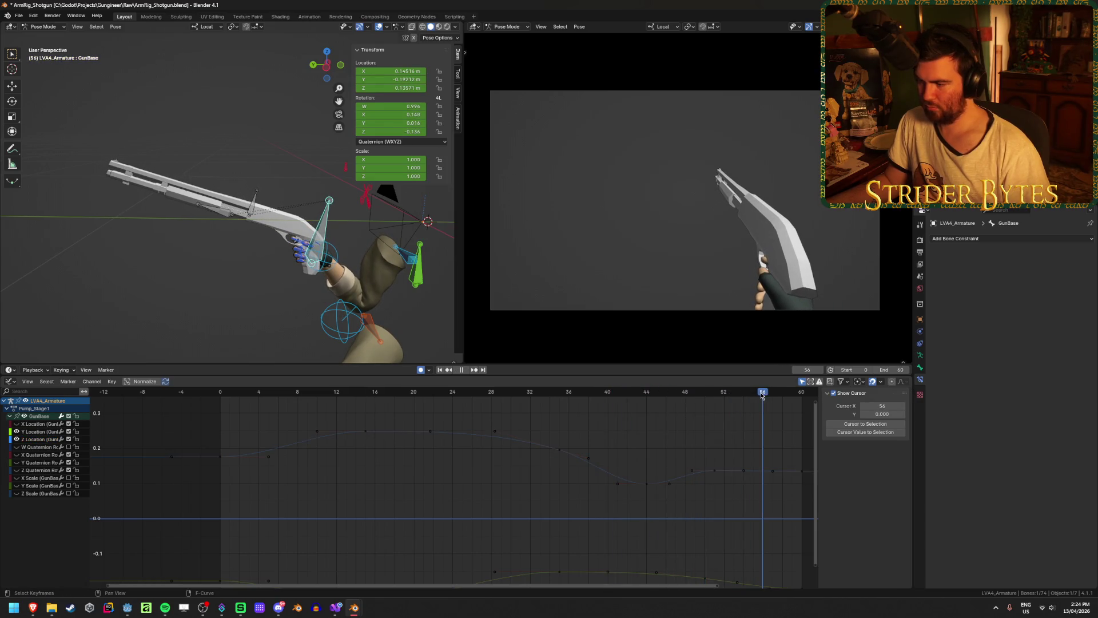
left_click(718, 470)
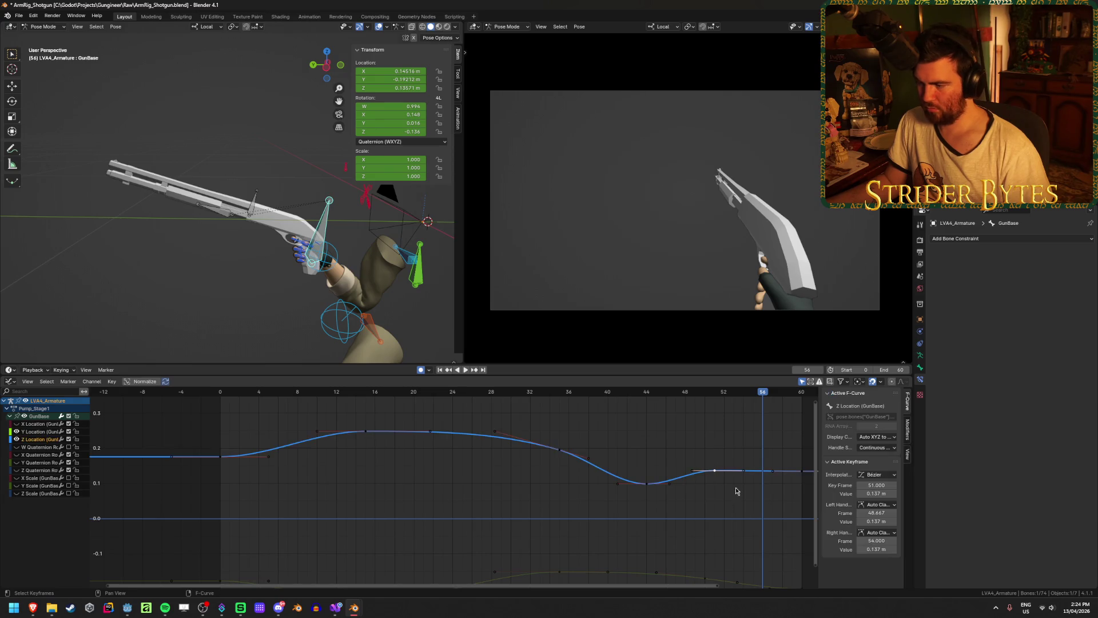
key("g")
left_click(773, 483)
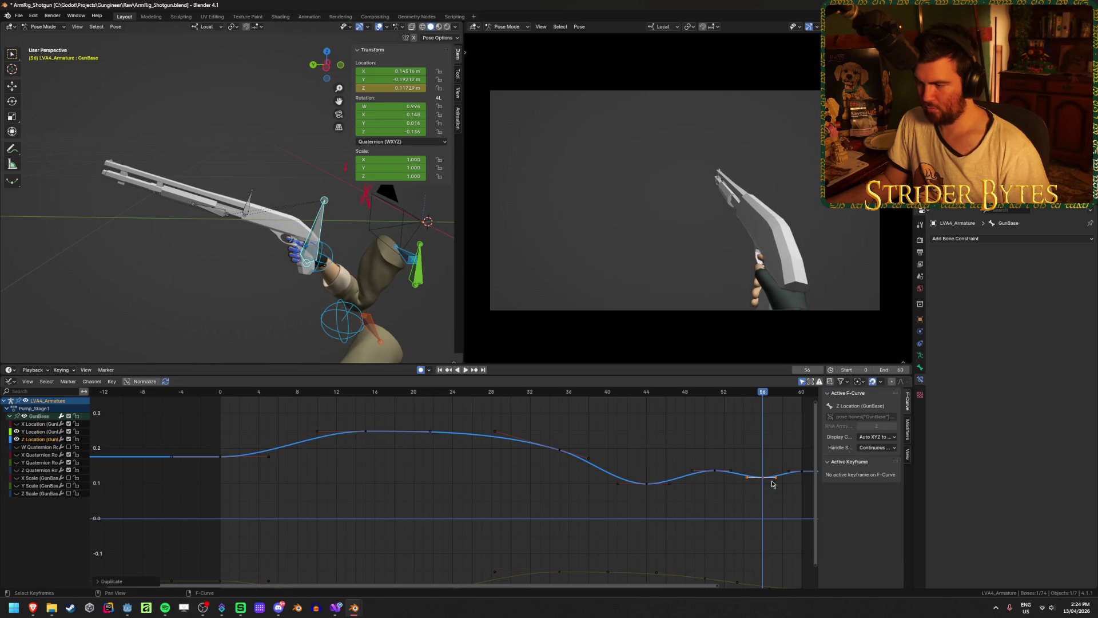
key("ctrl+shift+space")
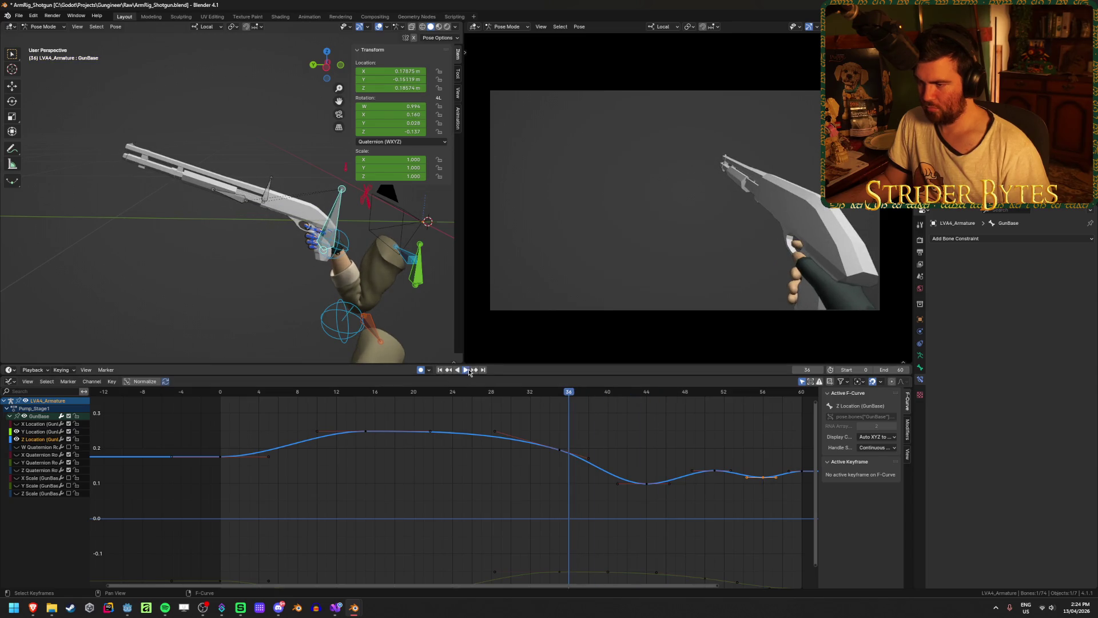
left_click(467, 370)
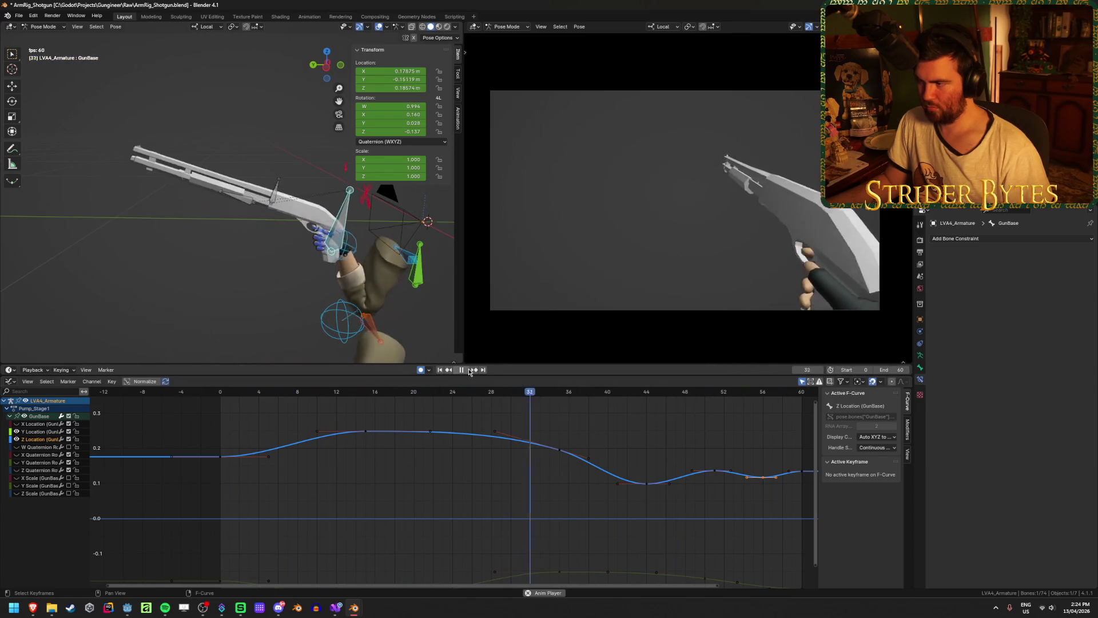
key("space")
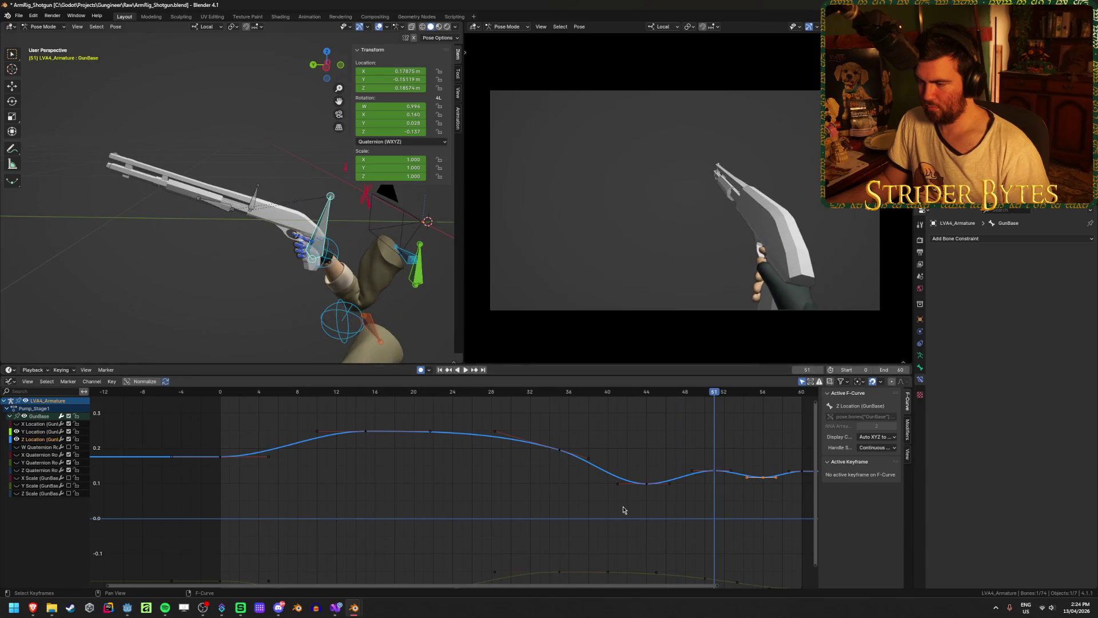
Shift the Z Location keys after frame 40 three frames earlier
left_click_drag(623, 510, 808, 451)
key("g")
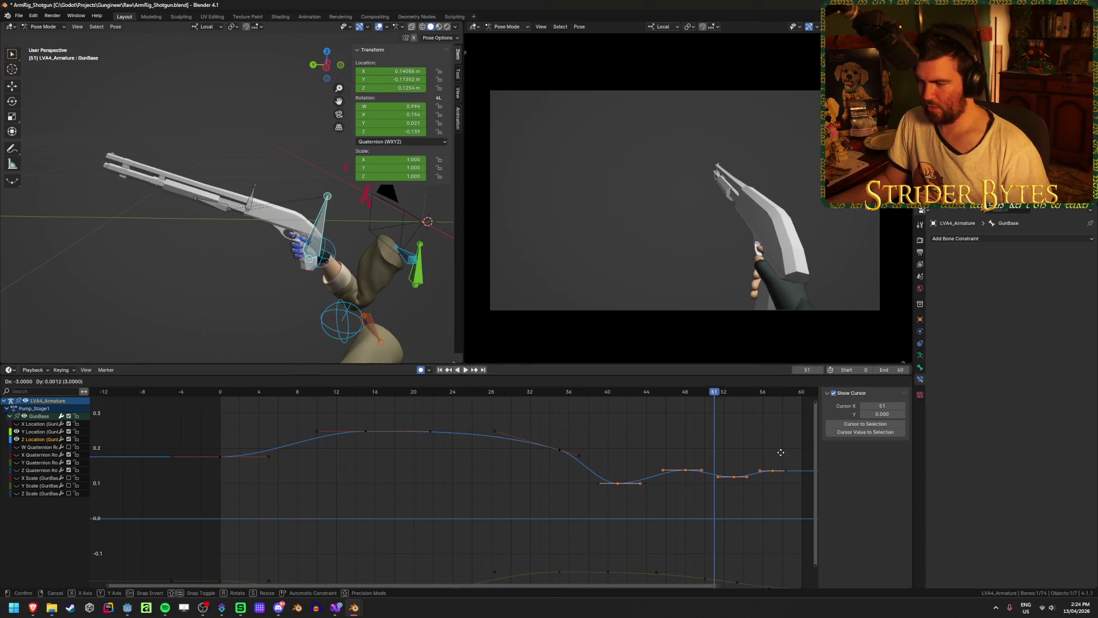
left_click(781, 452)
Move the gun bone's Z Location keyframe from frame 35 to frame 31
left_click(439, 370)
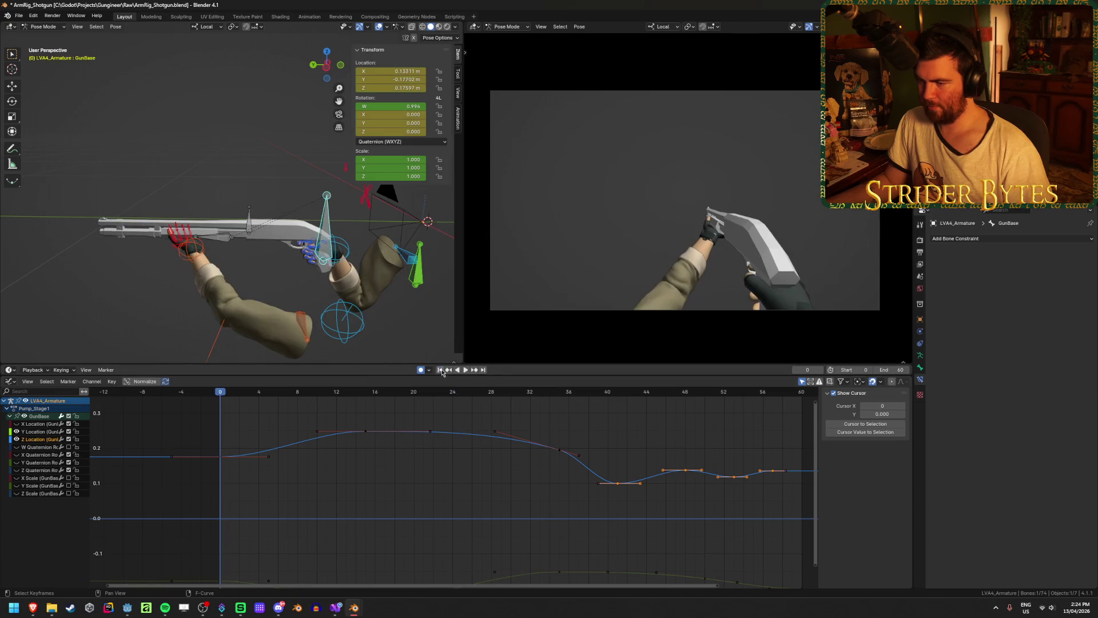
left_click(467, 370)
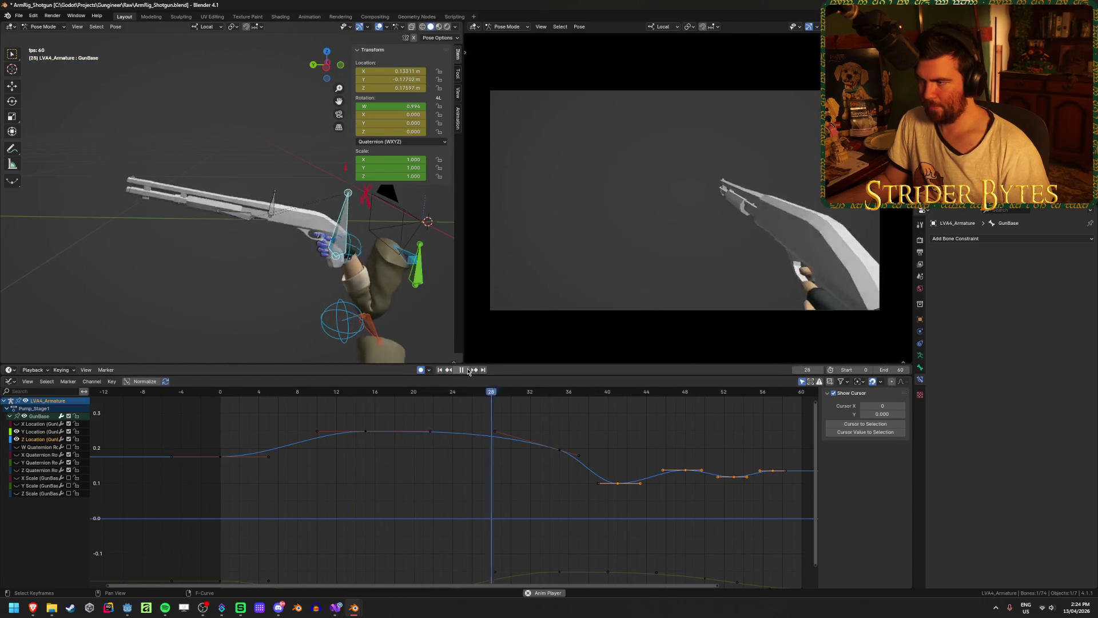
key("space")
left_click(561, 450)
key("g")
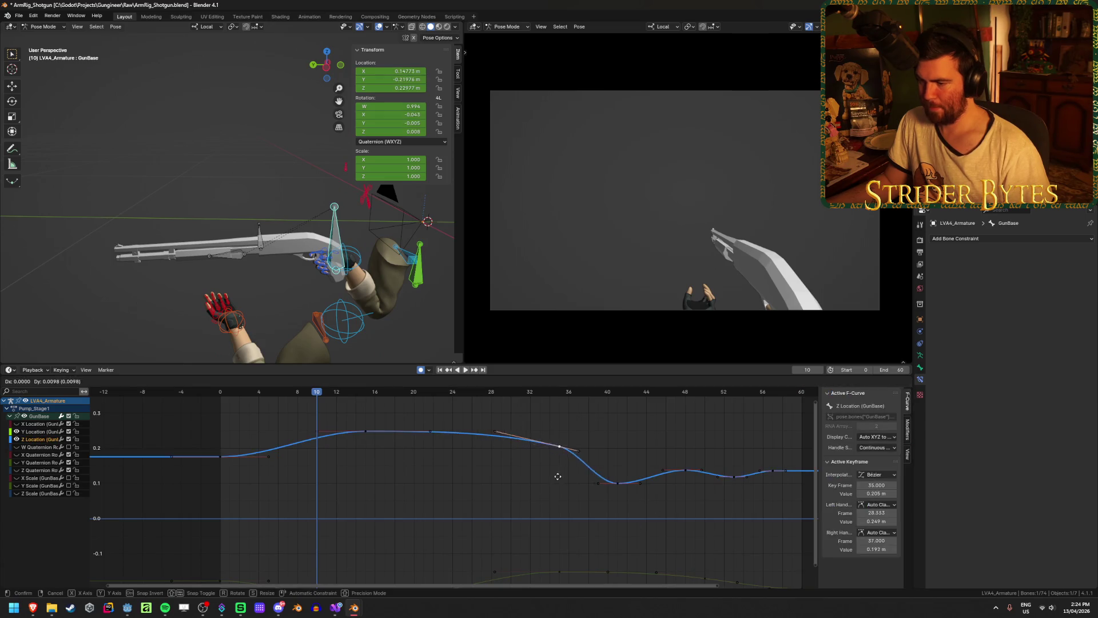
left_click(529, 472)
left_click(394, 398)
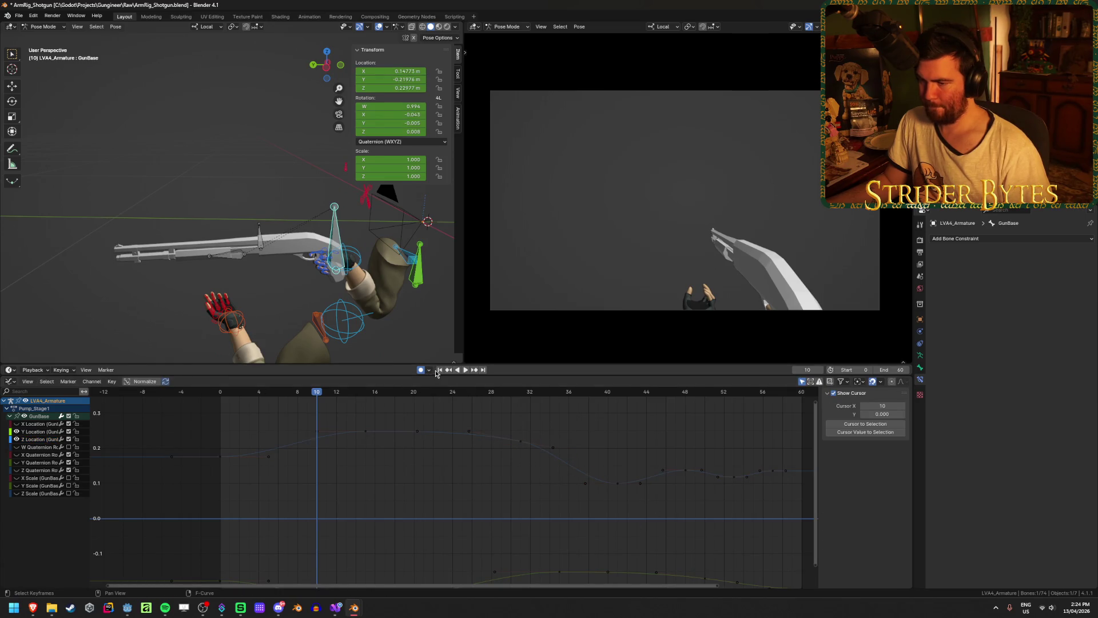
Raise the Z Location keyframe at frame 41 to about 0.12 m
left_click(464, 370)
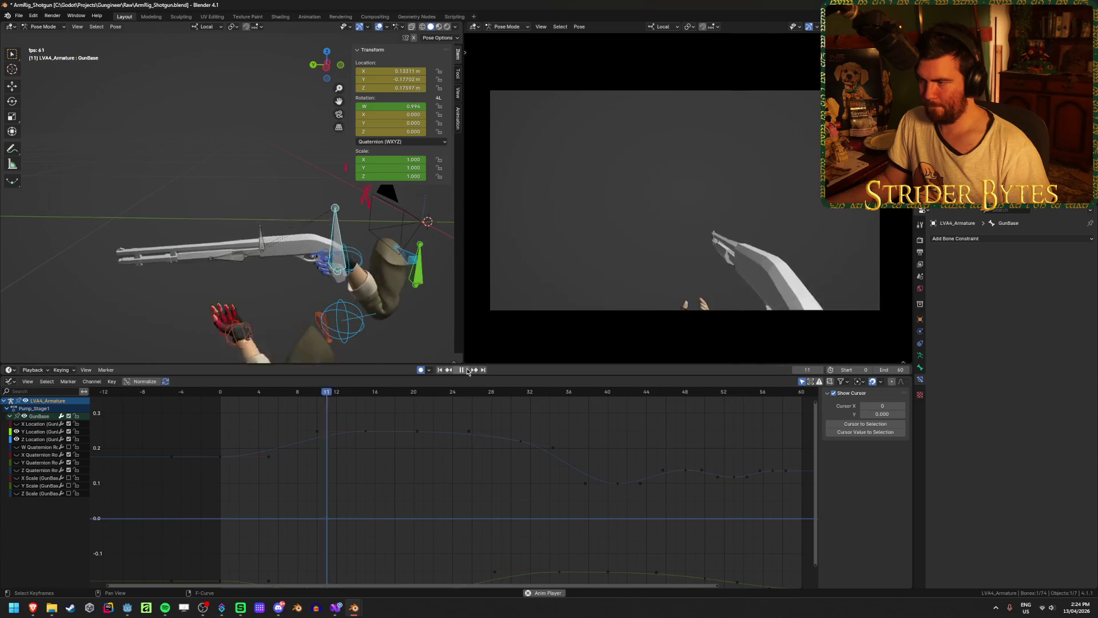
left_click(467, 371)
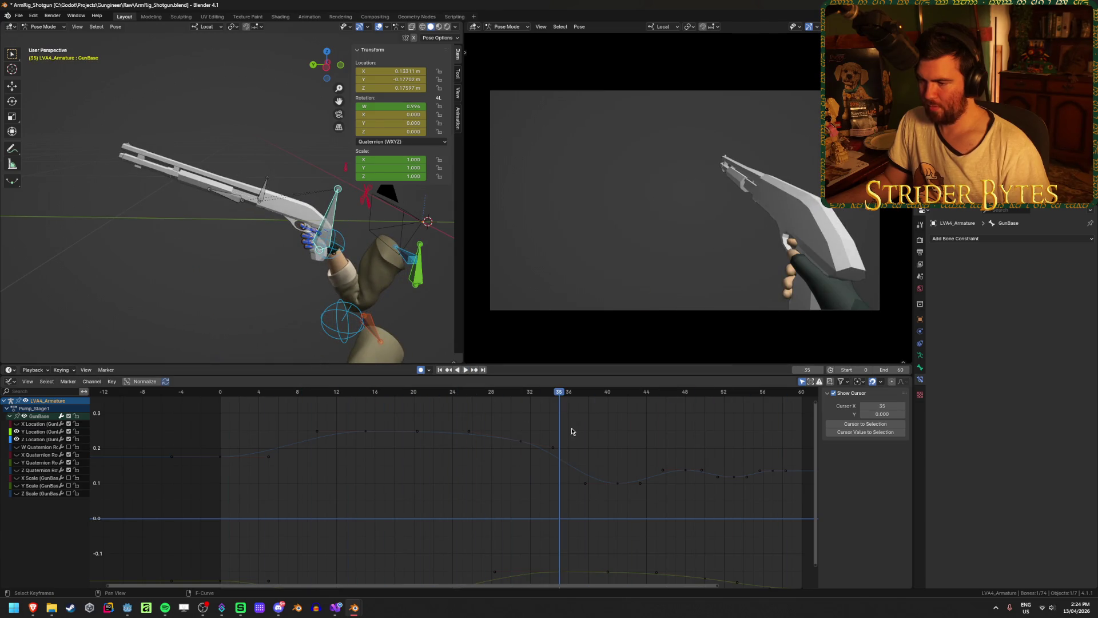
key("space")
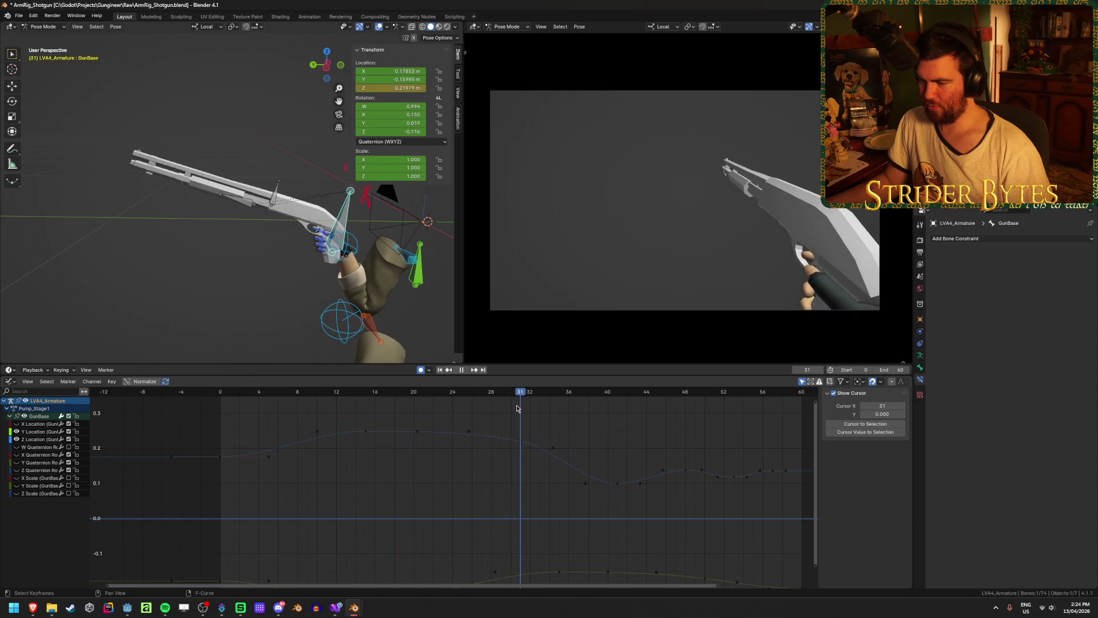
key("space")
left_click(522, 447)
key("space")
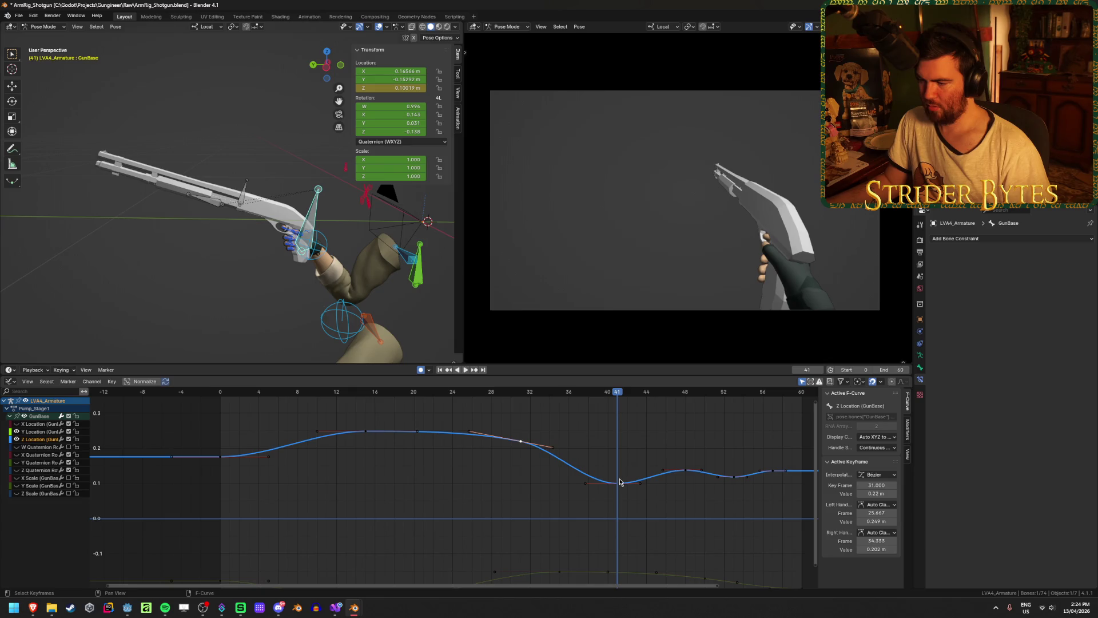
left_click_drag(617, 482, 620, 476)
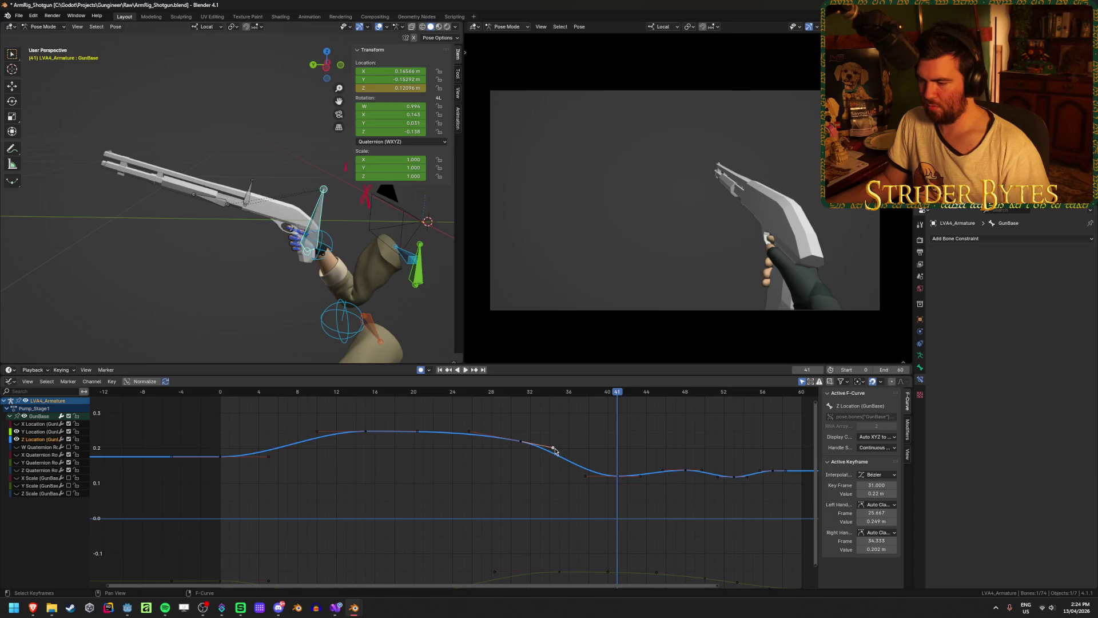
Add a higher Z Location peak near frame 21 using a moved keyframe copy
key("shift+Left")
key("space")
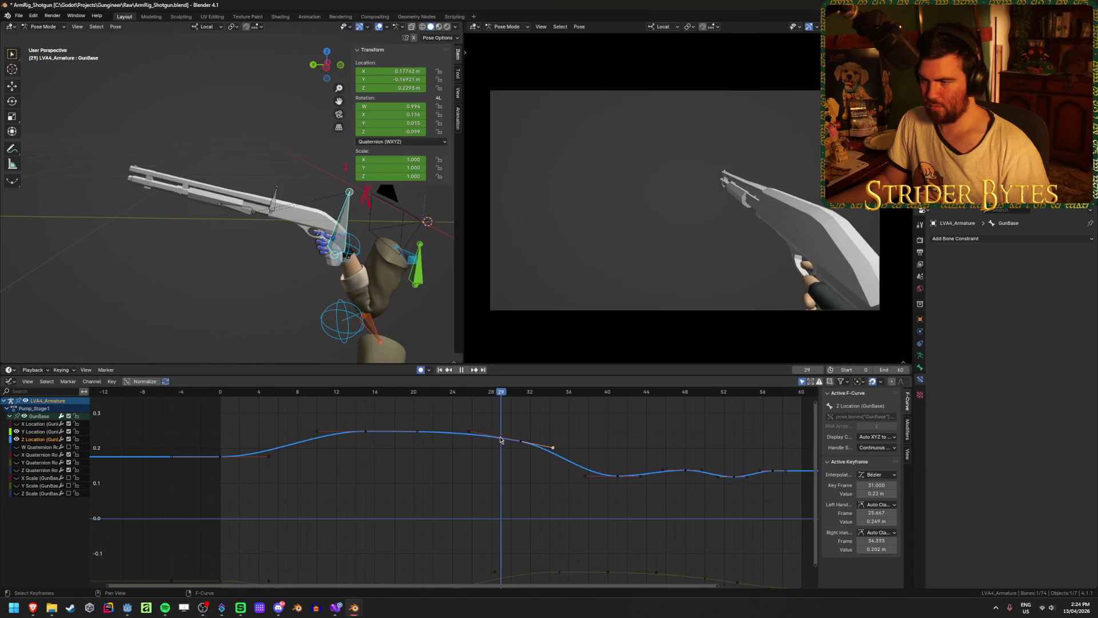
left_click_drag(536, 440, 428, 444)
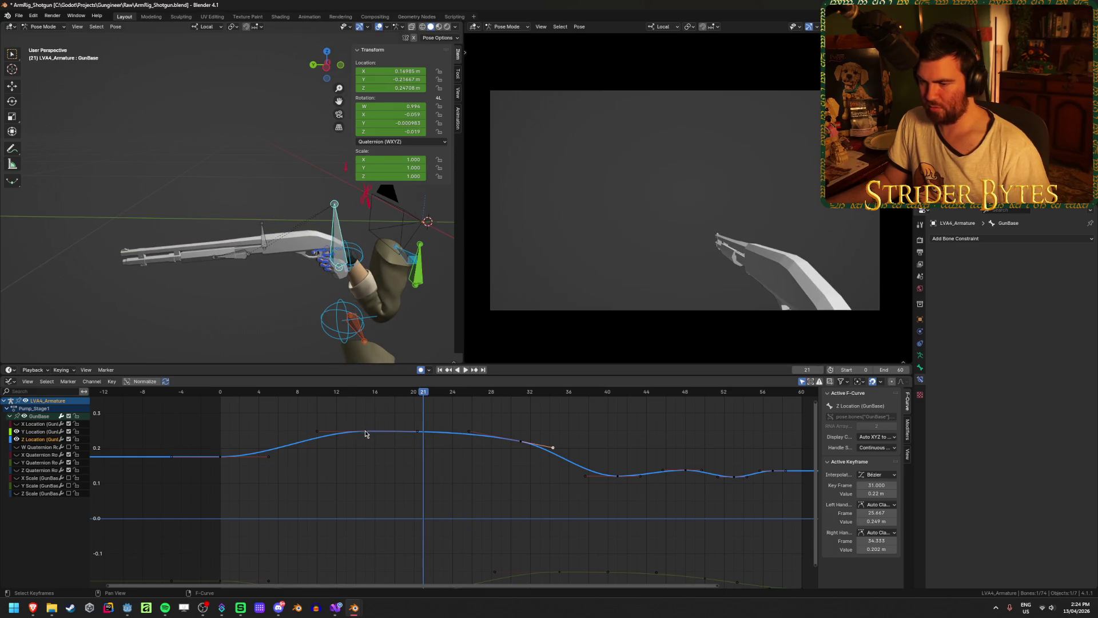
key("g")
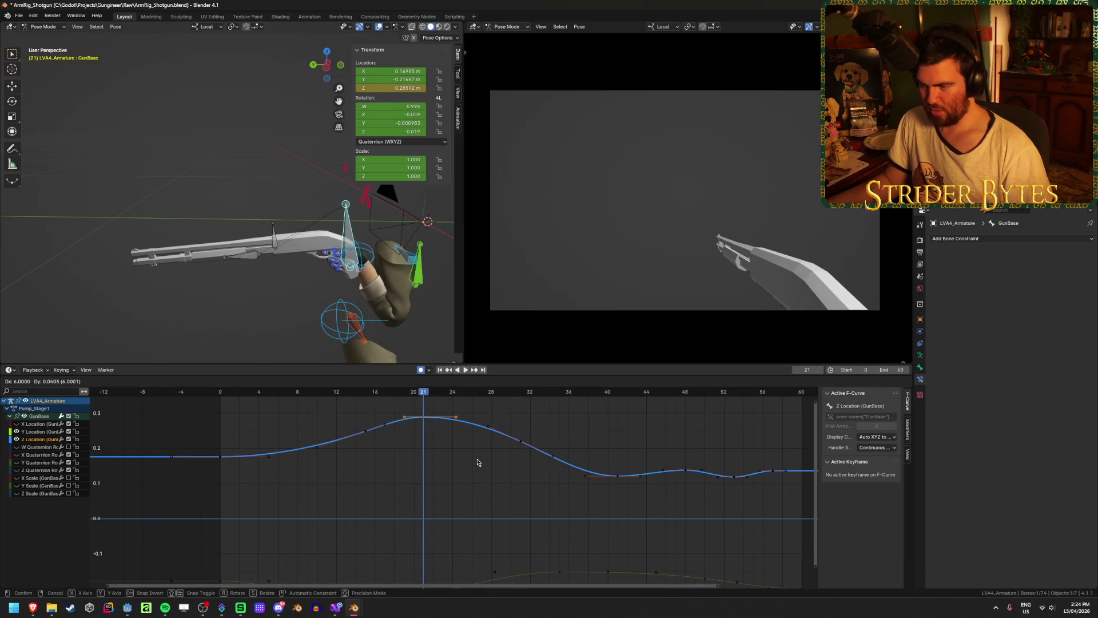
left_click(478, 462)
key("space")
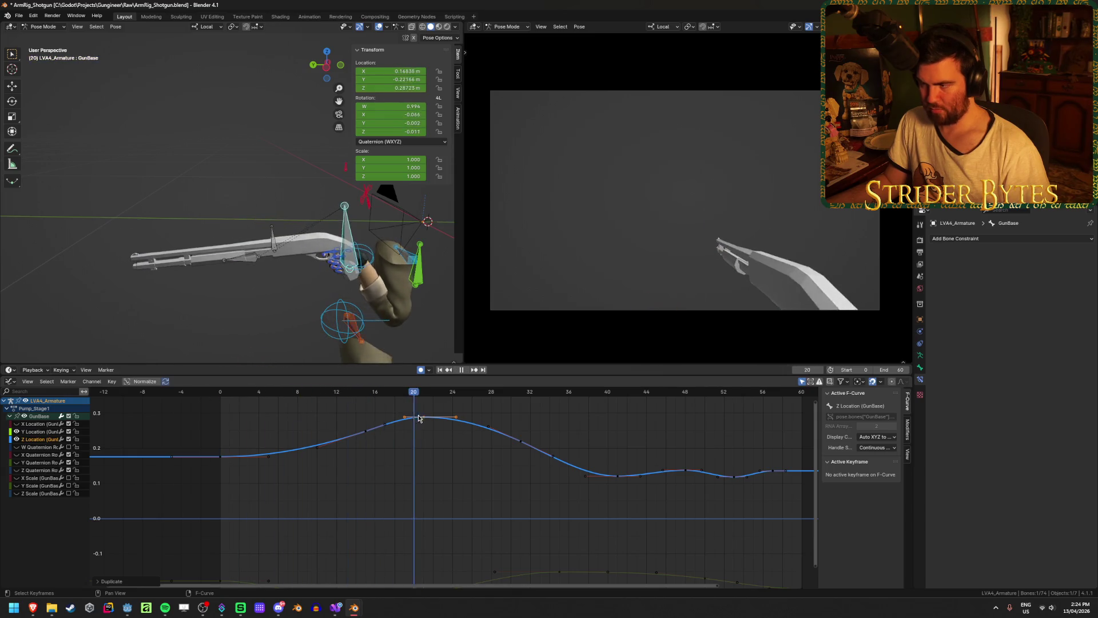
key("space")
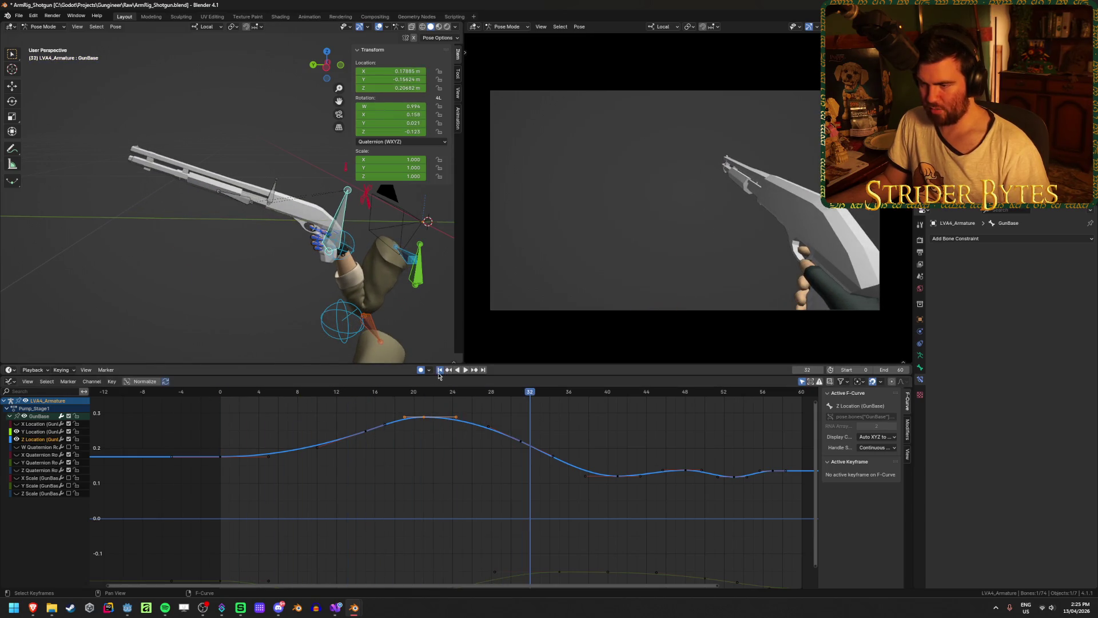
Replay the pump from the start and save the shotgun rig file
left_click(440, 371)
left_click(466, 372)
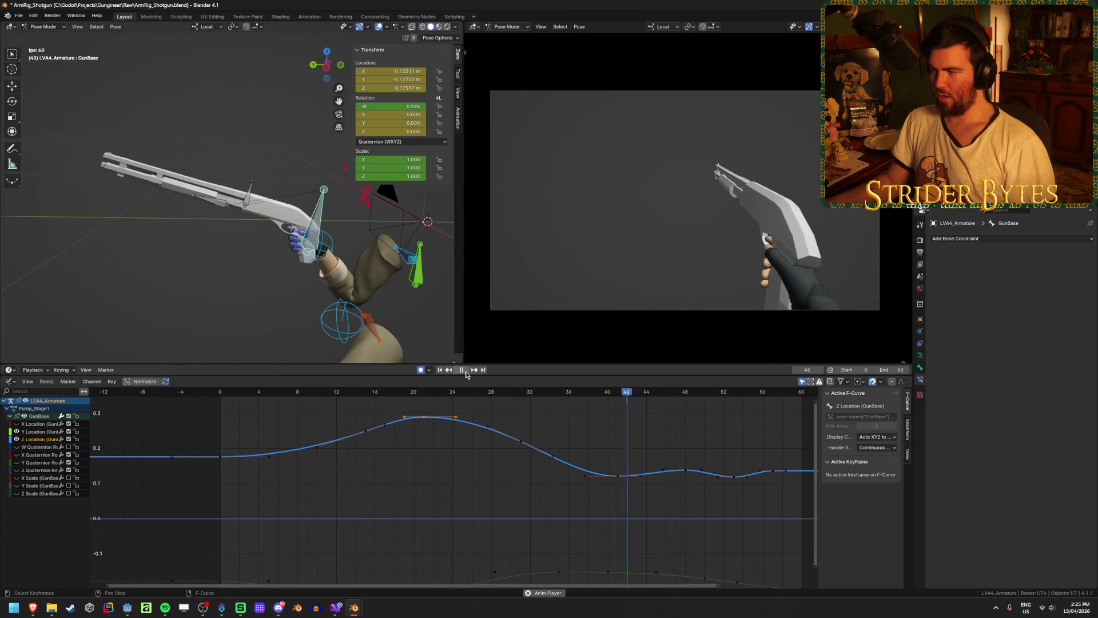
left_click(464, 371)
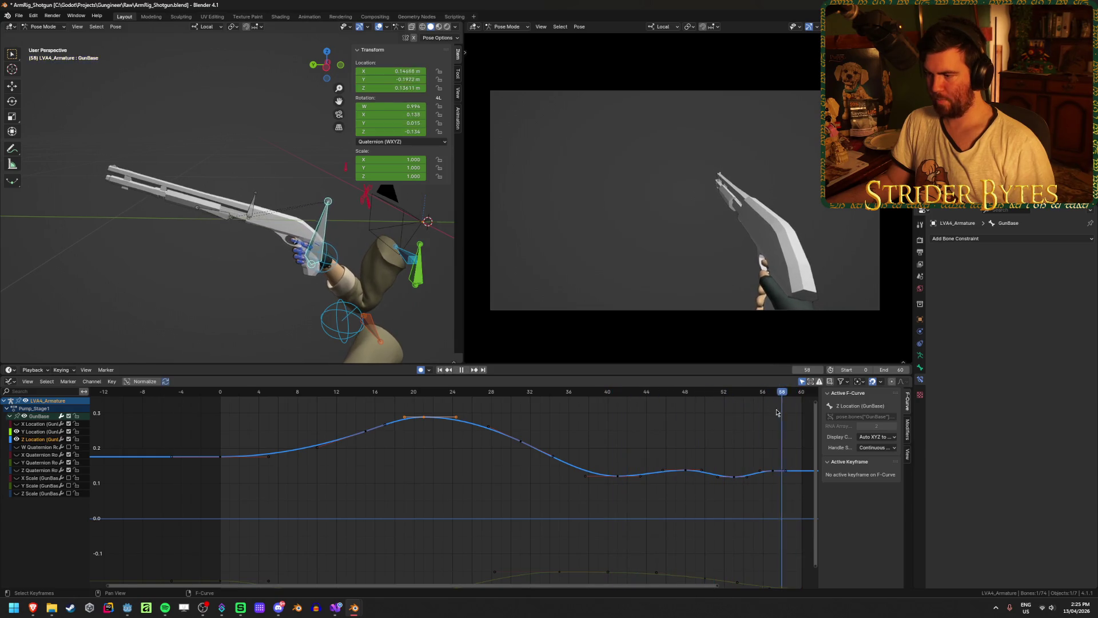
left_click(549, 415)
key("ctrl+s")
Scrub the pump motion to frame 16 and frame all location curves in view
scroll(424, 483, "down", 2)
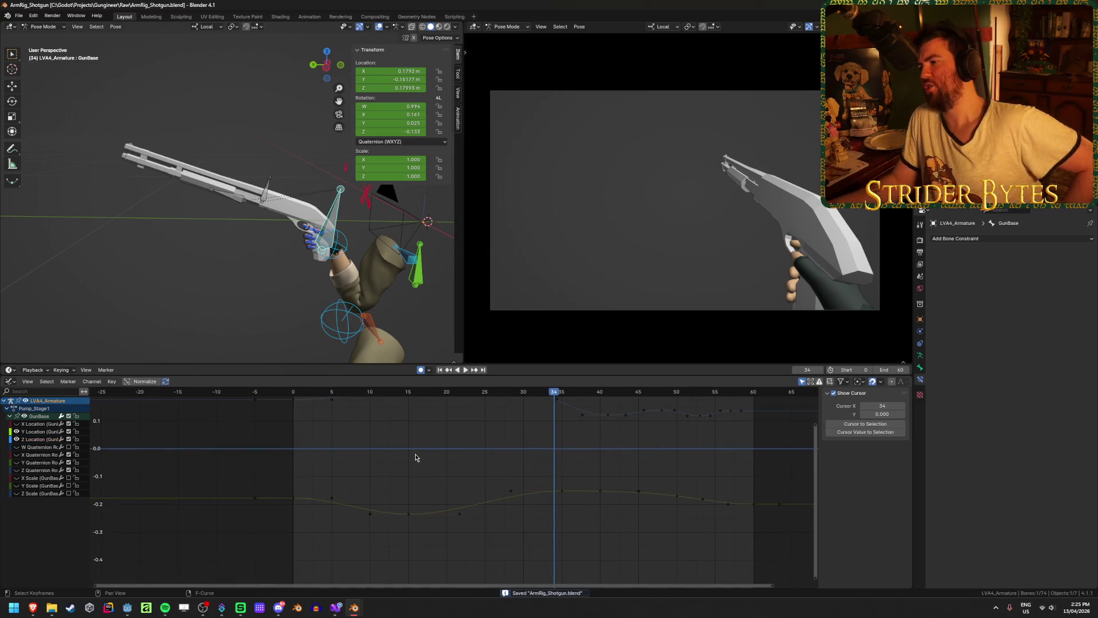
left_click(292, 392)
key("space")
mouse_move(304, 393)
left_mouse_down()
mouse_move(709, 419)
mouse_move(564, 428)
mouse_move(600, 429)
left_mouse_up()
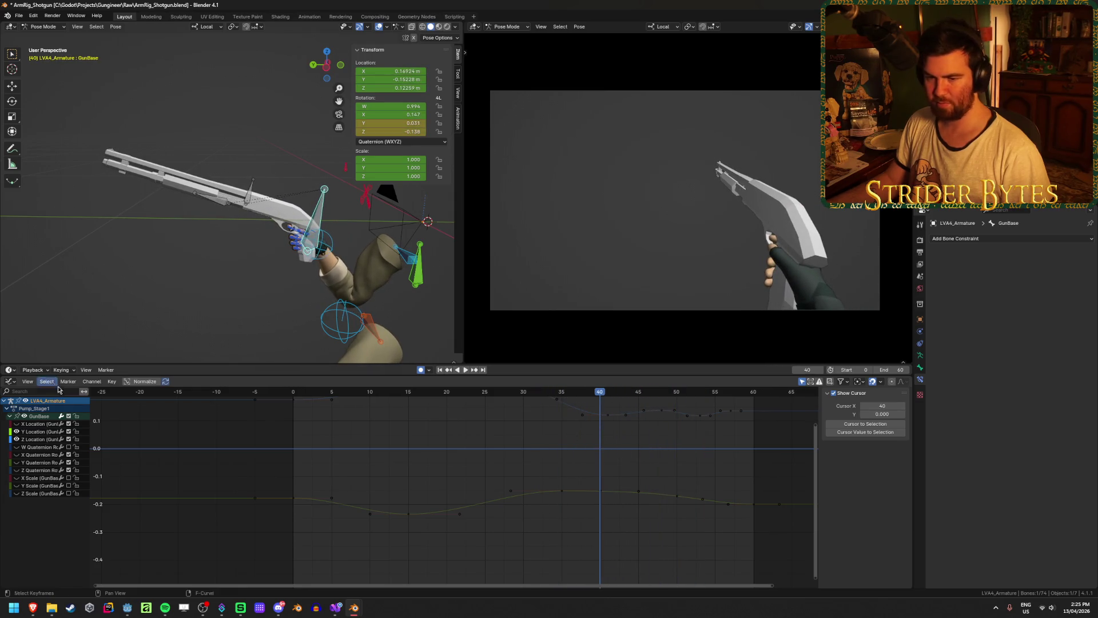
key("KP_Decimal")
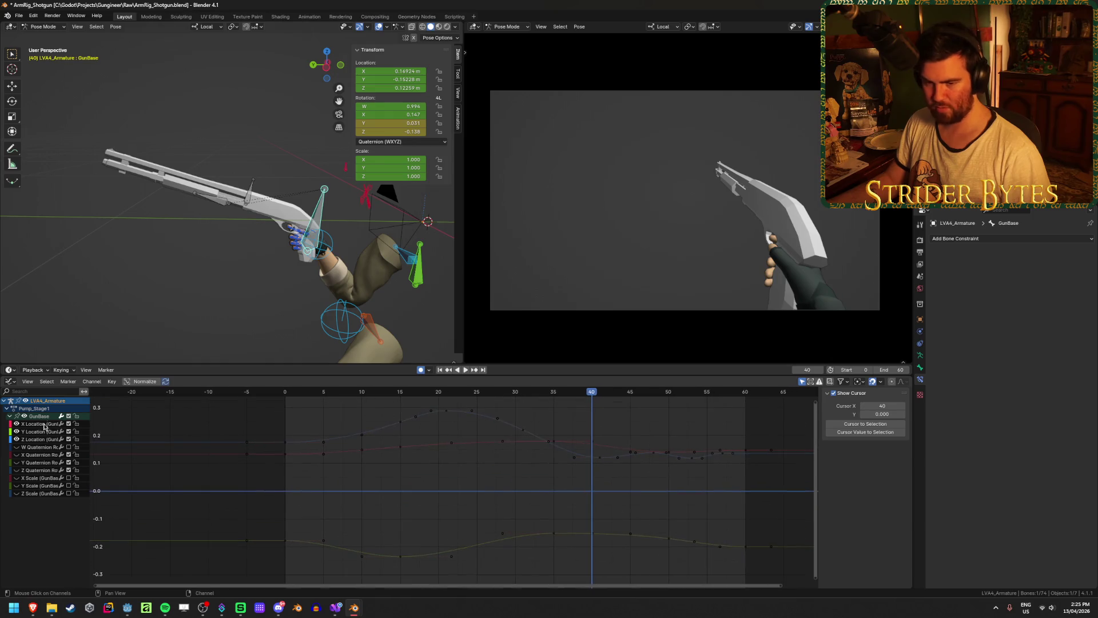
Hide the Z Location curve and reframe the graph around the remaining curves
left_click(17, 438)
key("Home")
mouse_move(616, 404)
left_mouse_down()
mouse_move(277, 414)
mouse_move(553, 420)
left_mouse_up()
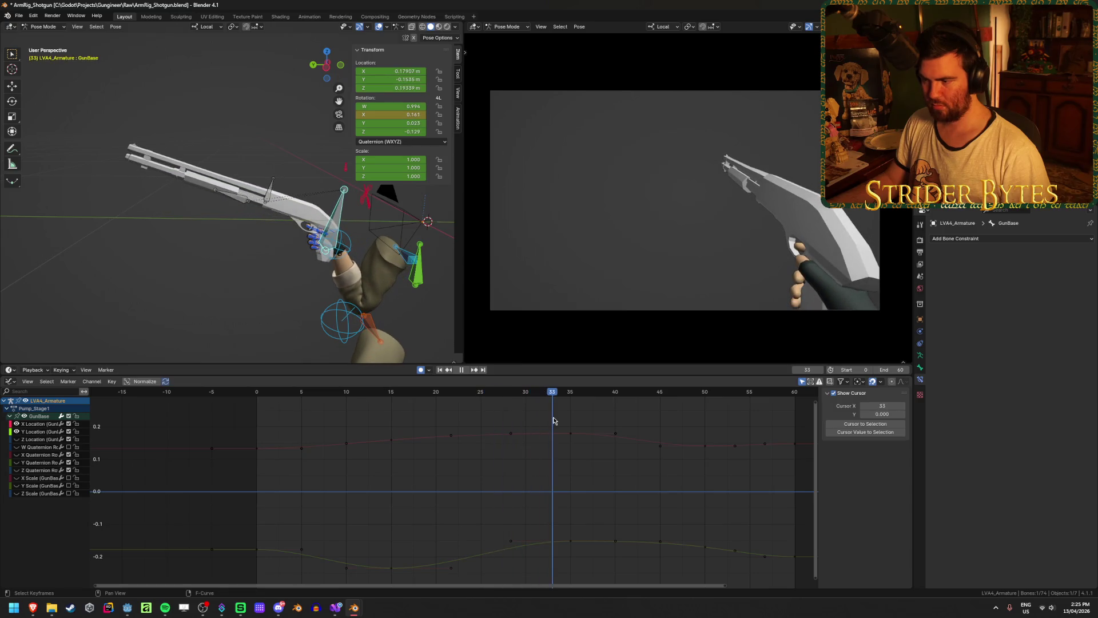
Raise the X Location keyframe at frame 50 slightly and review around frame 30
left_click(593, 430)
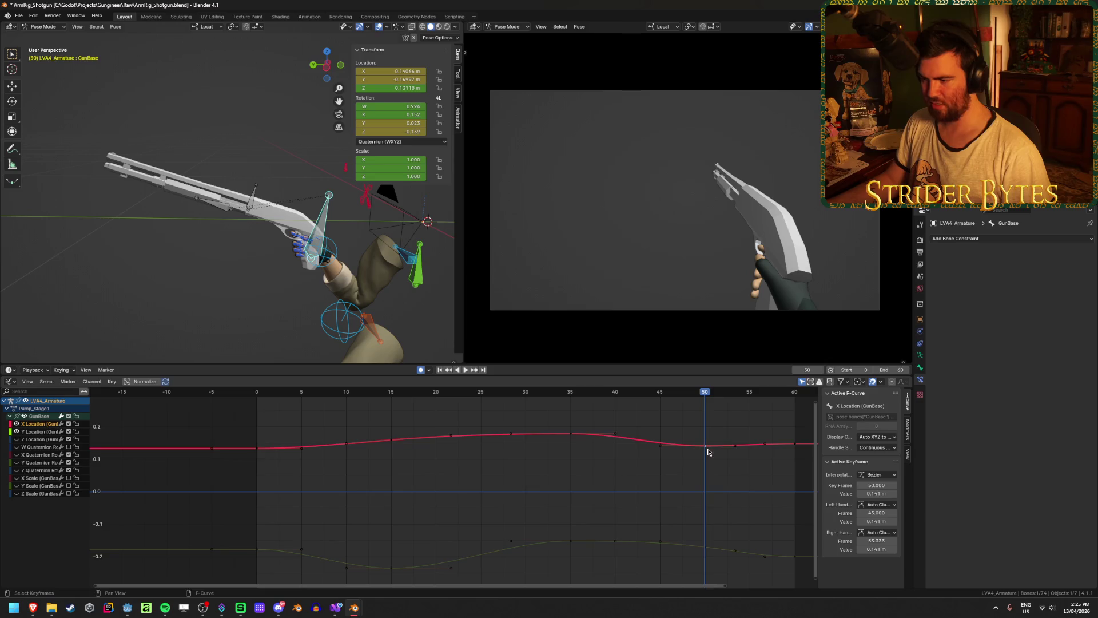
key("g")
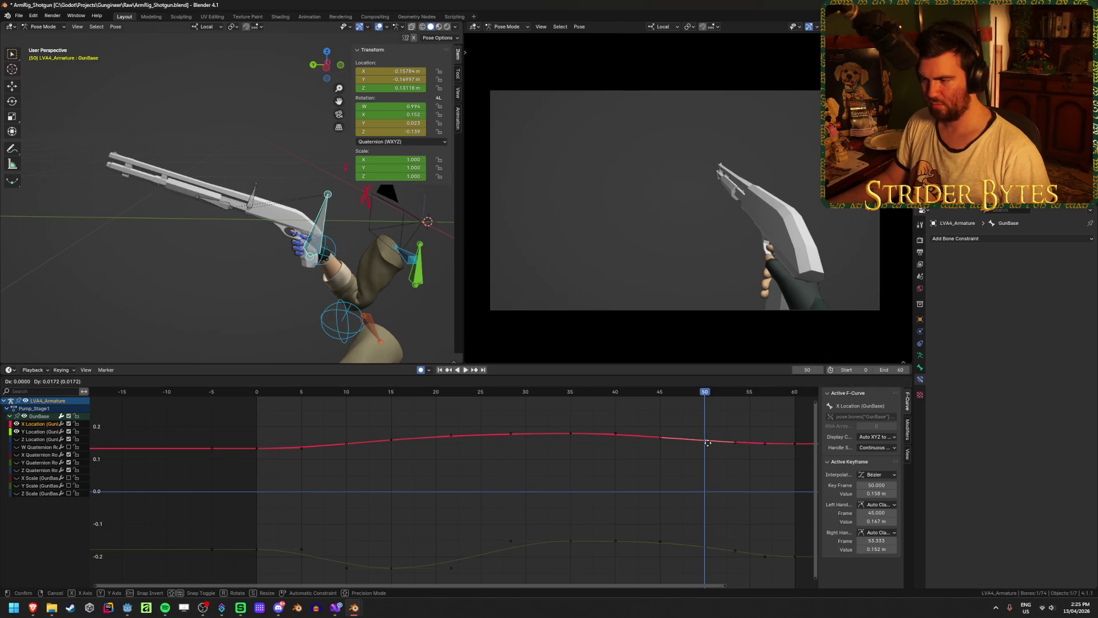
left_click(707, 441)
left_click(702, 485)
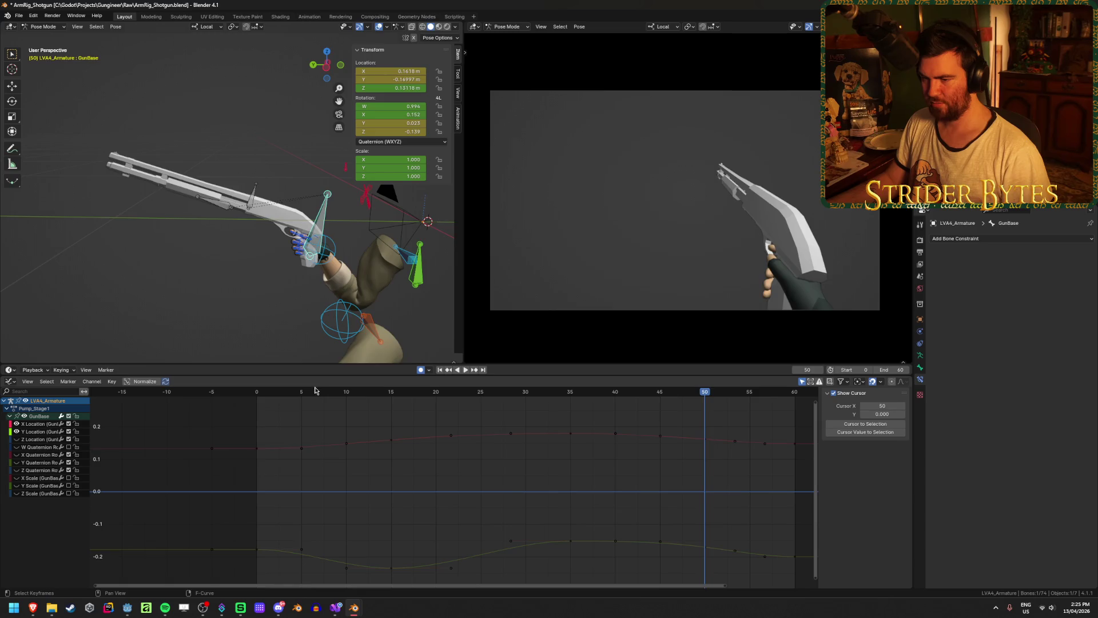
key("space")
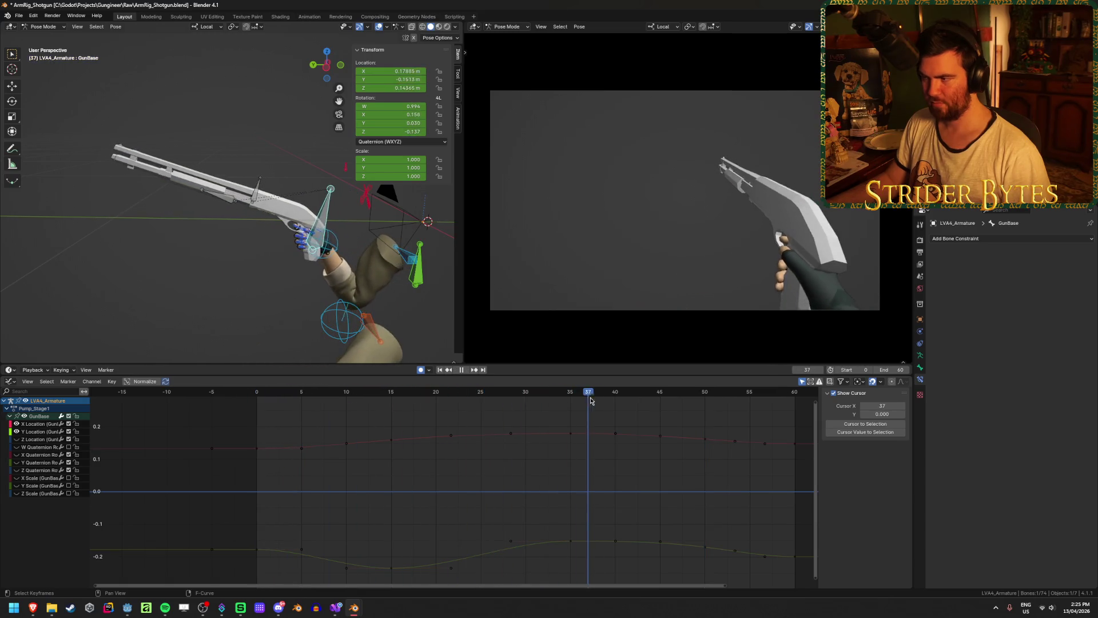
mouse_move(591, 401)
left_mouse_down()
mouse_move(642, 400)
mouse_move(385, 400)
mouse_move(400, 412)
mouse_move(650, 434)
mouse_move(400, 426)
mouse_move(571, 433)
mouse_move(436, 448)
mouse_move(529, 449)
left_mouse_up()
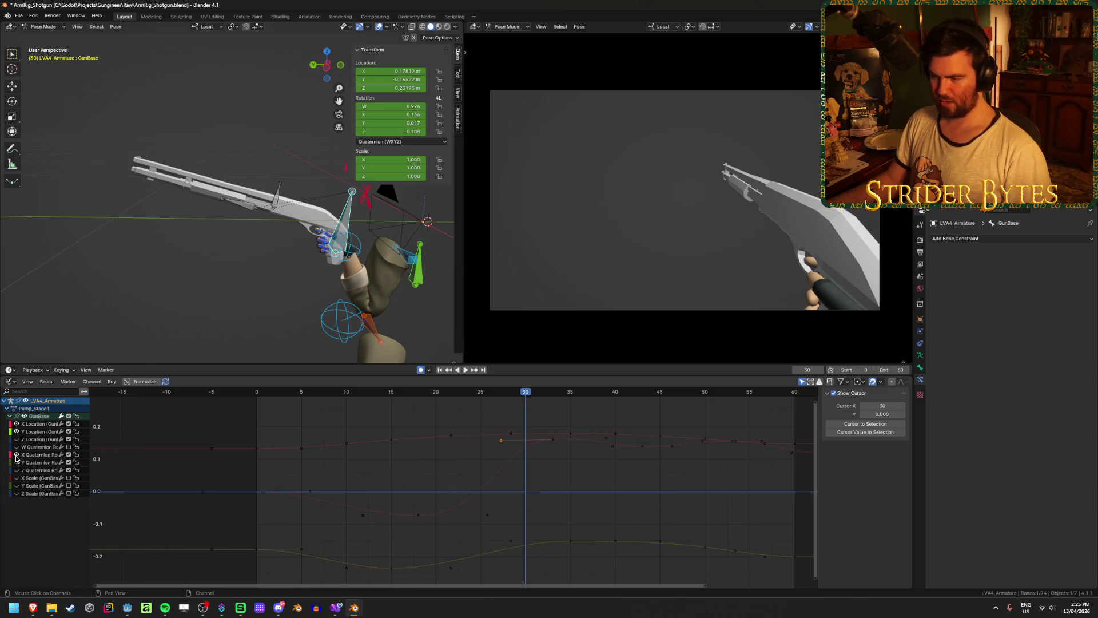
Slide the X Quaternion keyframe from frame 18 to frame 20
left_click(419, 516)
key("g")
key("x")
key("2")
key("Return")
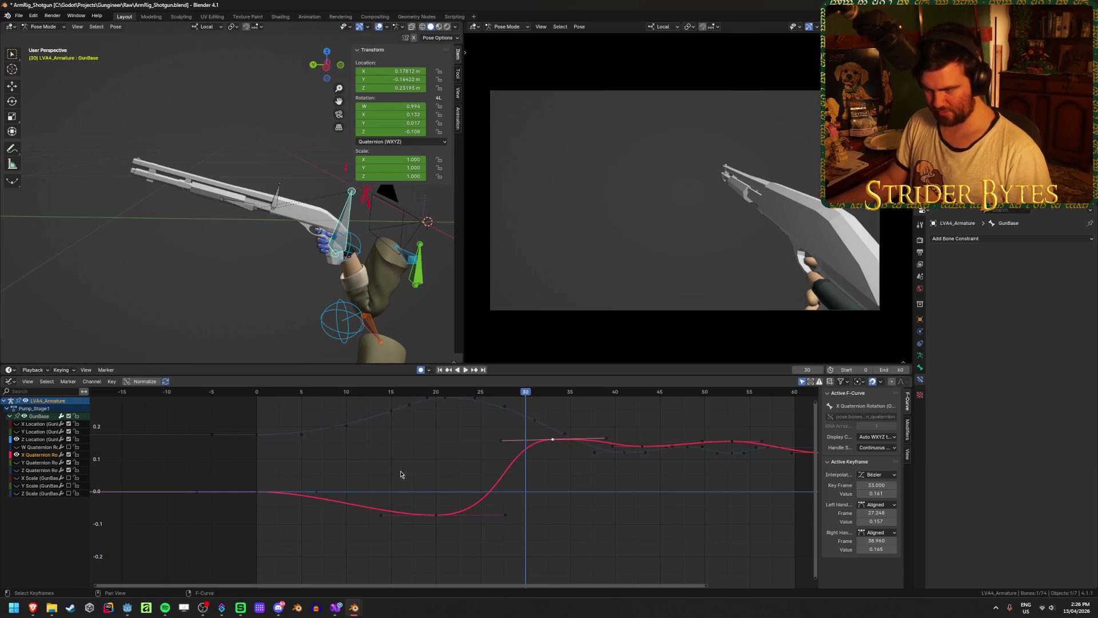
Move the X Quaternion top-of-rise key to frame 36 and the next key from 43 to 45
scroll(633, 510, "down", 1)
middle_click_drag(633, 510, 561, 512)
key("g")
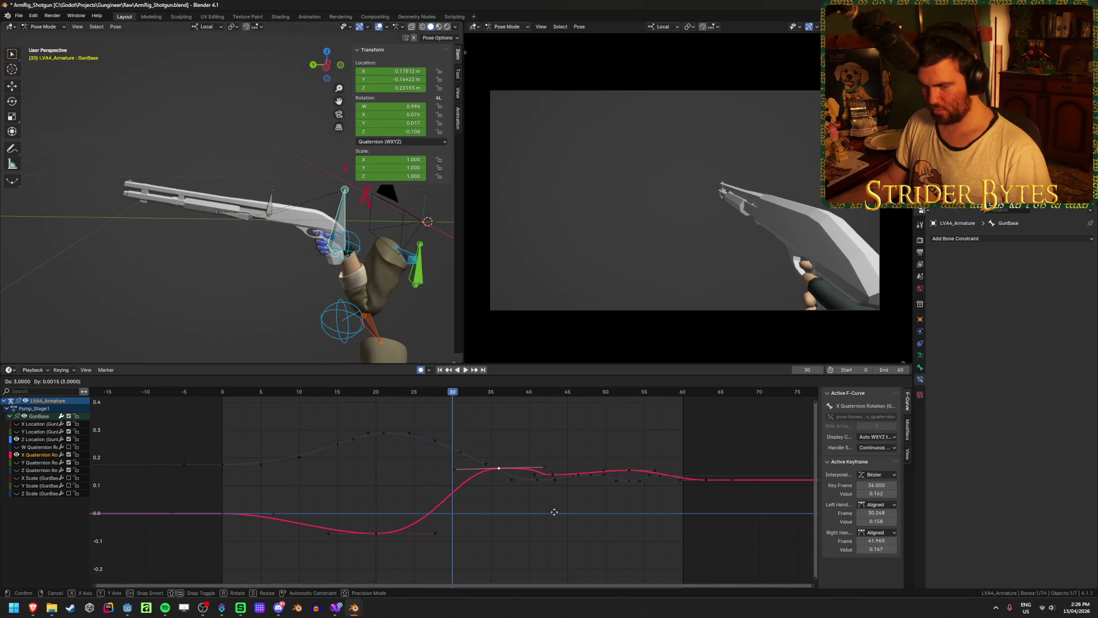
left_click(554, 512)
key("g")
left_click(569, 474)
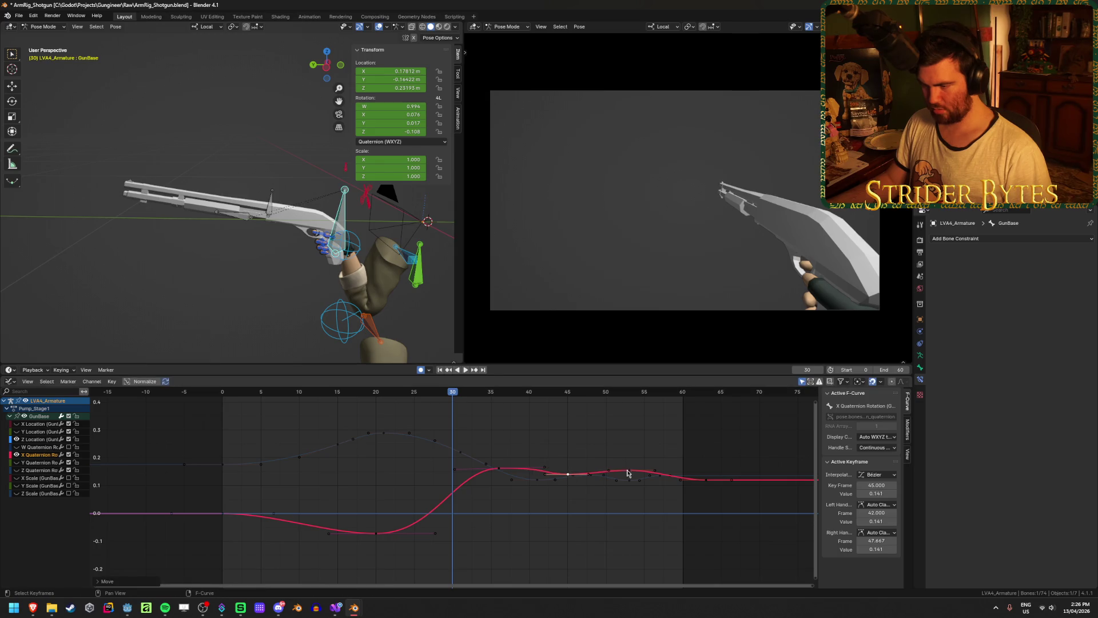
left_click(559, 456)
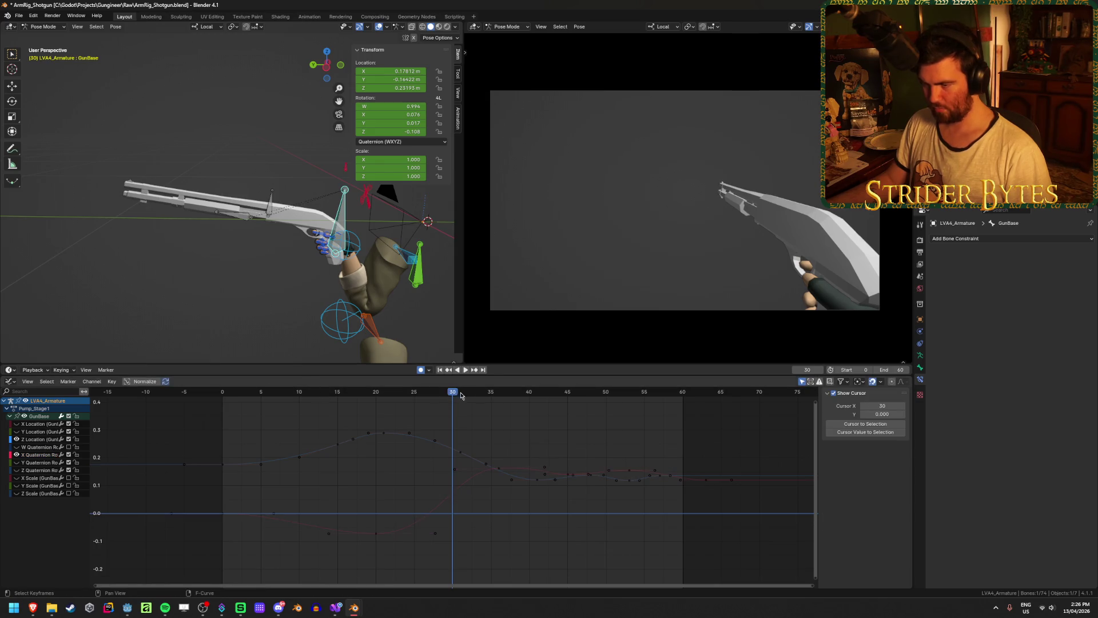
mouse_move(461, 394)
left_mouse_down()
mouse_move(229, 394)
mouse_move(610, 430)
left_mouse_up()
mouse_move(676, 433)
left_mouse_down()
mouse_move(225, 412)
mouse_move(265, 407)
mouse_move(352, 428)
left_mouse_up()
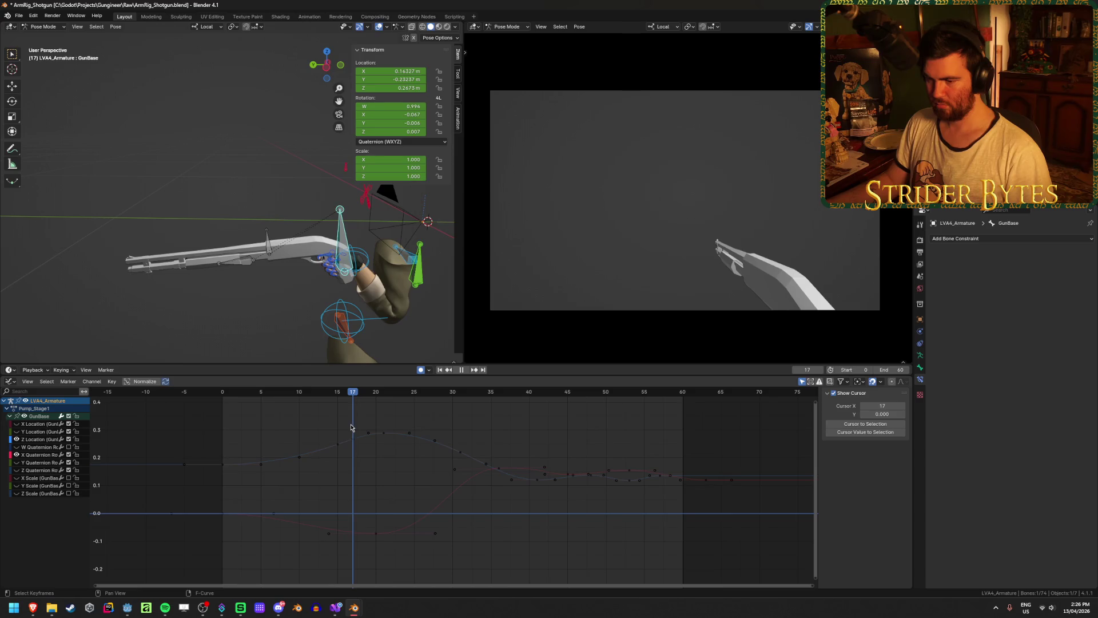
Shift the X Quaternion low key to frame 10 and the peak earlier to frame 28
left_click(376, 537)
left_click_drag(335, 537, 305, 538)
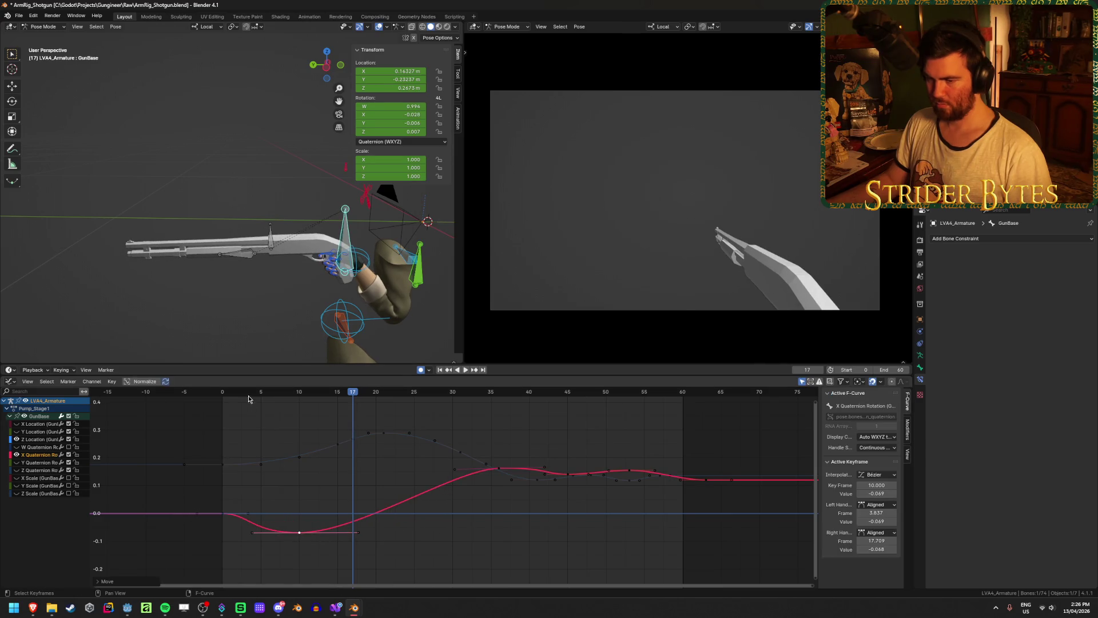
mouse_move(248, 399)
left_mouse_down()
mouse_move(222, 409)
mouse_move(421, 443)
left_mouse_up()
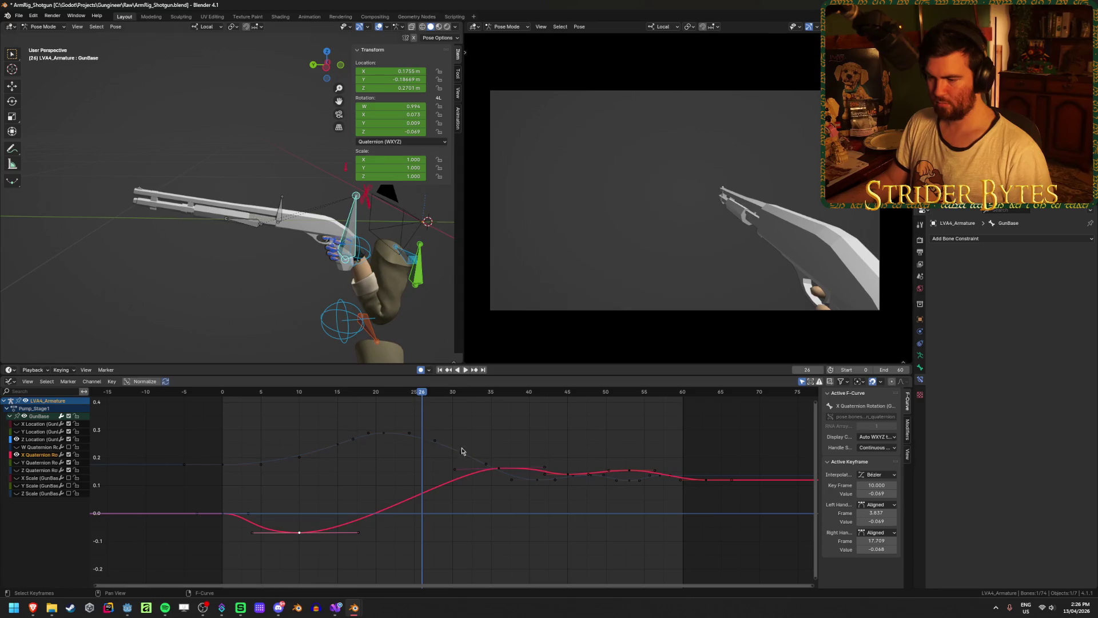
left_click_drag(502, 471, 440, 470)
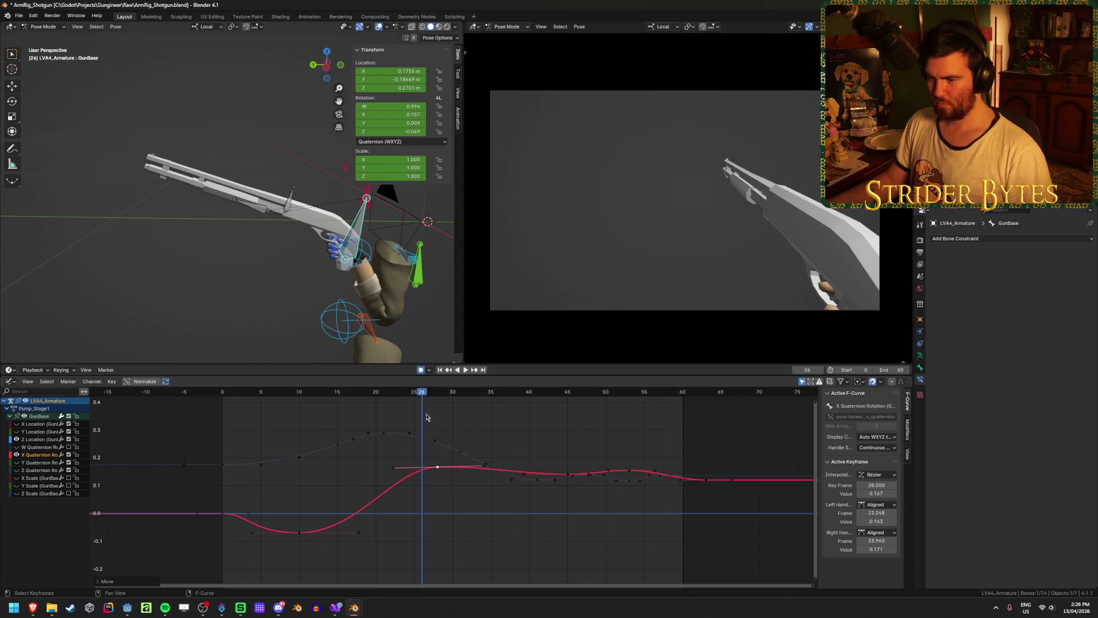
key("shift+ctrl+space")
mouse_move(286, 410)
left_mouse_down()
mouse_move(255, 407)
mouse_move(442, 449)
left_mouse_up()
key("space")
Place the X Quaternion peak keyframe at frame 35 and replay from the start
key("g")
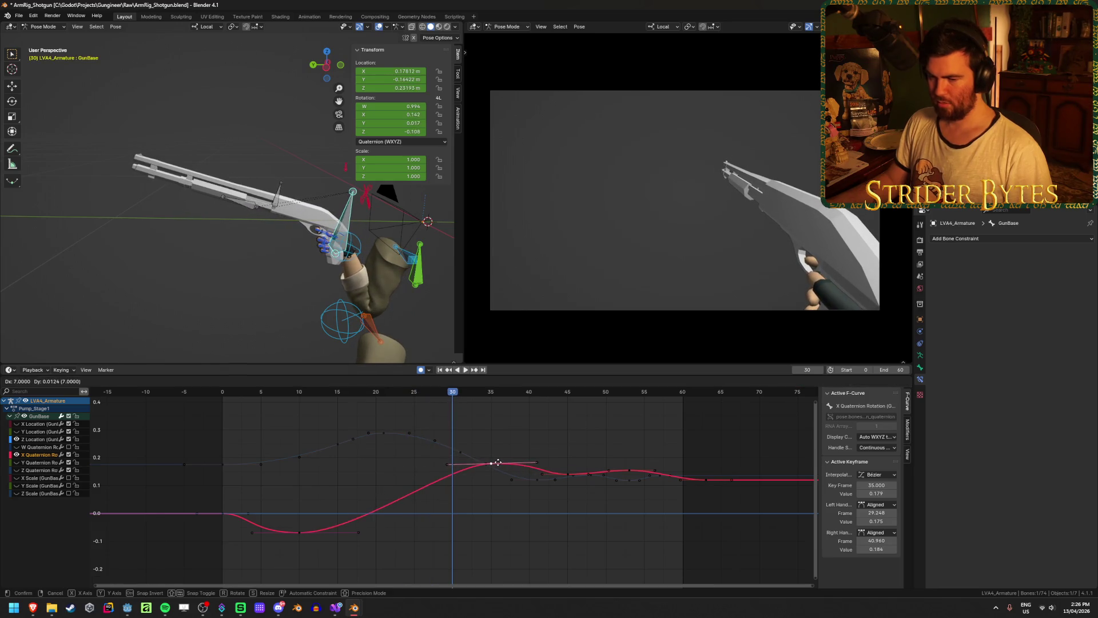
left_click(498, 465)
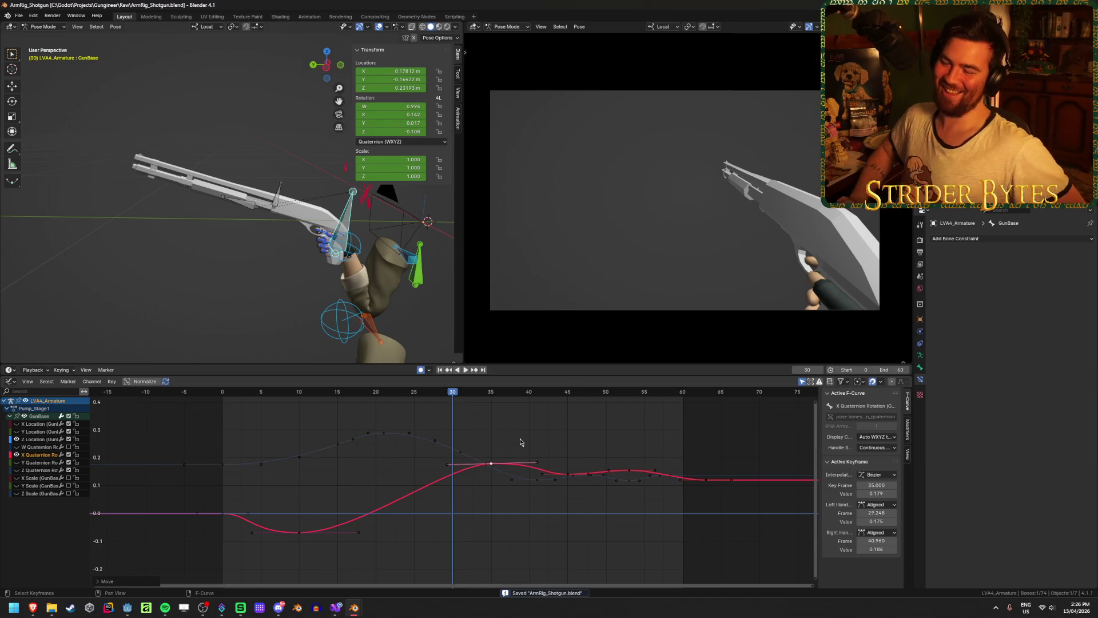
key("shift+Left")
key("space")
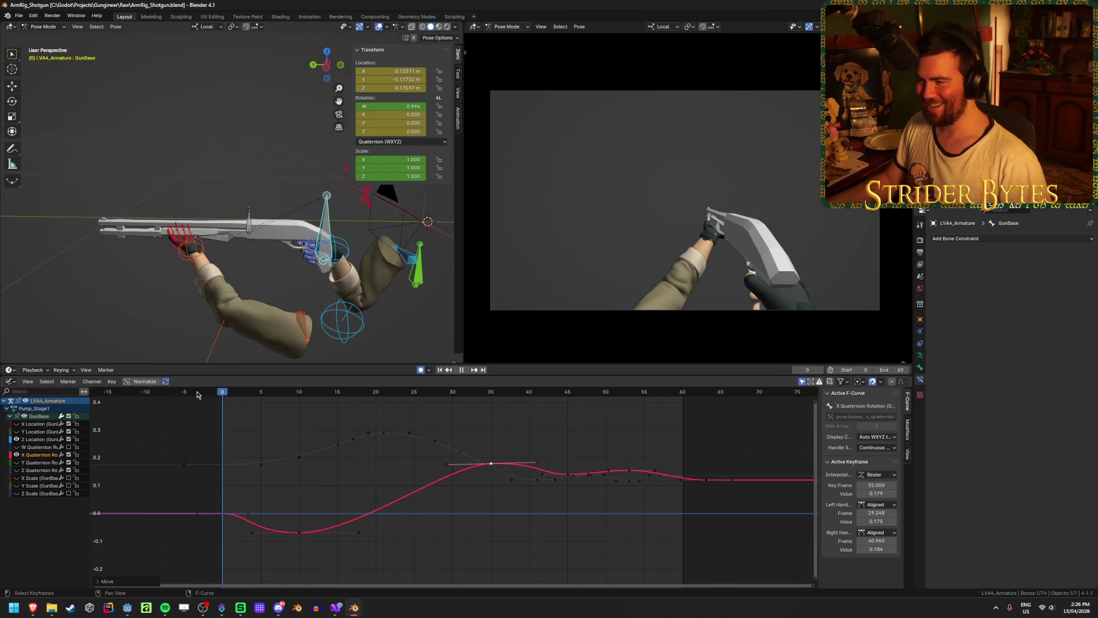
Lower the frame-10 X Quaternion keyframe to about -0.135 and save the file
mouse_move(224, 395)
left_mouse_down()
mouse_move(336, 421)
mouse_move(302, 424)
left_mouse_up()
left_click_drag(300, 536, 303, 555)
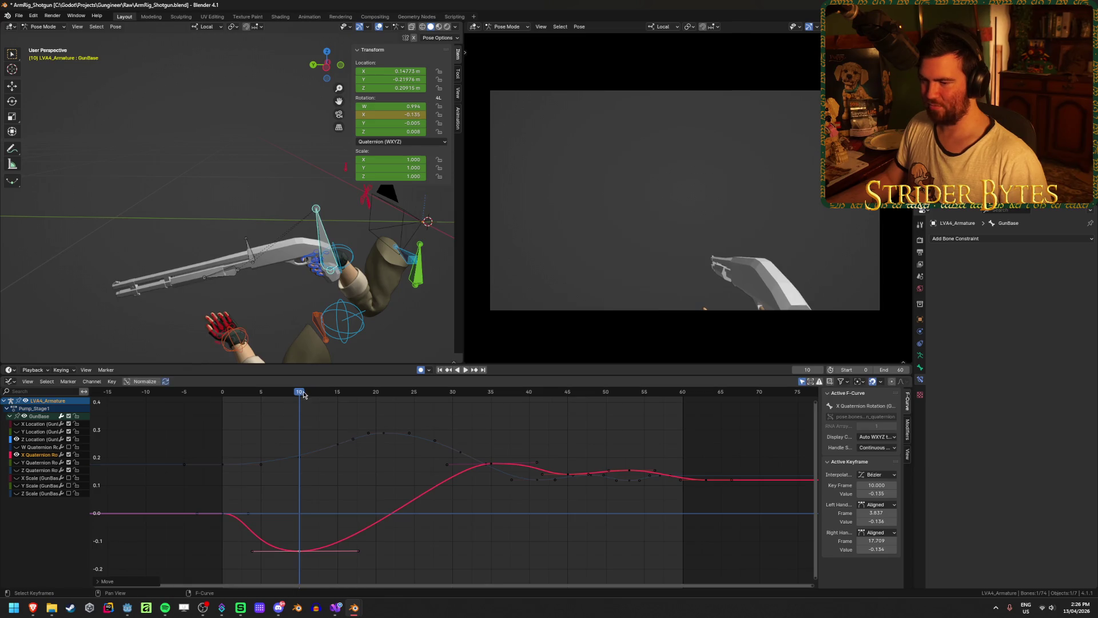
key("space")
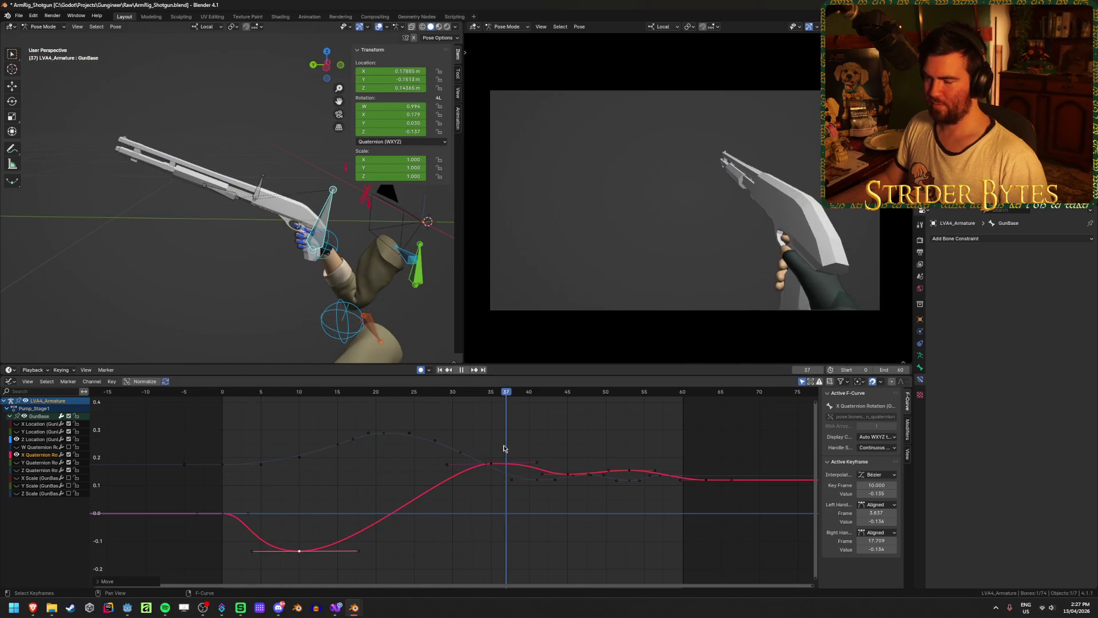
key("Escape")
key("ctrl+s")
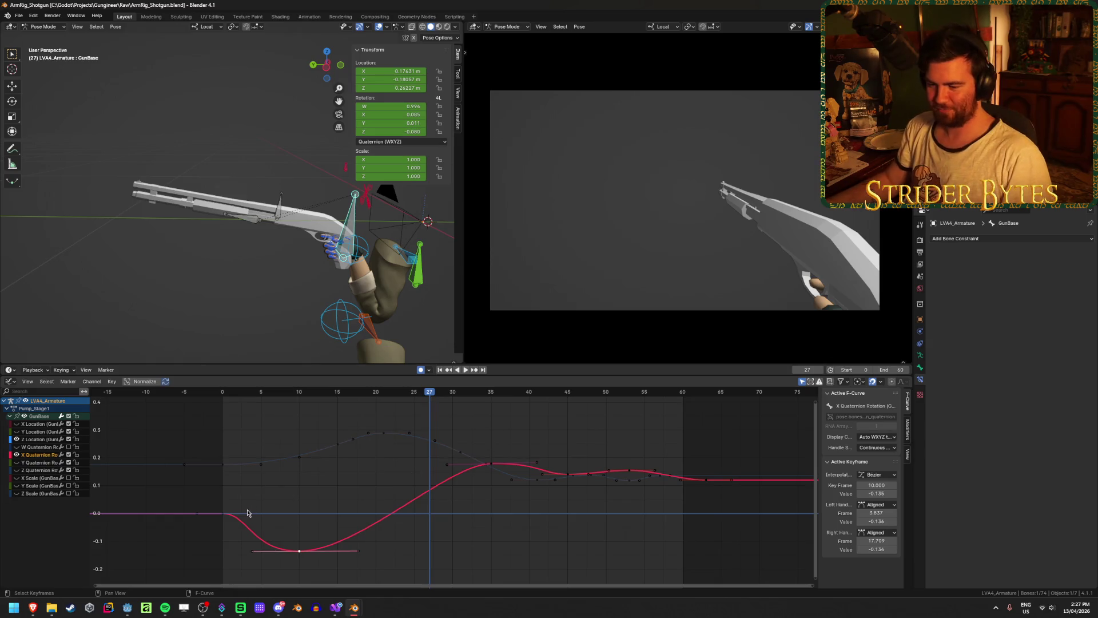
Stretch the frame-10 keyframe's handle to the right and replay the pump
key("g")
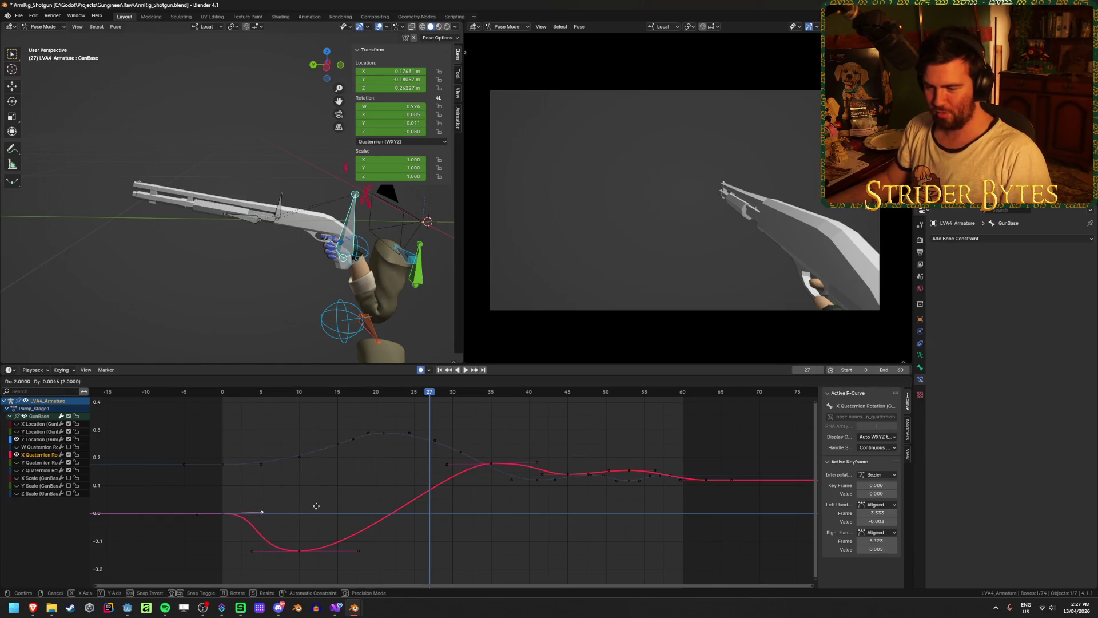
left_click(312, 506)
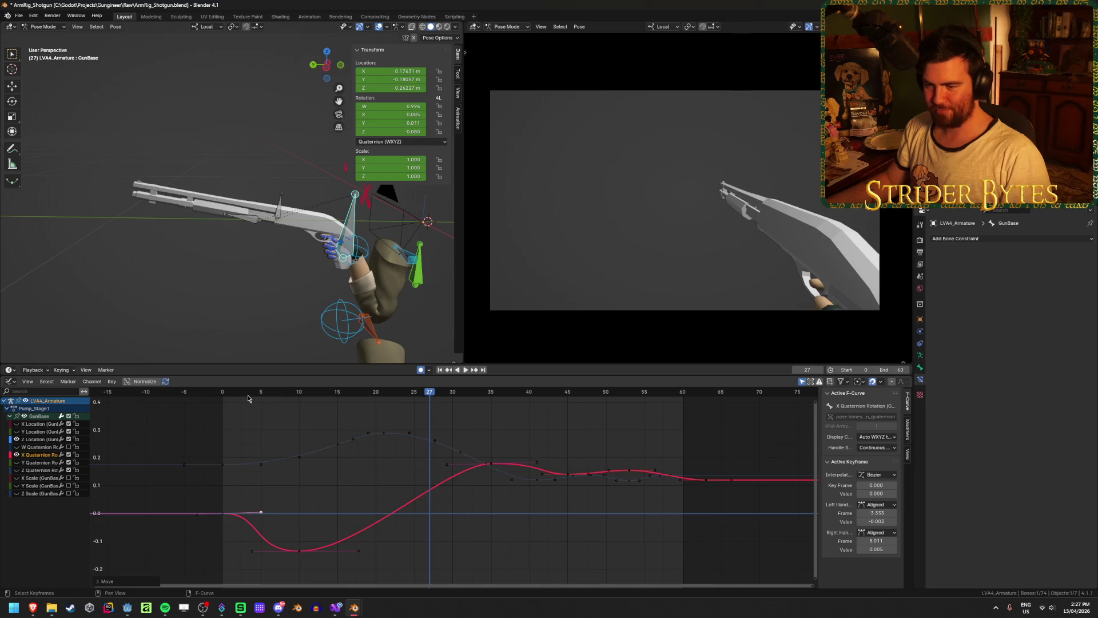
key("shift+Left")
key("space")
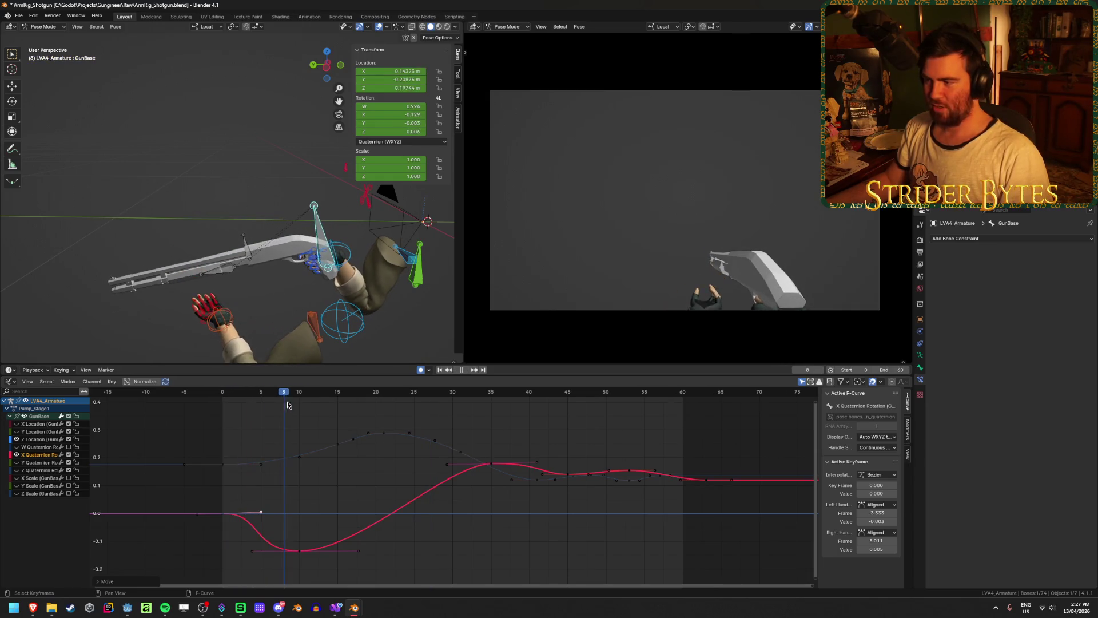
key("space")
left_click(464, 541)
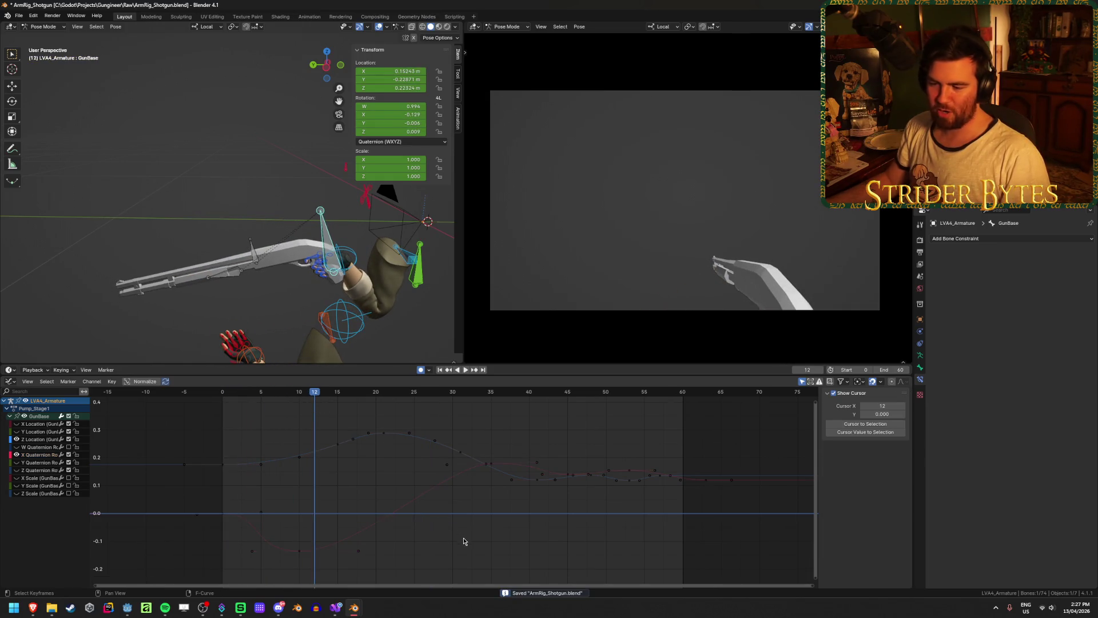
Replay the animation from frame 10 and from the start, then bring all curves into view
left_click(302, 396)
key("space")
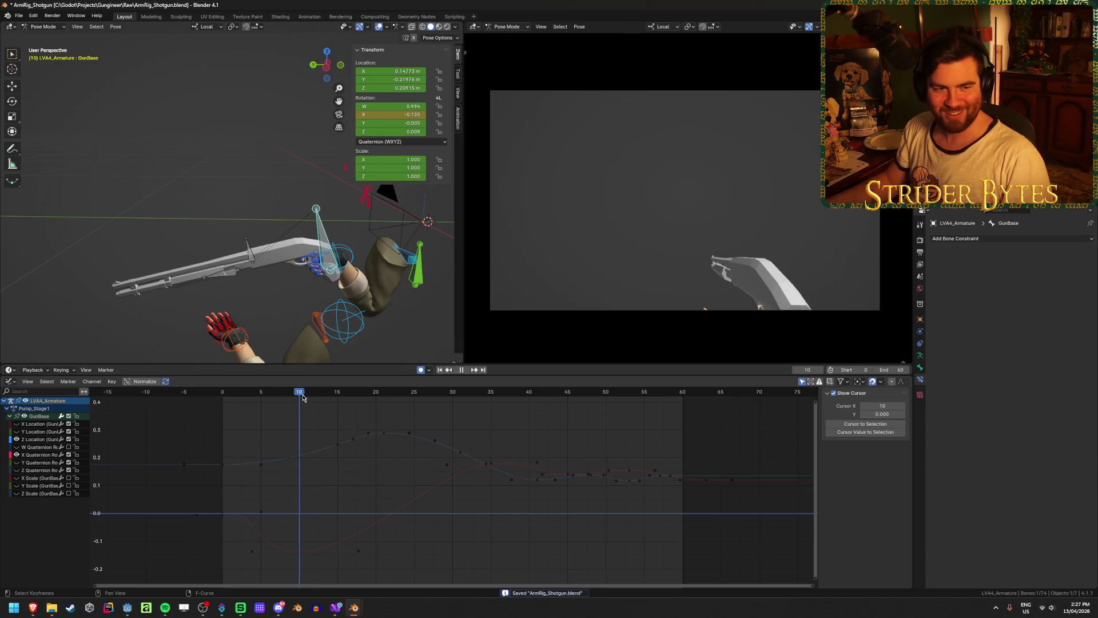
key("shift+Left")
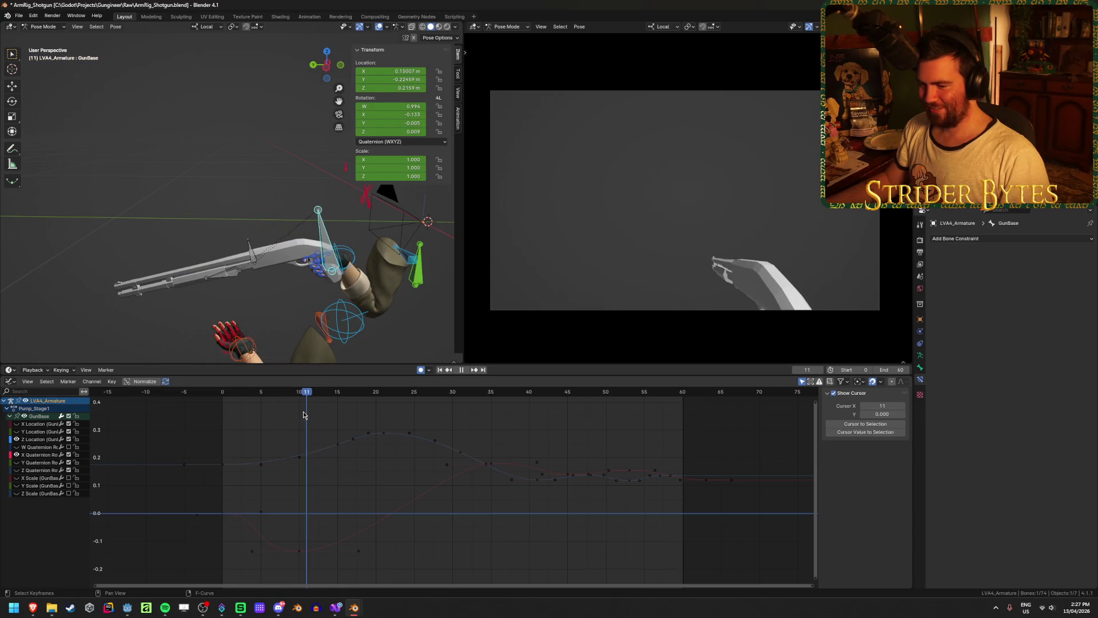
key("Escape")
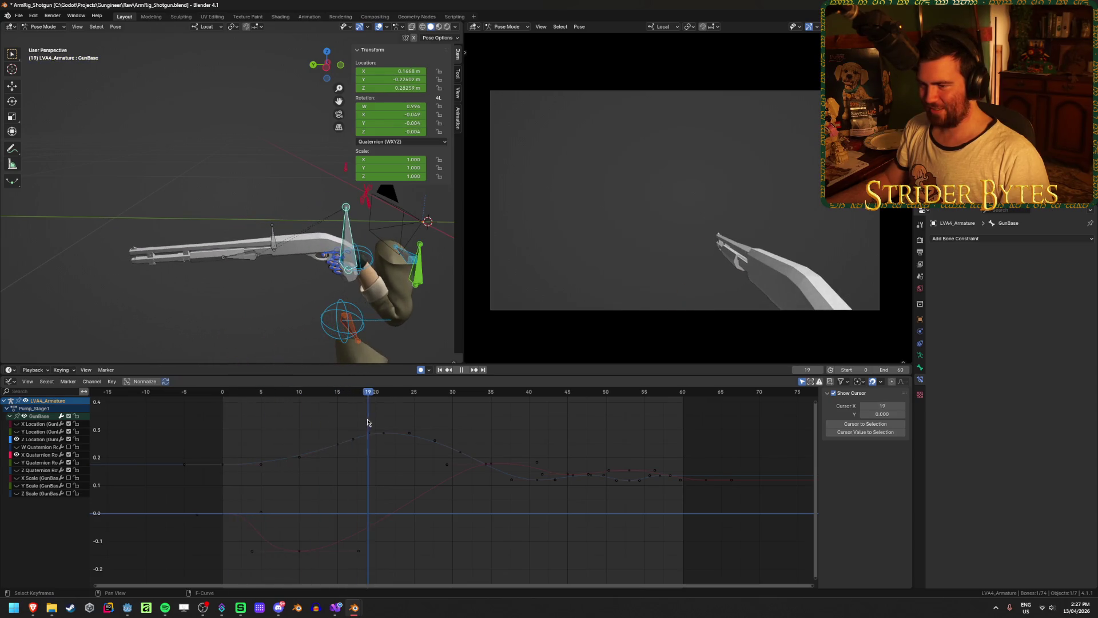
scroll(311, 427, "up", 7, "alt")
key("Escape")
scroll(349, 534, "down", 1)
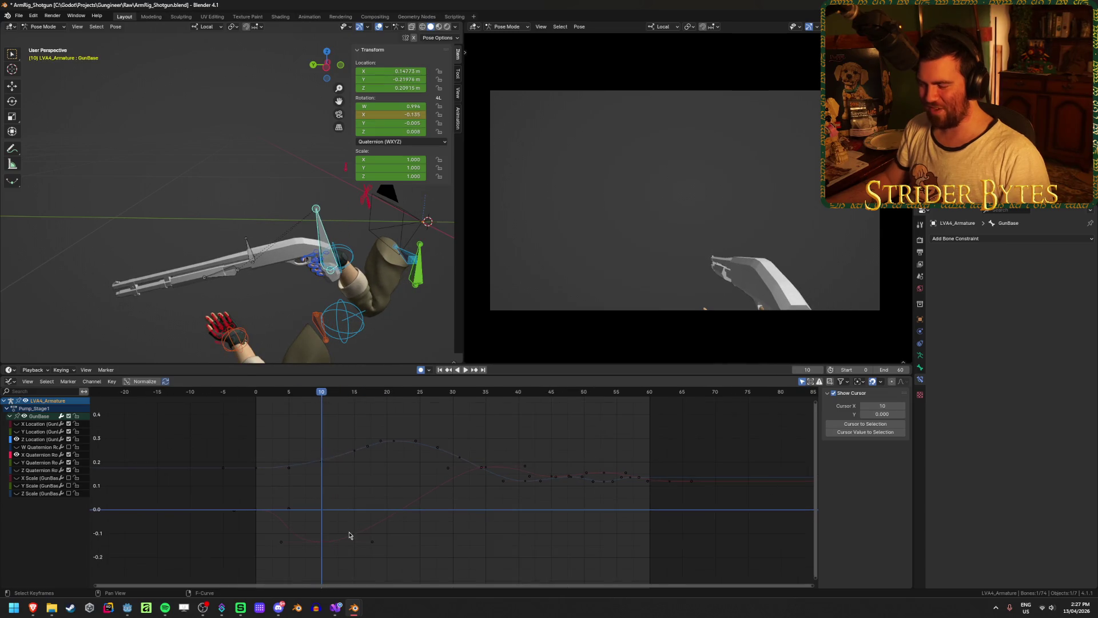
middle_click_drag(348, 534, 344, 507)
Move the X Quaternion dip keyframe from frame 10 to frame 15 and check frames 13-29
left_click(336, 496)
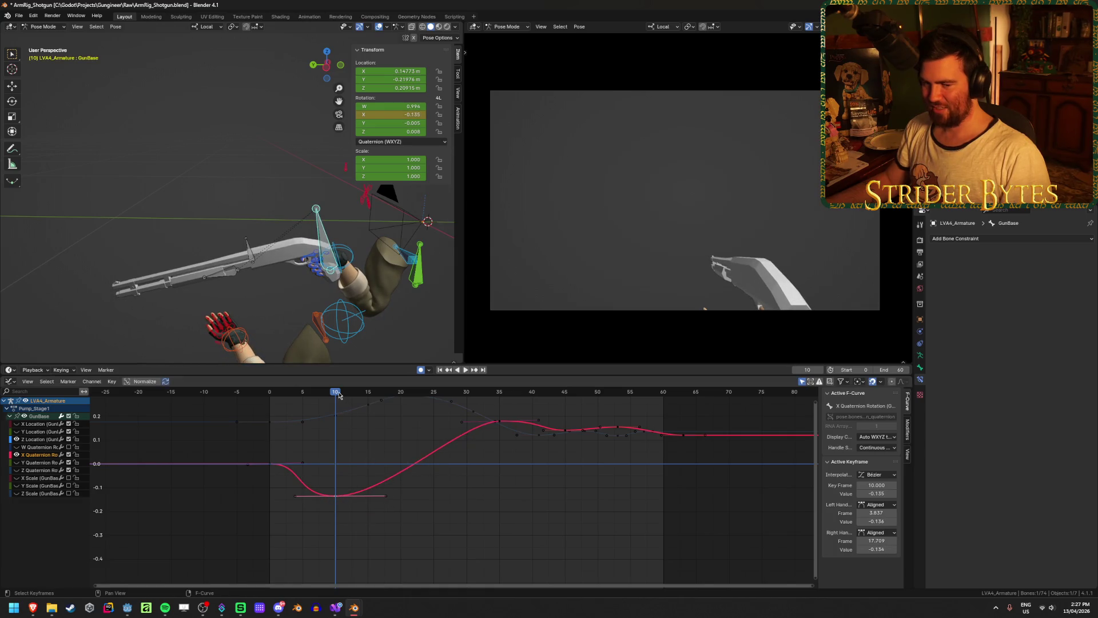
key("g")
left_click(417, 469)
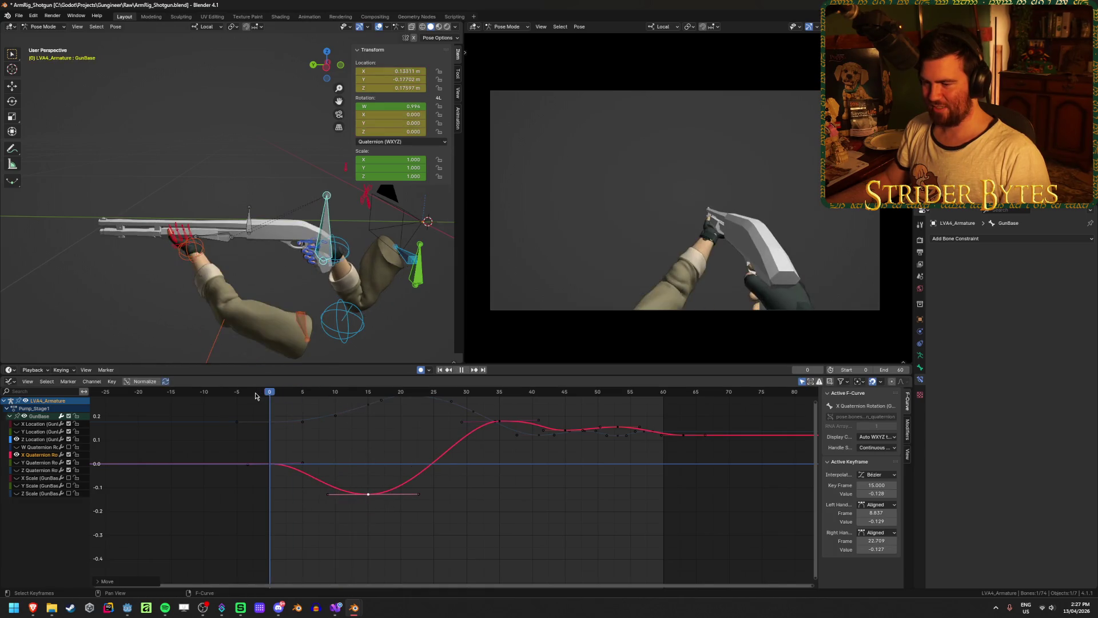
key("shift+Left")
key("space")
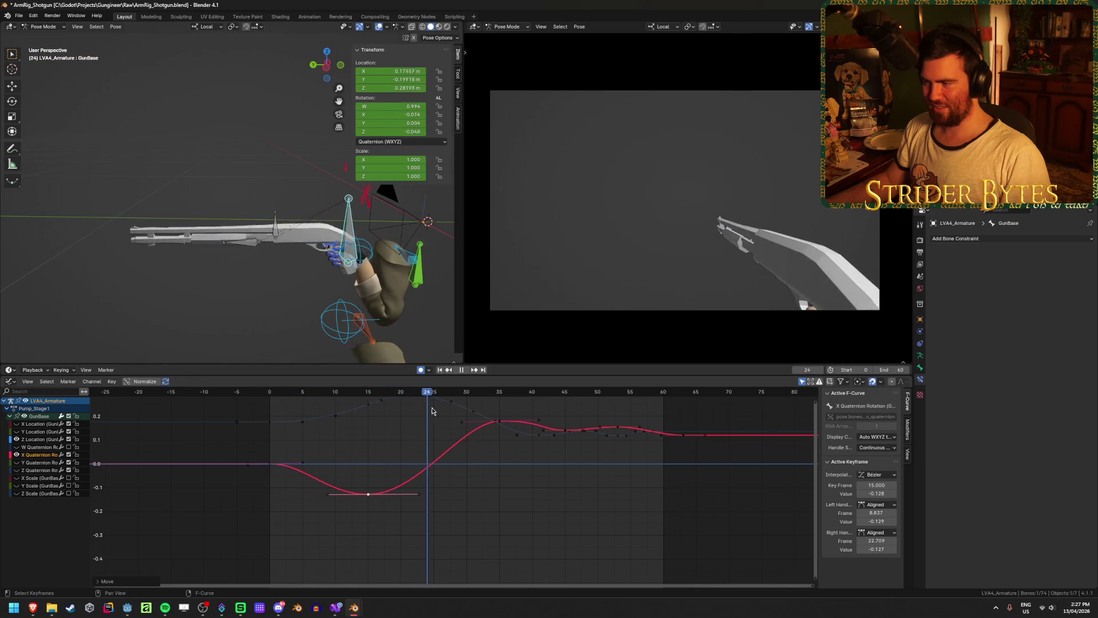
mouse_move(462, 411)
left_mouse_down()
mouse_move(355, 418)
mouse_move(527, 428)
mouse_move(364, 426)
mouse_move(468, 421)
mouse_move(405, 424)
mouse_move(459, 426)
left_mouse_up()
key("Home")
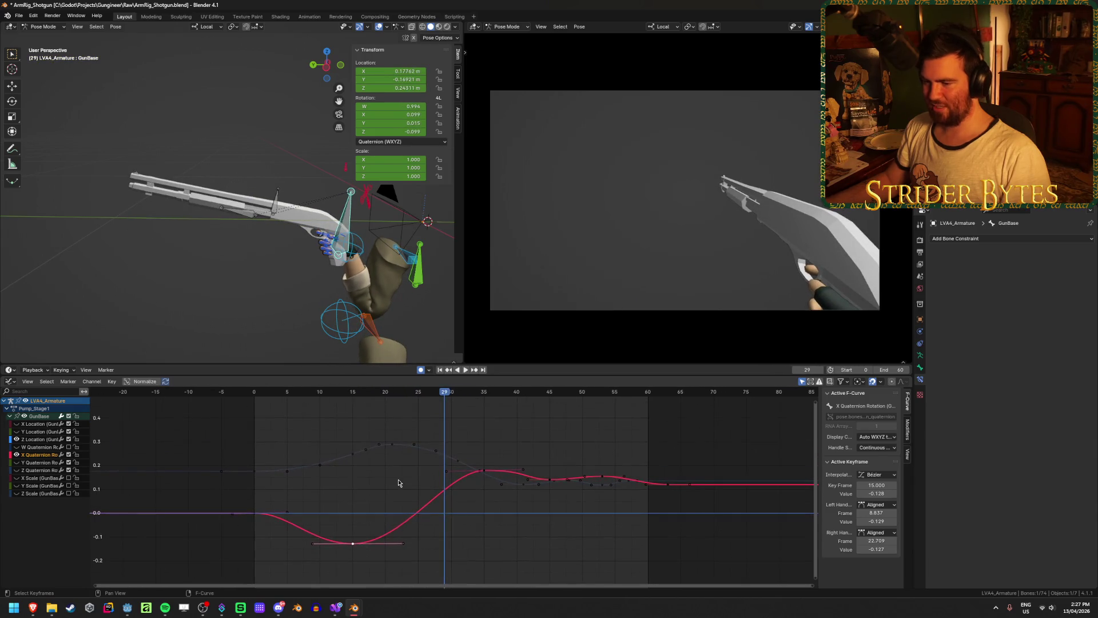
left_click(366, 431)
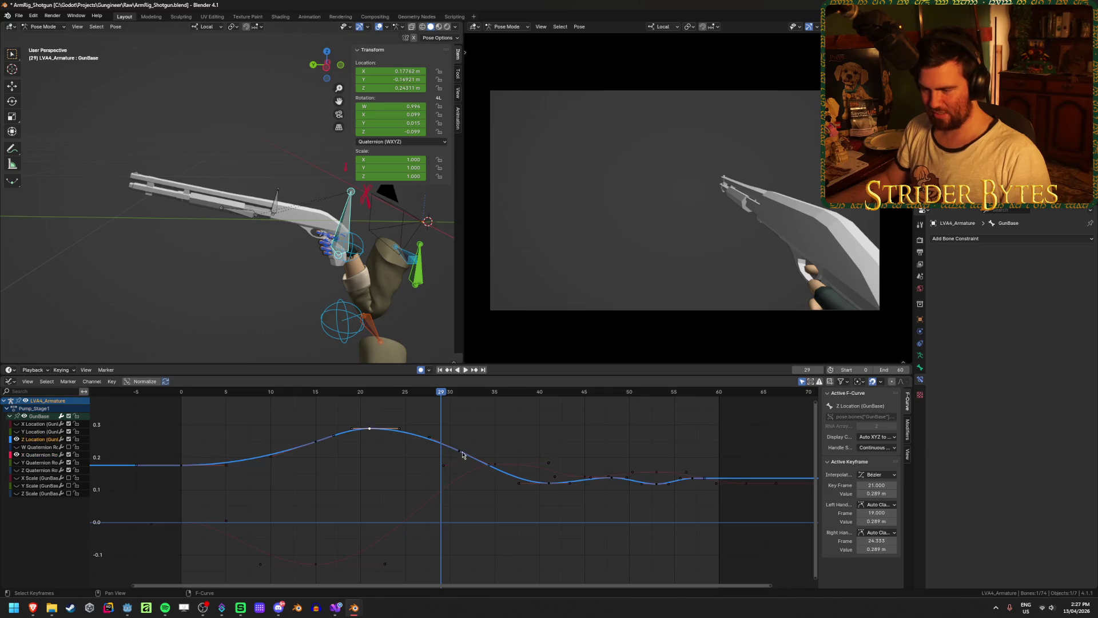
Lift the frame-31 Z Location keyframe slightly and tilt its handles
key("g")
left_click(487, 459)
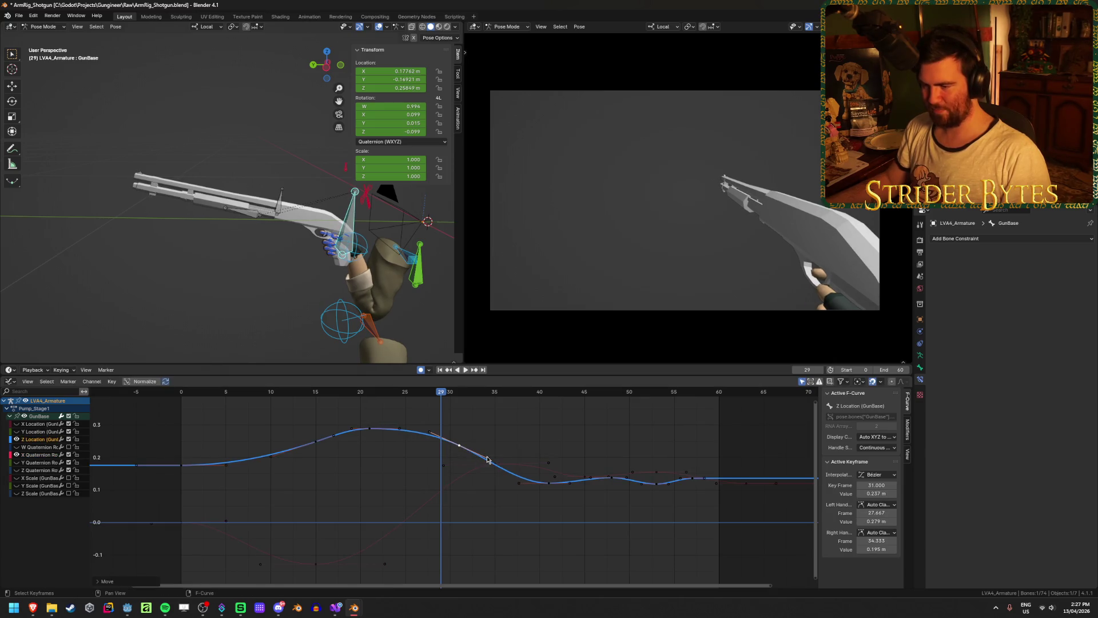
key("r")
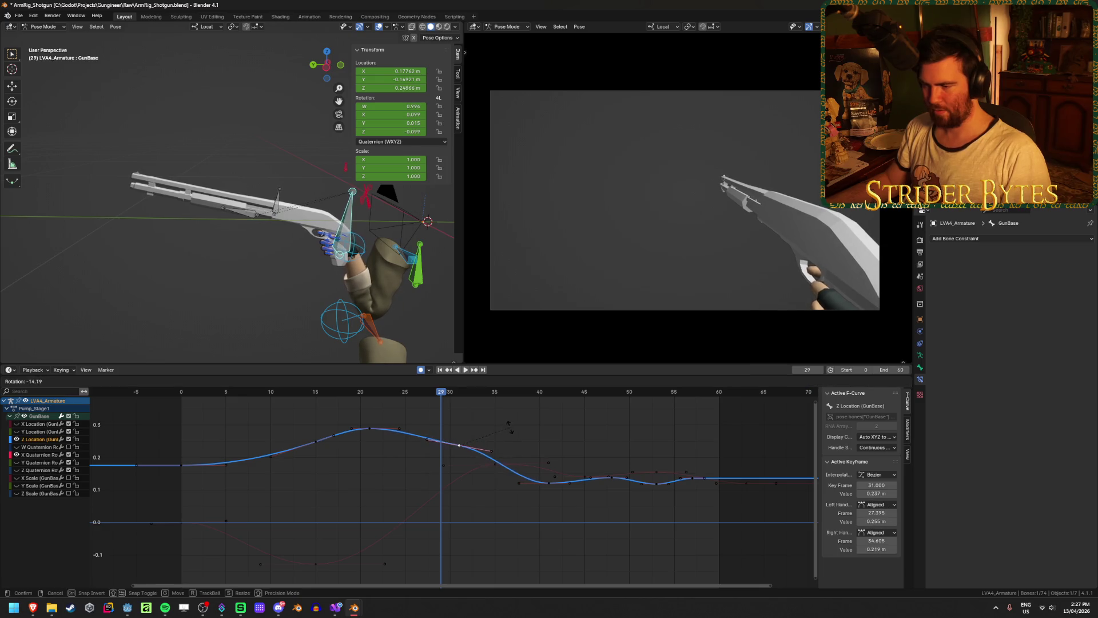
left_click(510, 430)
key("space")
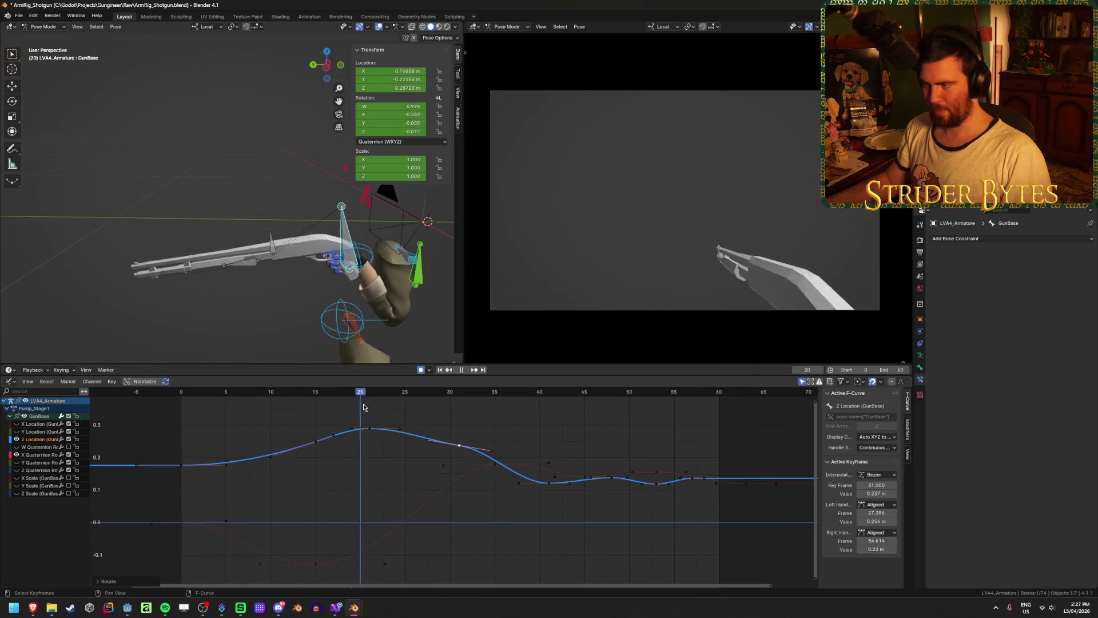
key("space")
mouse_move(477, 412)
left_mouse_down()
mouse_move(396, 412)
mouse_move(414, 437)
left_mouse_up()
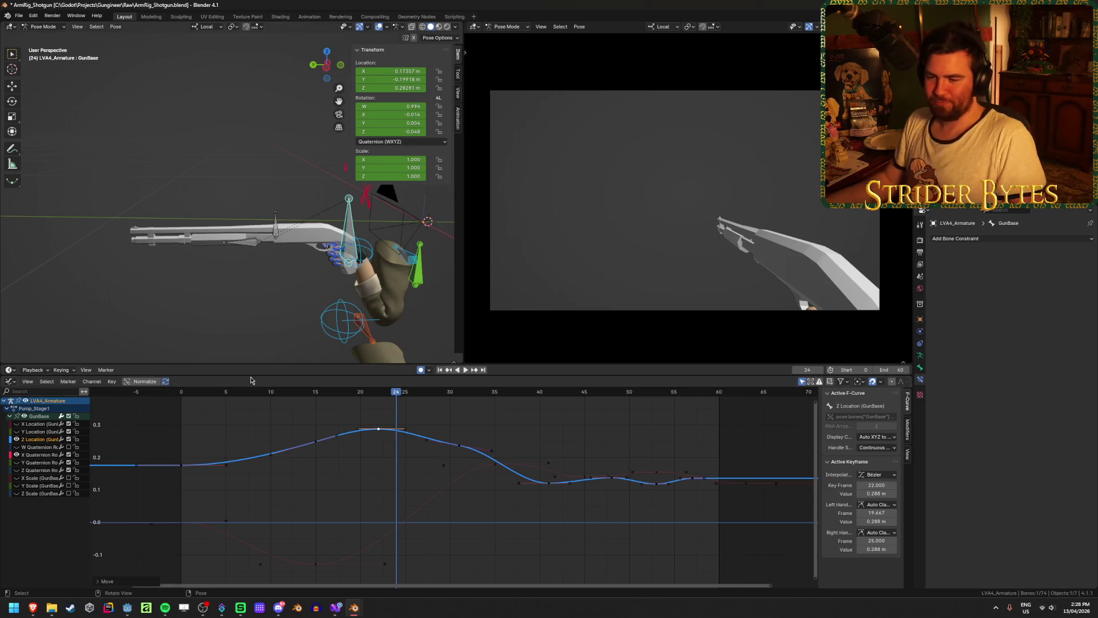
Nudge the frame-14 Z Location key earlier and lower, scaling its handles to soften the rise
left_click(324, 493)
left_click(315, 441)
key("g")
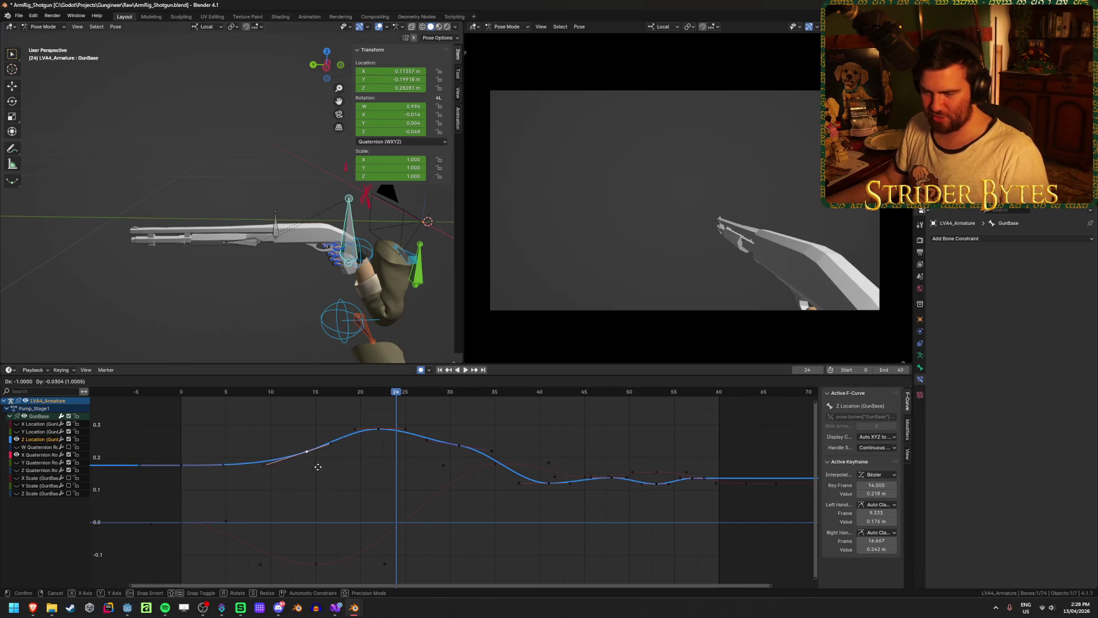
left_click(310, 466)
key("s")
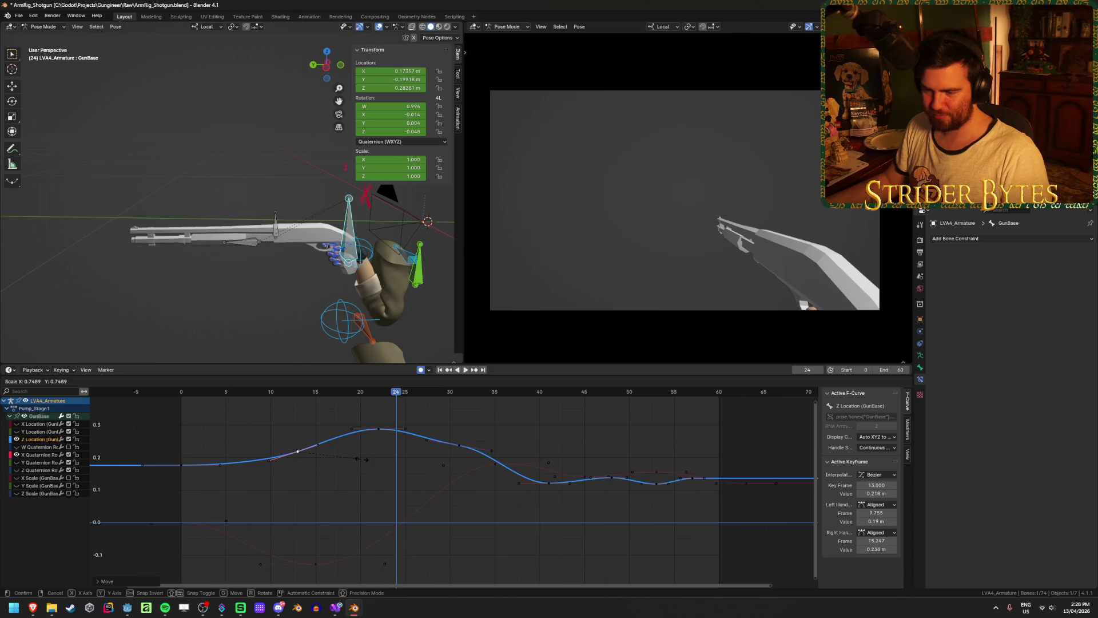
left_click(360, 459)
key("space")
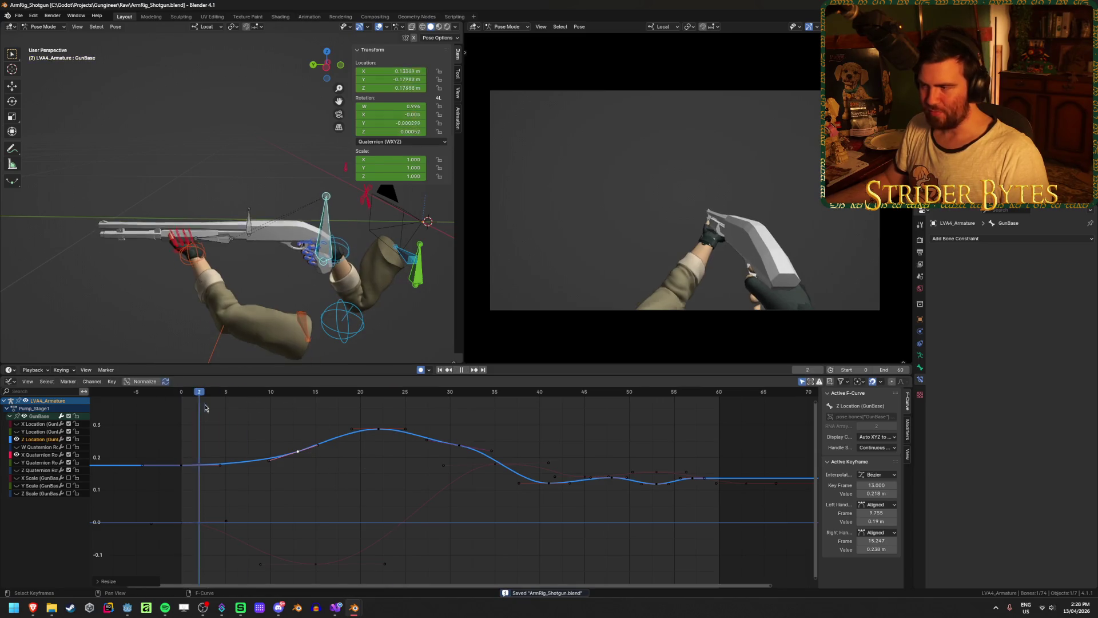
key("space")
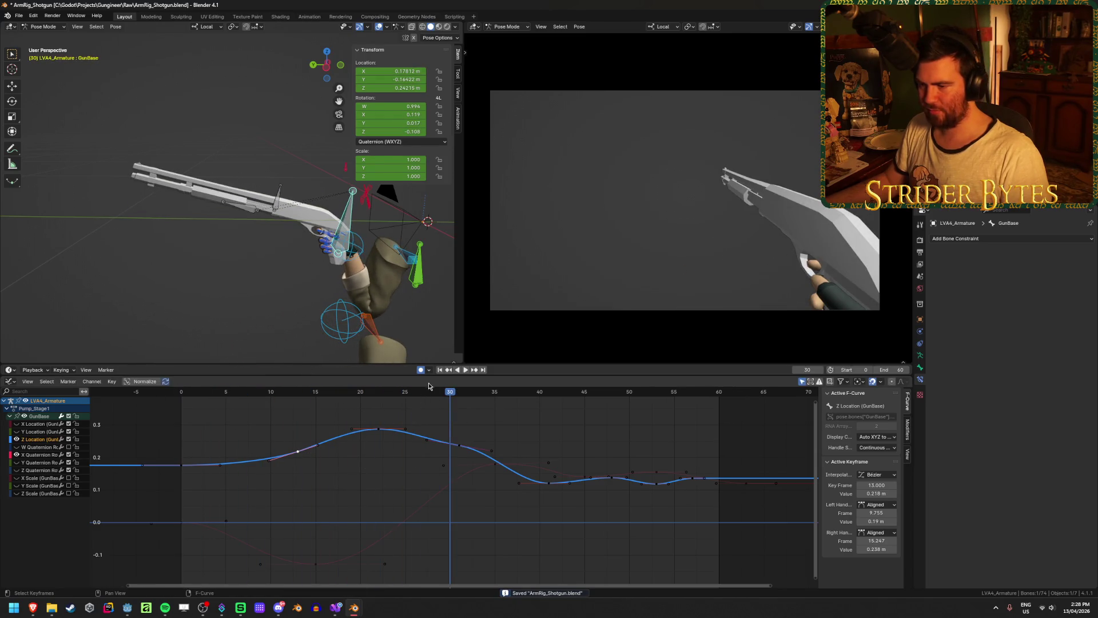
Move the frame-53 Z Location keyframe to flatten the late dip
left_click(439, 369)
left_click(466, 369)
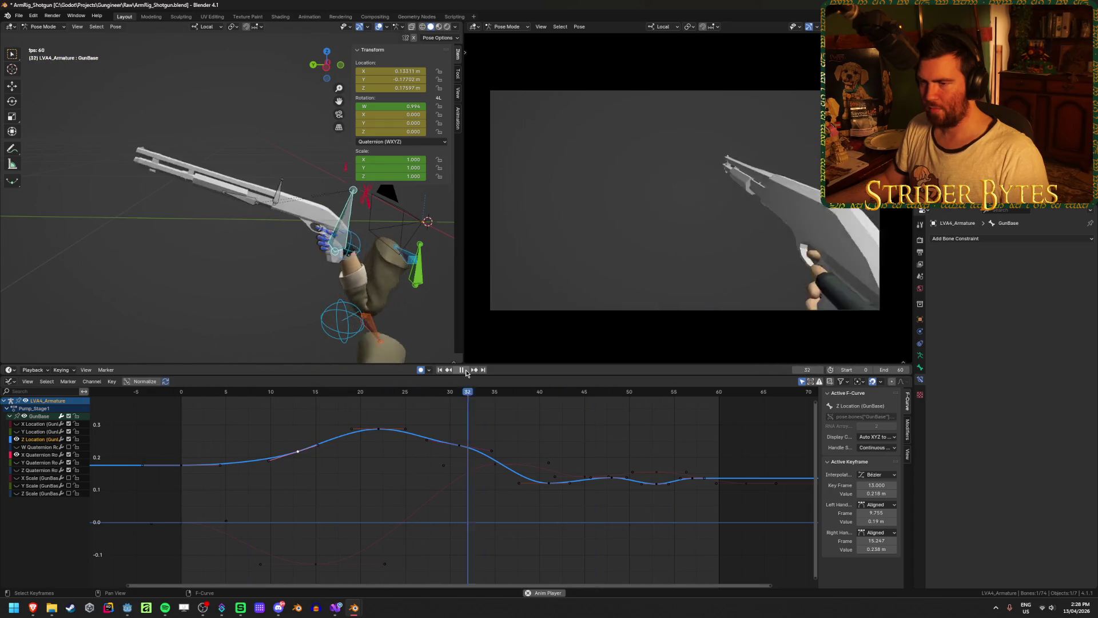
left_click(466, 369)
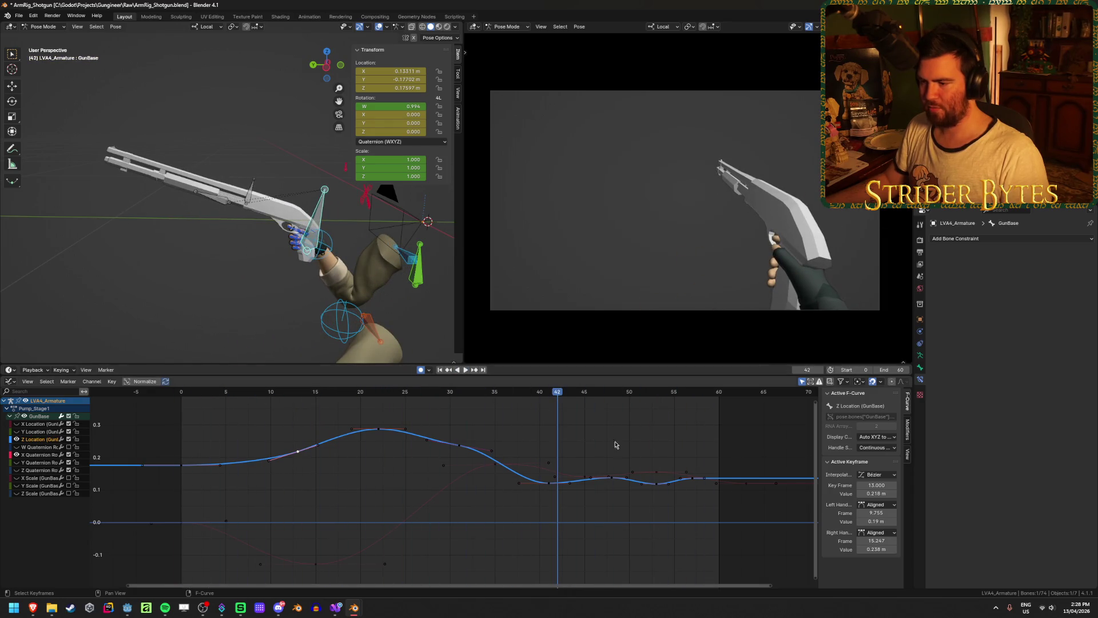
scroll(656, 515, "up", 1)
scroll(657, 516, "up", 1)
scroll(574, 510, "right", 2)
left_click(609, 482)
key("g")
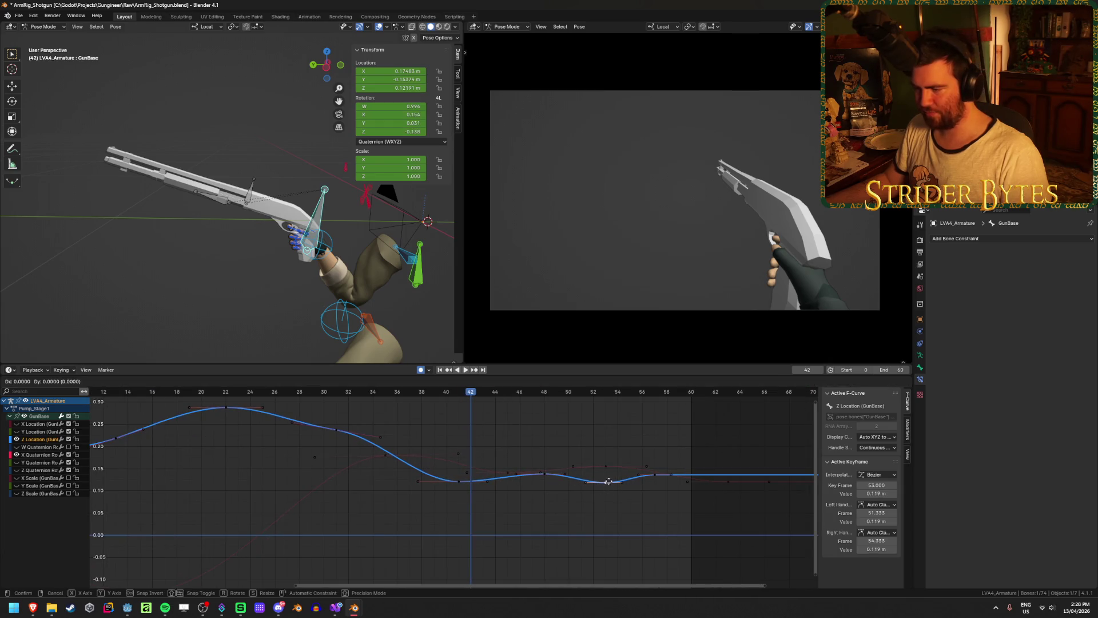
left_click(608, 476)
Delete the frame-53 Z Location keyframe
mouse_move(465, 394)
left_mouse_down()
mouse_move(385, 394)
mouse_move(675, 413)
mouse_move(481, 417)
mouse_move(600, 427)
left_mouse_up()
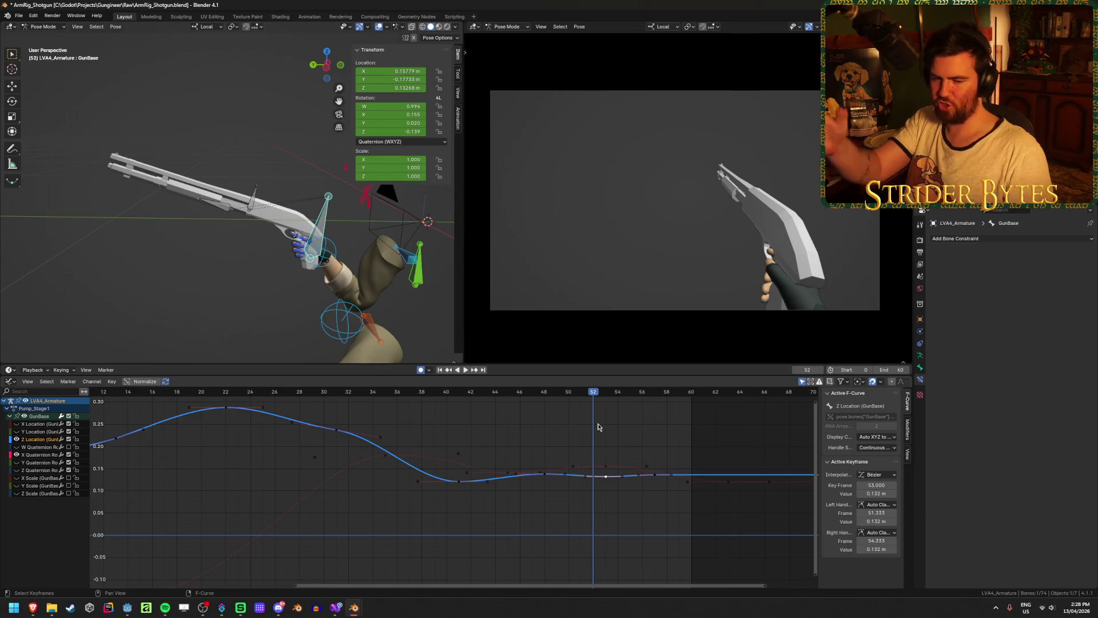
scroll(652, 542, "up", 3)
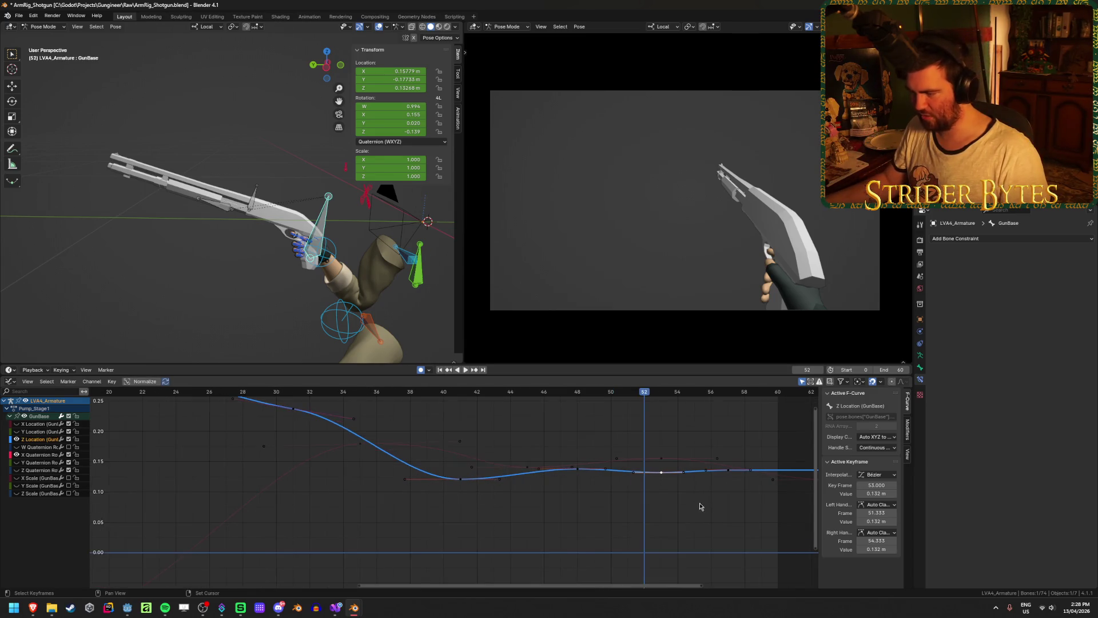
middle_click_drag(698, 507, 580, 511)
key("x")
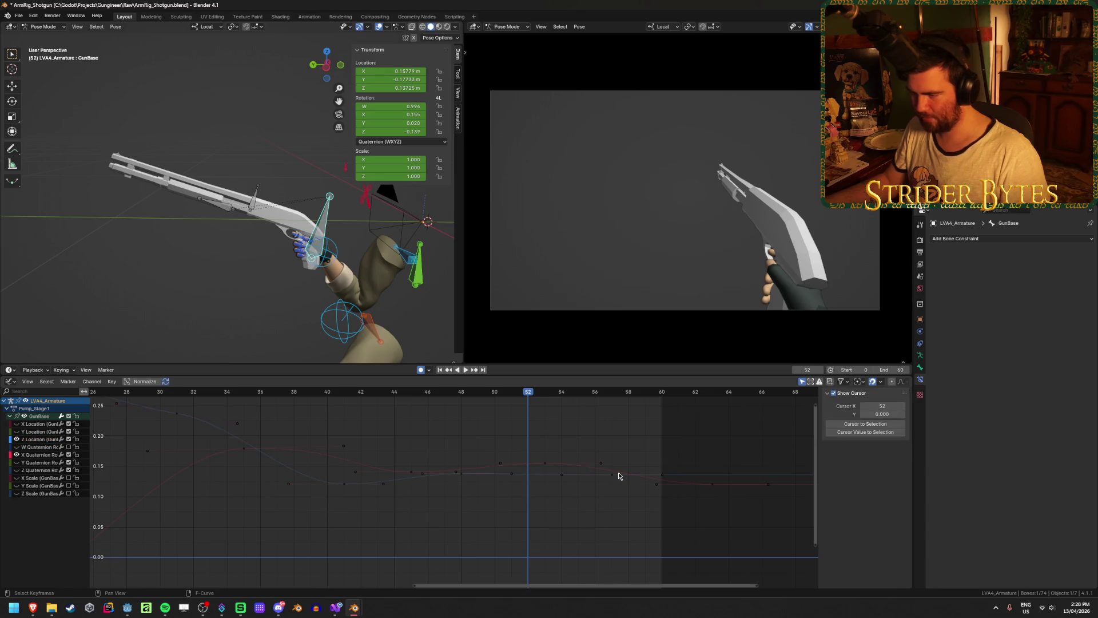
left_click(612, 475)
Move the final X Quaternion keyframe to frame 58 and review the ending
key("g")
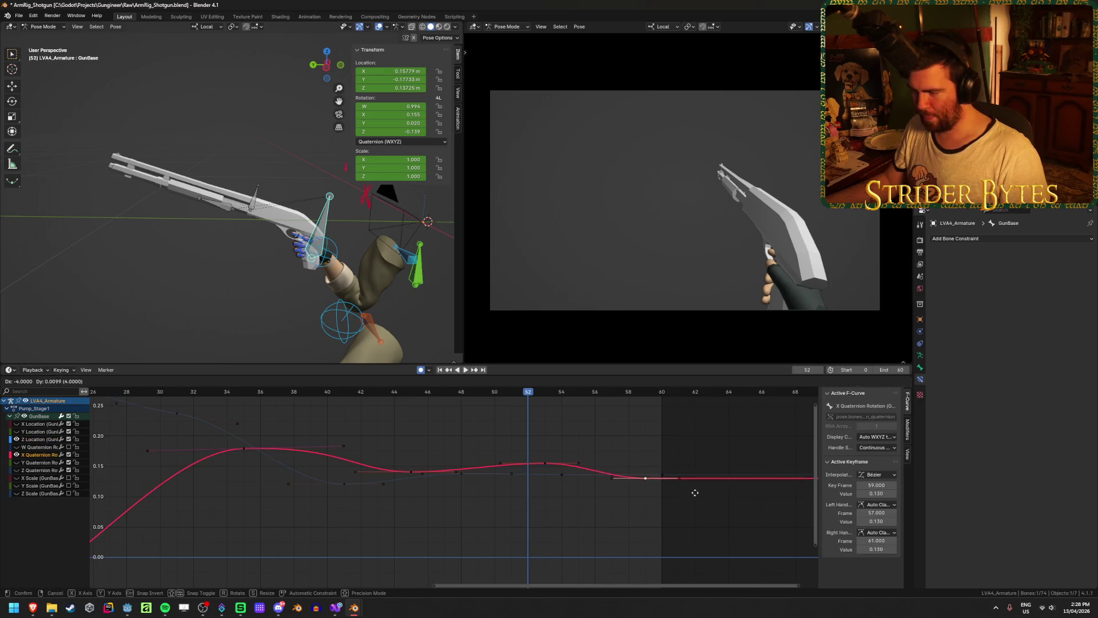
left_click(676, 487)
key("space")
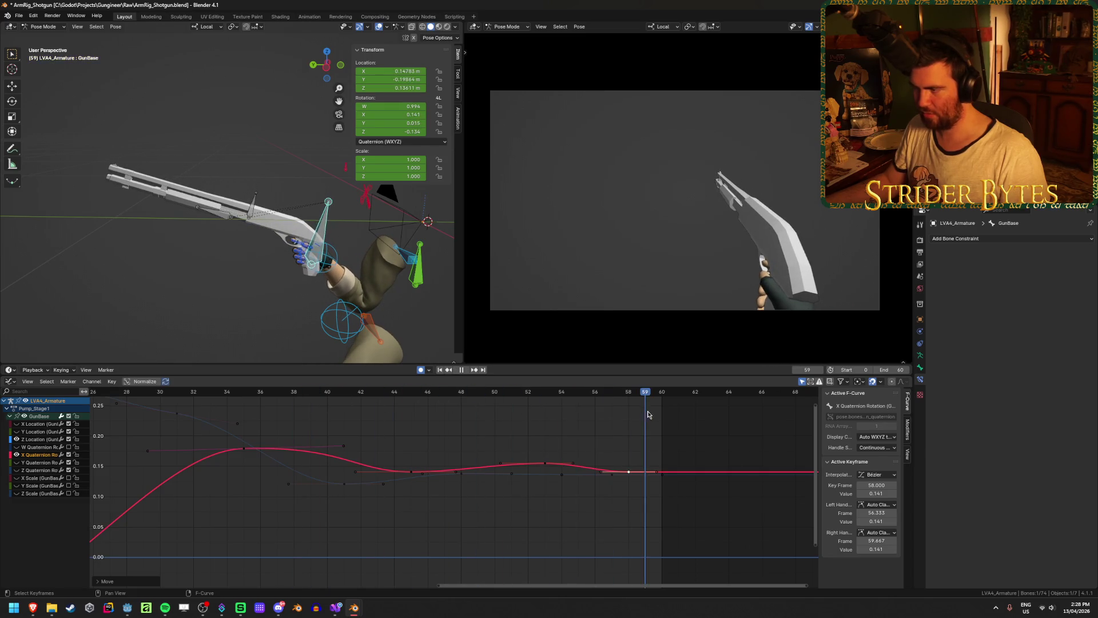
key("space")
left_click_drag(616, 391, 458, 391)
scroll(221, 498, "down", 2)
middle_click_drag(221, 497, 382, 488)
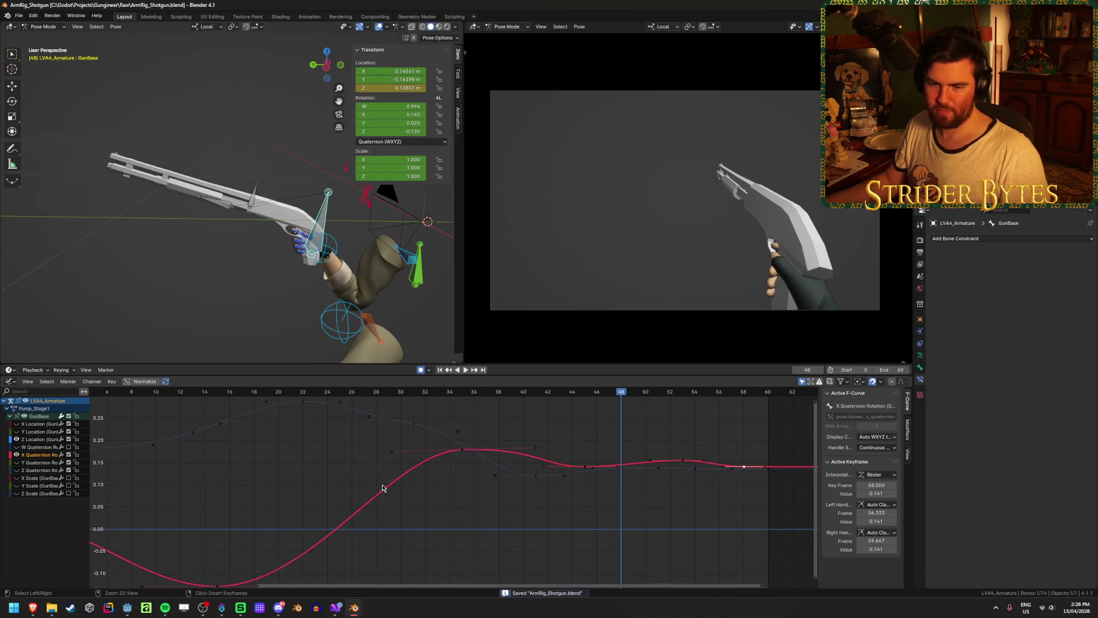
scroll(383, 488, "down", 4)
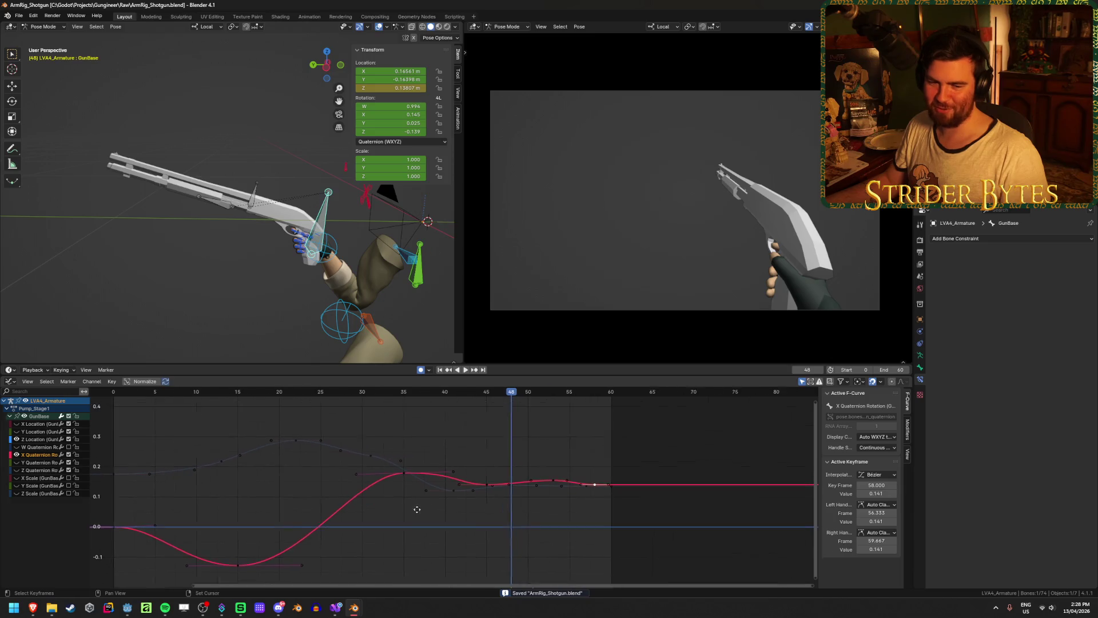
scroll(496, 537, "up", 1)
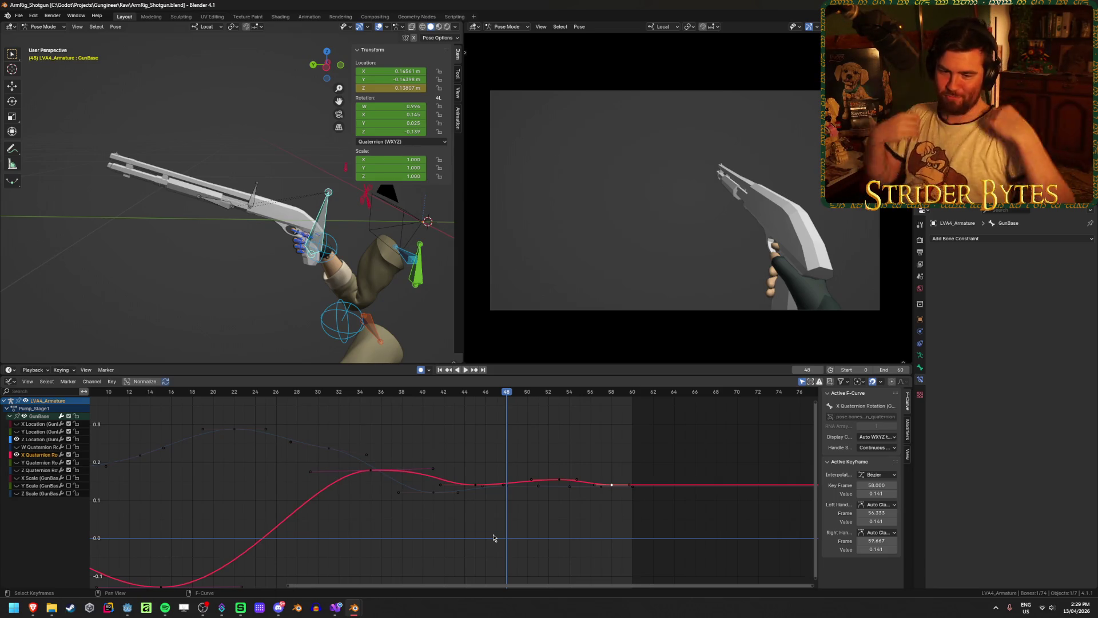
Save the shotgun rig file and fit all curves into the graph
key("ctrl+s")
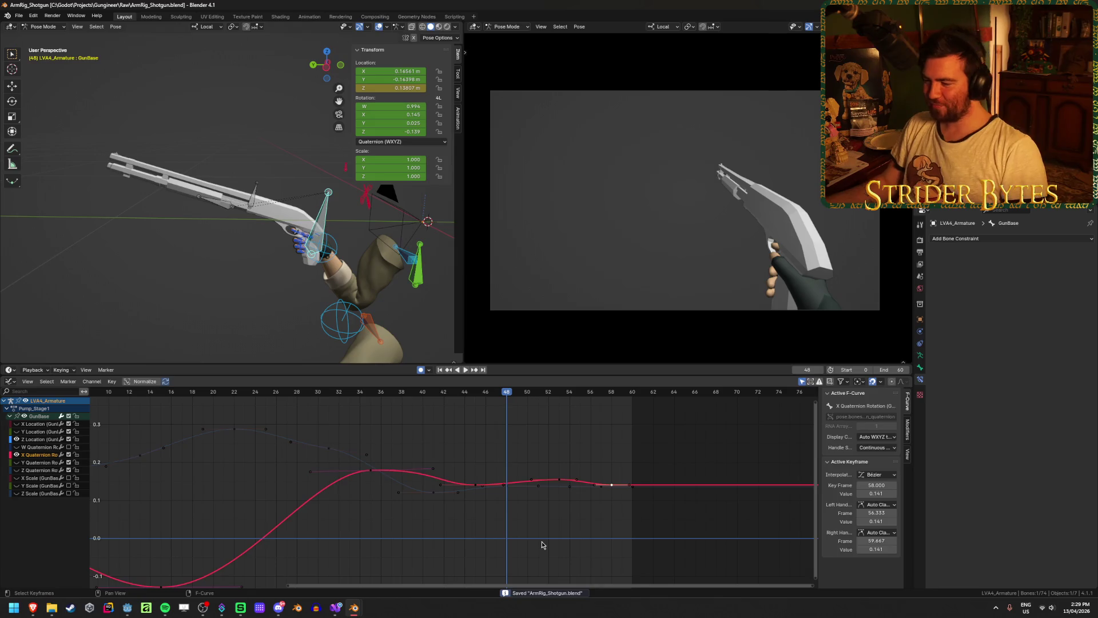
left_click(541, 541)
key("Home")
scroll(345, 497, "down", 3)
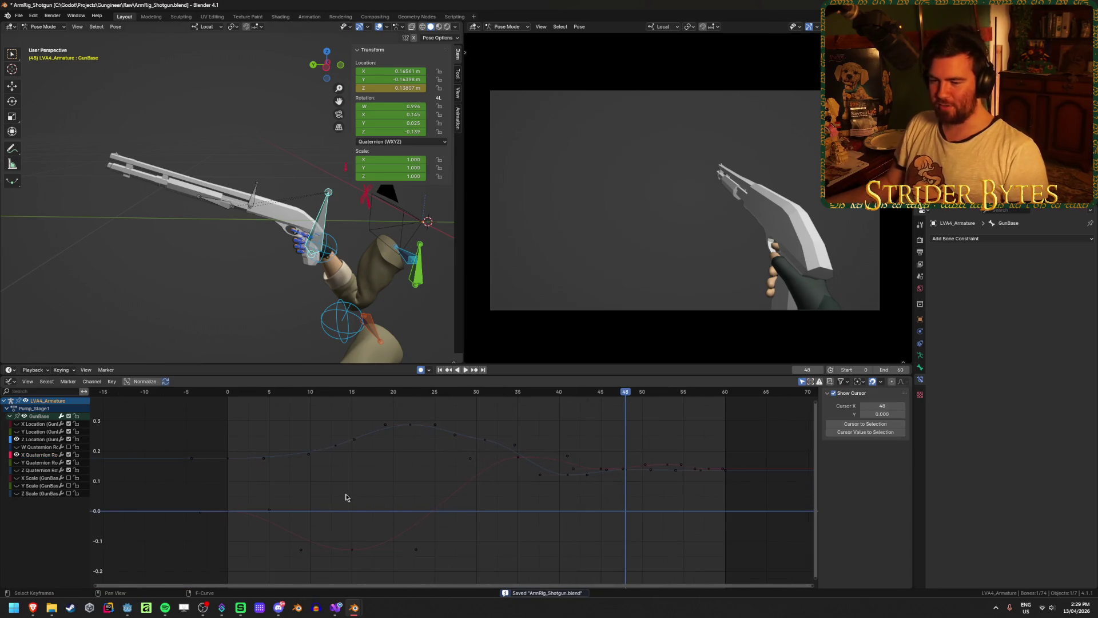
Move the gun bone's Z Location key at frame 57 to 0.131 m, then deselect all keys
left_click(47, 455)
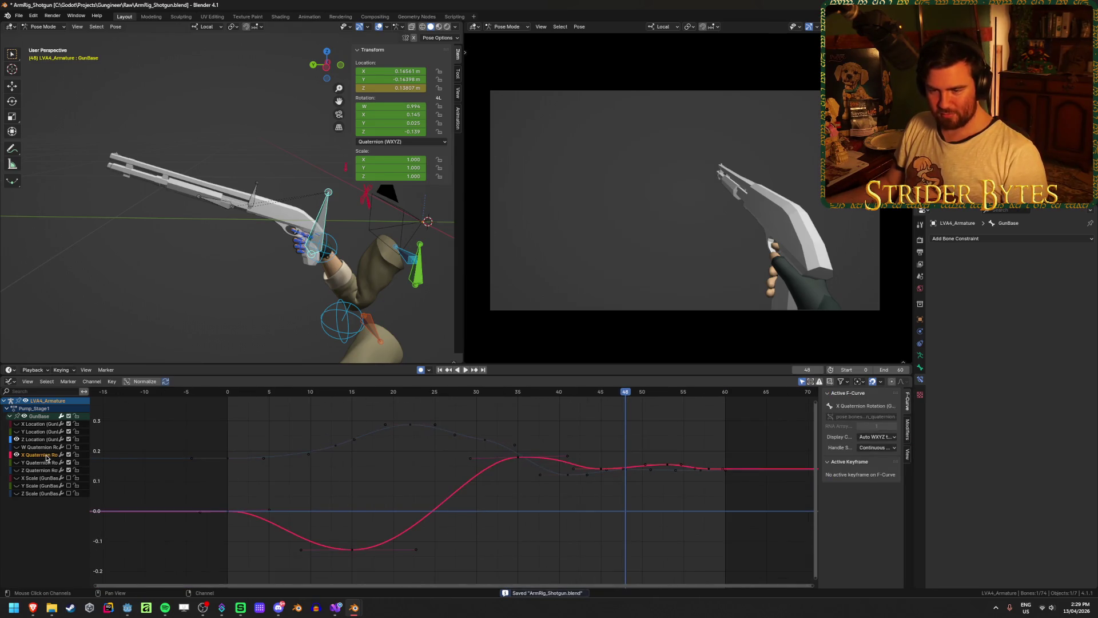
left_click(48, 462)
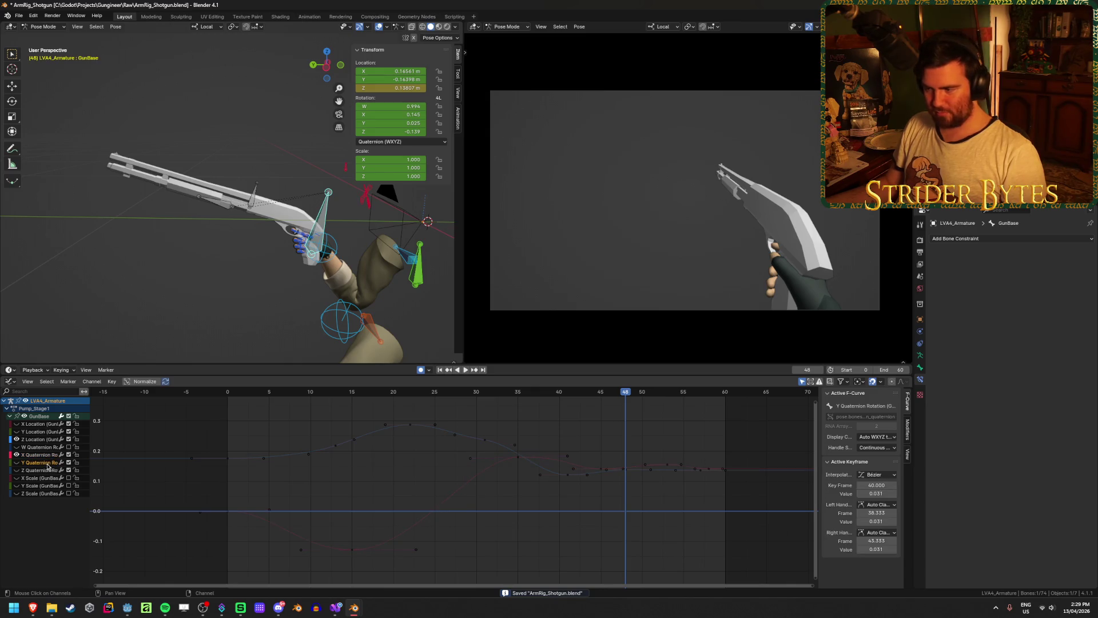
left_click(18, 457)
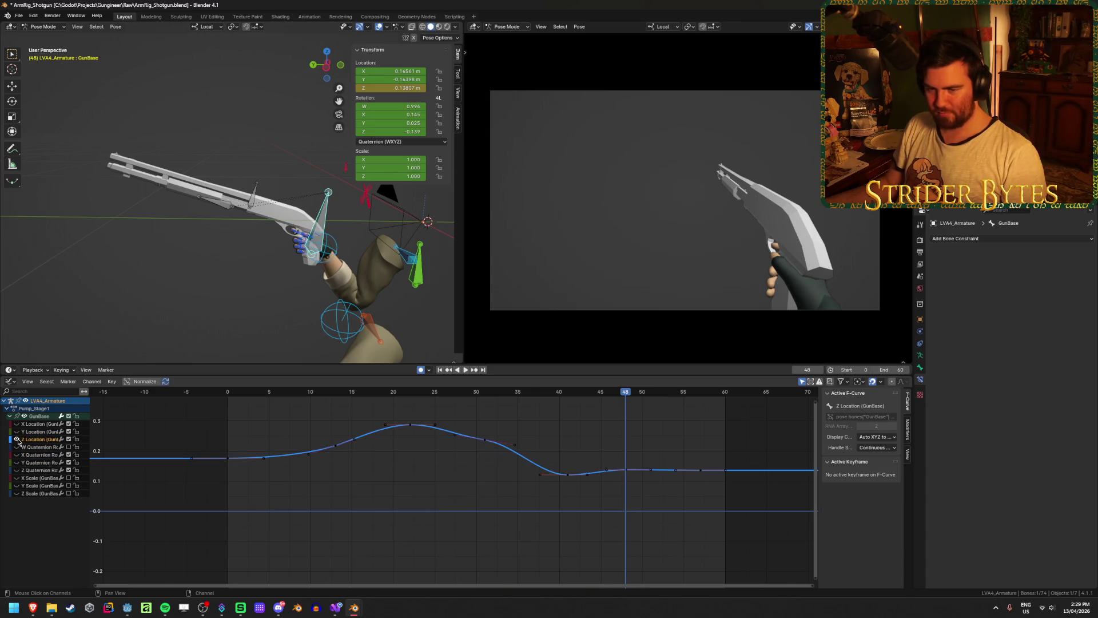
scroll(648, 505, "up", 2)
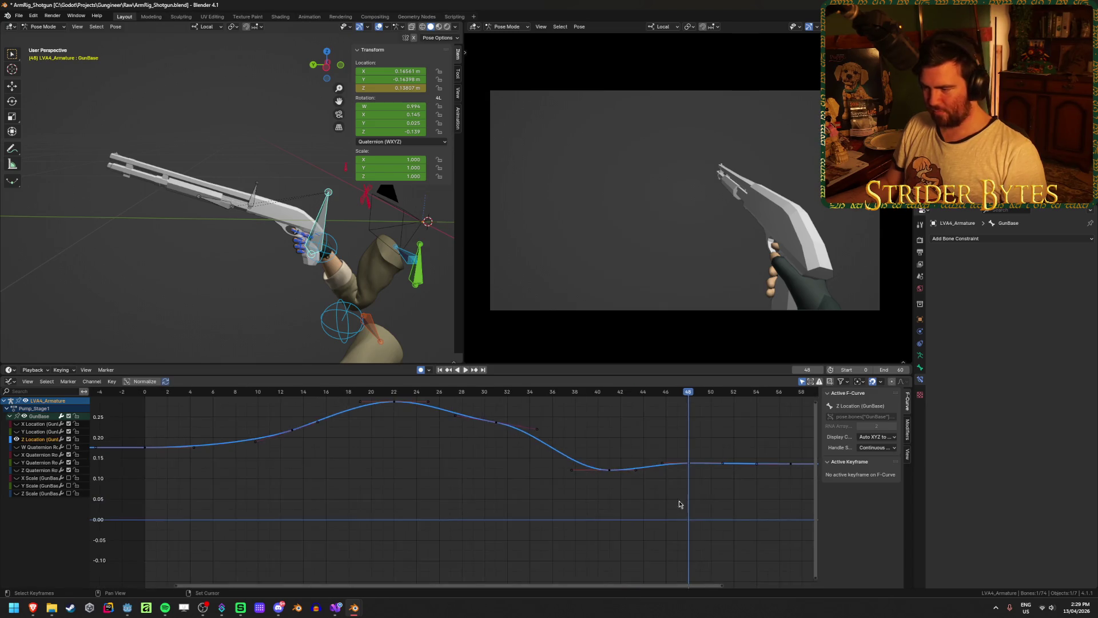
middle_click_drag(679, 503, 564, 473)
left_click(549, 472)
key("g")
left_click(548, 472)
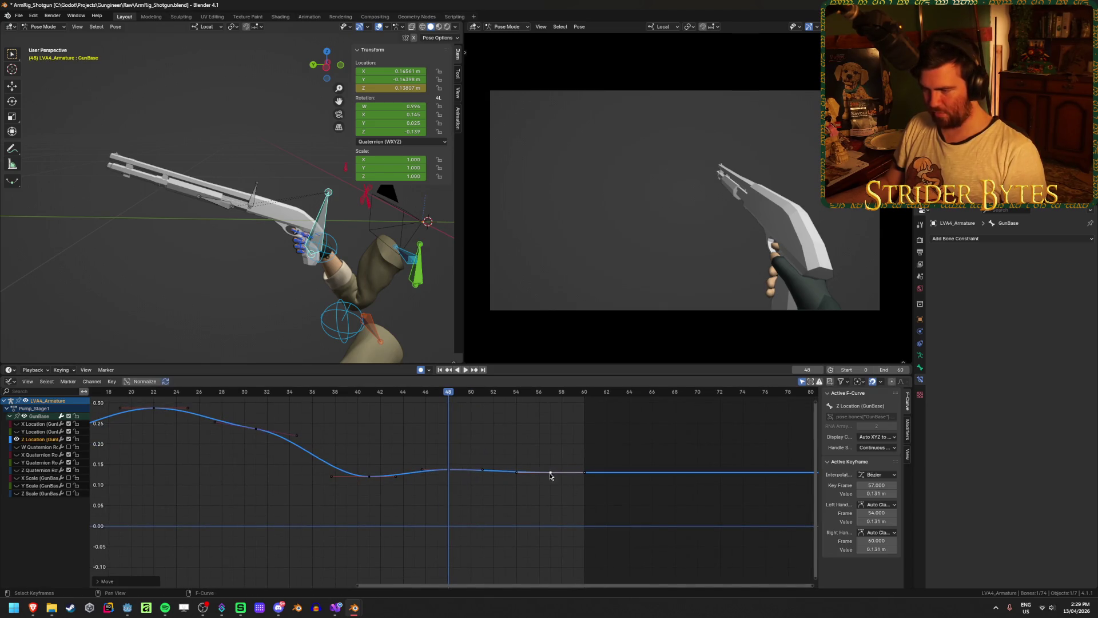
left_click(348, 468)
Save the file and frame the Y Location curve in the graph
middle_click_drag(348, 468, 460, 484)
key("ctrl+s")
mouse_move(427, 399)
left_mouse_down()
mouse_move(338, 405)
mouse_move(635, 418)
mouse_move(321, 424)
mouse_move(434, 420)
mouse_move(646, 448)
left_mouse_up()
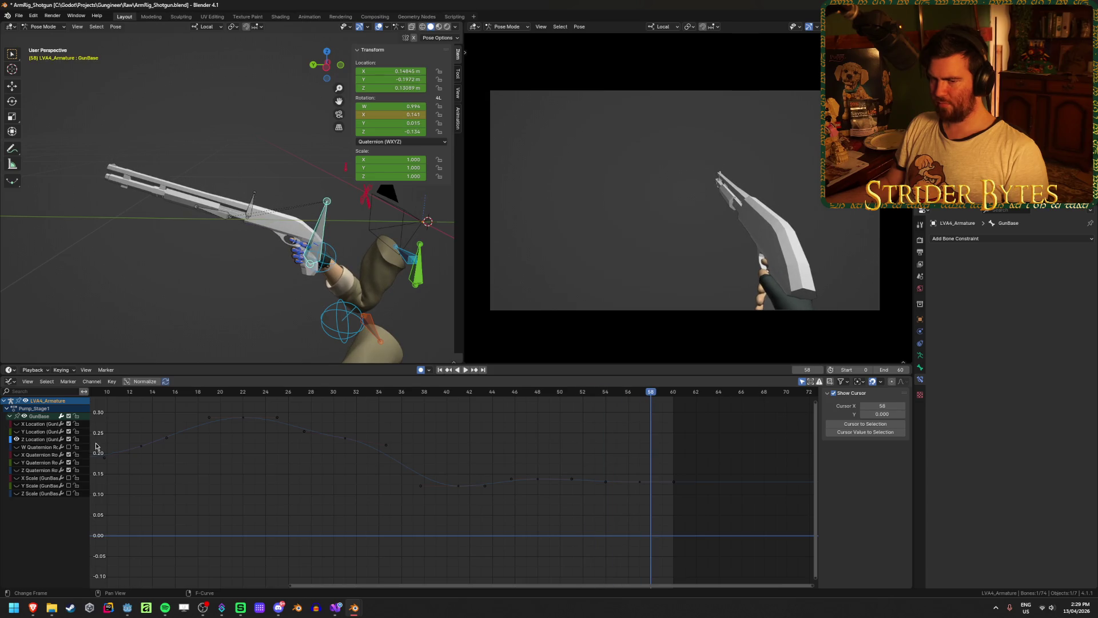
key("Home")
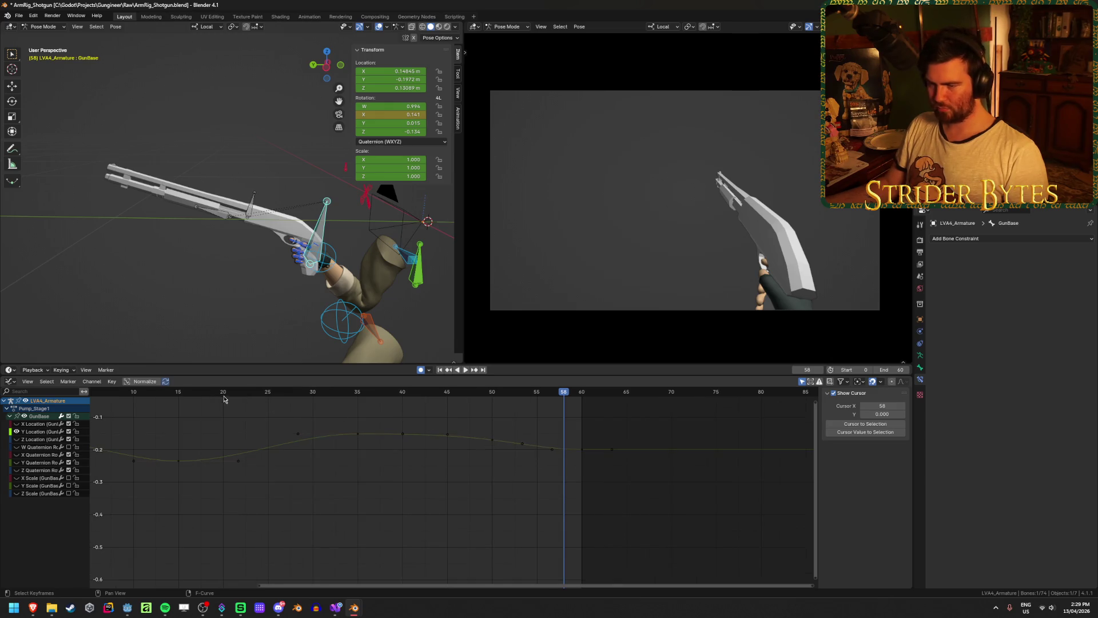
Raise the Y Location key at frame 35 to -0.122 m
key("space")
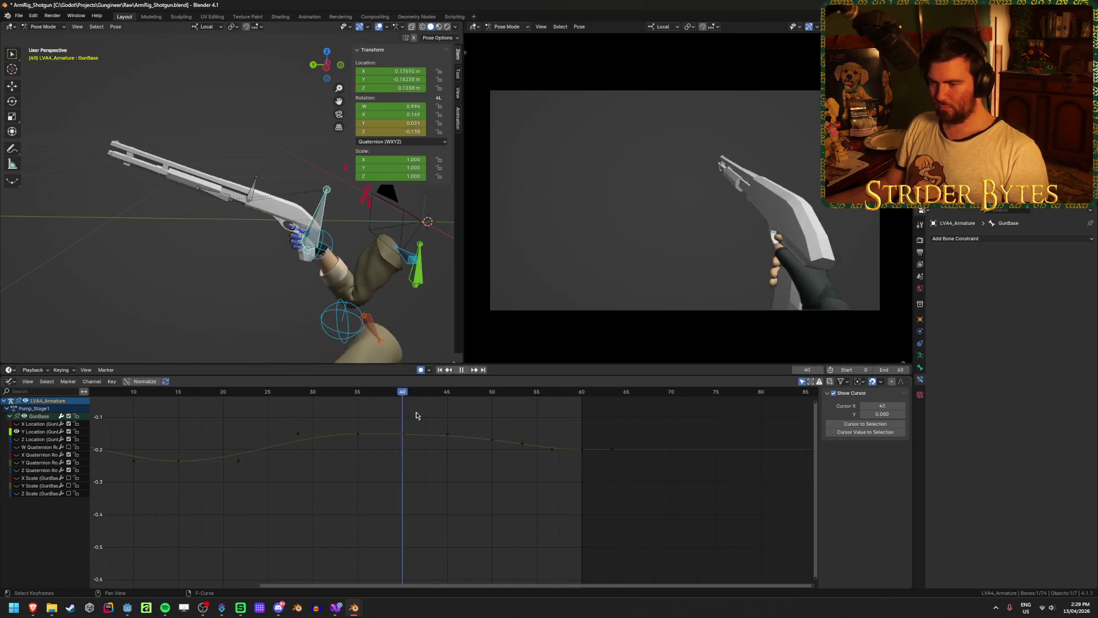
key("space")
left_click(493, 440)
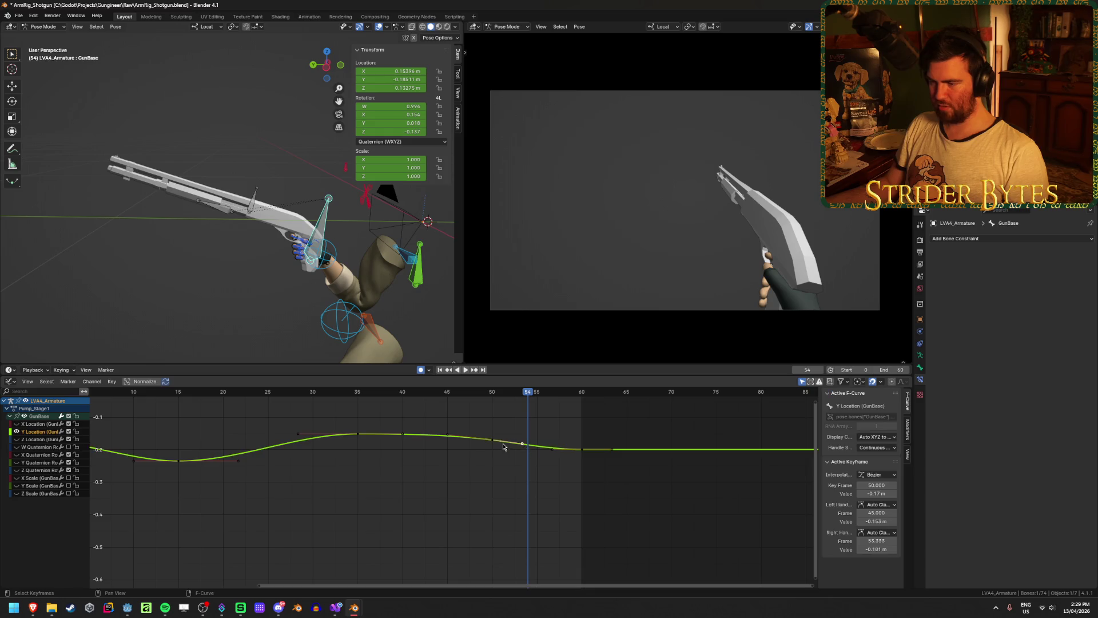
left_click(492, 391)
key("g")
key("Escape")
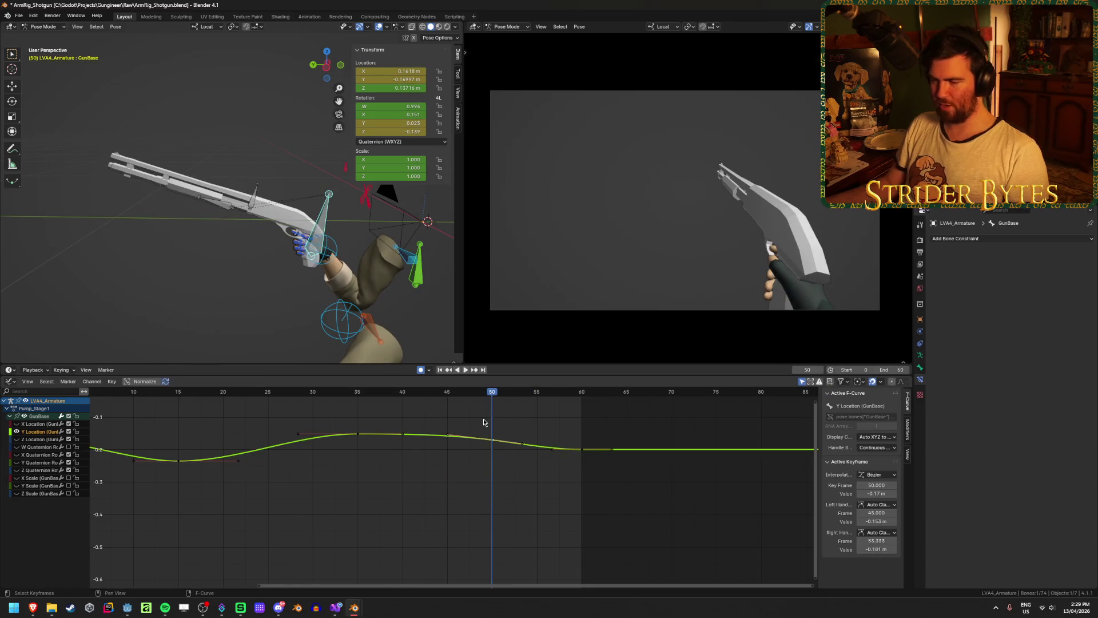
mouse_move(285, 394)
left_mouse_down()
mouse_move(160, 395)
mouse_move(105, 411)
mouse_move(223, 415)
mouse_move(387, 448)
left_mouse_up()
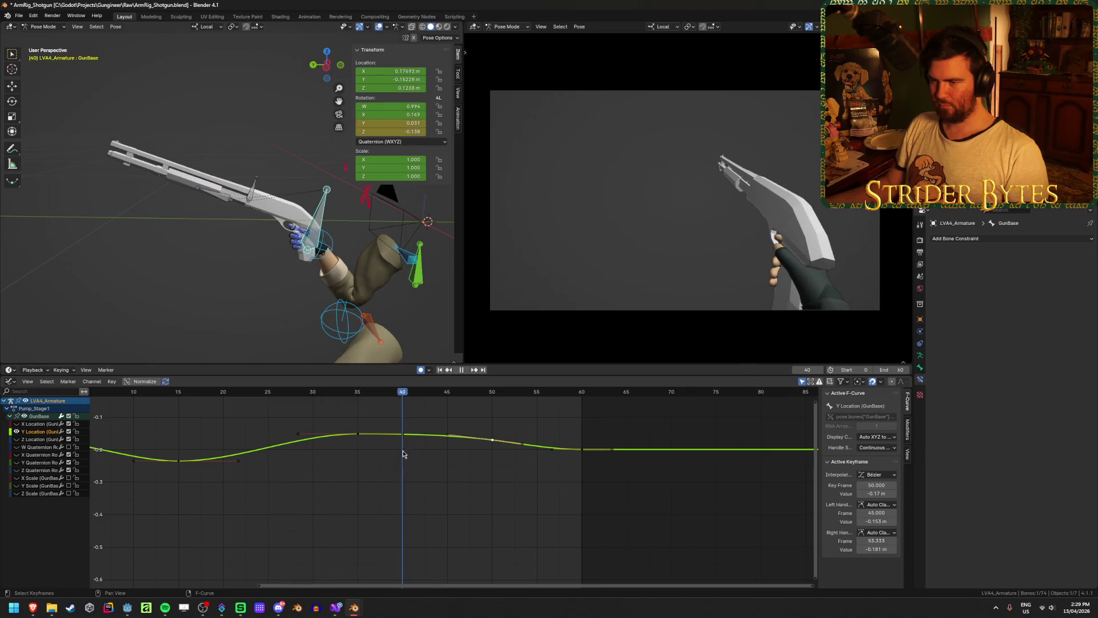
mouse_move(402, 454)
left_mouse_down()
mouse_move(277, 452)
mouse_move(359, 455)
left_mouse_up()
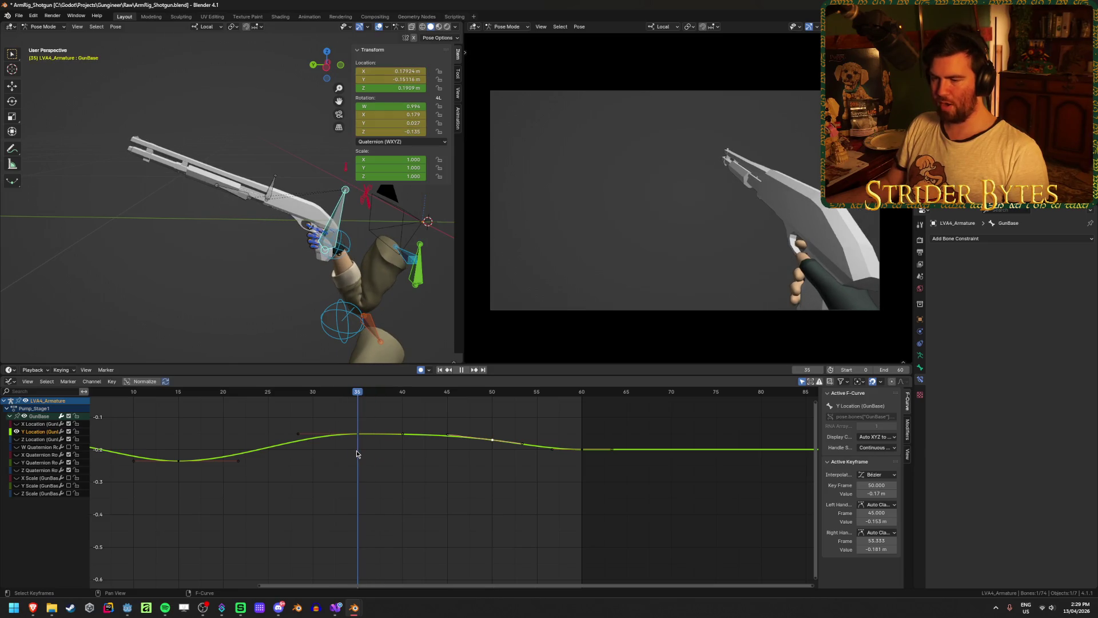
left_click(354, 436)
mouse_move(355, 437)
middle_mouse_down()
mouse_move(416, 519)
mouse_move(444, 529)
middle_mouse_up()
key("g")
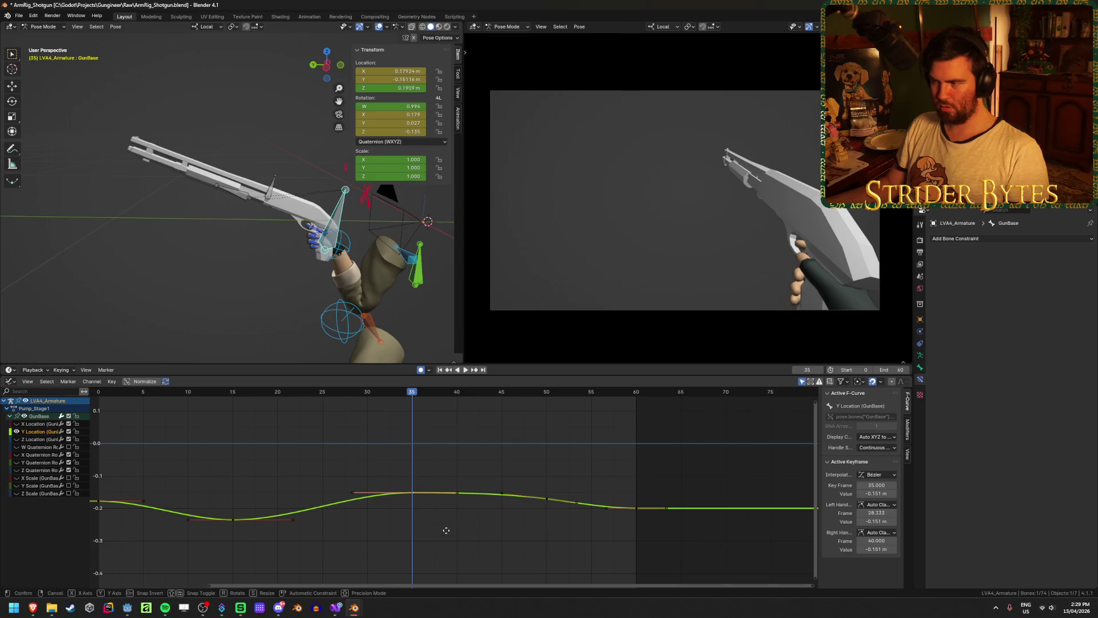
left_click(448, 521)
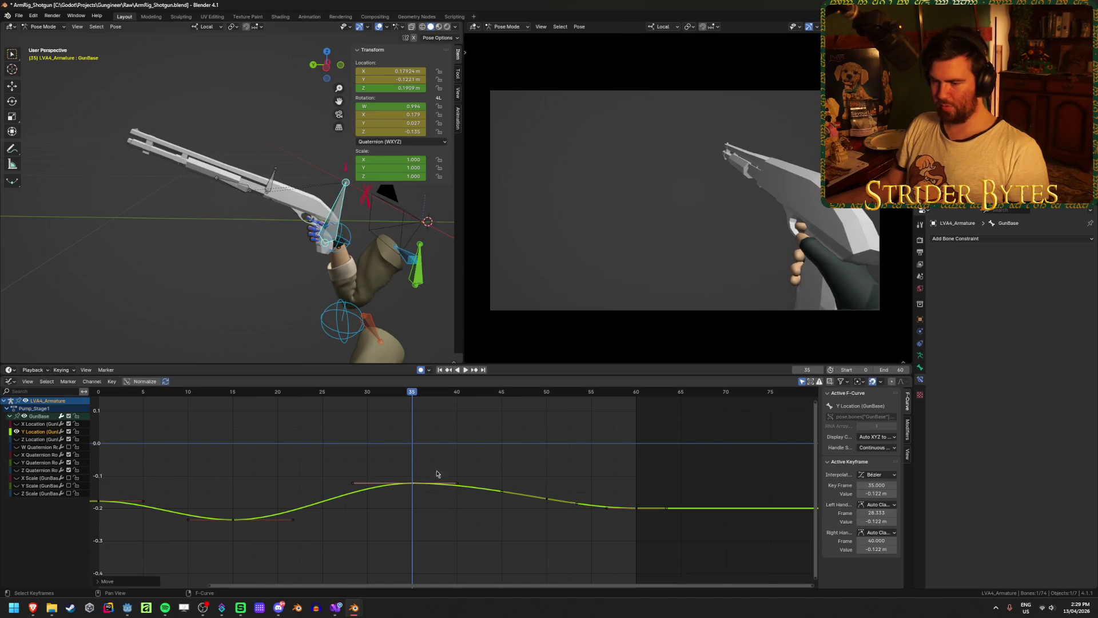
Move the frame-46 key to frame 43, bring the settle key back to frame 50, and save
key("space")
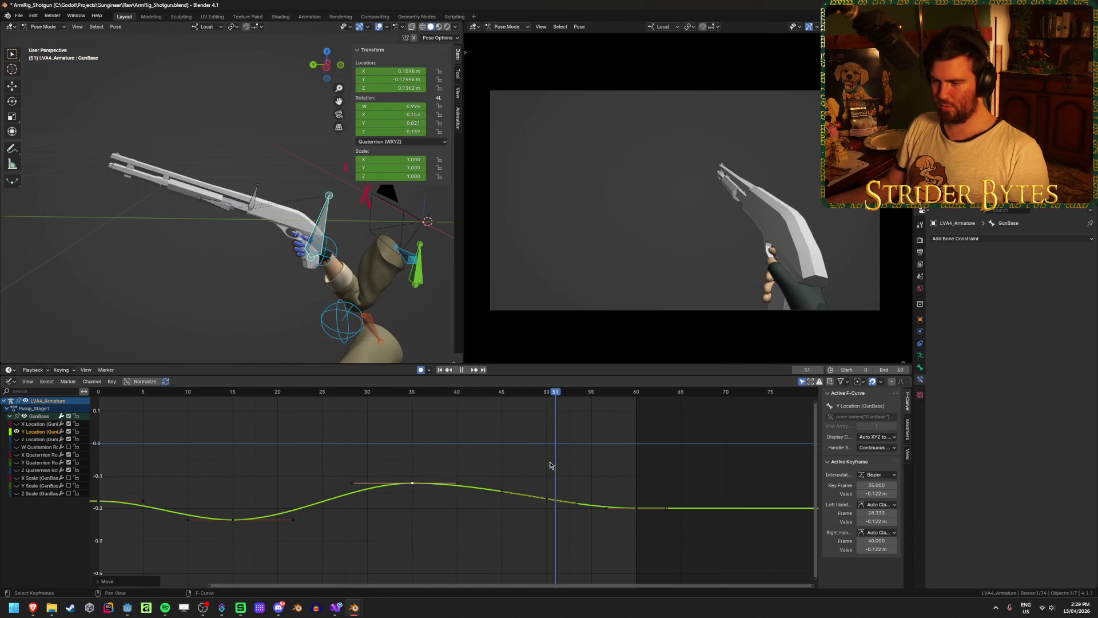
key("space")
left_click(546, 500)
key("g")
mouse_move(547, 500)
left_mouse_down()
mouse_move(513, 500)
mouse_move(642, 513)
mouse_move(606, 503)
left_mouse_up()
left_click(585, 479)
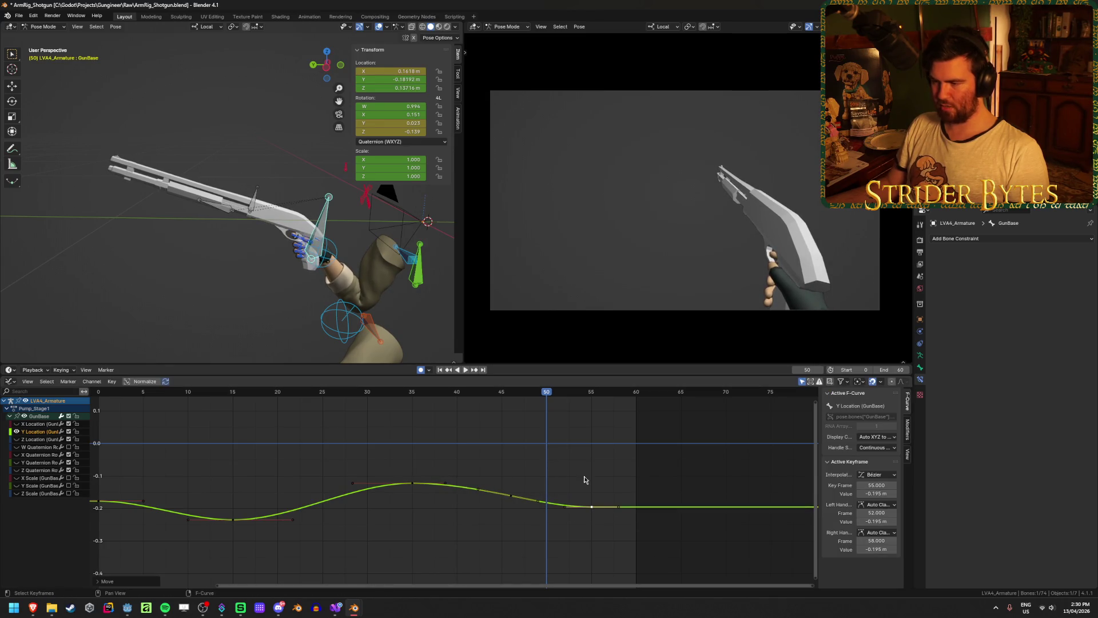
mouse_move(549, 395)
left_mouse_down()
mouse_move(268, 380)
mouse_move(595, 400)
mouse_move(634, 416)
mouse_move(338, 405)
mouse_move(404, 404)
mouse_move(545, 443)
left_mouse_up()
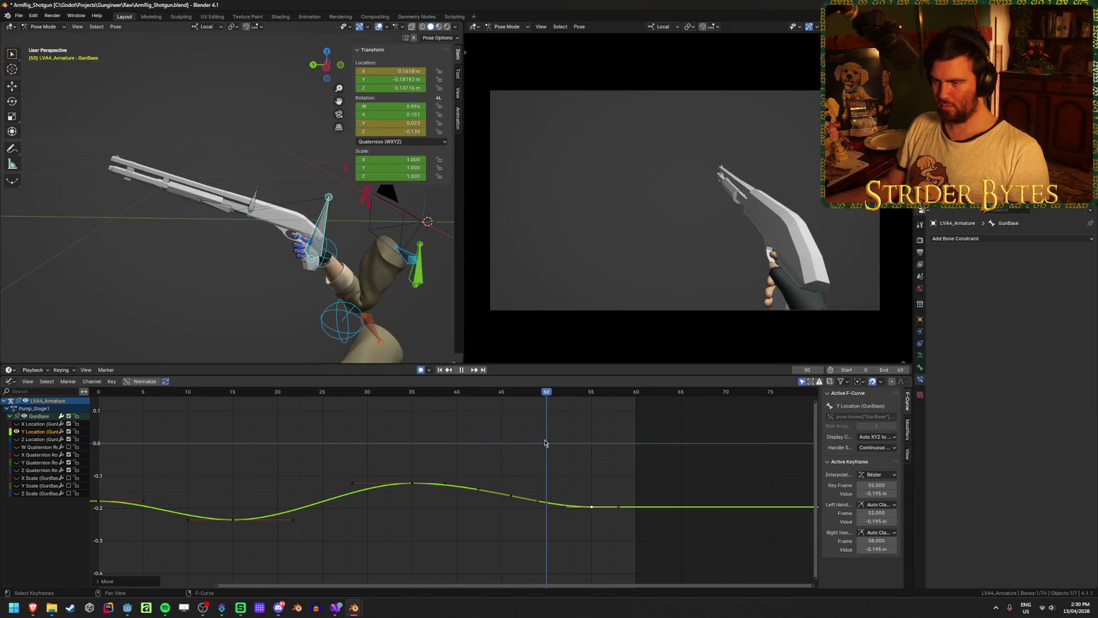
left_click_drag(511, 496, 485, 494)
mouse_move(594, 511)
left_mouse_down()
mouse_move(545, 506)
mouse_move(556, 511)
left_mouse_up()
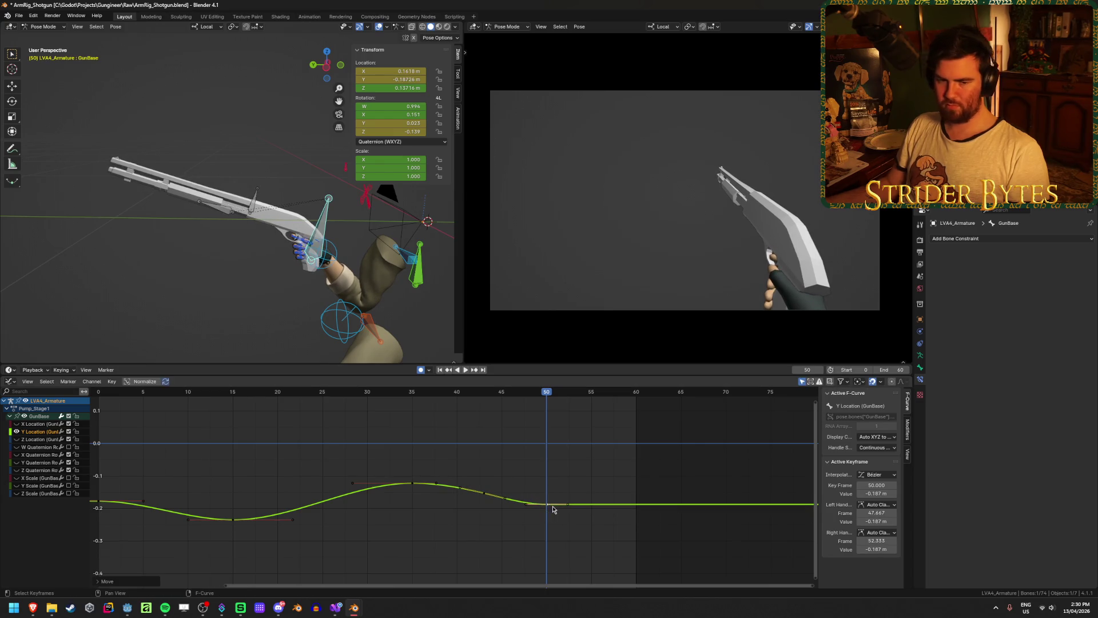
key("ctrl+s")
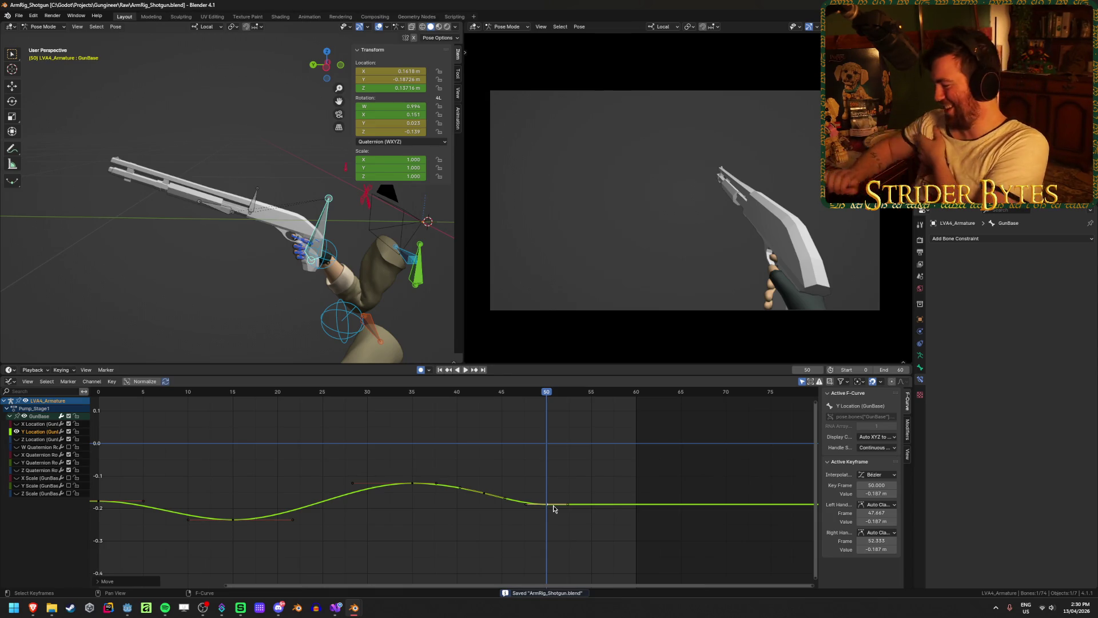
Move the frame-35 key to frame 32 and save the file
left_click(496, 433)
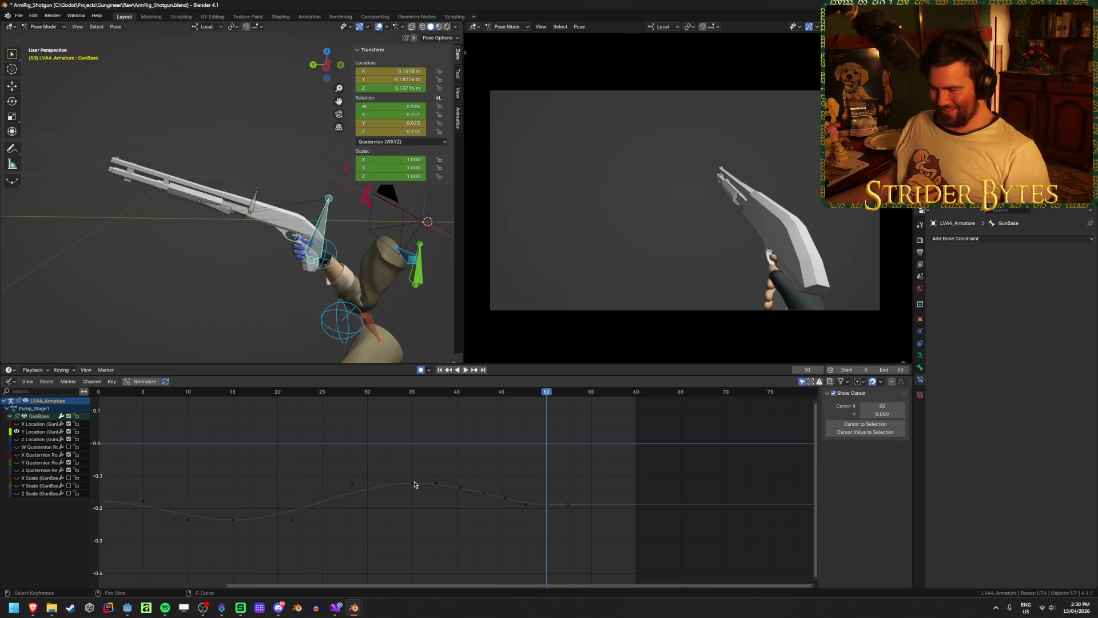
left_click_drag(416, 484, 395, 488)
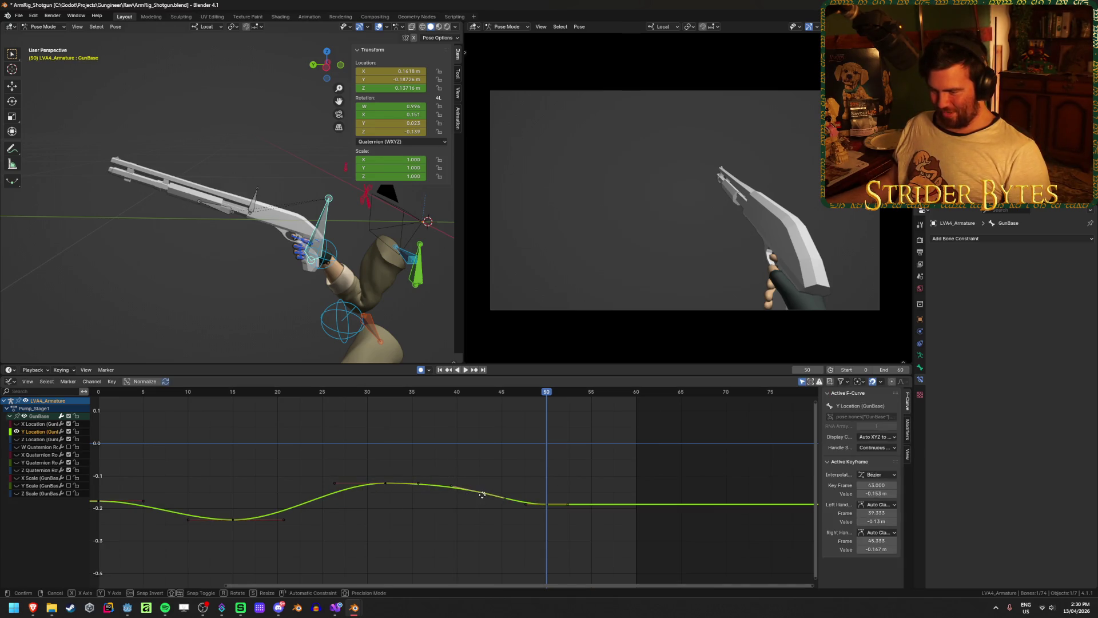
left_click(466, 493)
key("ctrl+s")
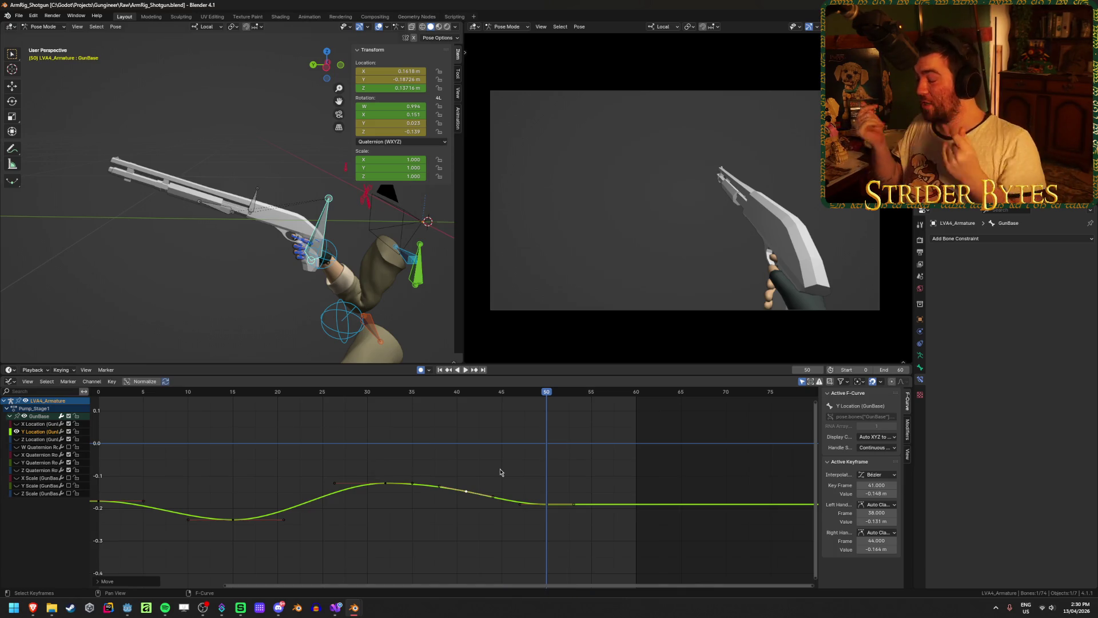
Review playback, then raise the keys around frames 41–53 to -0.13 m
left_click(295, 392)
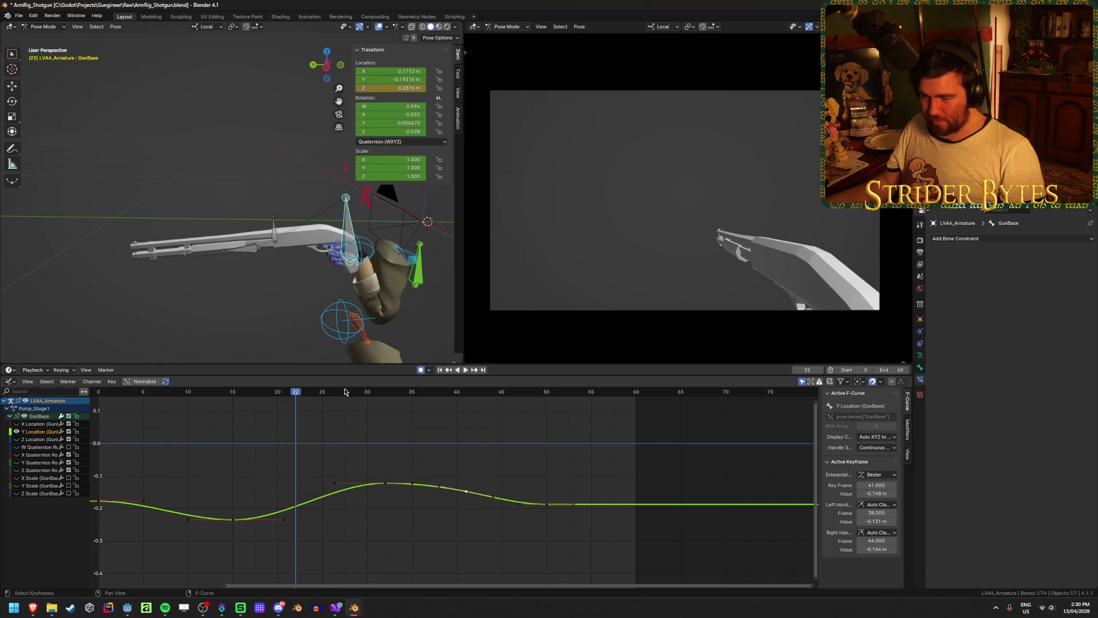
left_click(440, 370)
left_click(466, 370)
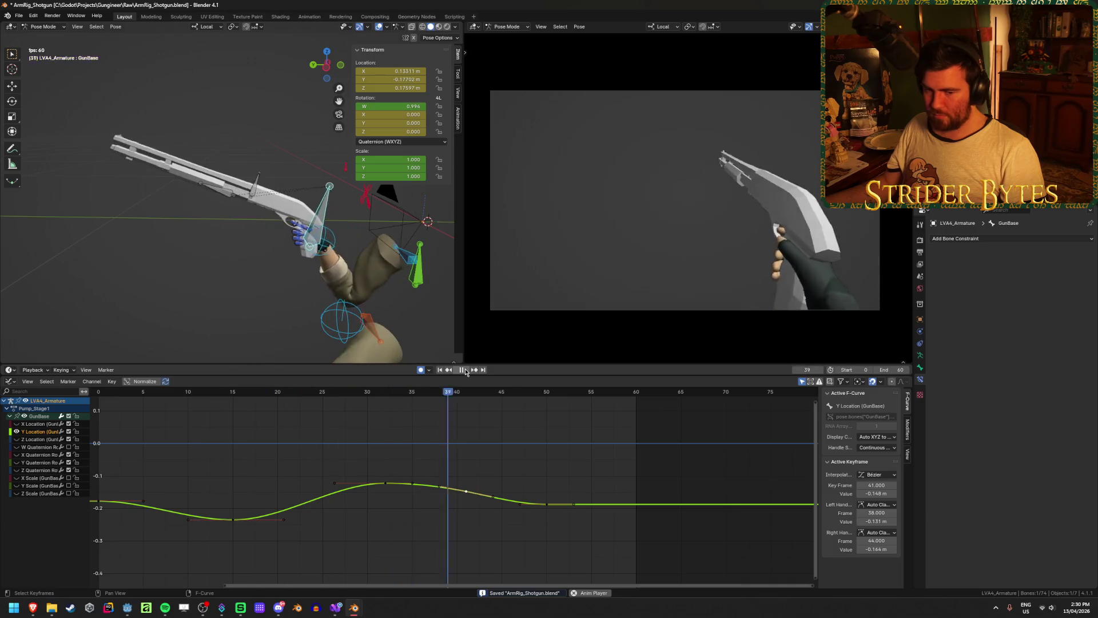
left_click(464, 369)
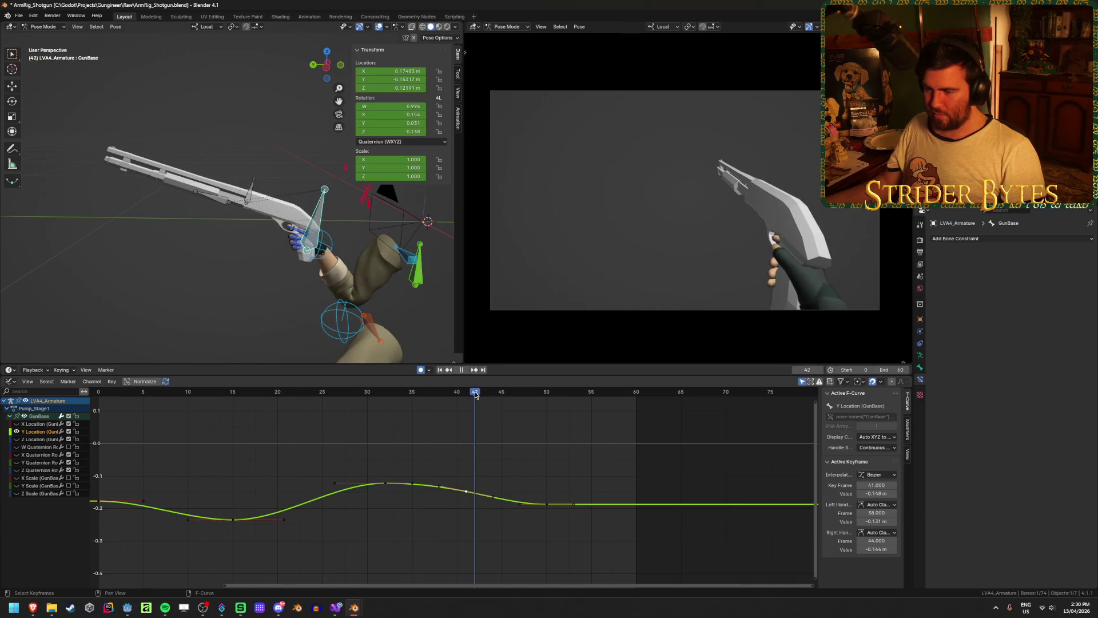
mouse_move(476, 394)
left_mouse_down()
mouse_move(385, 398)
mouse_move(537, 409)
mouse_move(454, 418)
left_mouse_up()
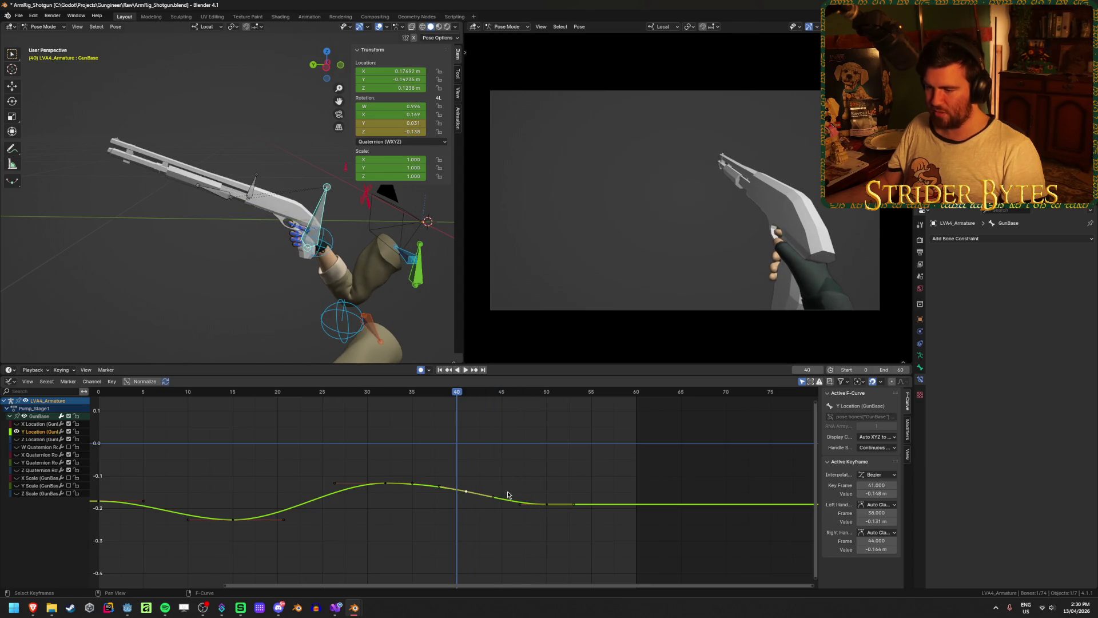
key("g")
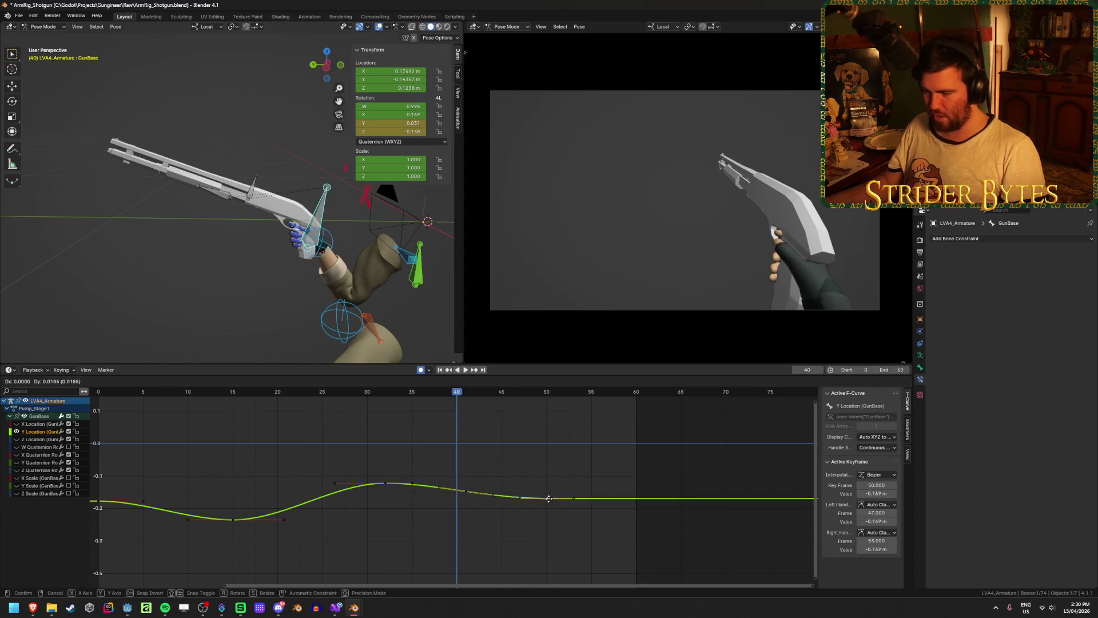
left_click(465, 485)
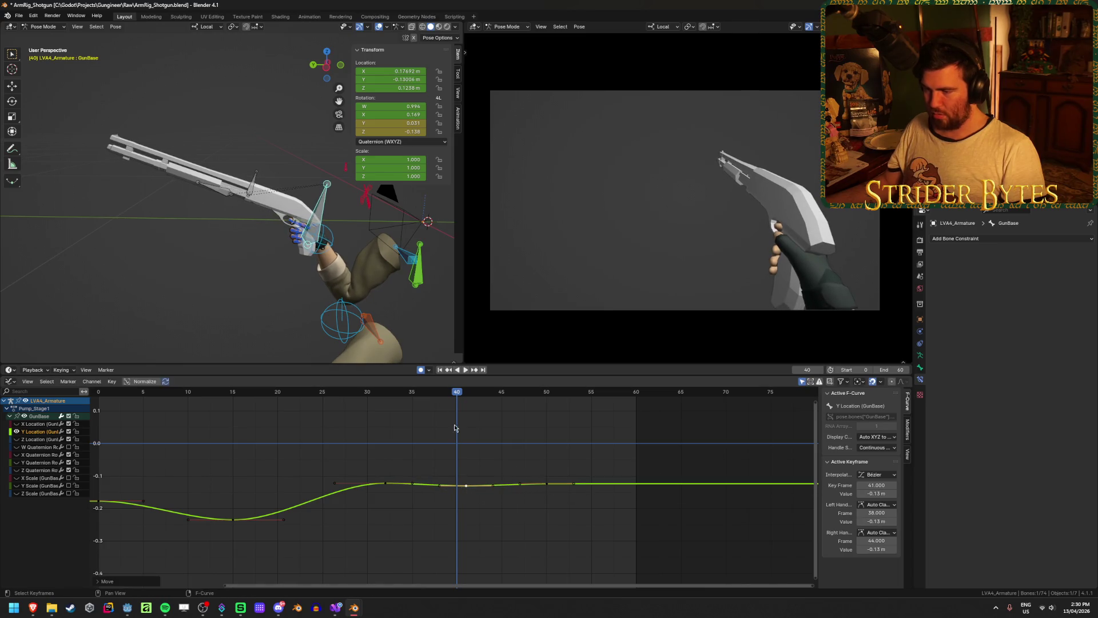
Shift the frame-41 key to frame 40, move the frame-50 key to frame 45 at -0.166 m, then save
key("space")
mouse_move(458, 394)
left_mouse_down()
mouse_move(361, 394)
mouse_move(535, 409)
mouse_move(456, 417)
left_mouse_up()
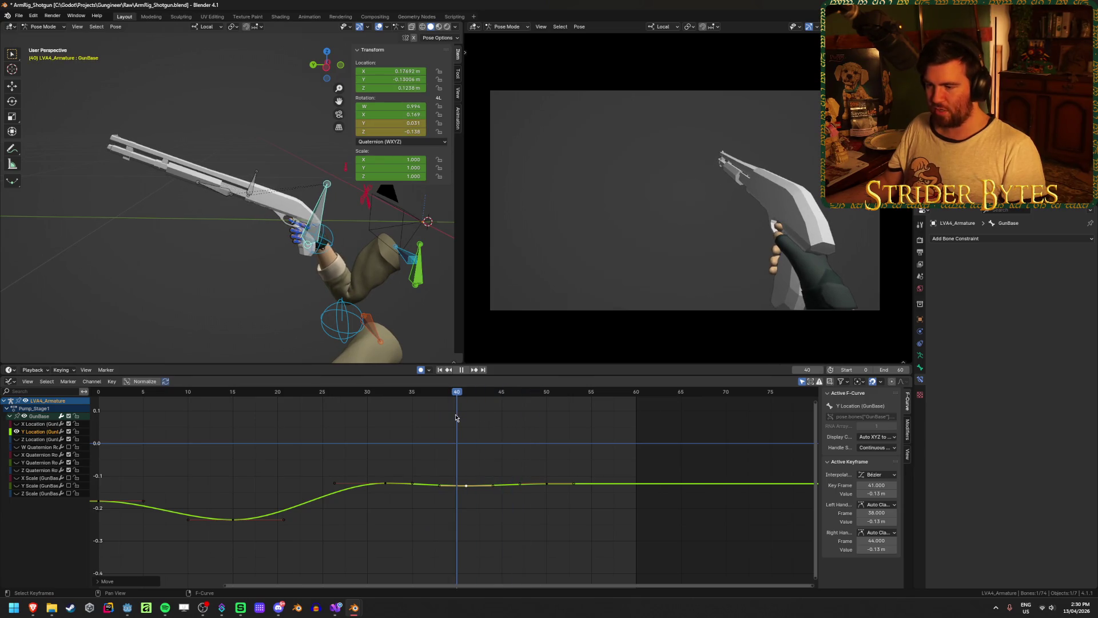
left_click_drag(465, 485, 456, 485)
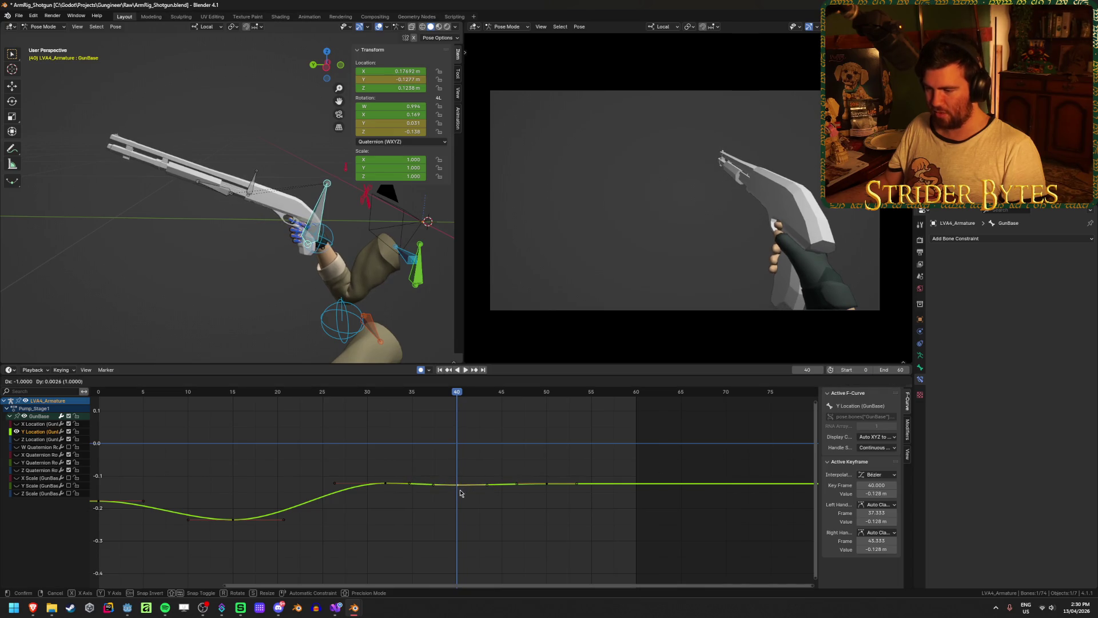
scroll(491, 541, "up", 2)
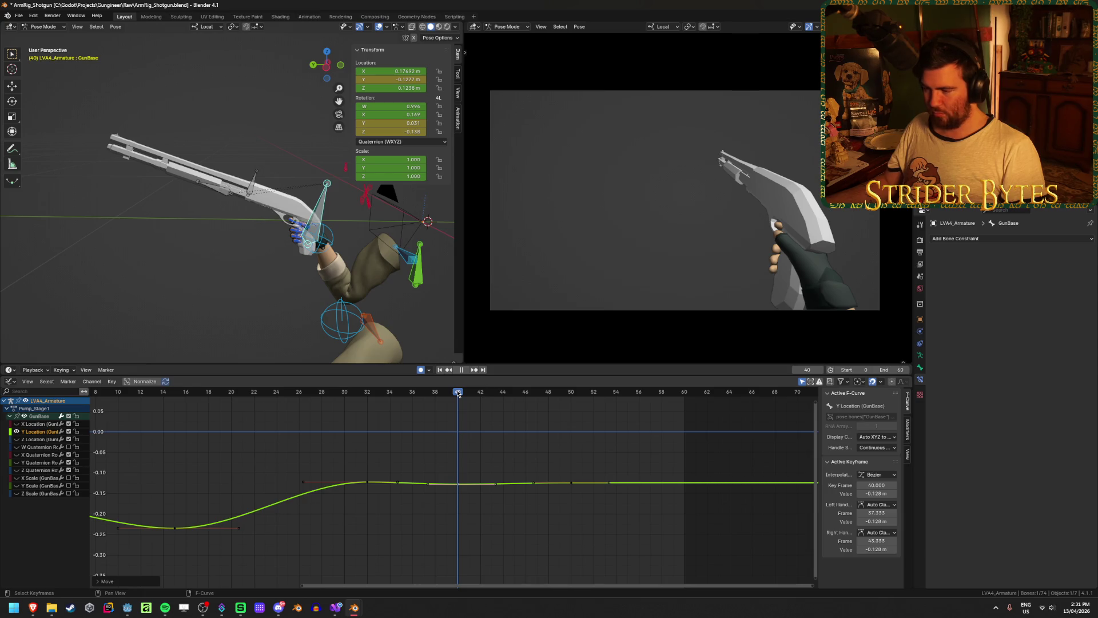
left_click_drag(458, 394, 570, 400)
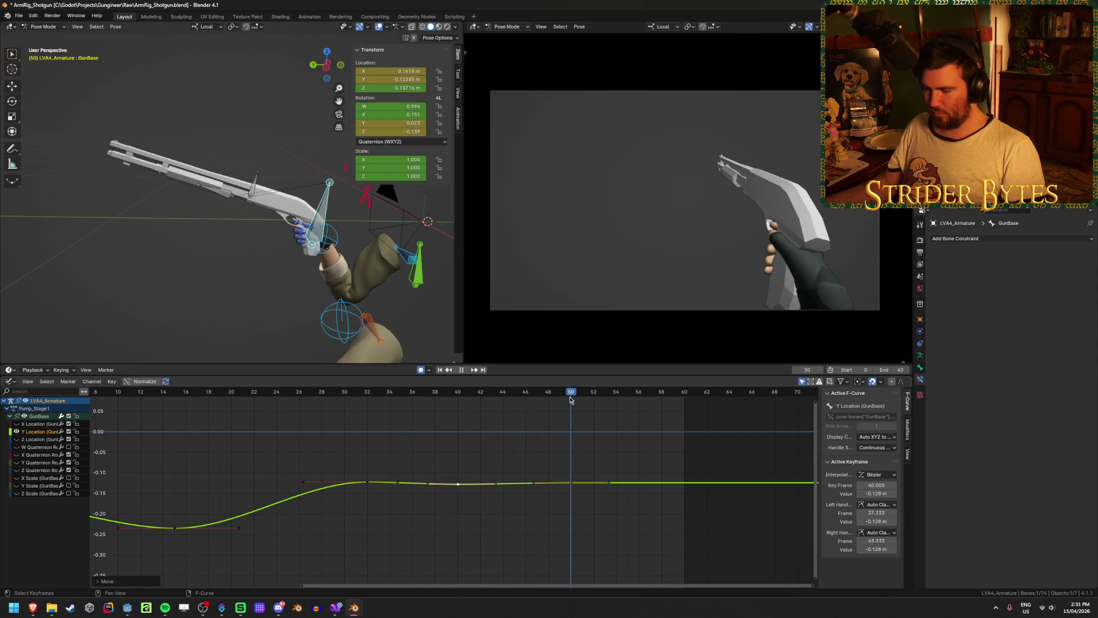
left_click_drag(572, 485, 572, 502)
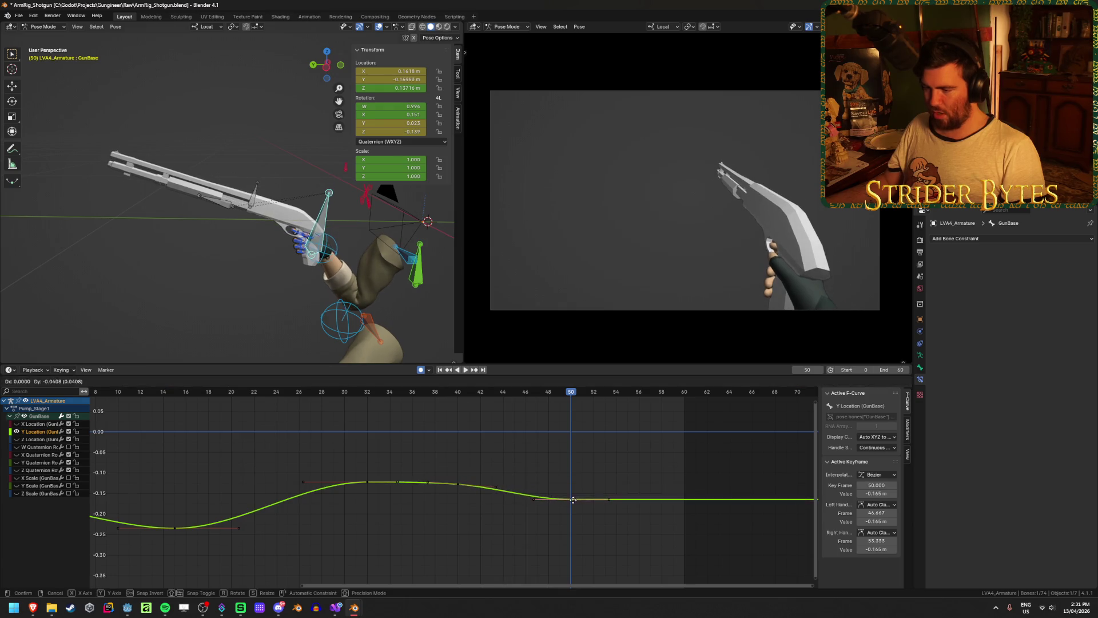
key("g")
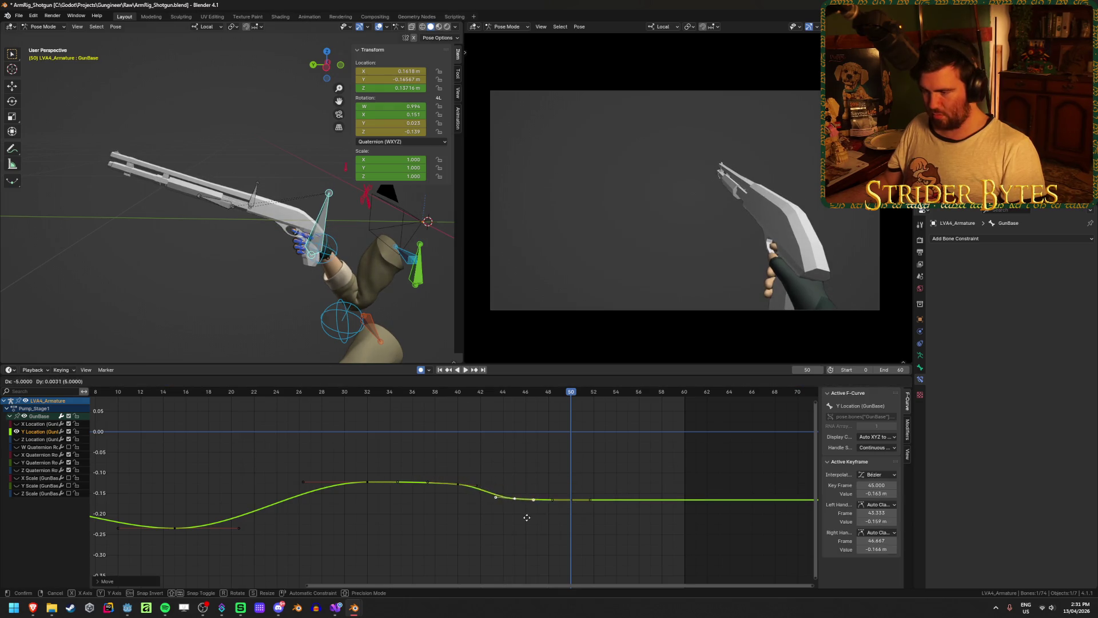
left_click(529, 522)
key("space")
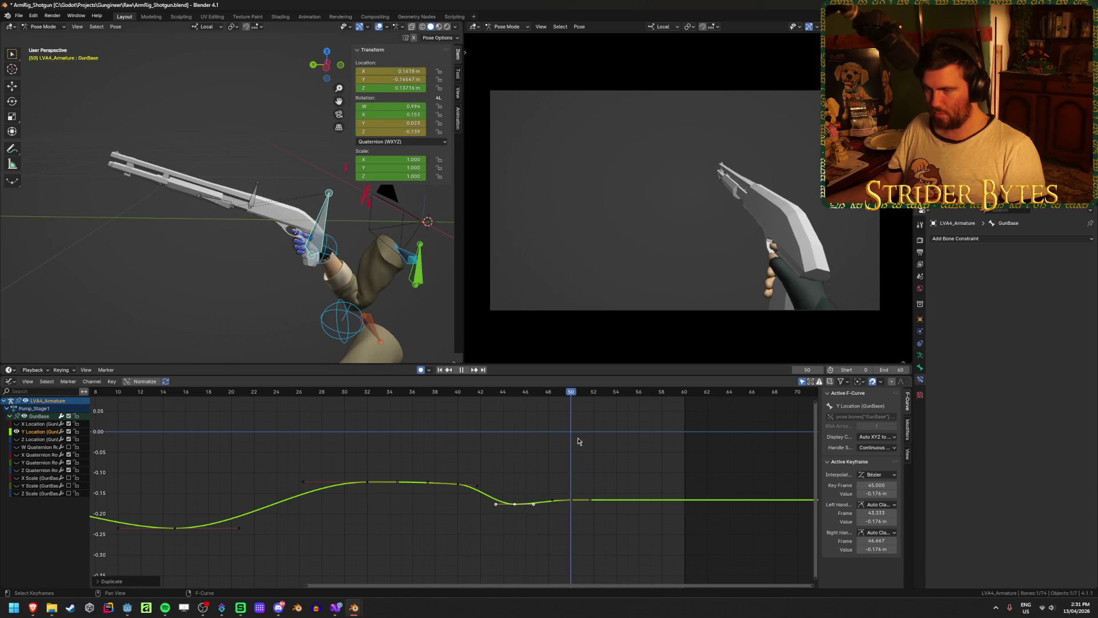
key("space")
key("ctrl+s")
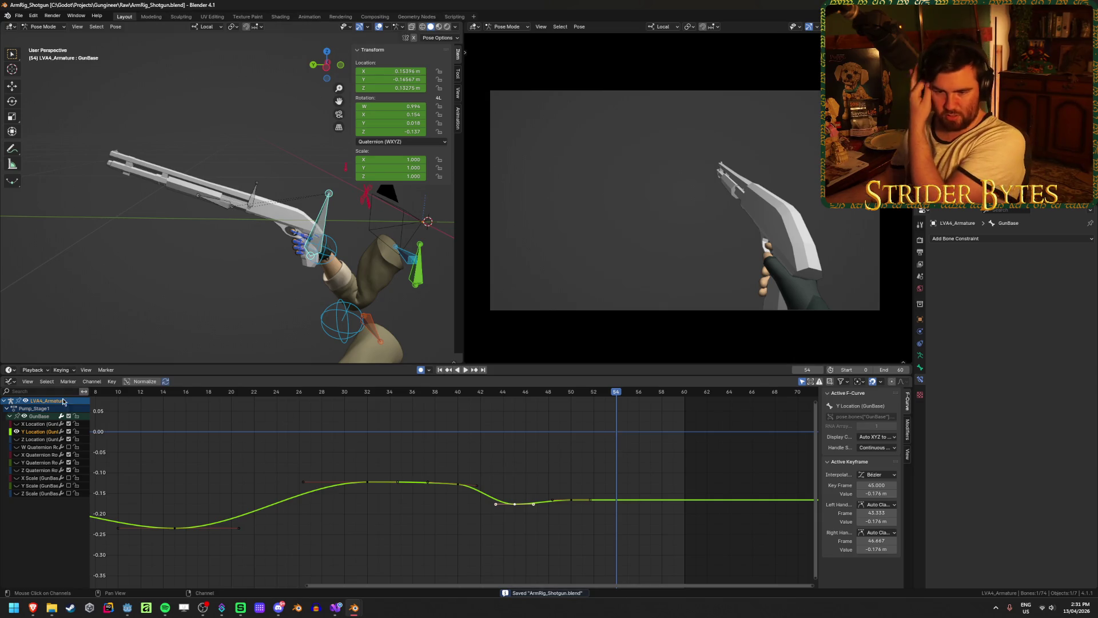
Hide Y Location, lower the Z Location frame-40 key to 0.12 m, save, and open the Pump_Stage1 overview
left_click(18, 431)
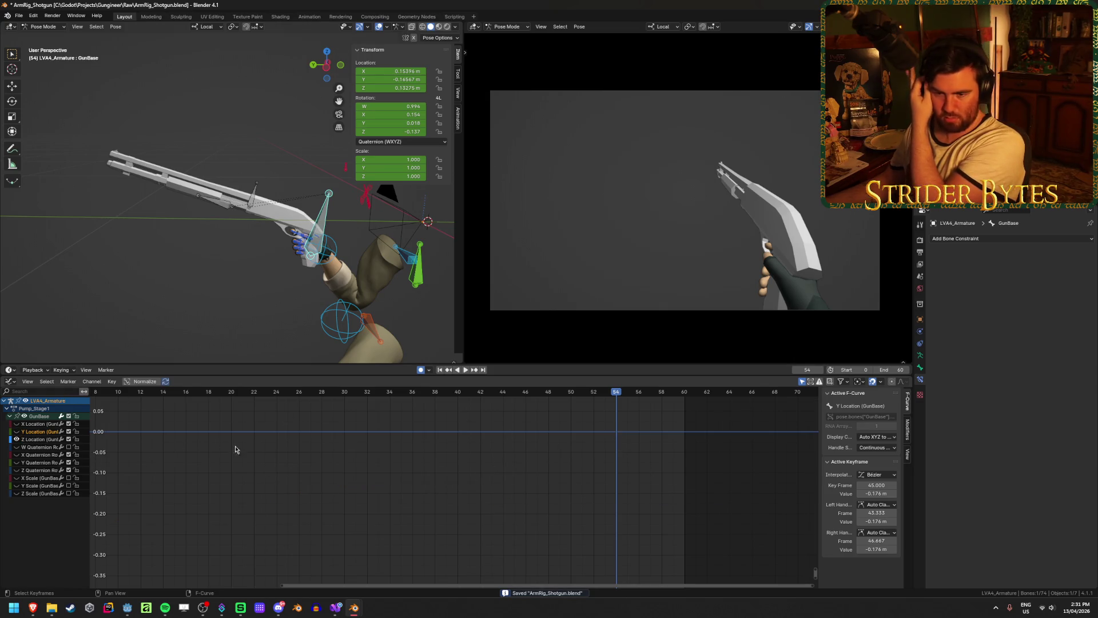
key("Home")
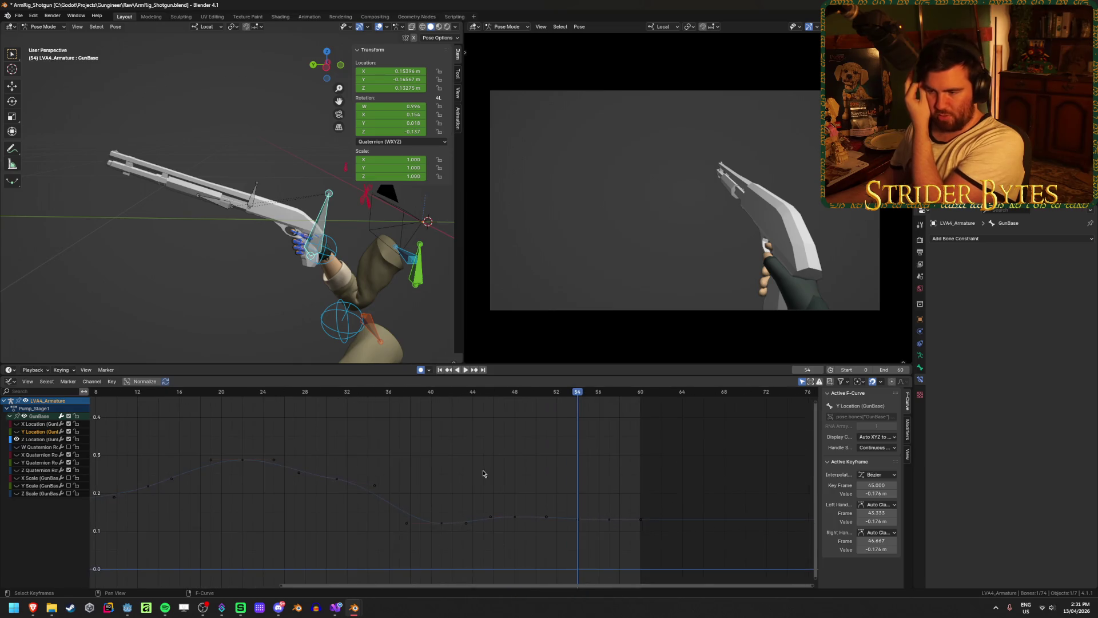
left_click(433, 394)
key("space")
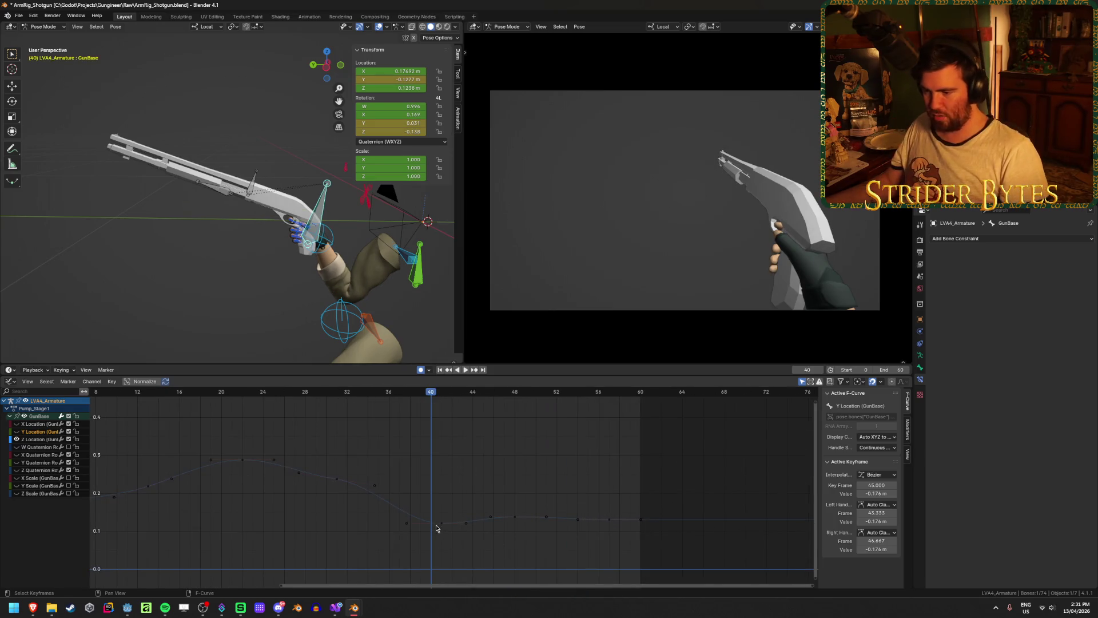
left_click(436, 525)
key("g")
key("Return")
key("ctrl+s")
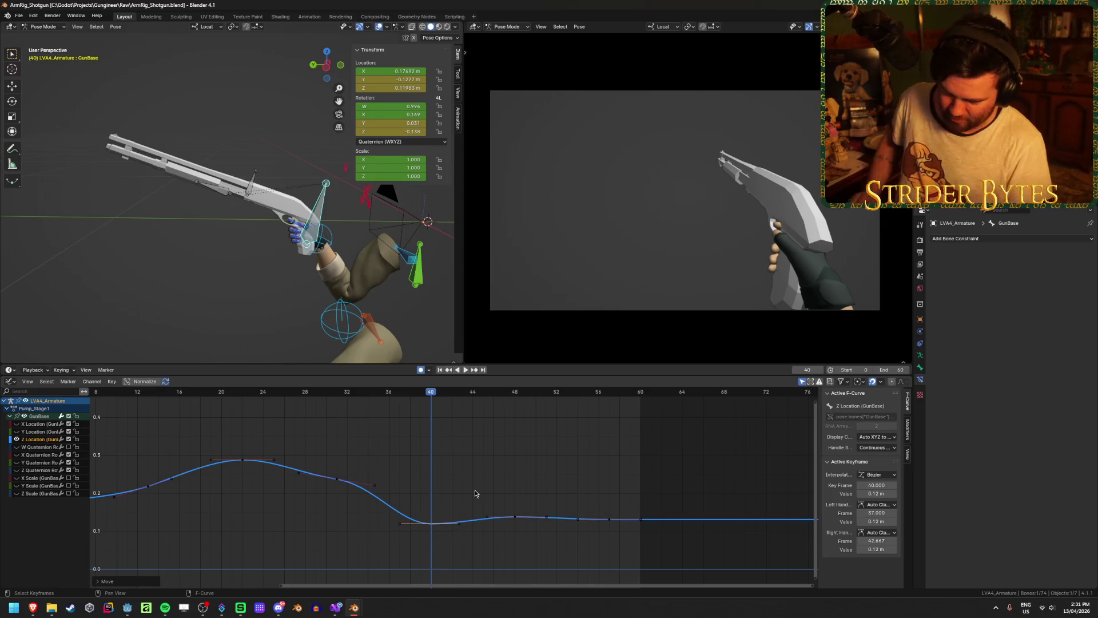
key("ctrl+s")
key("ctrl+Tab")
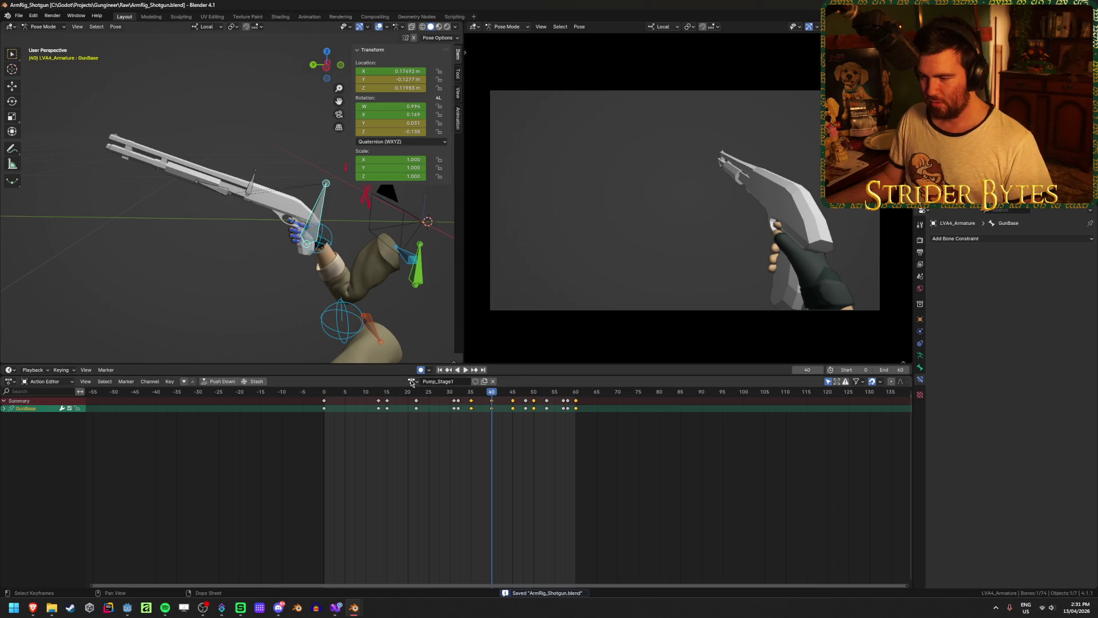
Load the Pump_Fire action, set the end frame to 120, and preview it
left_click(411, 382)
left_click(441, 452)
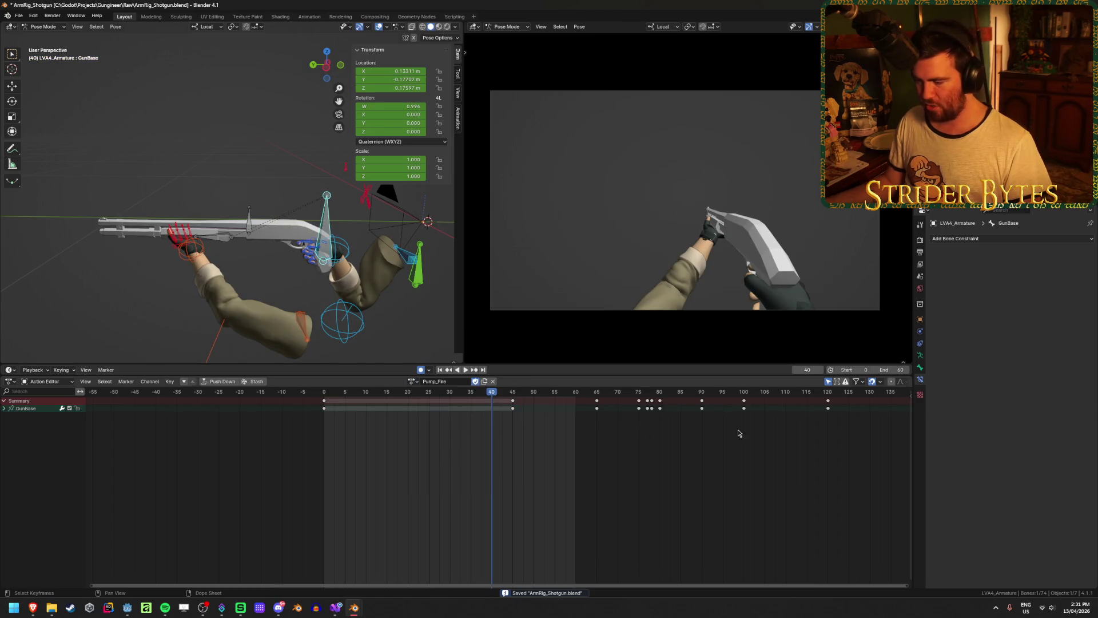
type("20")
key("Return")
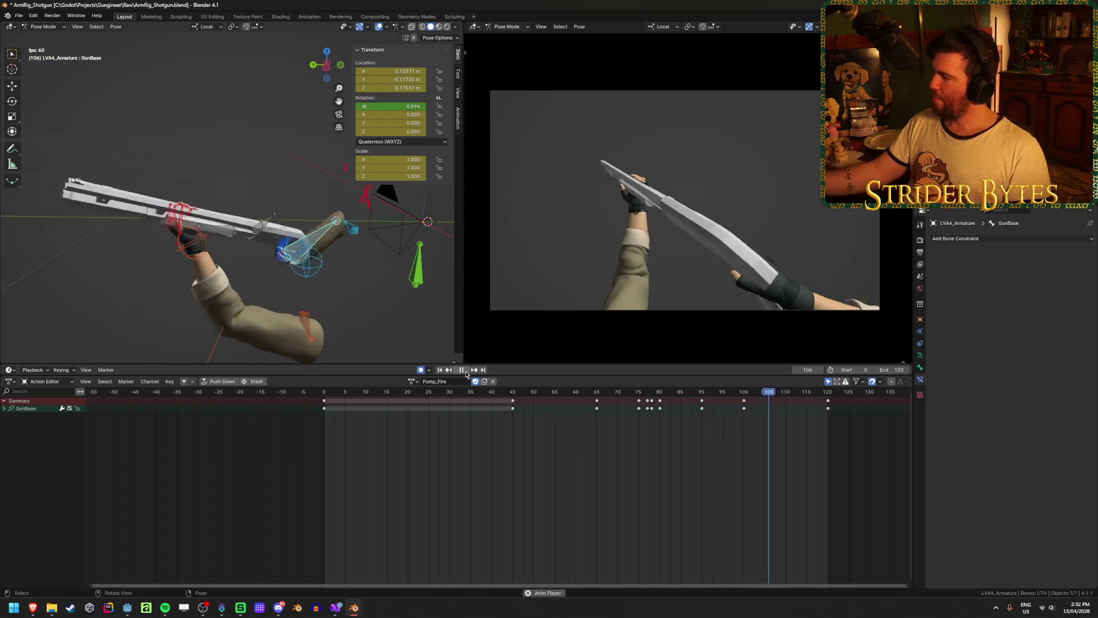
left_click(465, 371)
key("ctrl+s")
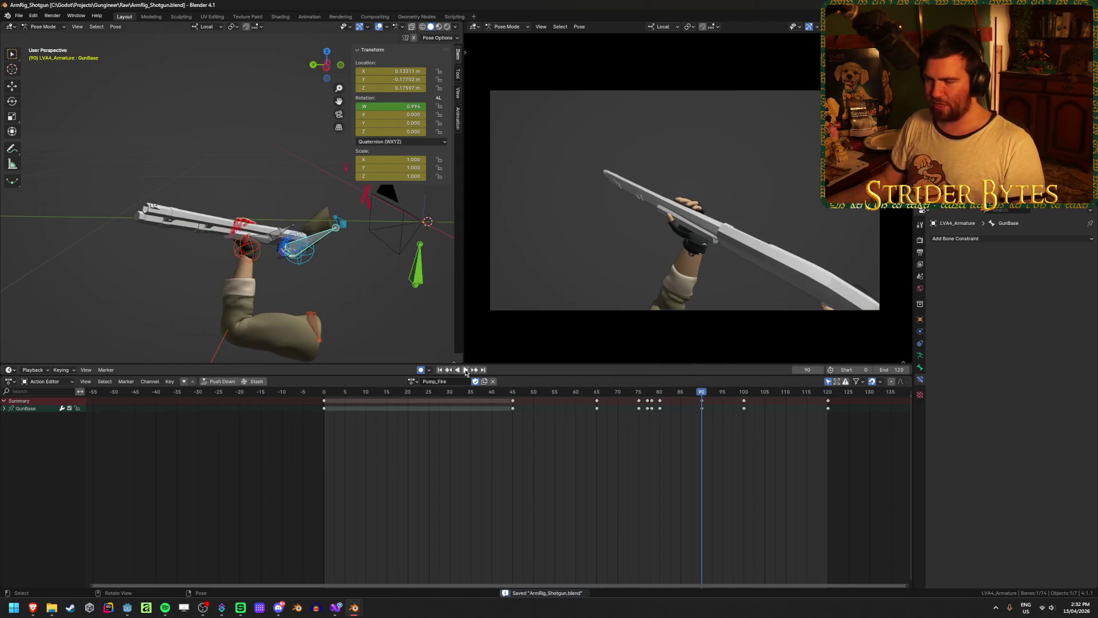
Return to Pump_Stage1, set the end frame to 60, save, and show its F-curves
left_click(410, 382)
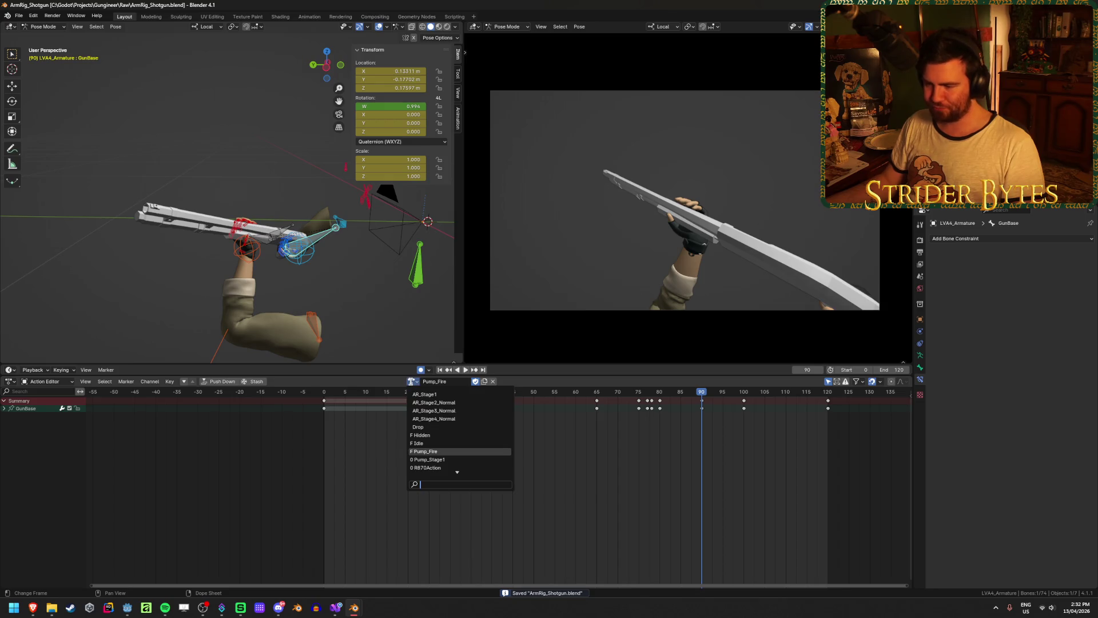
left_click(449, 460)
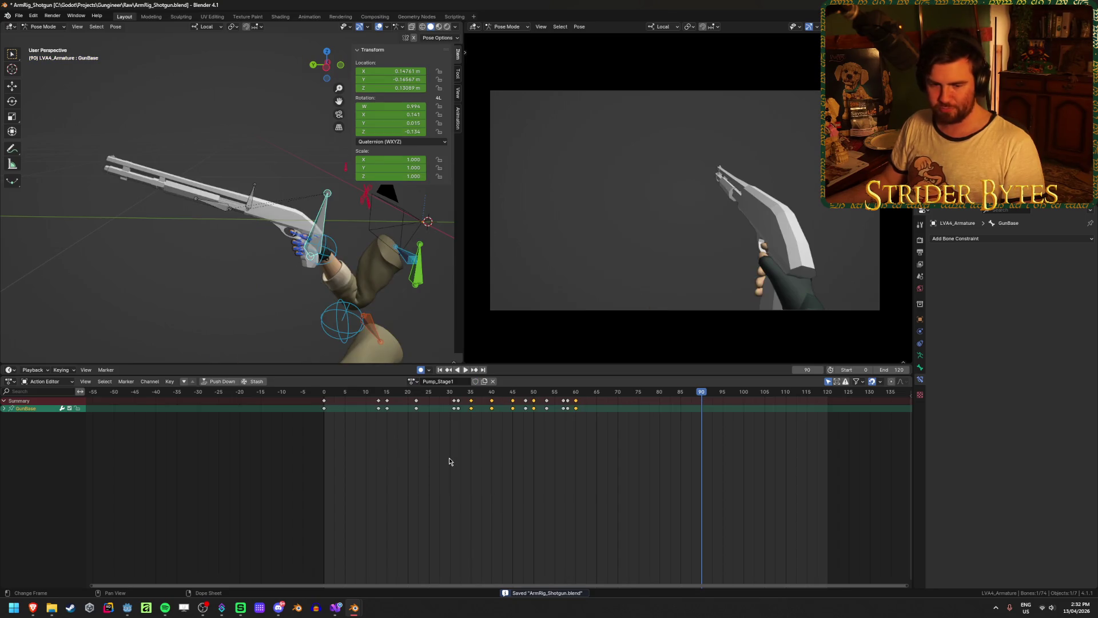
left_click(449, 461)
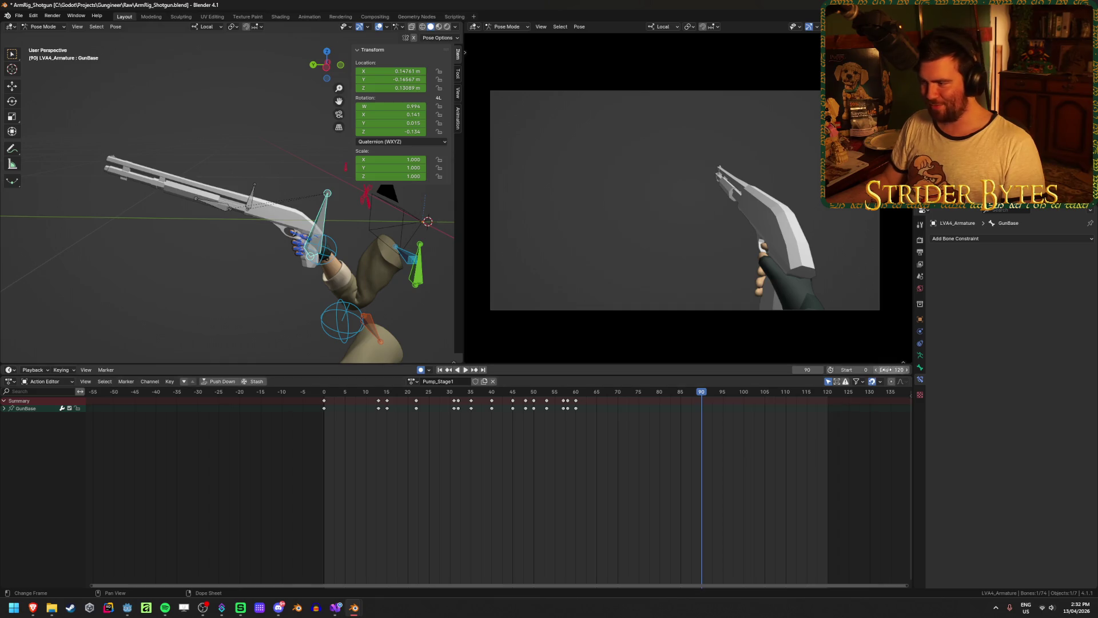
type("60")
key("Return")
key("ctrl+s")
scroll(522, 500, "up", 4)
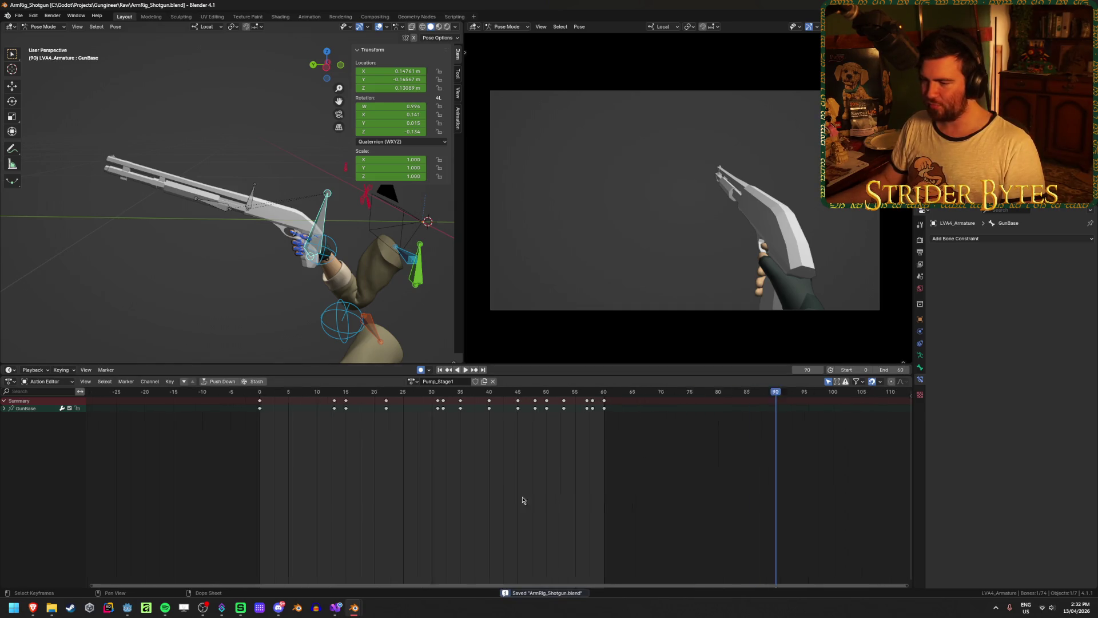
key("space")
key("space")
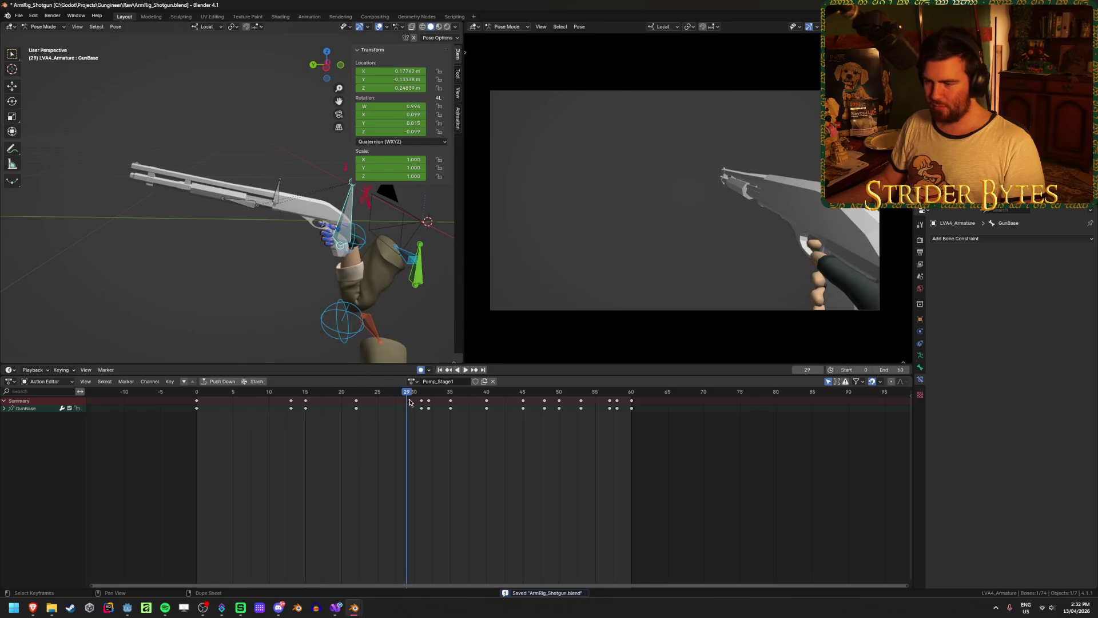
key("ctrl+Tab")
key("space")
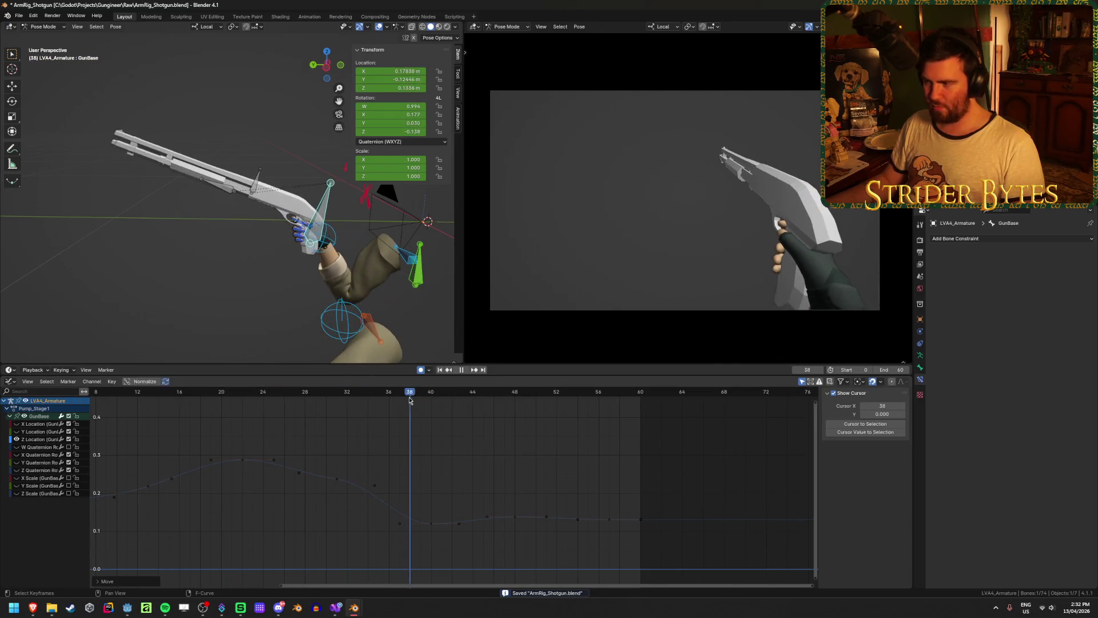
key("space")
left_click(185, 392)
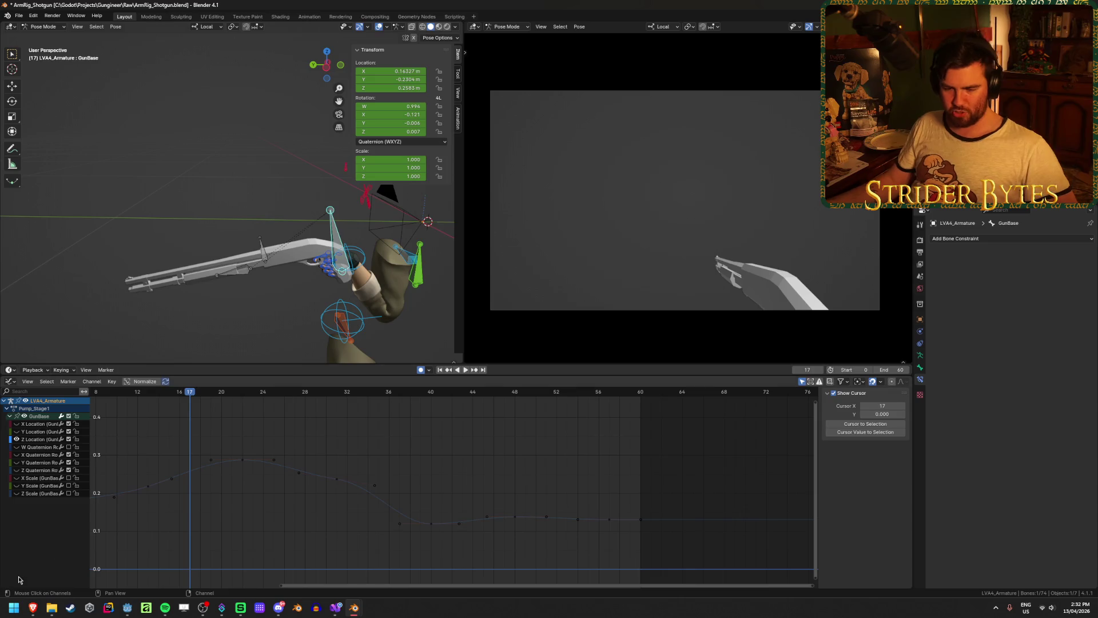
mouse_move(34, 614)
left_click(198, 578)
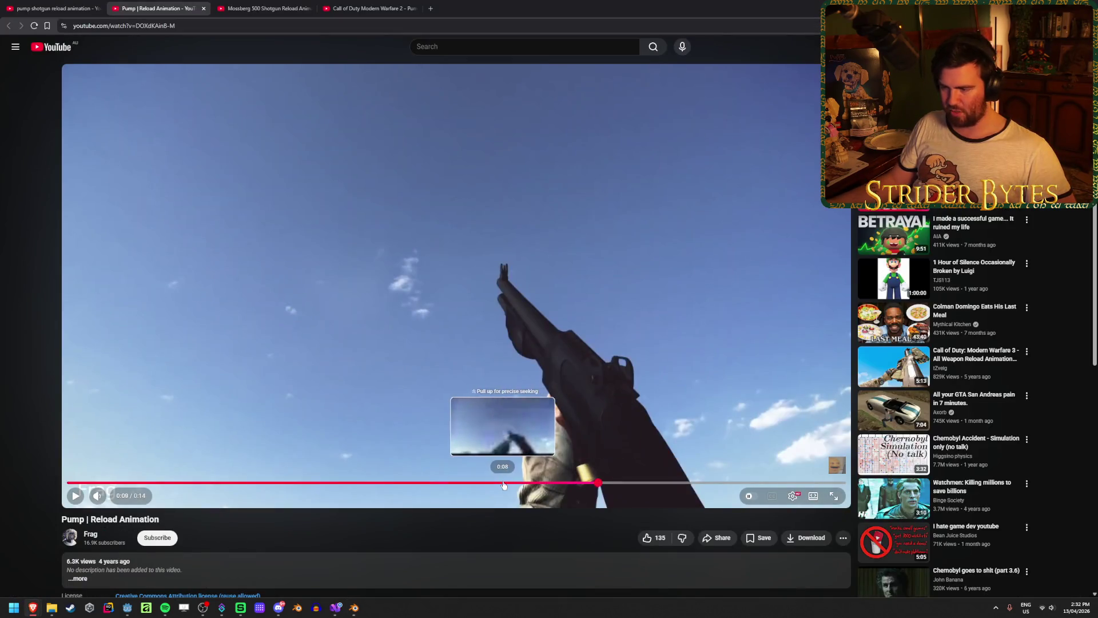
left_click(76, 499)
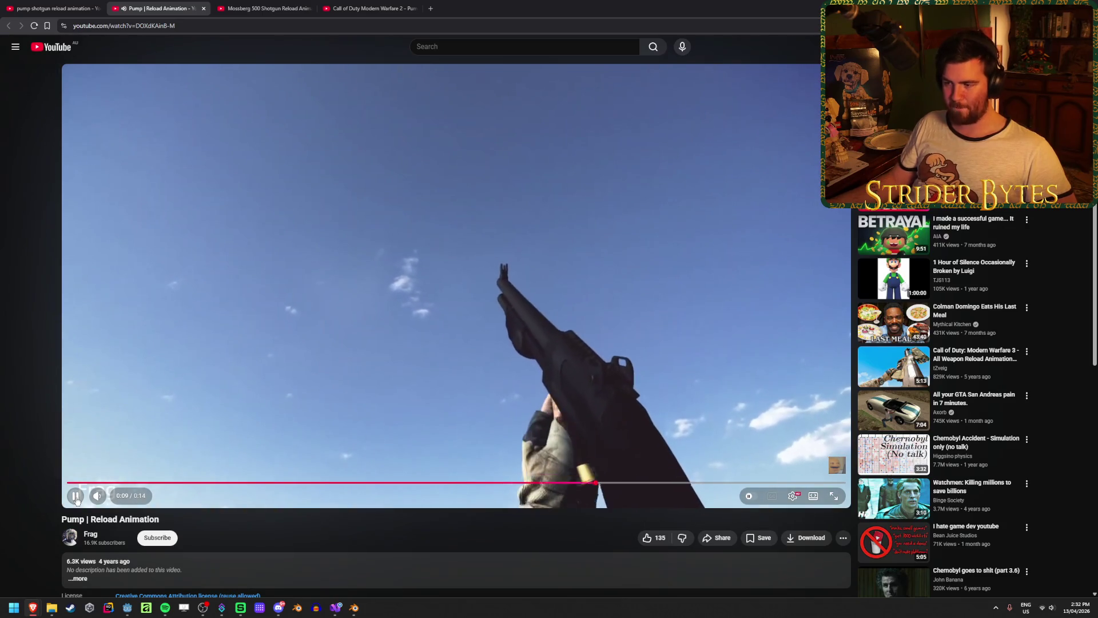
left_click(519, 484)
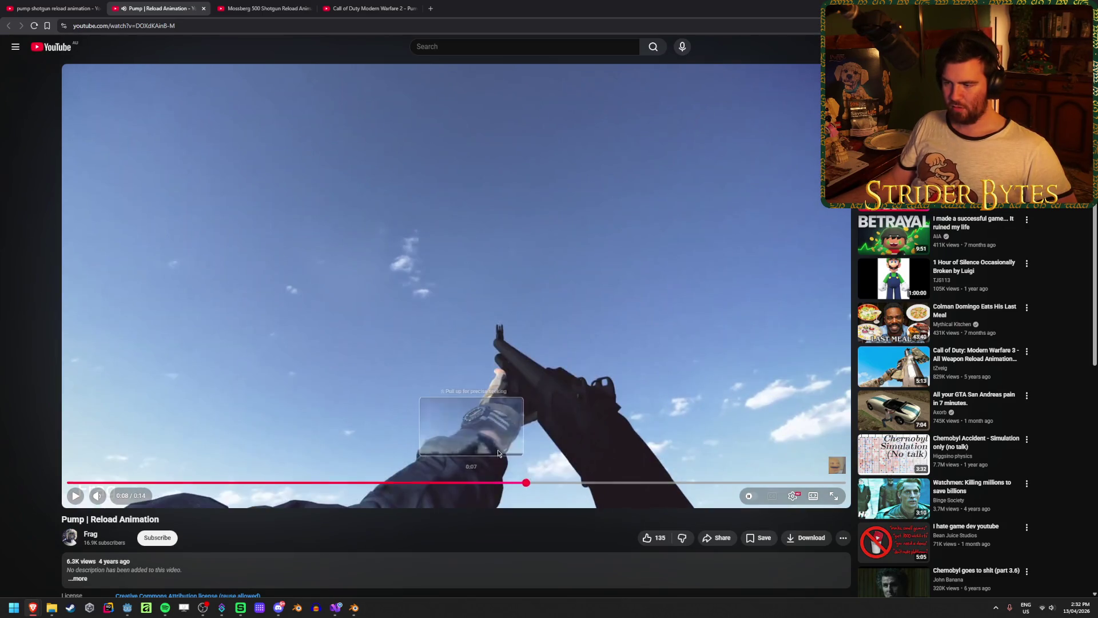
key("period")
key("period")
key("period")
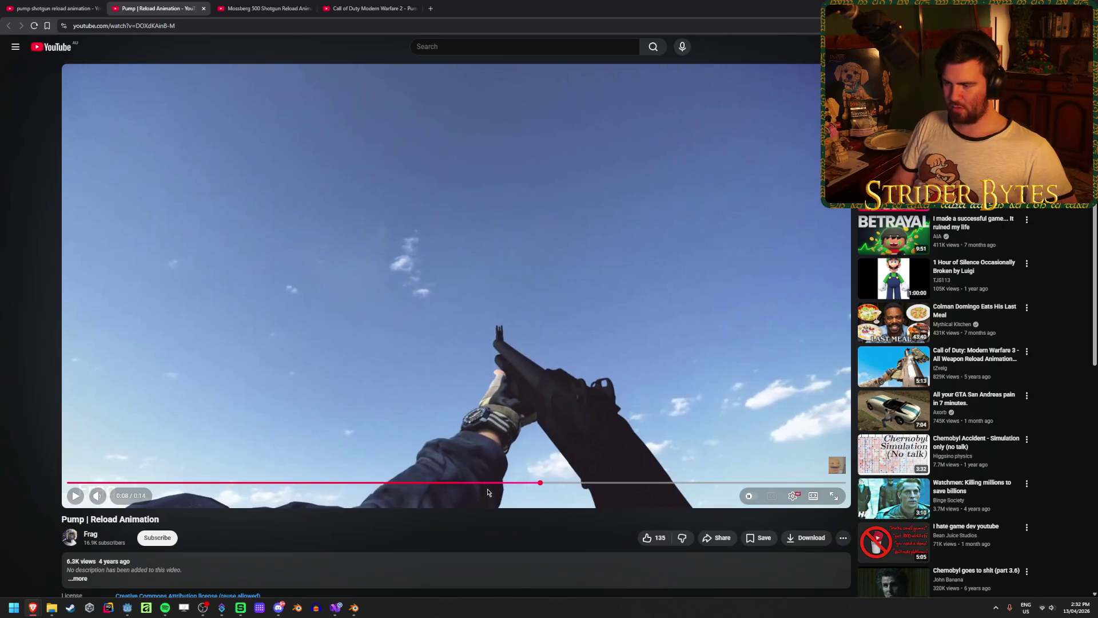
key("period")
key("period")
key("period")
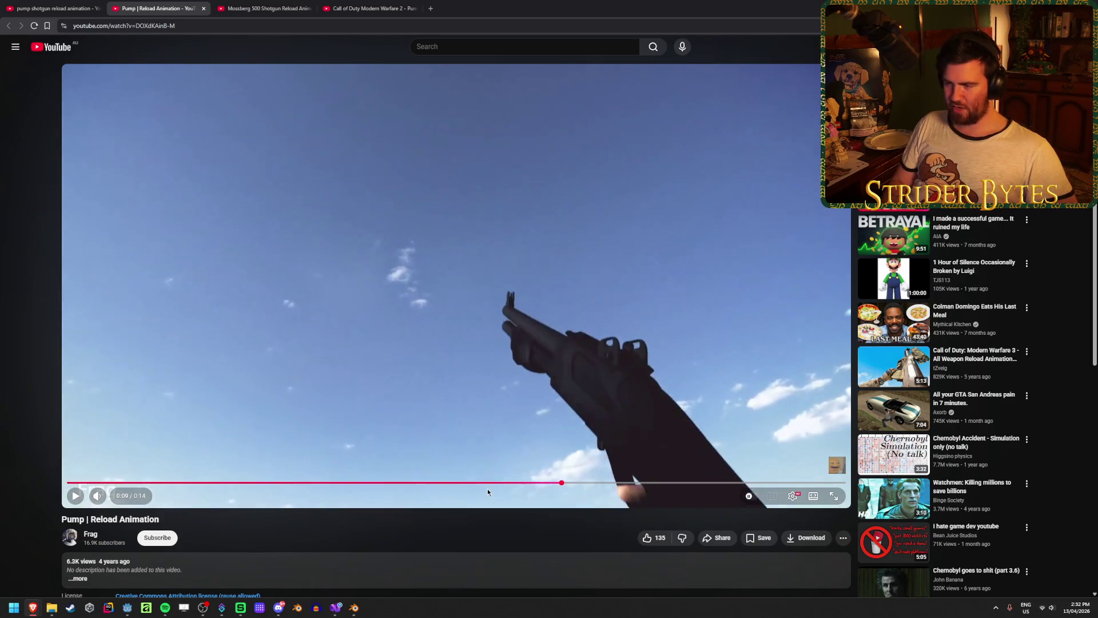
key("period")
key("period")
key("period")
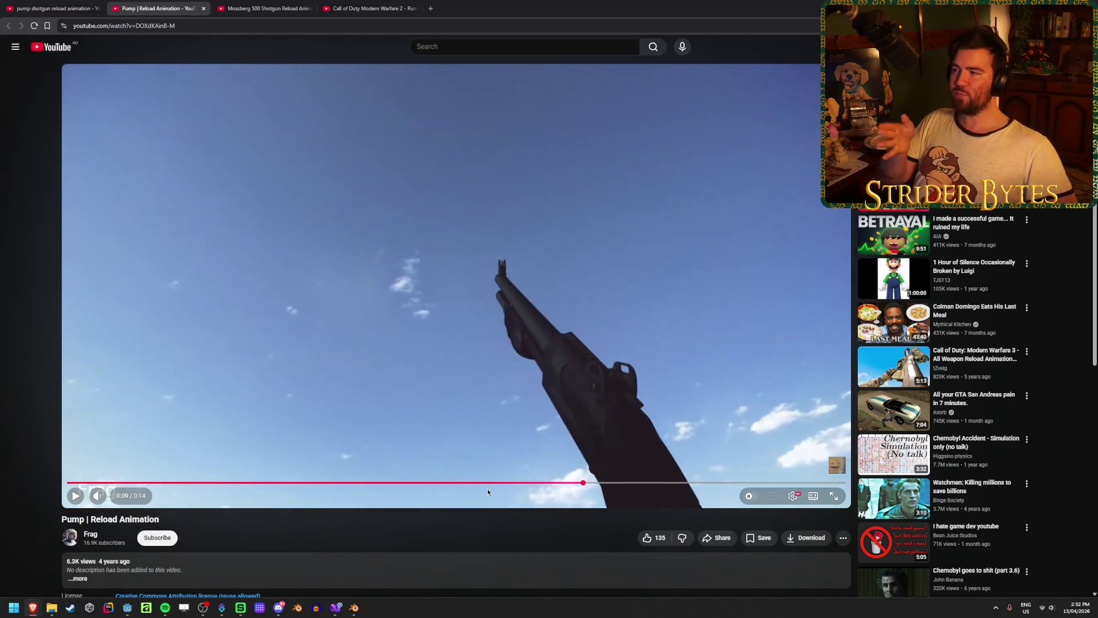
key("comma")
key("comma")
key("comma")
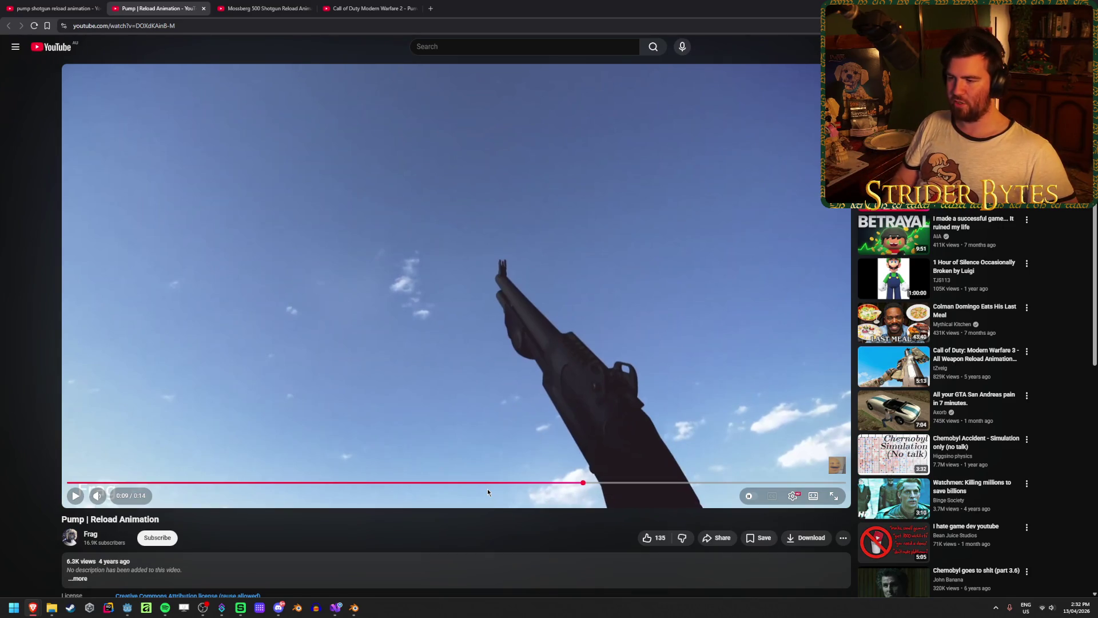
key("comma")
key("comma")
key("comma")
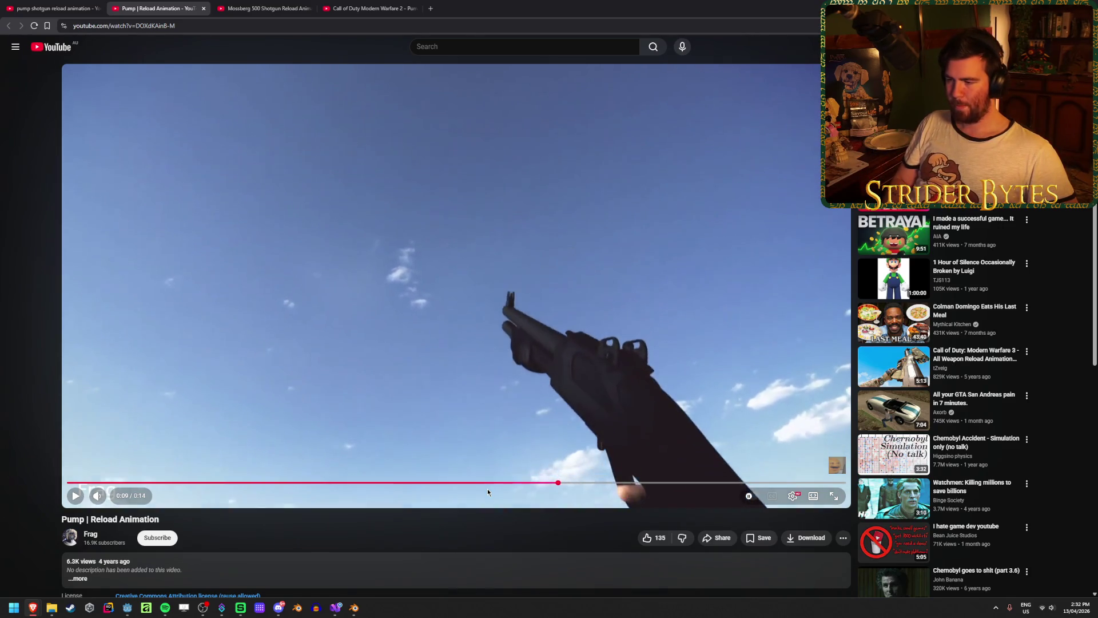
key("period")
key("period")
key("period")
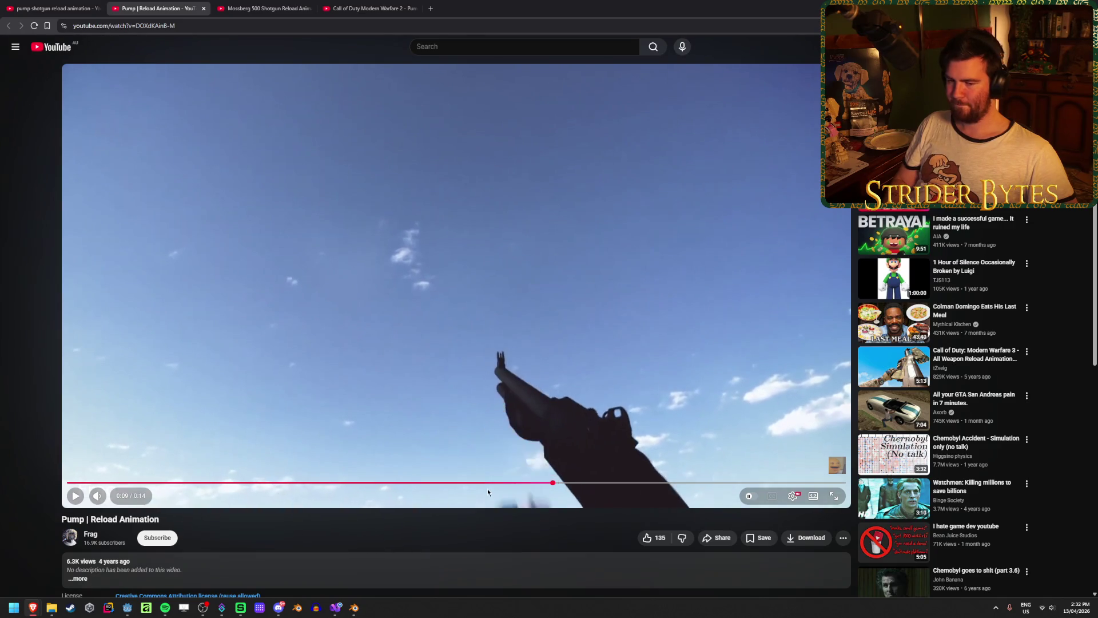
key("period")
key("period")
key("period")
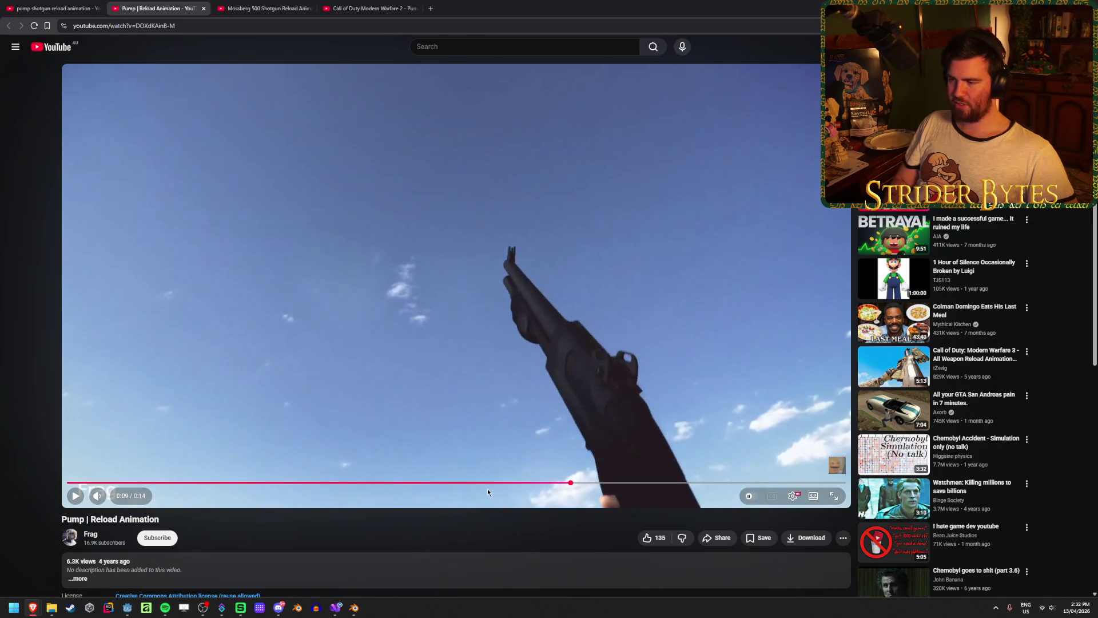
key("period")
key("period")
key("period")
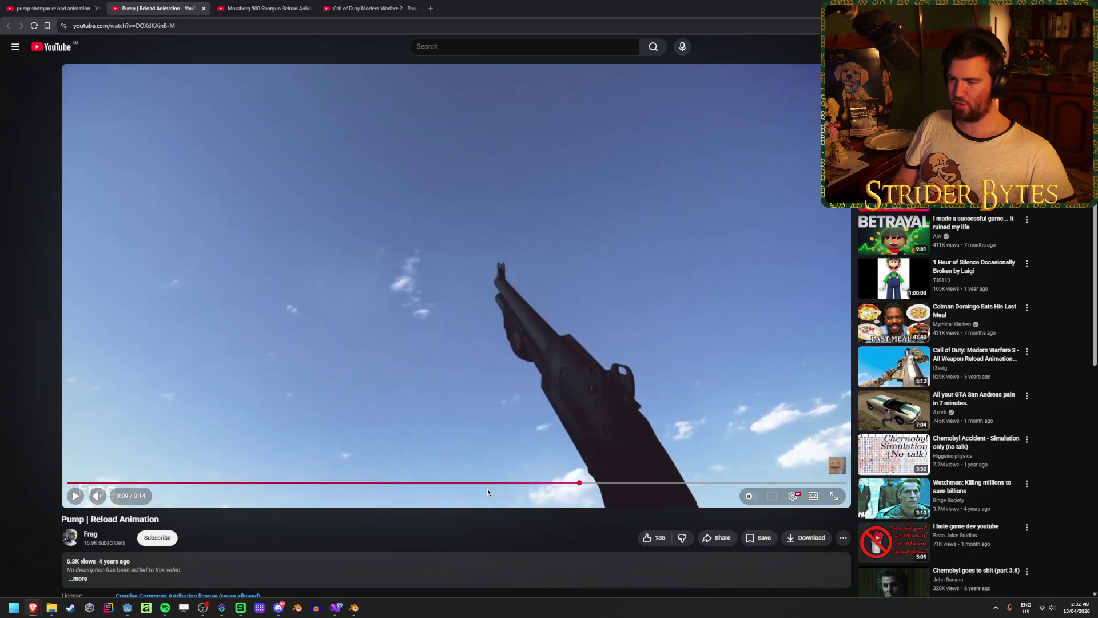
key("comma")
key("comma")
key("comma")
key("period")
key("period")
key("period")
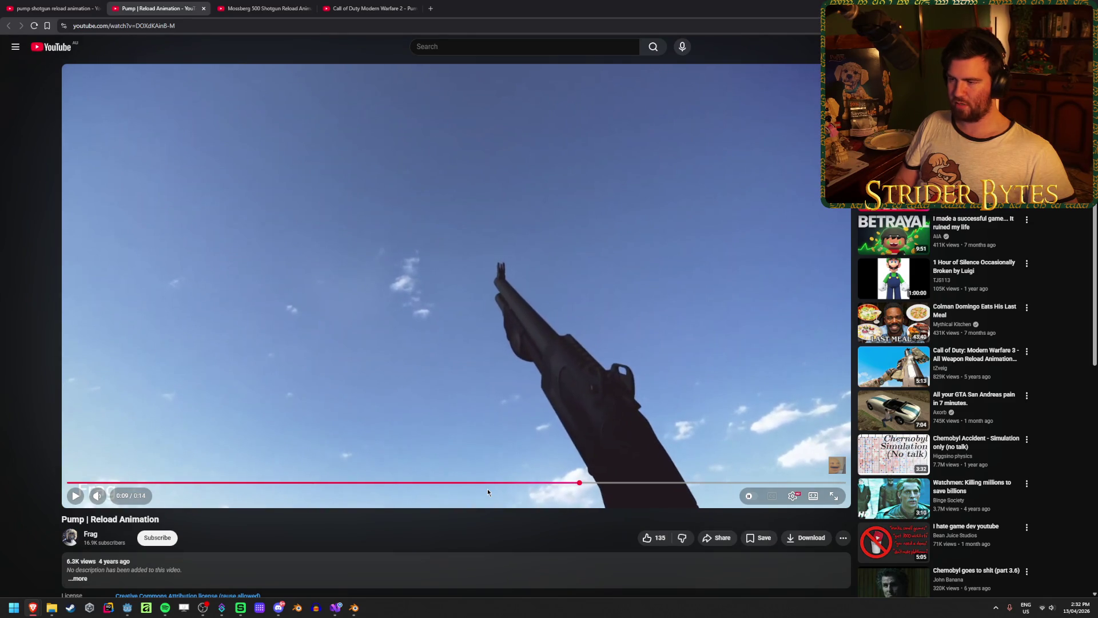
key("alt+Tab")
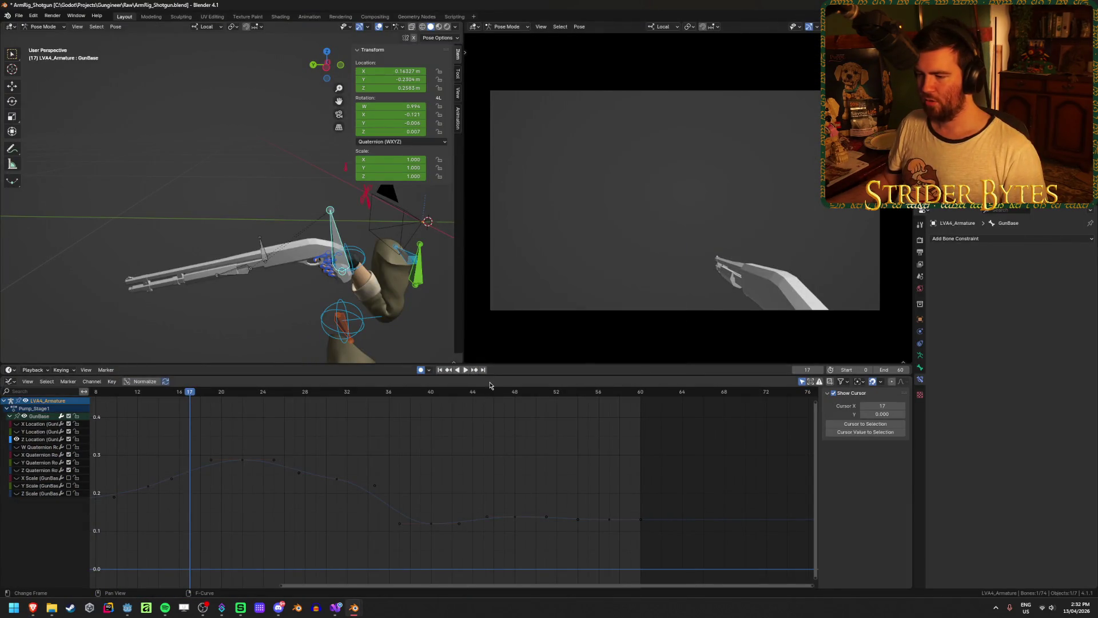
Show the gun bone's Y Location curve, center it, and scrub through the pump motion
key("space")
mouse_move(490, 390)
left_mouse_down()
mouse_move(368, 394)
mouse_move(618, 414)
mouse_move(264, 430)
left_mouse_up()
mouse_move(392, 427)
left_mouse_down()
mouse_move(473, 432)
mouse_move(431, 433)
left_mouse_up()
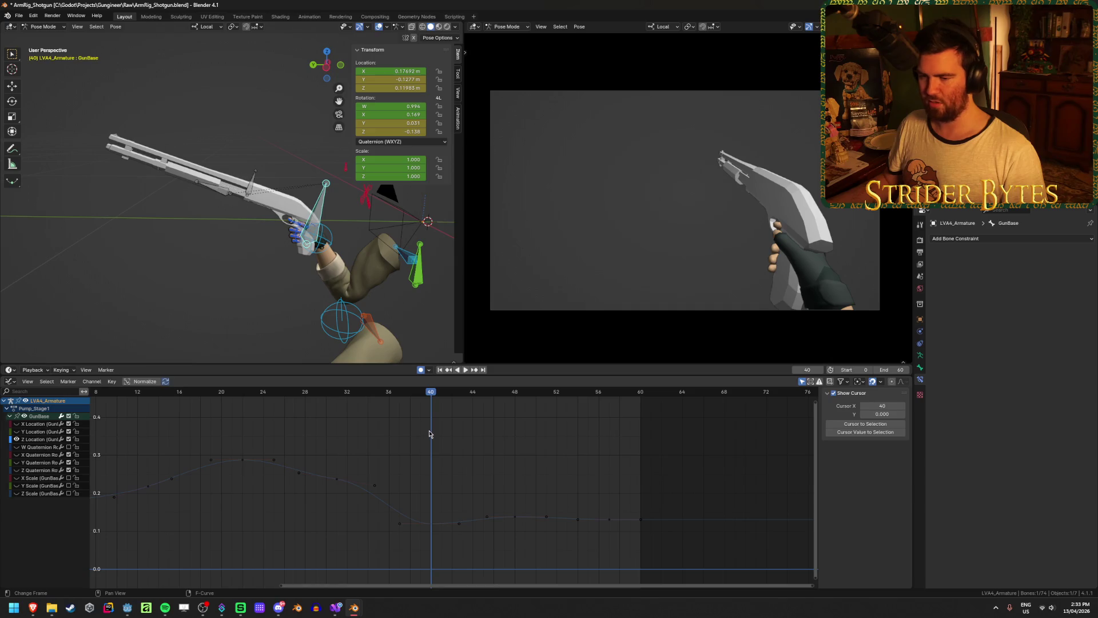
left_click(27, 434)
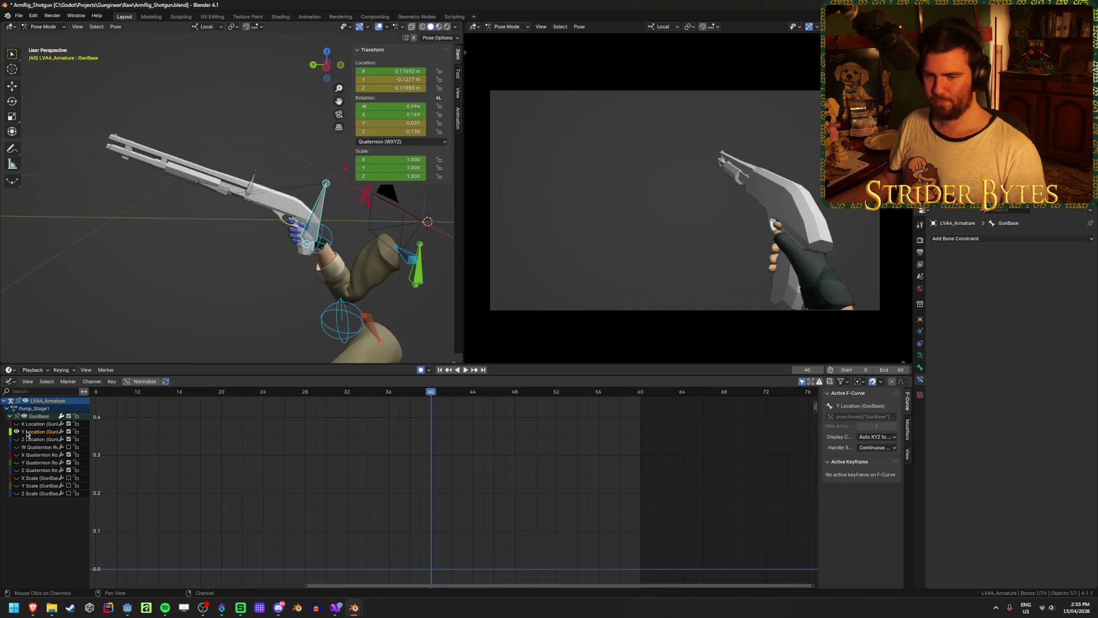
scroll(401, 460, "down", 2)
scroll(472, 510, "up", 2)
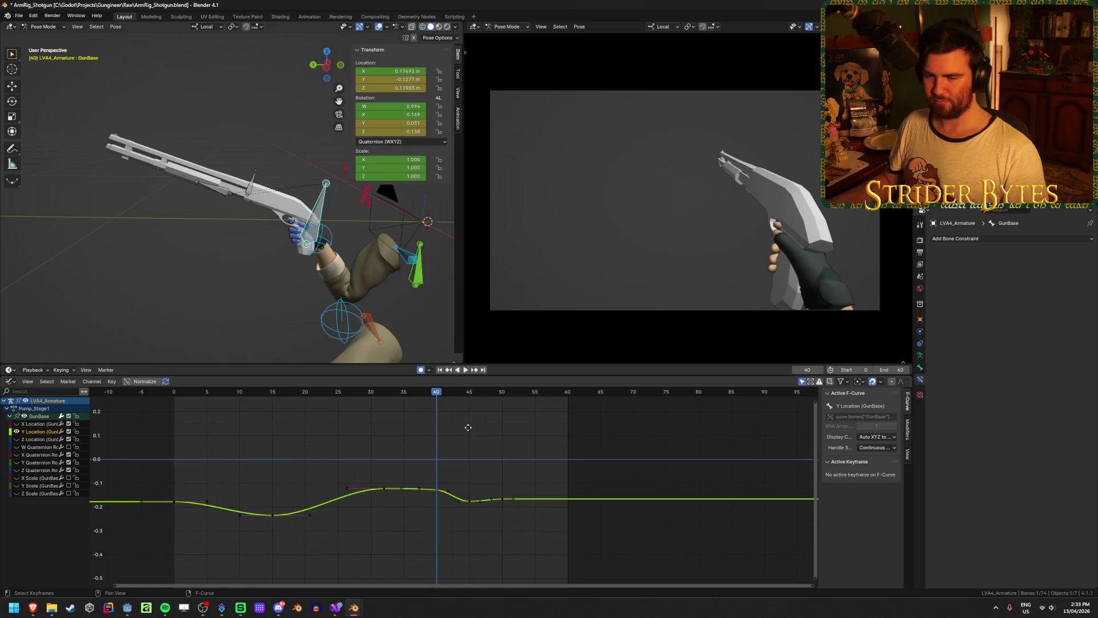
middle_click_drag(471, 510, 455, 502)
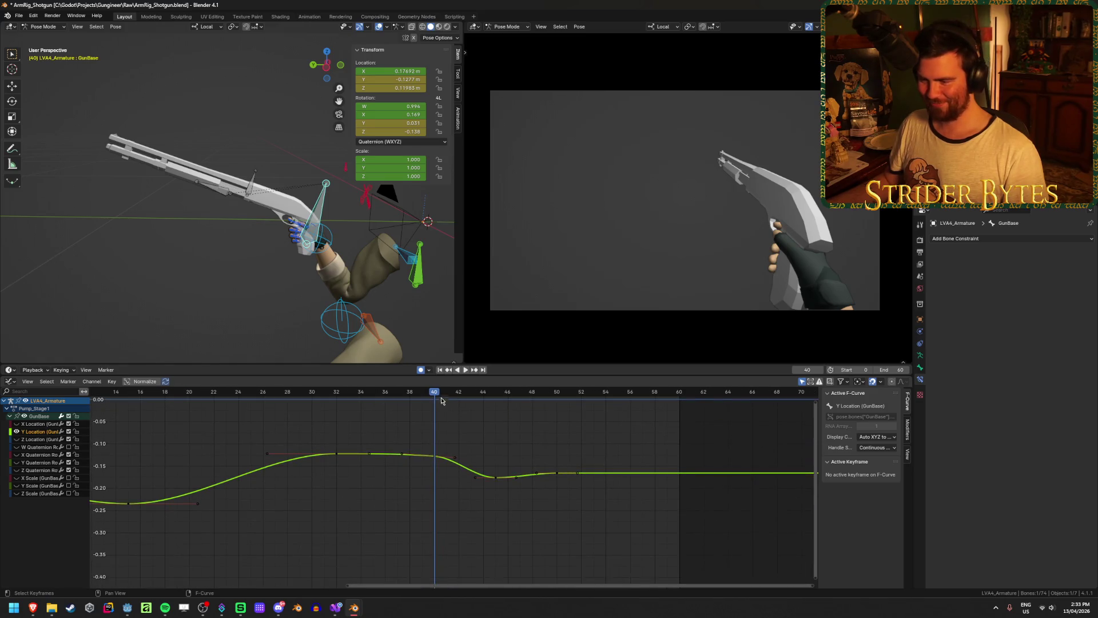
mouse_move(441, 401)
left_mouse_down()
mouse_move(299, 404)
mouse_move(615, 426)
left_mouse_up()
key("Escape")
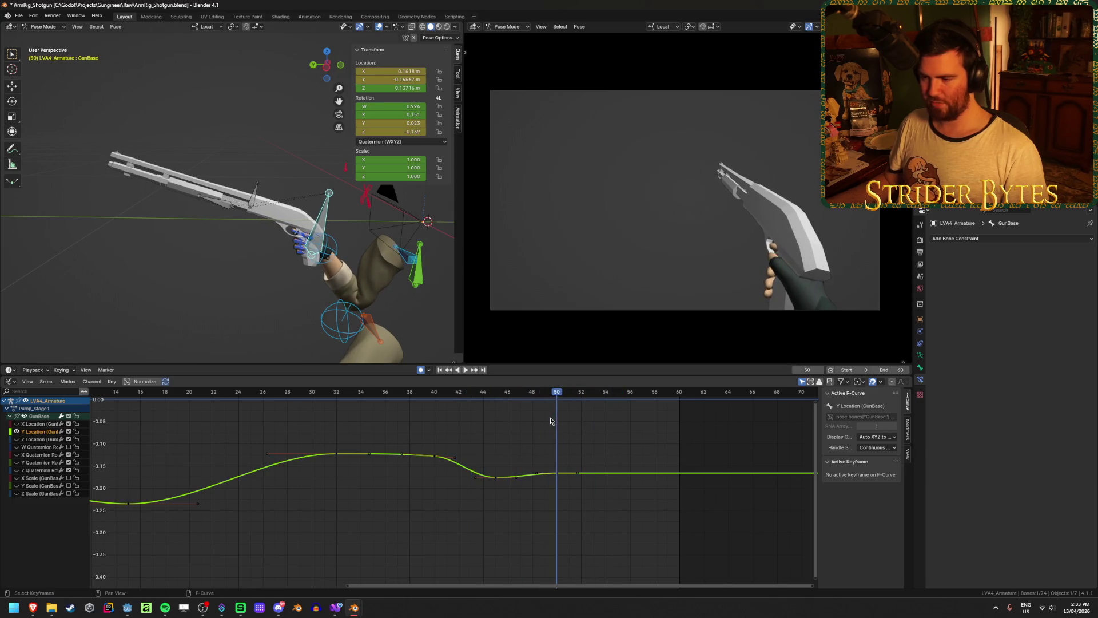
Fit all curves in view and select the Y Location key at frame 45 (-0.174 m)
left_click(146, 412)
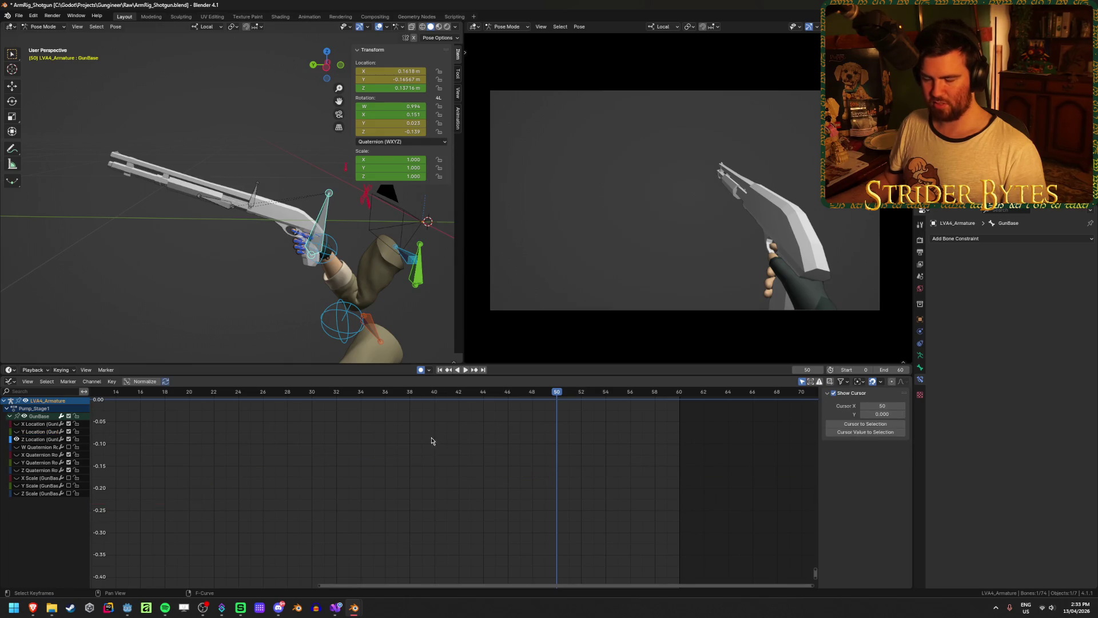
scroll(432, 440, "down", 5)
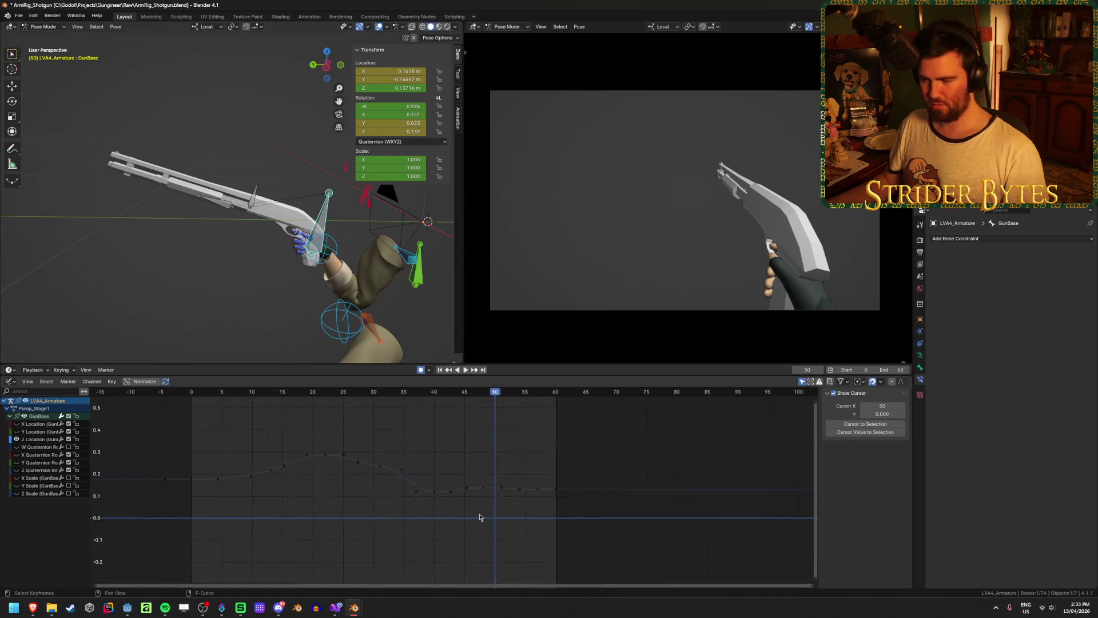
scroll(479, 517, "up", 5)
left_click_drag(329, 393, 435, 402)
key("space")
key("Home")
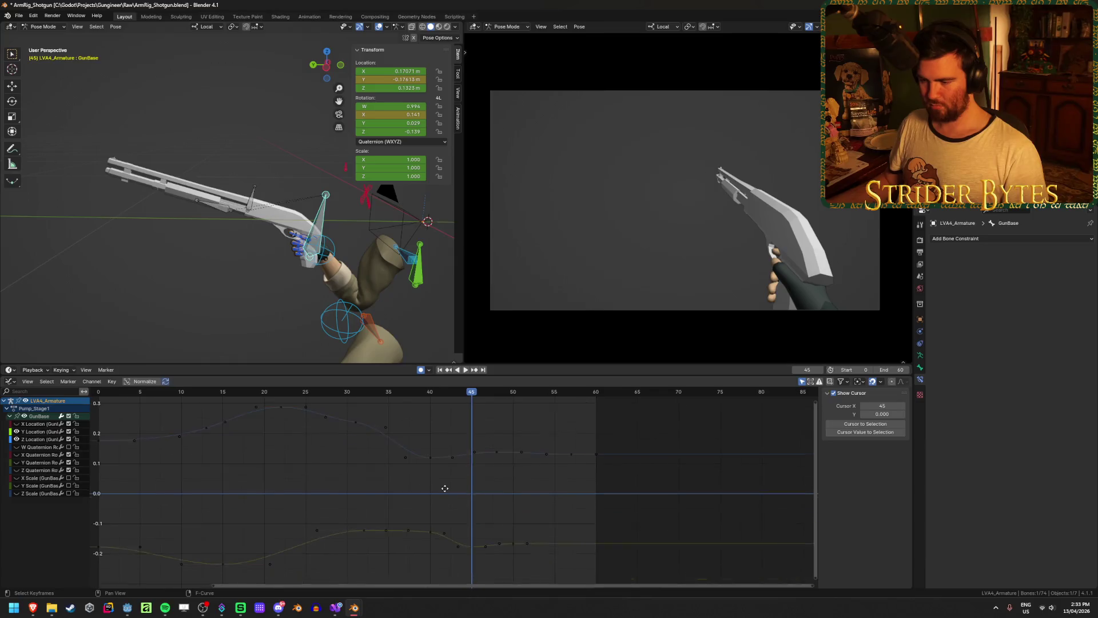
left_click(477, 550)
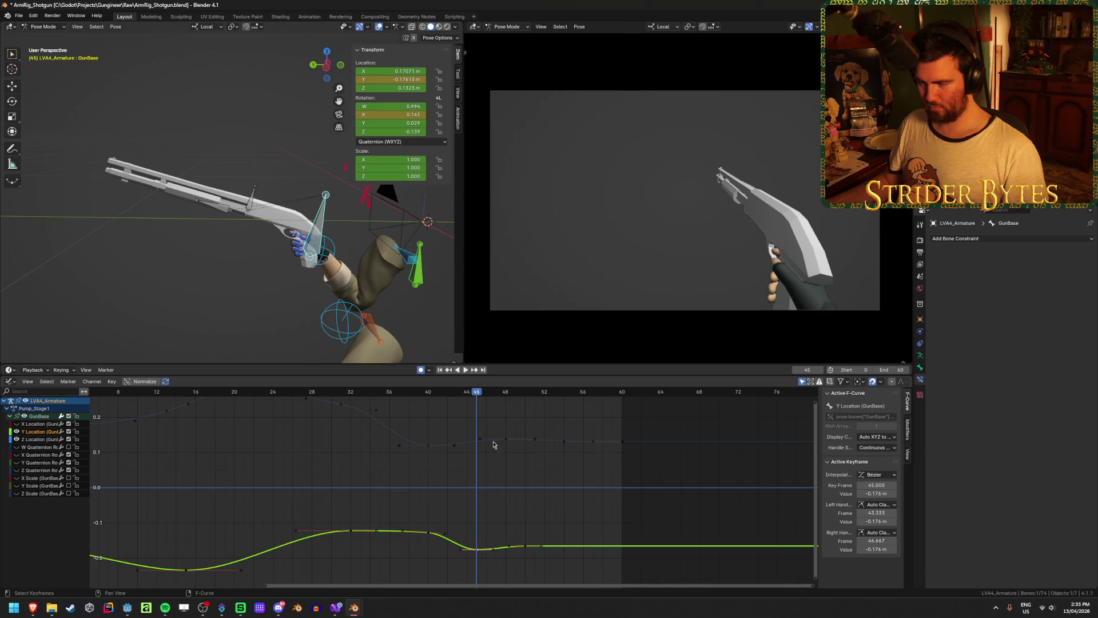
Retime the Z Location bump keys to frames 43 and about 50
left_click(507, 440)
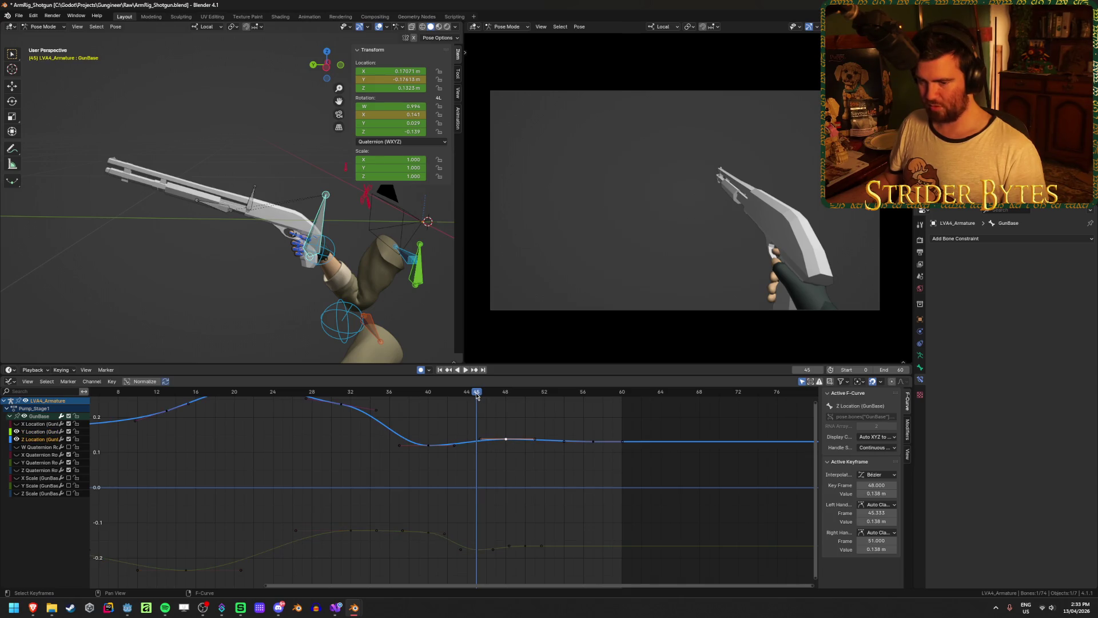
left_click_drag(477, 394, 462, 397)
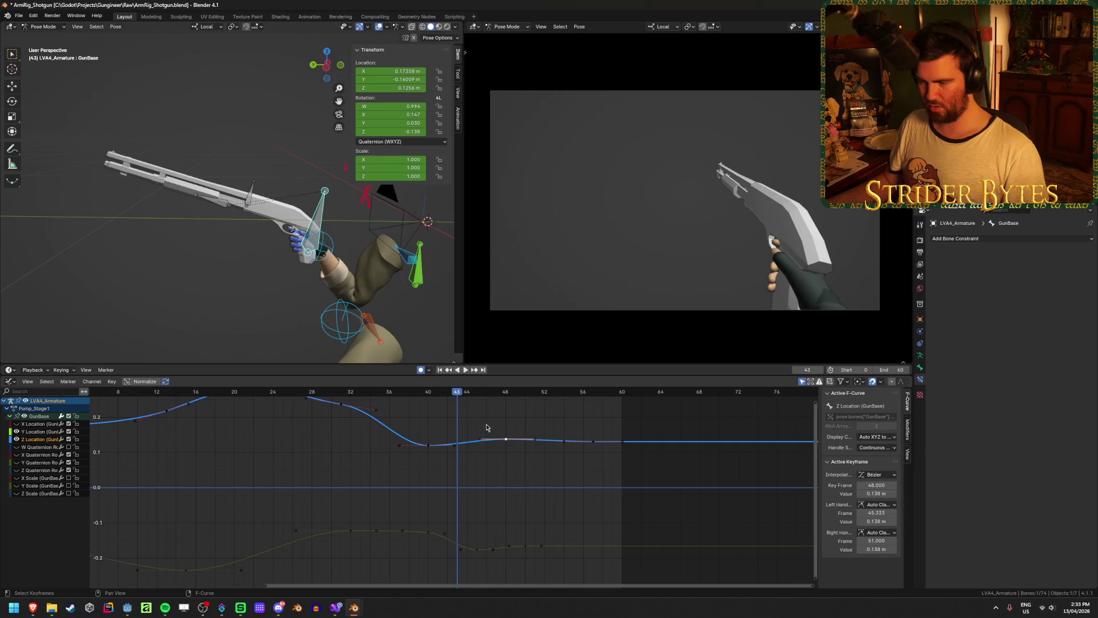
left_click_drag(508, 440, 466, 436)
left_click_drag(593, 444, 509, 448)
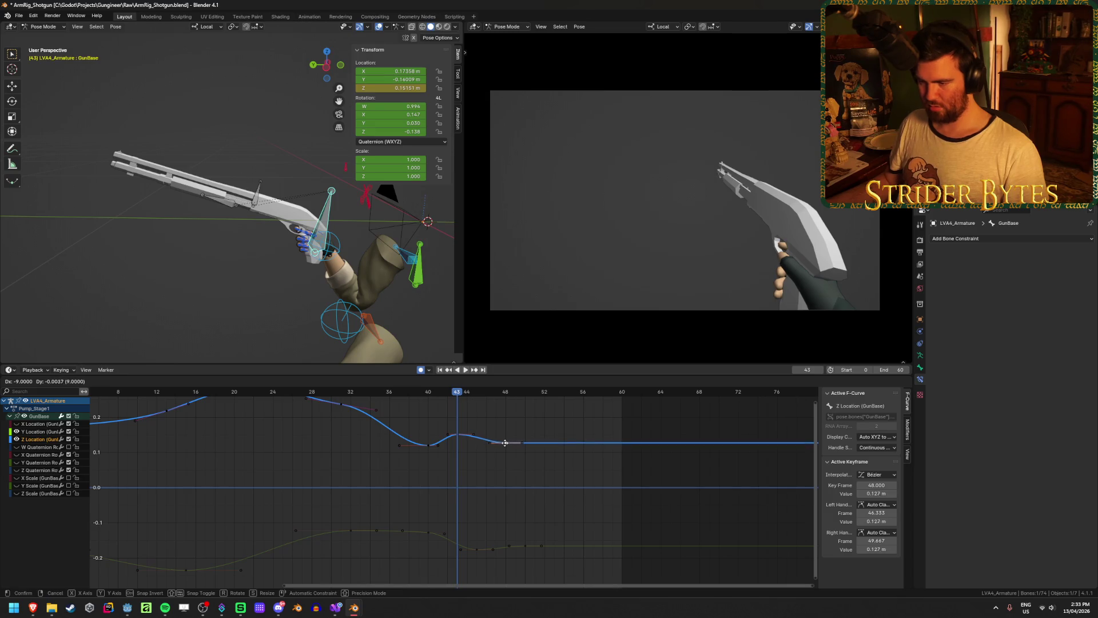
left_click_drag(505, 442, 506, 445)
mouse_move(455, 391)
left_mouse_down()
mouse_move(301, 397)
mouse_move(503, 406)
mouse_move(417, 409)
mouse_move(456, 409)
left_mouse_up()
Raise the Z Location key at frame 43 to 0.149 m
left_click(456, 436)
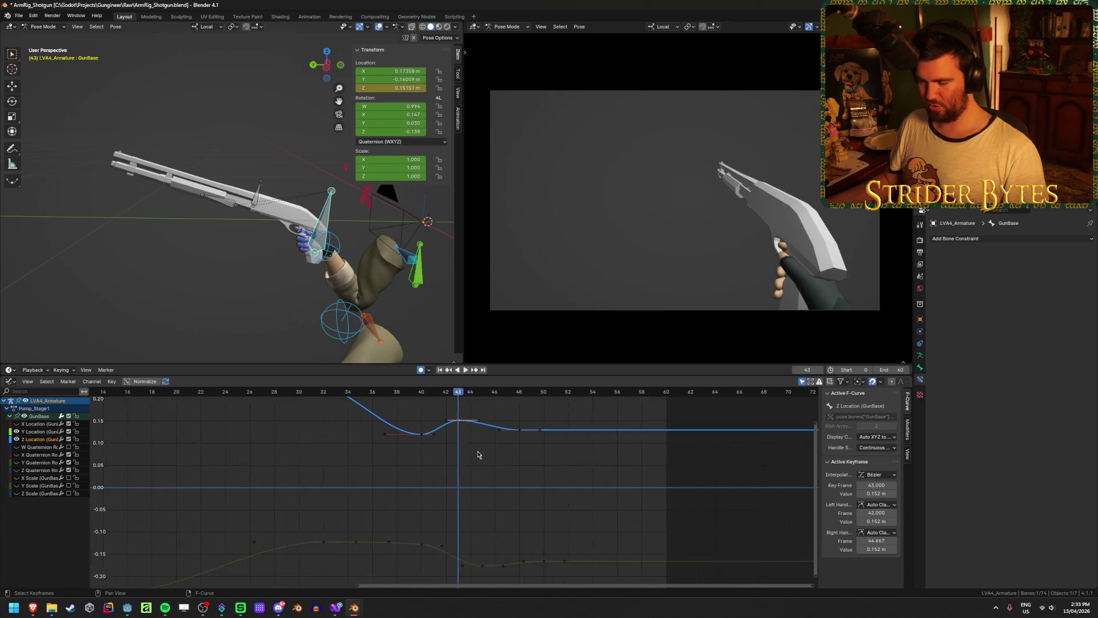
scroll(479, 448, "up", 2)
key("g")
left_click(482, 503)
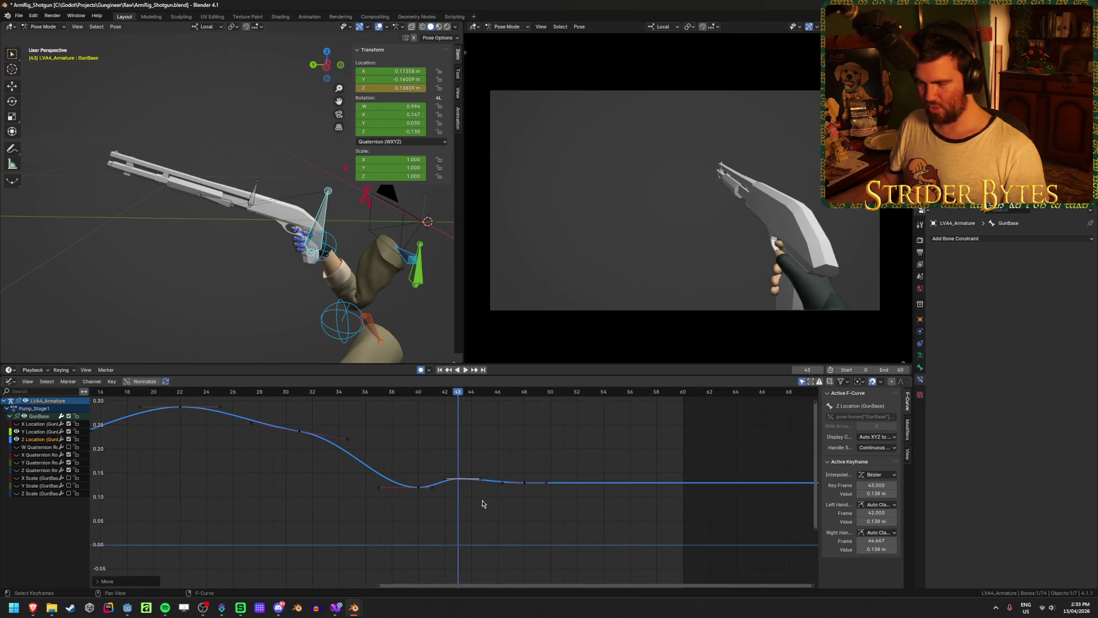
left_click_drag(462, 395, 321, 394)
key("space")
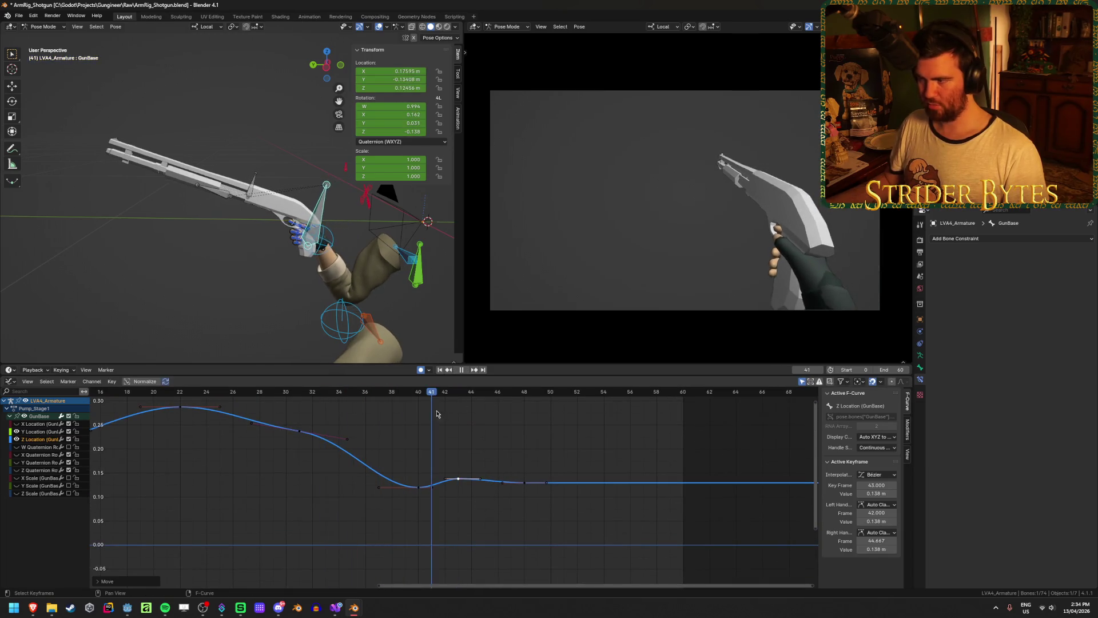
mouse_move(487, 425)
left_mouse_down()
mouse_move(367, 421)
mouse_move(540, 428)
mouse_move(405, 435)
mouse_move(470, 435)
left_mouse_up()
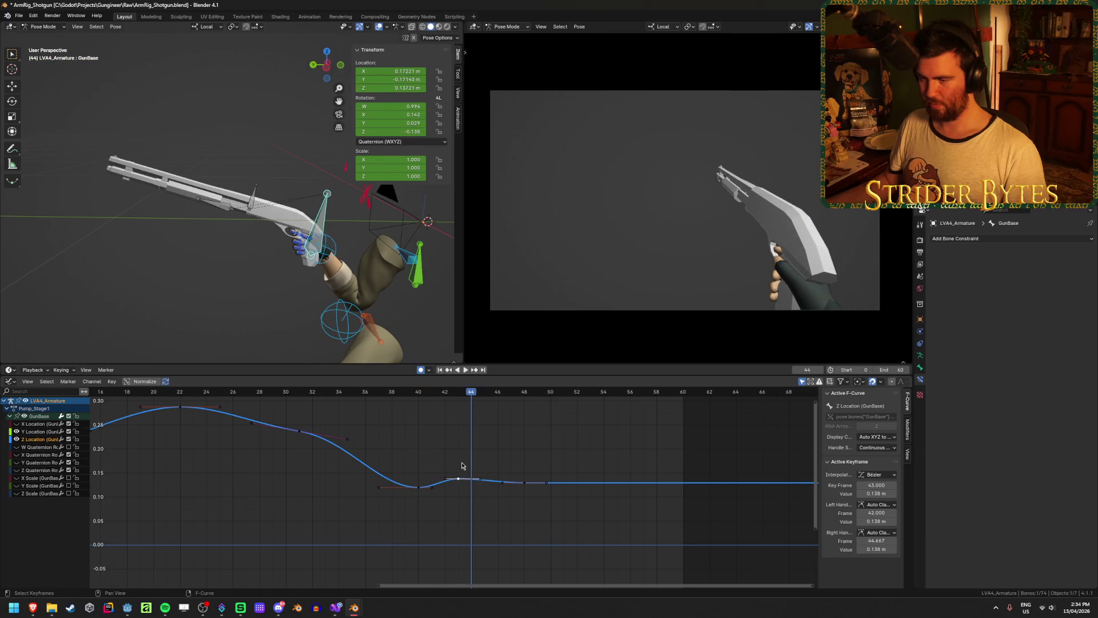
key("space")
mouse_move(470, 434)
middle_mouse_down("ctrl")
mouse_move(489, 545)
mouse_move(486, 473)
mouse_move(480, 502)
mouse_move(456, 471)
middle_mouse_up("ctrl")
key("g")
left_click(473, 433)
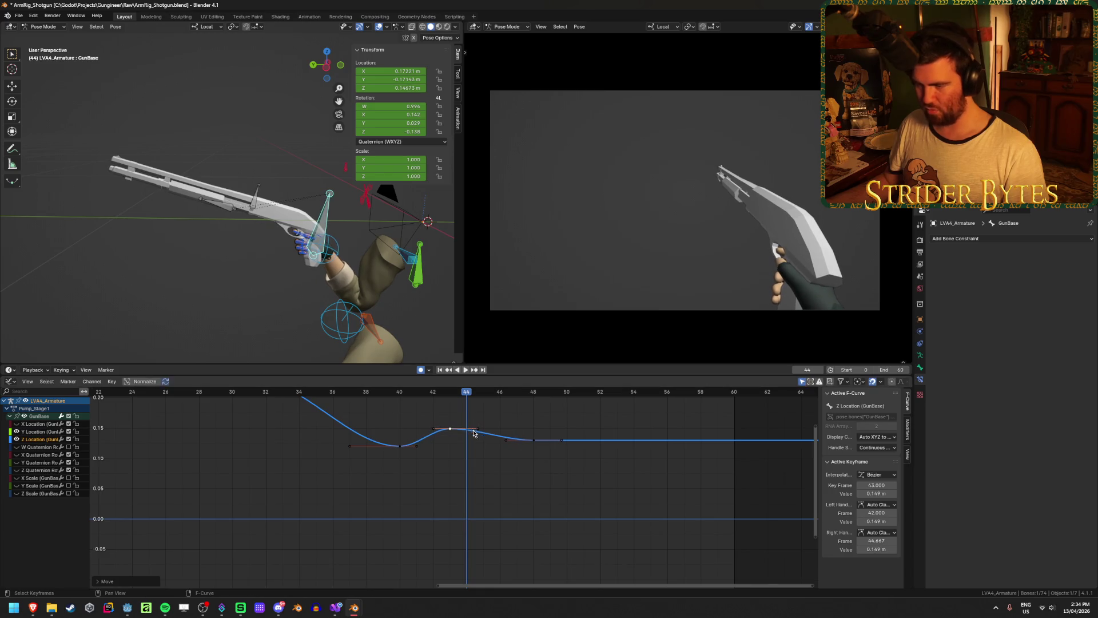
Soften the Y Location dip by moving the frame-45 key to -0.156 m
middle_click_drag(505, 549, 510, 456)
scroll(497, 501, "up", 1)
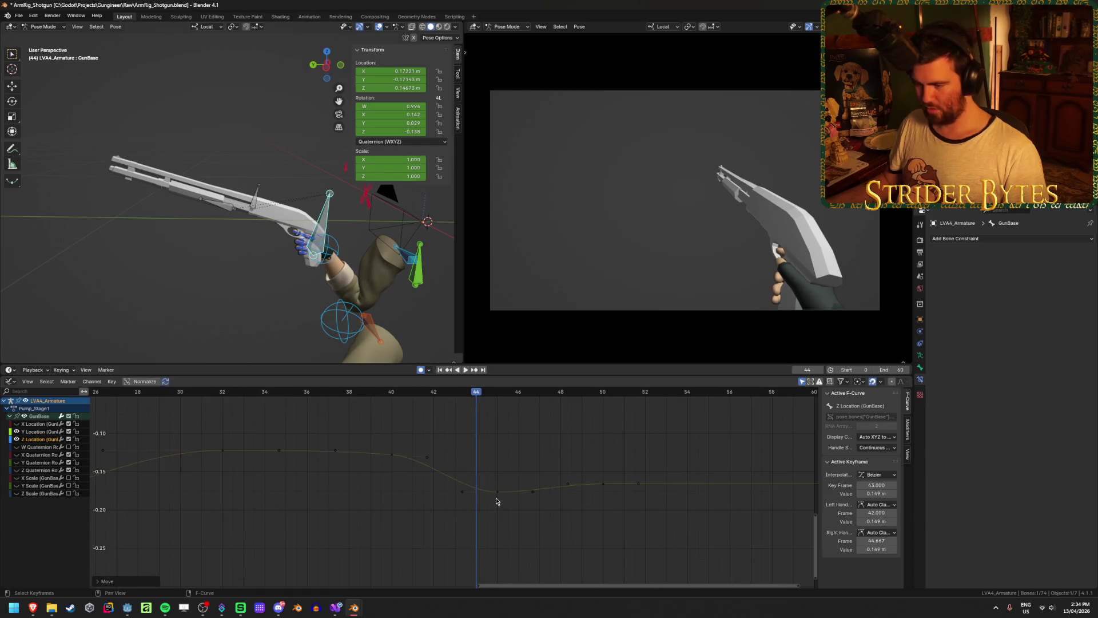
left_click(497, 500)
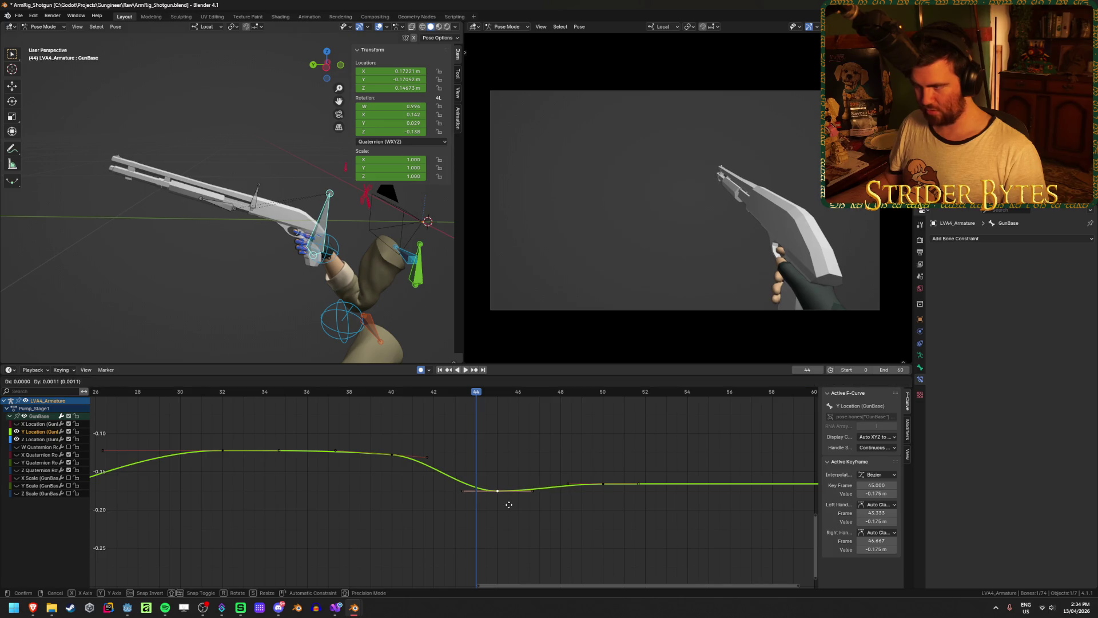
left_click(512, 493)
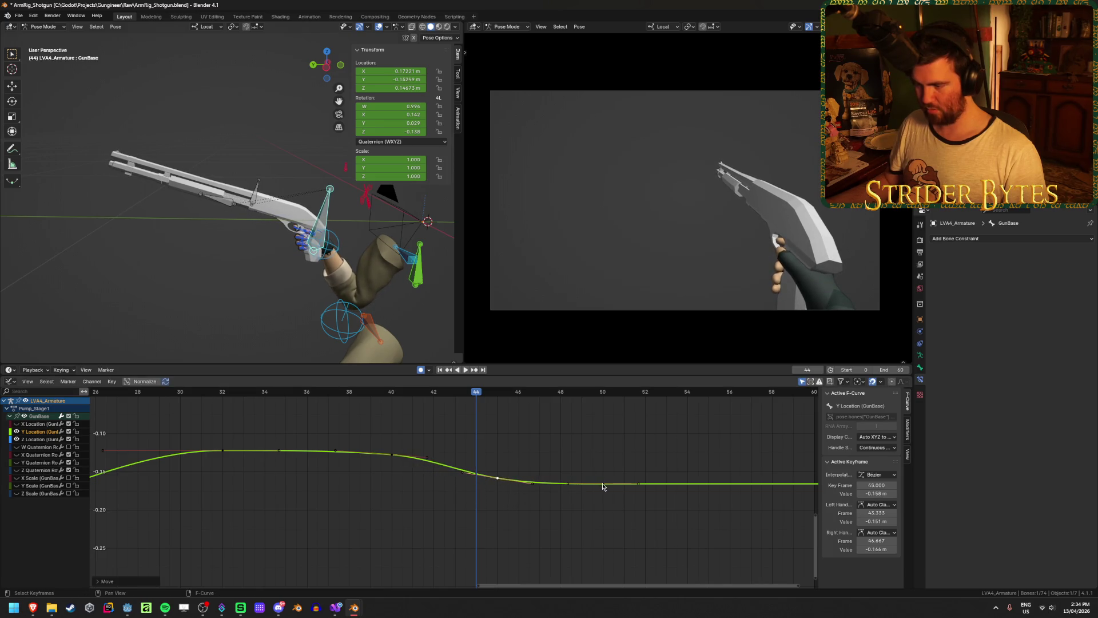
Raise the Y Location keys from frame 45 onward and check the playback
left_click(662, 500, "ctrl")
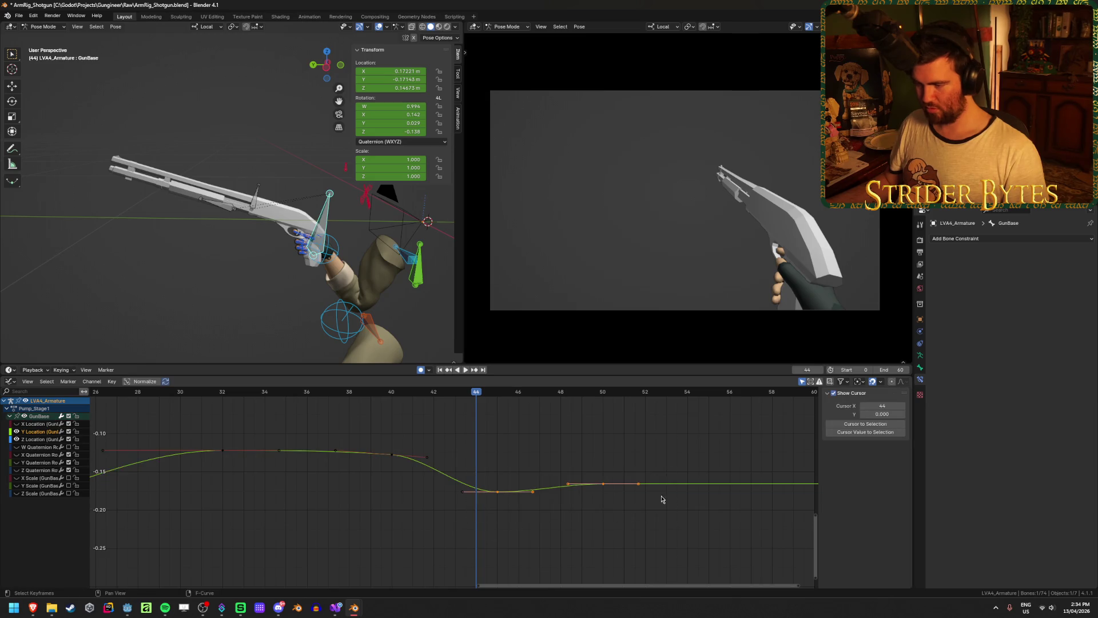
key("g")
left_click(664, 488)
key("space")
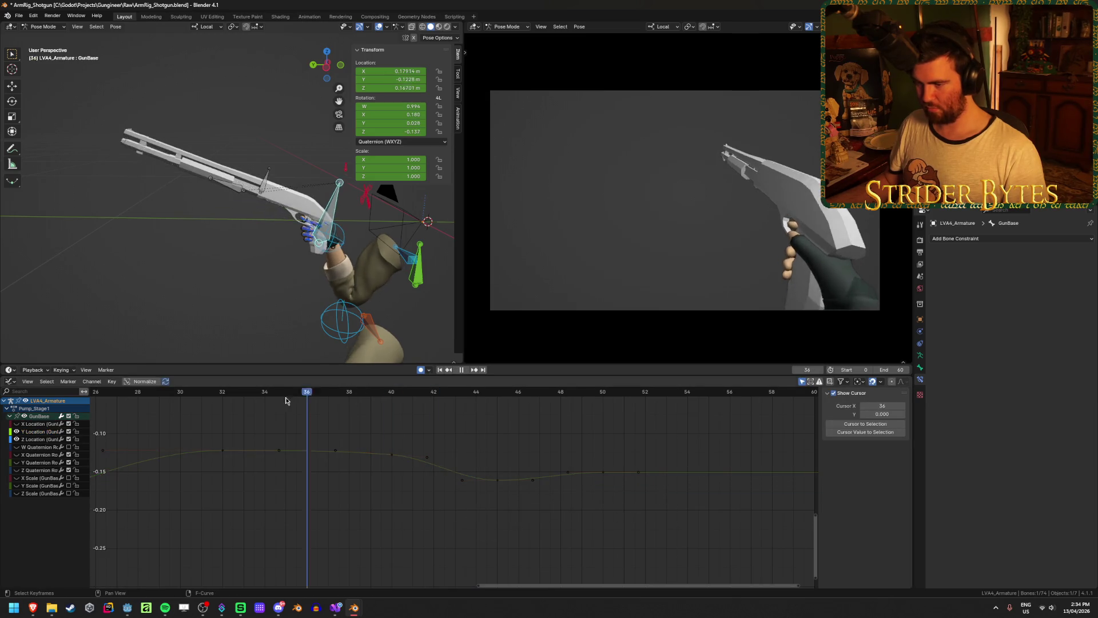
mouse_move(487, 433)
left_mouse_down()
mouse_move(609, 441)
mouse_move(357, 439)
mouse_move(492, 450)
mouse_move(359, 451)
mouse_move(474, 463)
left_mouse_up()
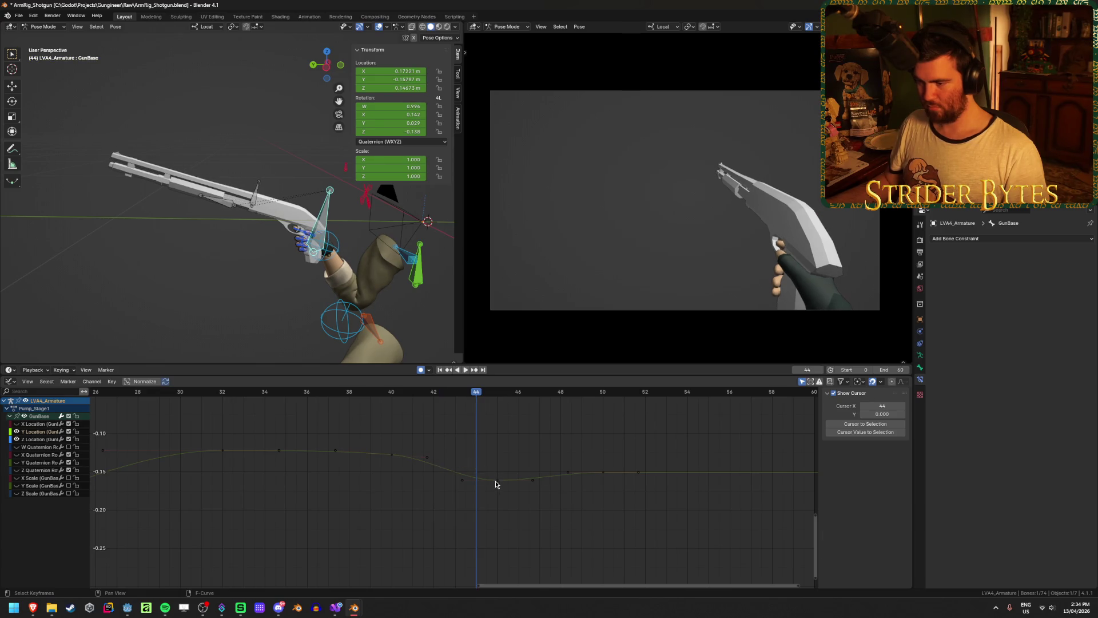
Nudge the frame-45 key and the keys at frames 48–50 higher
left_click(496, 479)
key("g")
left_click(495, 475)
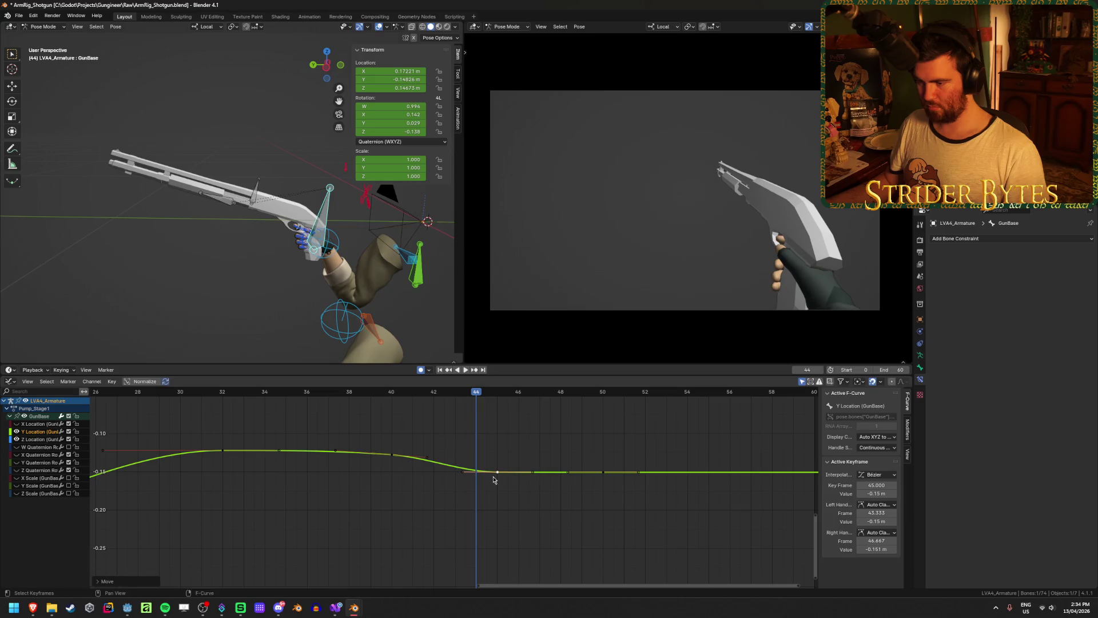
left_click_drag(552, 455, 613, 485)
key("g")
left_click(621, 478)
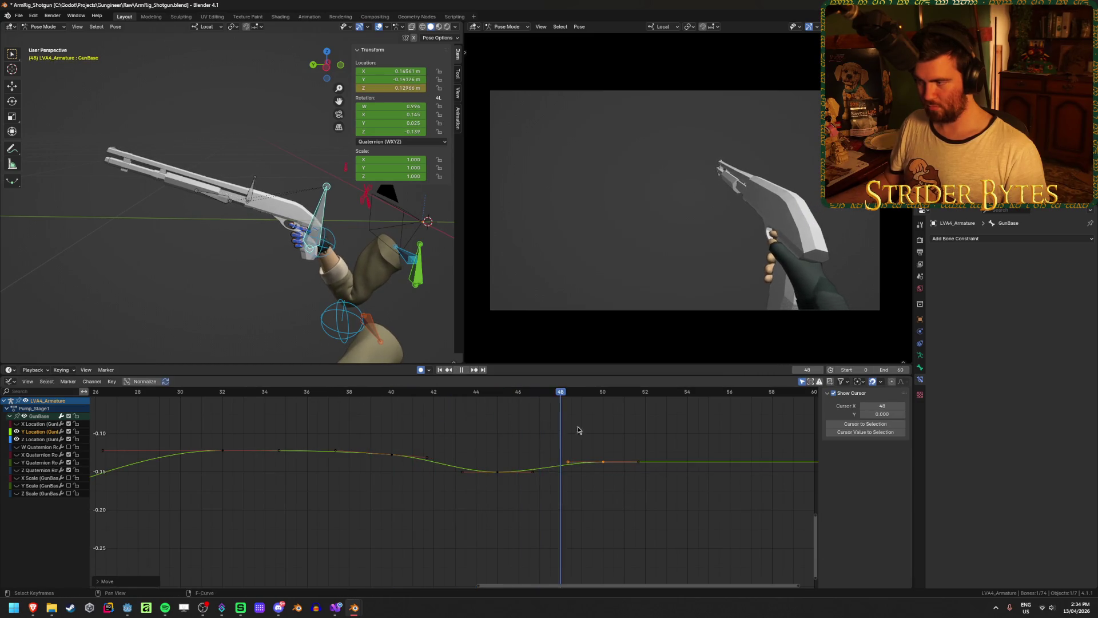
Save ArmRig_Shotgun.blend and replay the pump from the first frame
key("ctrl+s")
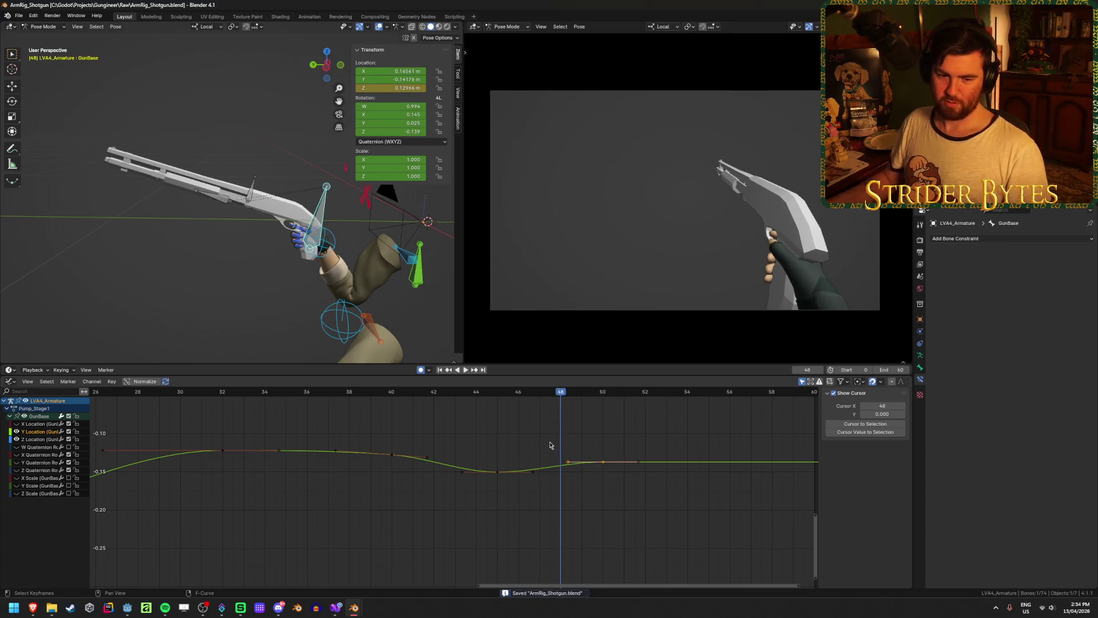
left_click(440, 369)
left_click(465, 370)
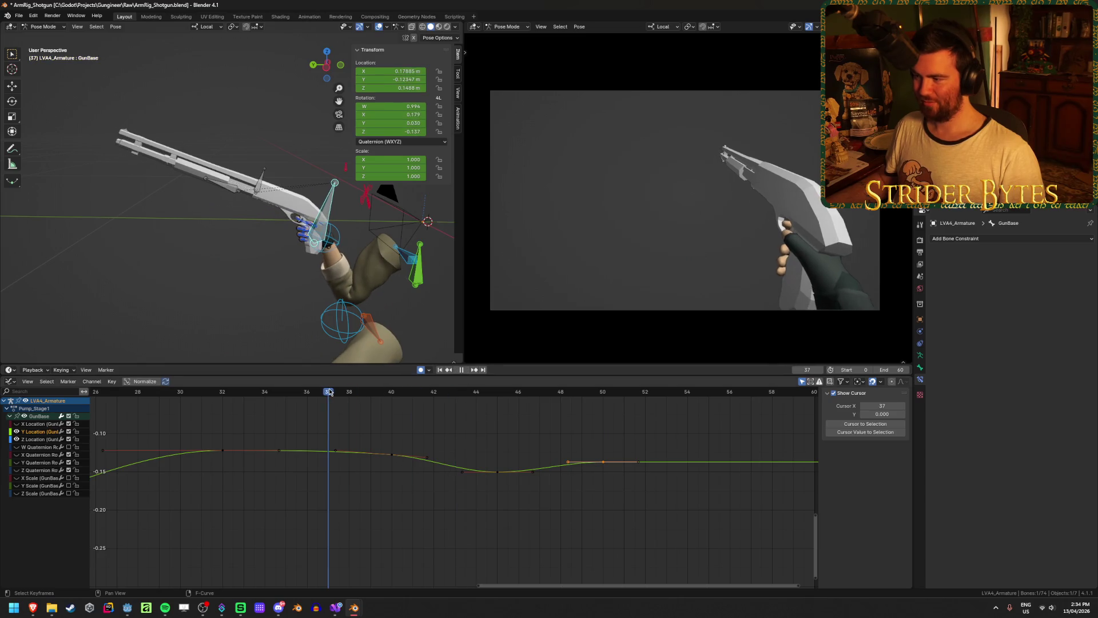
left_click(440, 370)
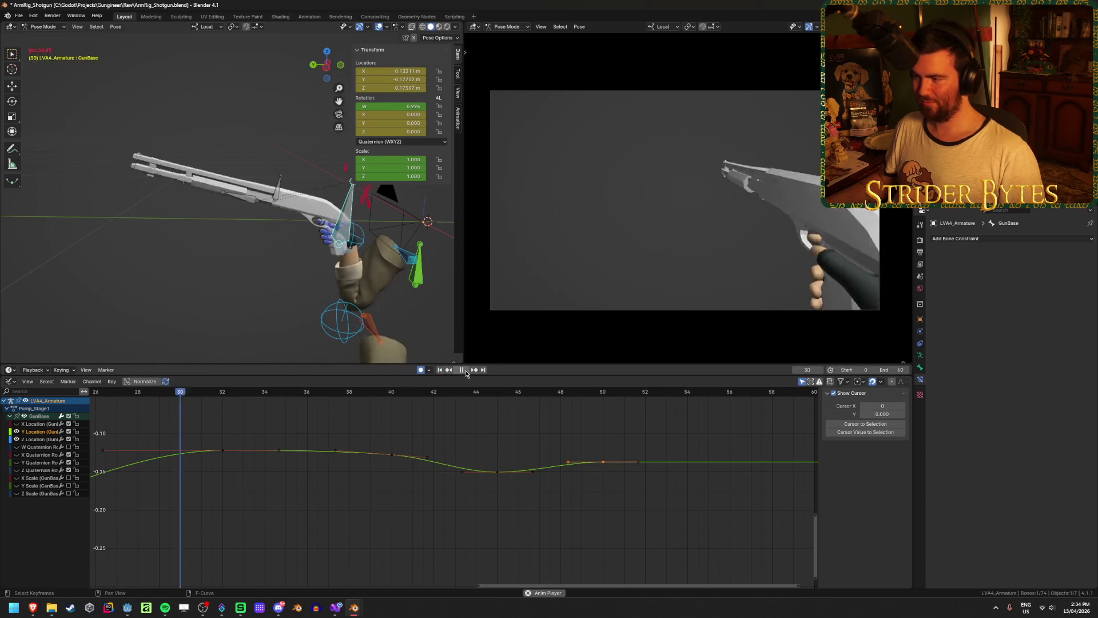
Play back the shotgun pump and scrub its early frames around frame 35 to inspect the pose
key("space")
scroll(477, 400, "down", 5)
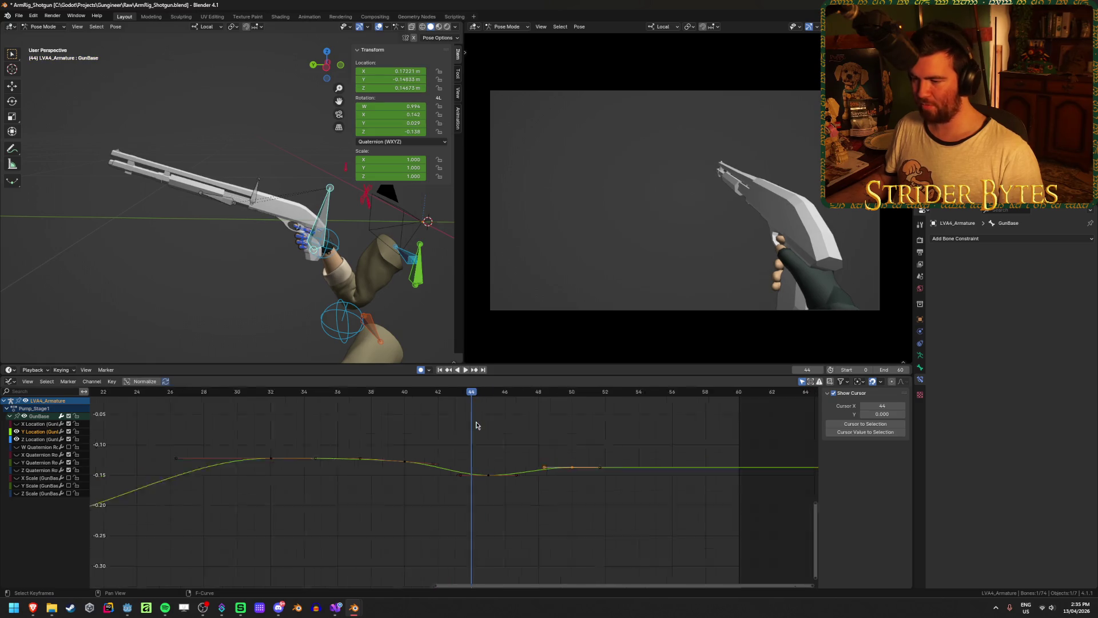
scroll(473, 423, "down", 2)
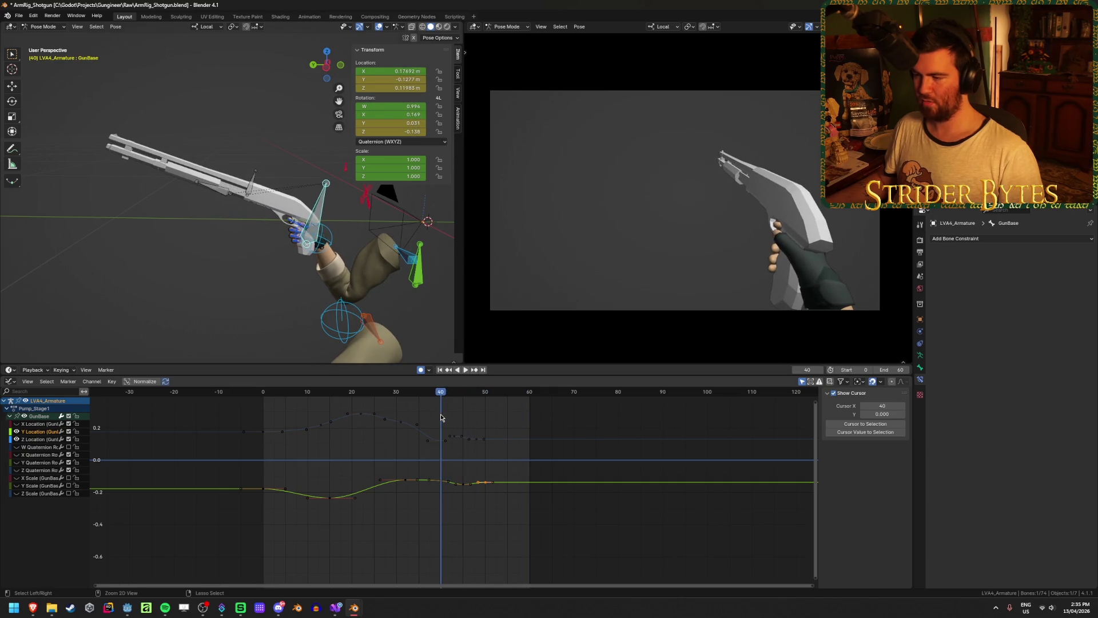
key("space")
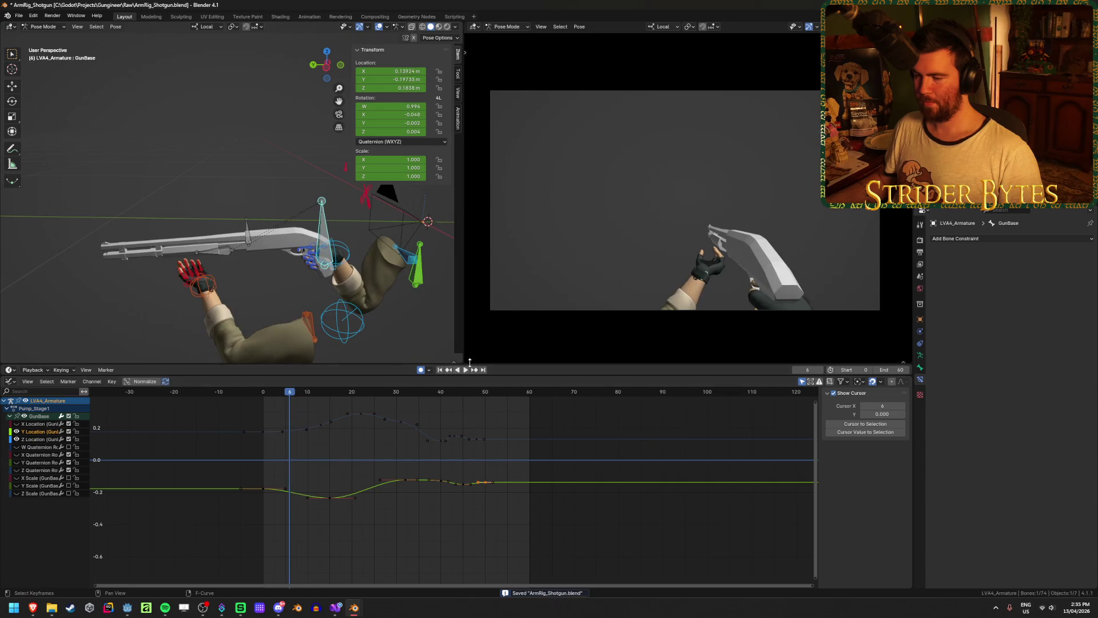
left_click(466, 369)
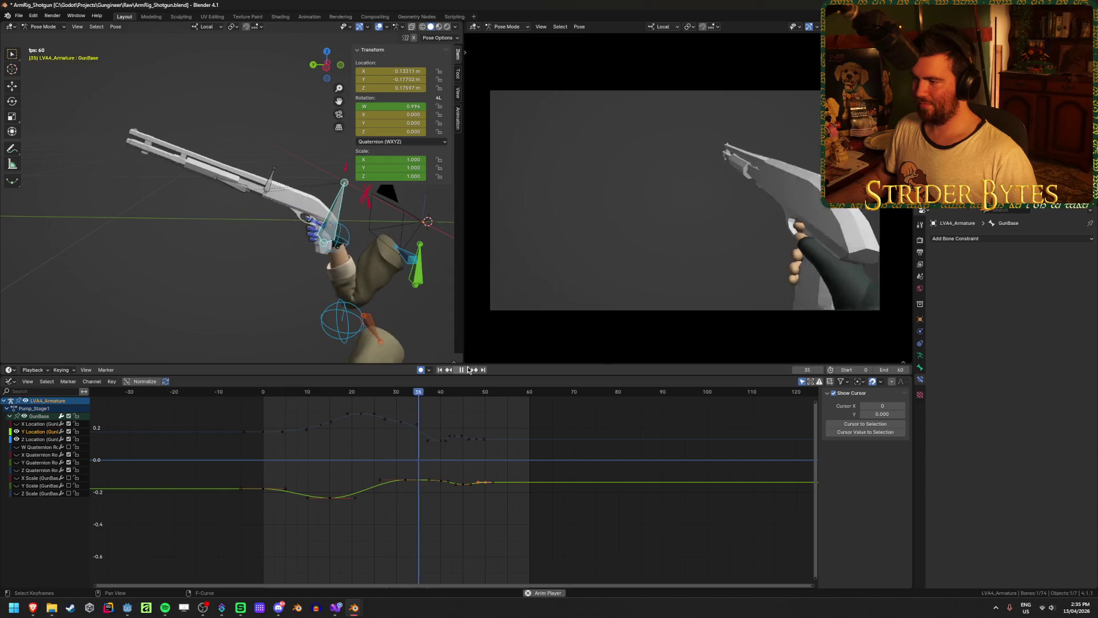
left_click(468, 369)
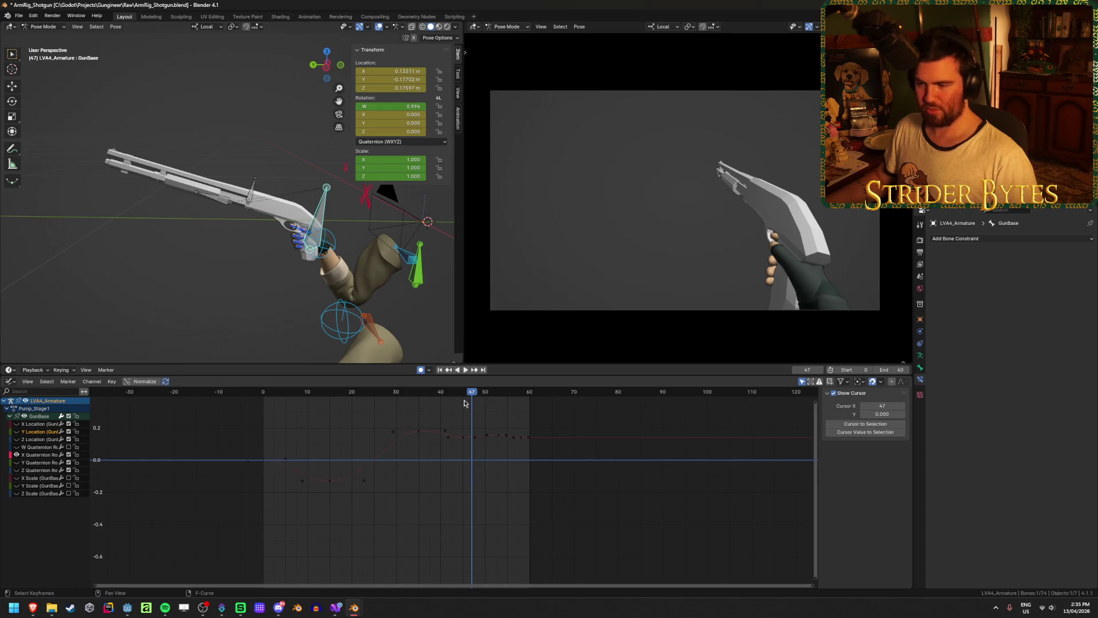
key("space")
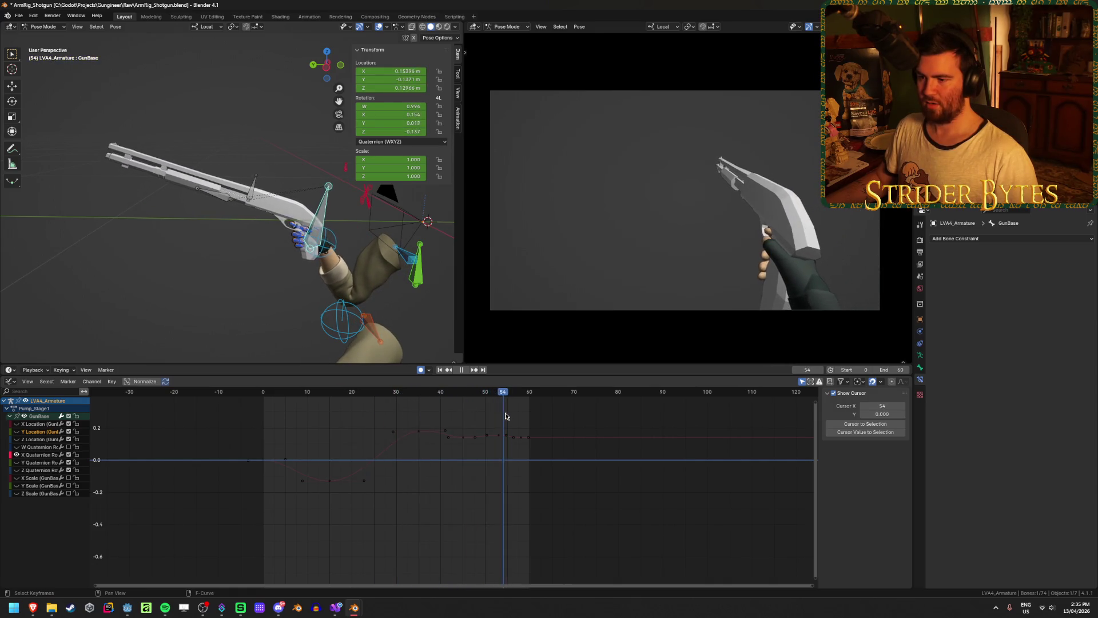
left_click_drag(446, 415, 419, 417)
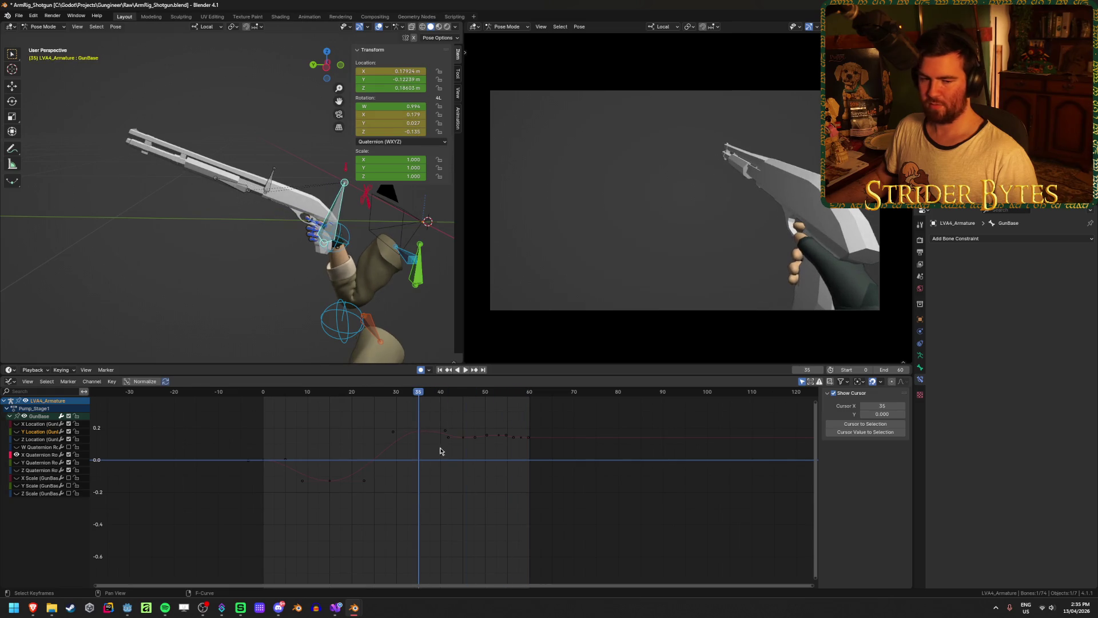
scroll(440, 452, "up", 2)
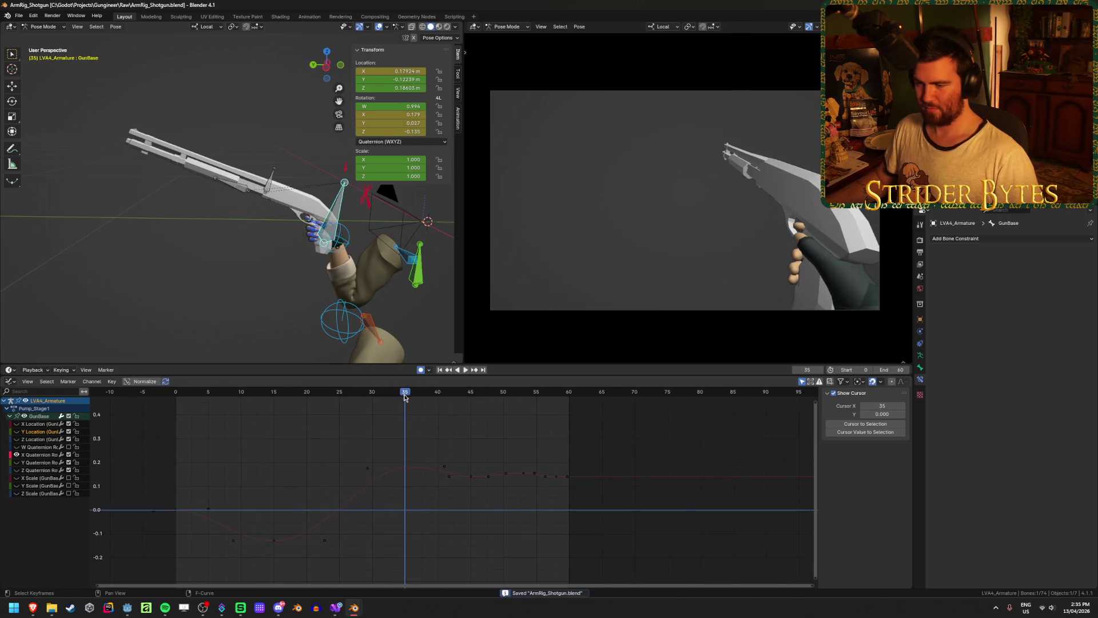
mouse_move(404, 397)
left_mouse_down()
mouse_move(258, 395)
mouse_move(463, 409)
left_mouse_up()
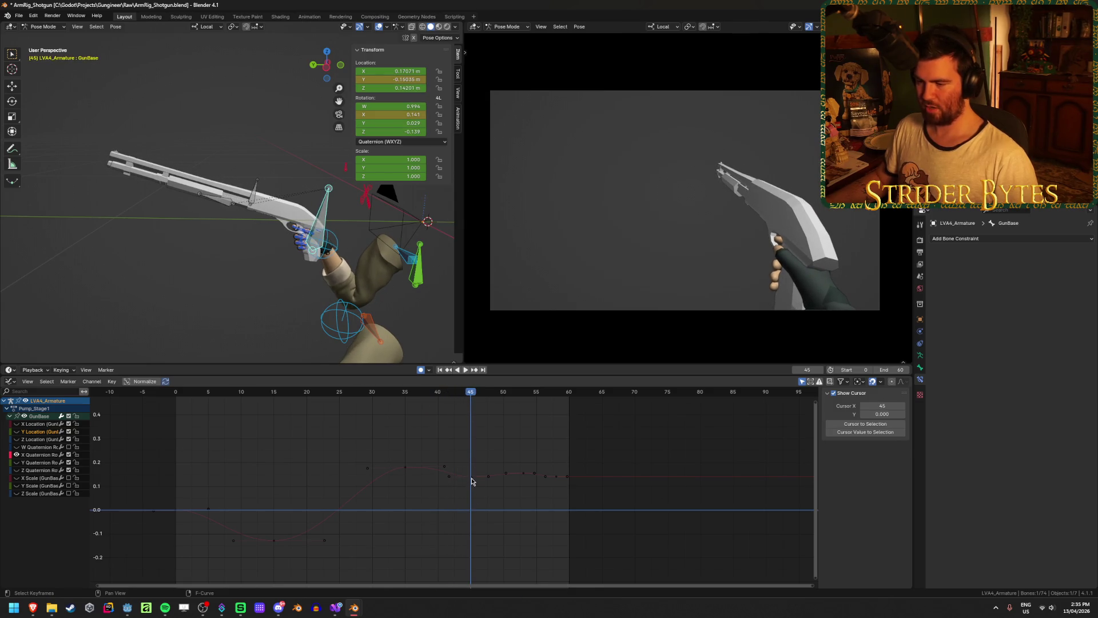
Lower the frame-45 X rotation key and scrub through the settling frames to frame 53
left_click_drag(472, 481, 474, 494)
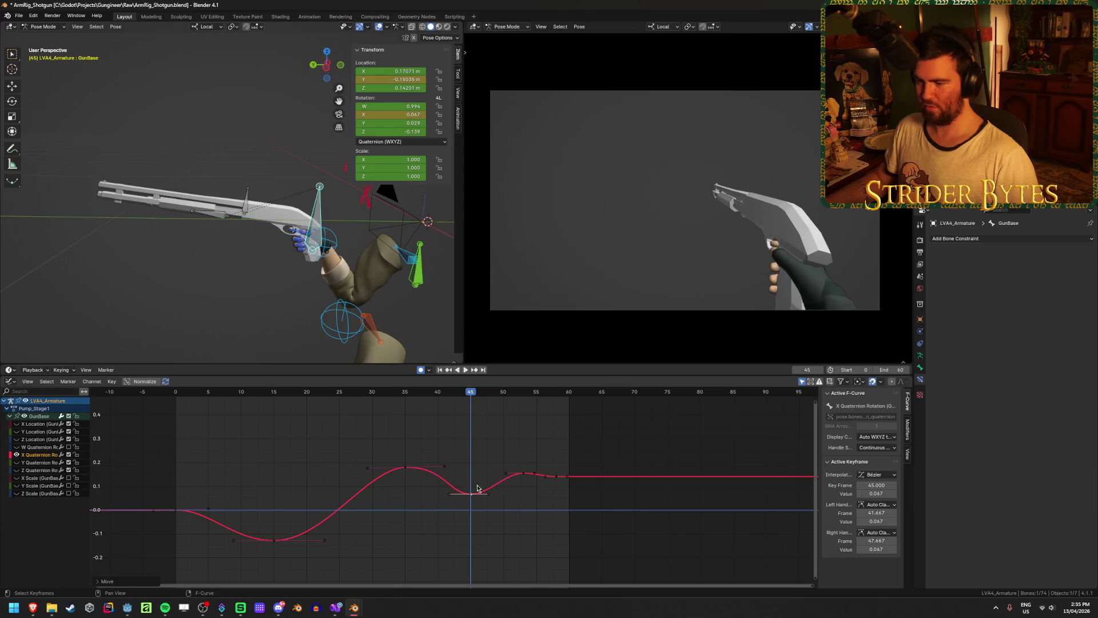
key("space")
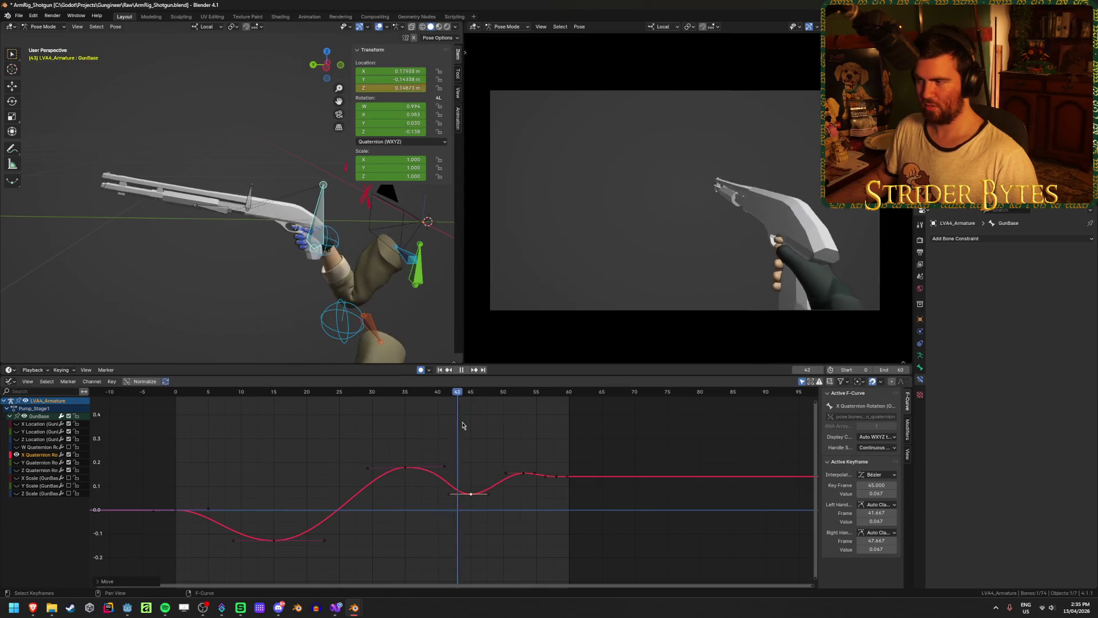
key("Escape")
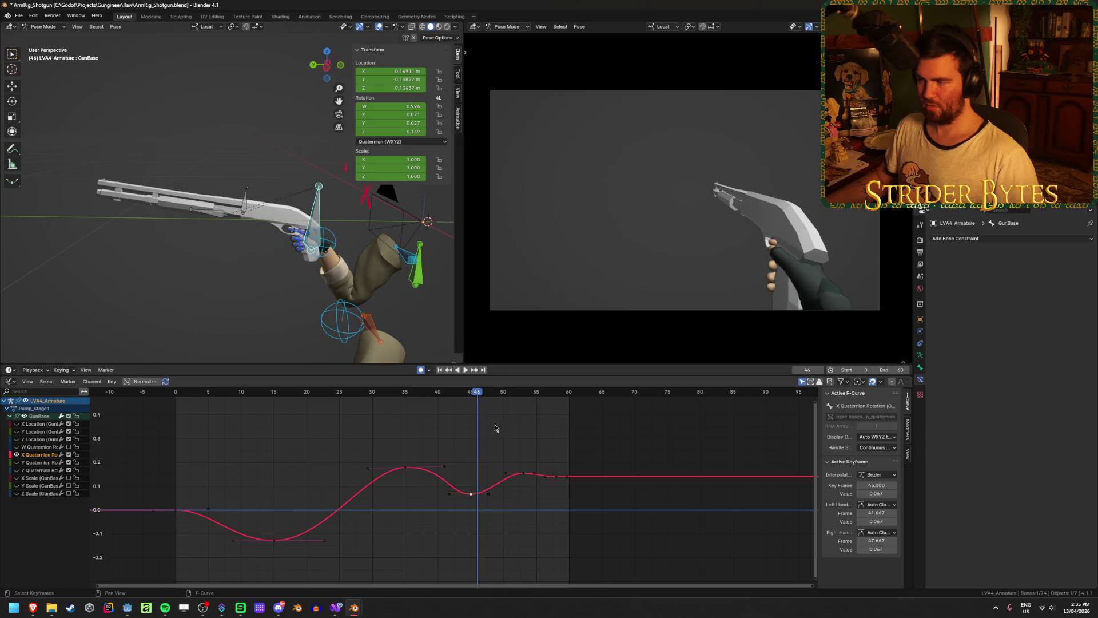
left_click_drag(477, 395, 563, 402)
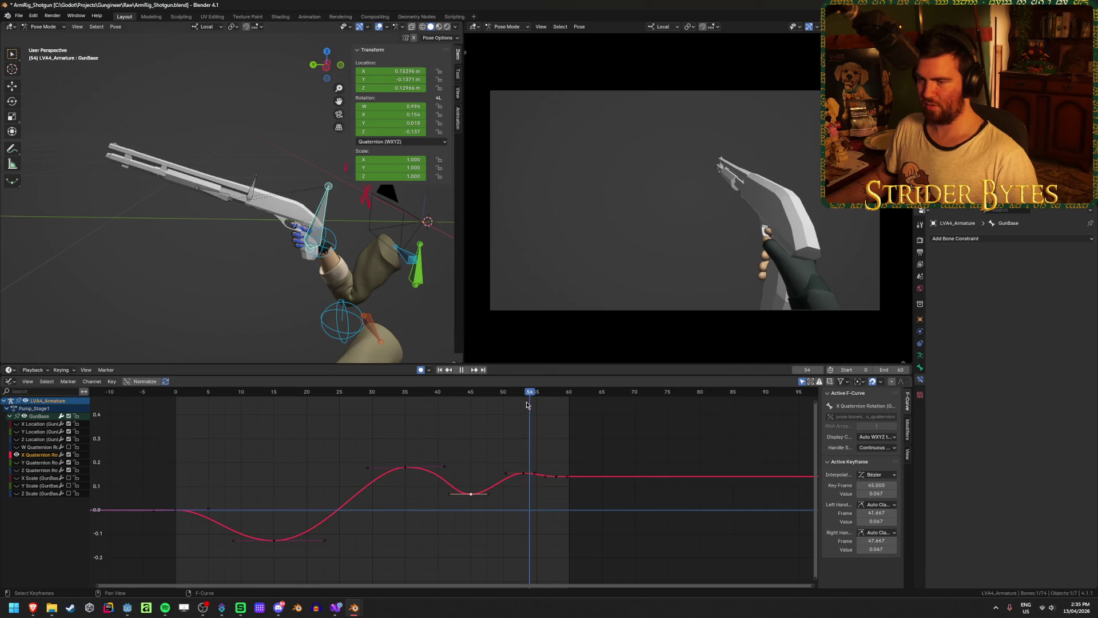
left_click_drag(526, 405, 645, 497)
scroll(554, 476, "up", 2)
Lower the late keys from frame 52 to 60 and replay from the start
key("g")
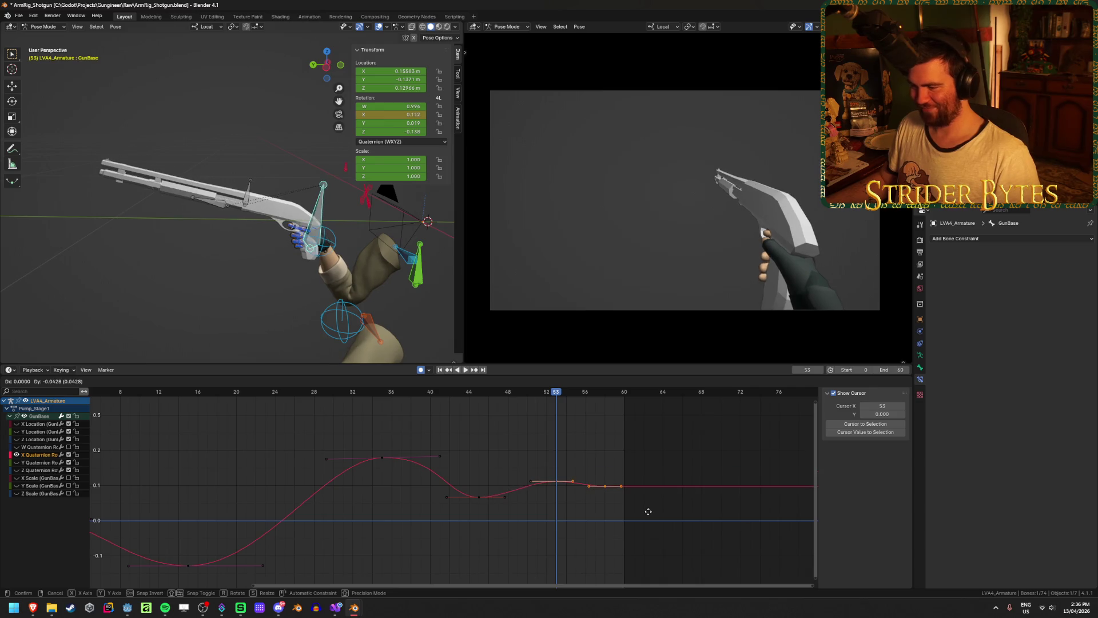
left_click(648, 508)
mouse_move(554, 394)
left_mouse_down()
mouse_move(320, 401)
mouse_move(433, 407)
mouse_move(554, 438)
left_mouse_up()
left_click(439, 370)
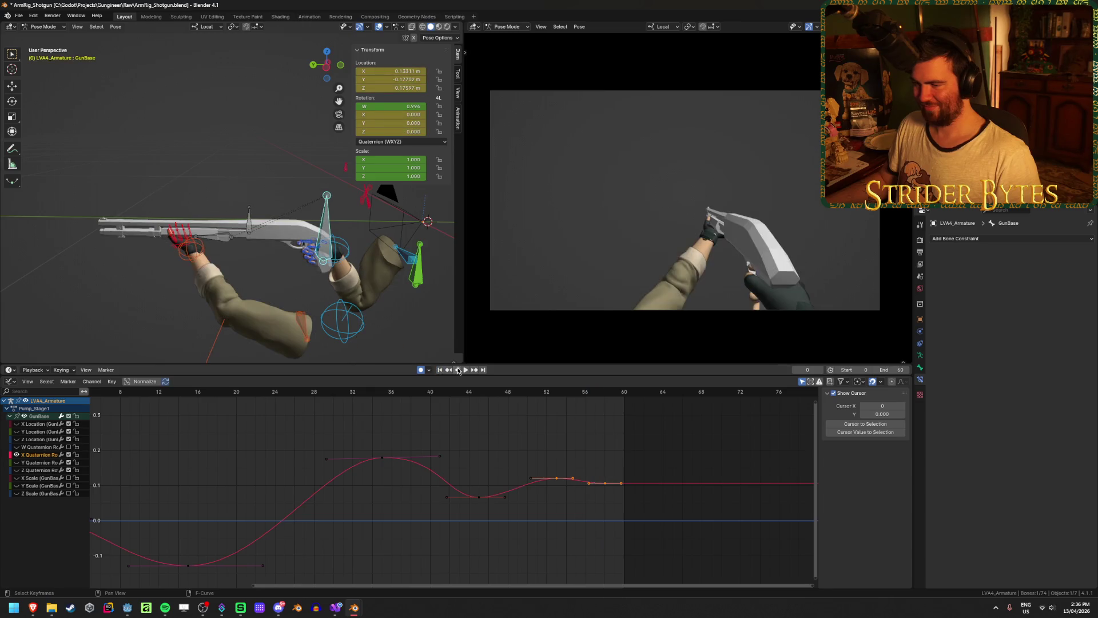
left_click(461, 370)
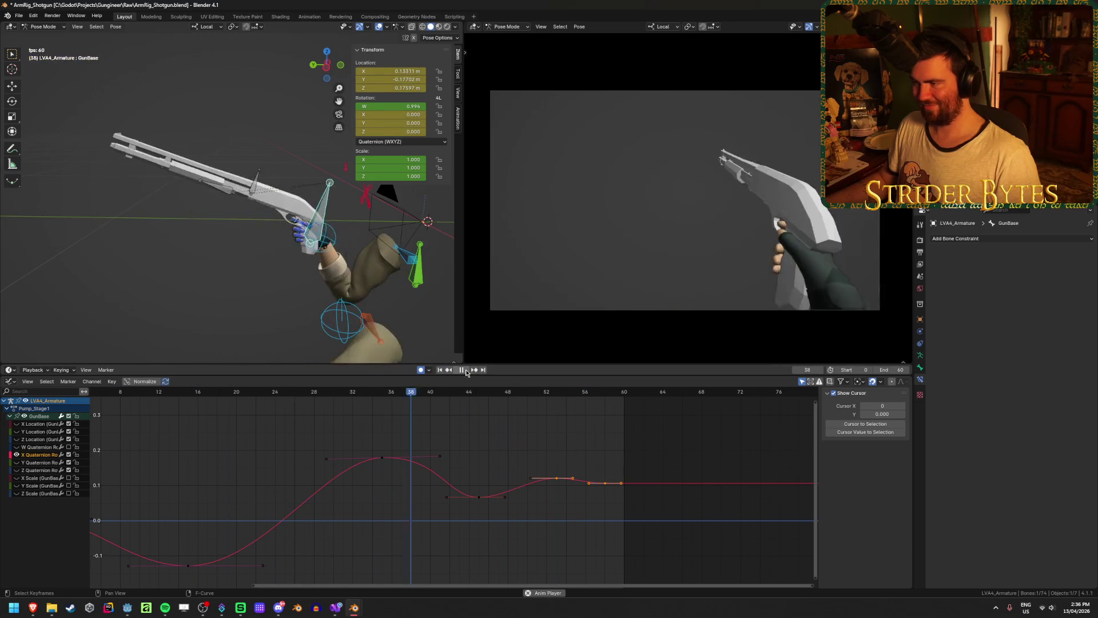
left_click(464, 369)
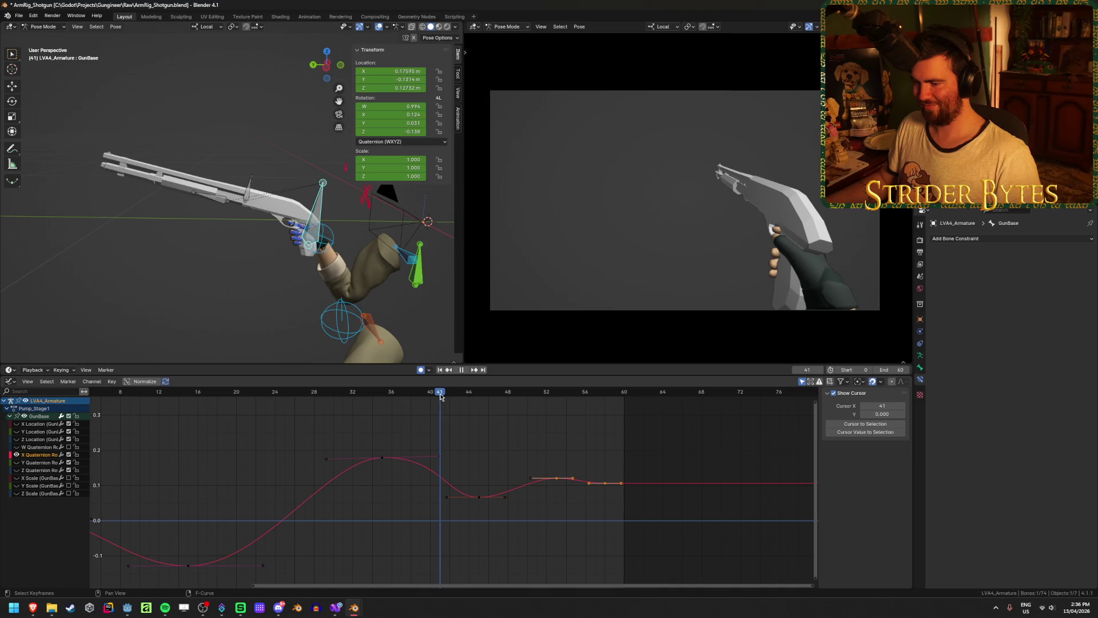
Move the frame-45 key to frame 44 and shift the keys from frame 48 one frame earlier
left_click(477, 500)
mouse_move(485, 503)
left_mouse_down()
mouse_move(473, 483)
mouse_move(654, 509)
left_mouse_up()
key("g")
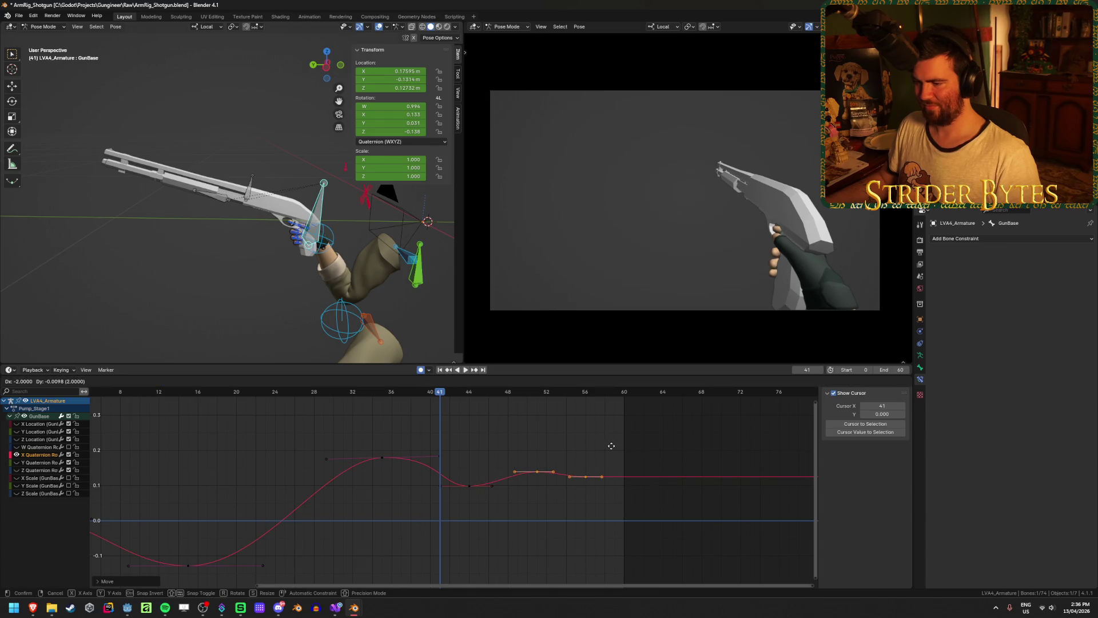
left_click(611, 446)
key("space")
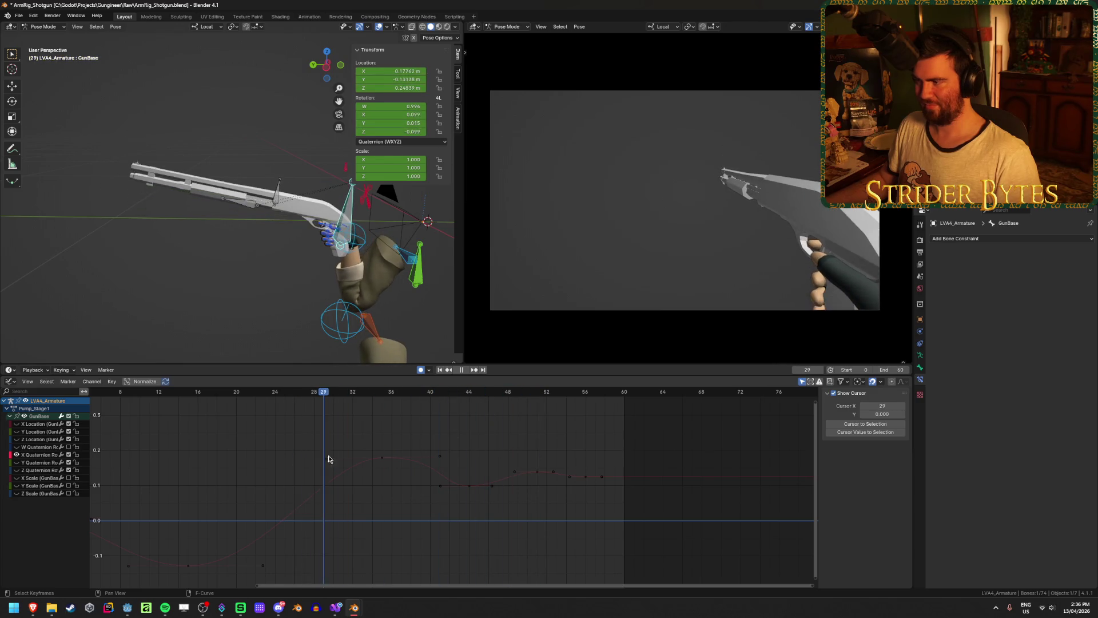
Inspect the frame-35 peak key, leaving it unchanged, and review the motion in playback
left_click_drag(329, 459, 380, 461)
left_click(383, 461)
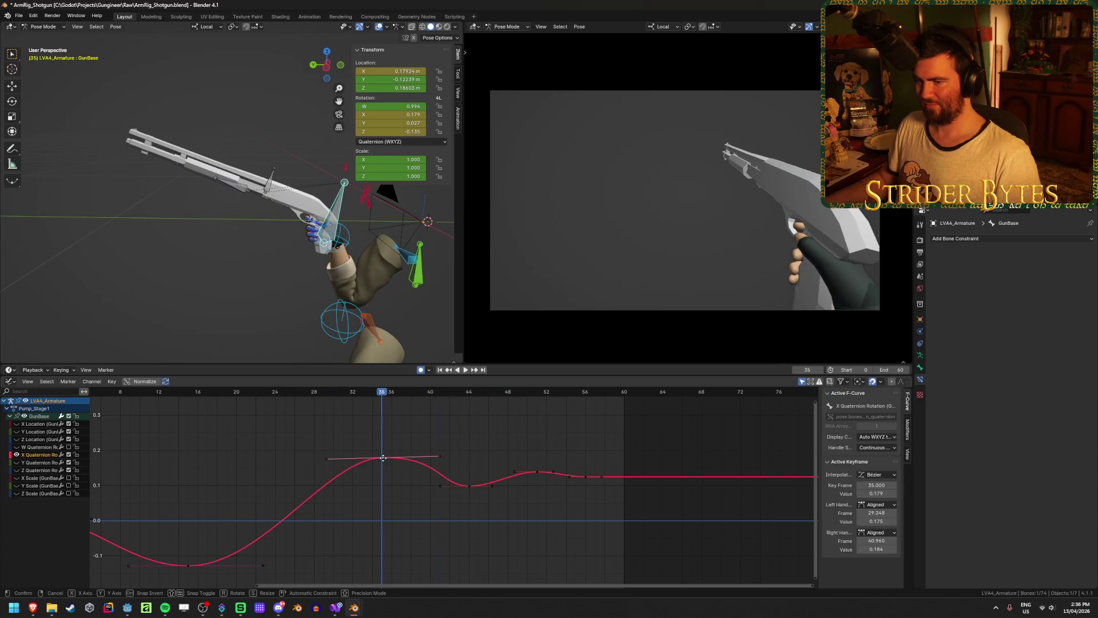
key("g")
right_click(385, 526)
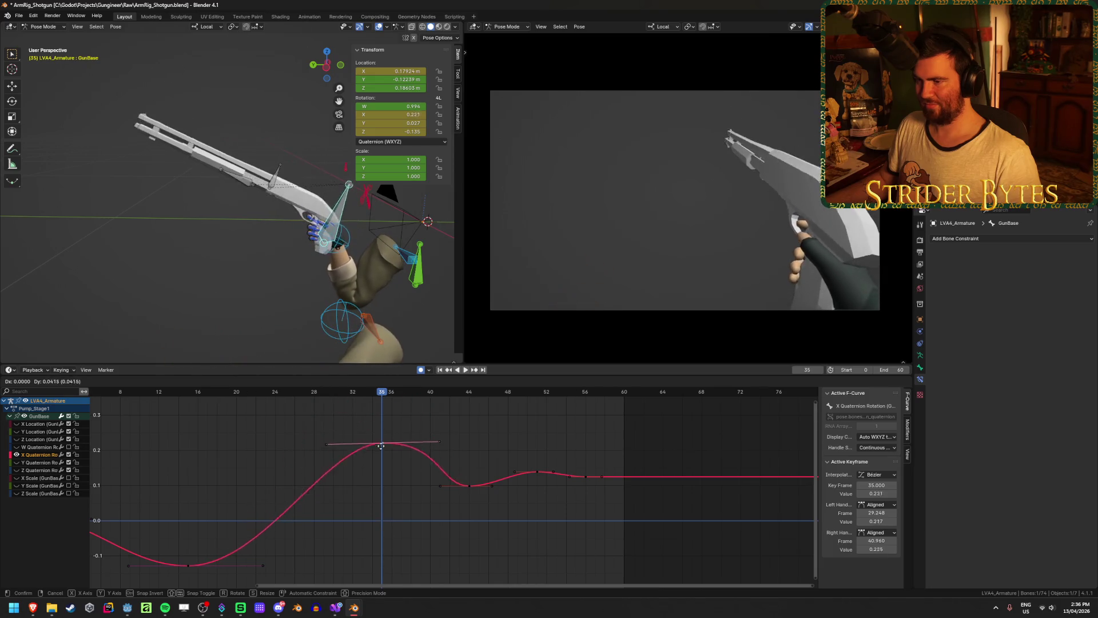
key("space")
left_click_drag(196, 395, 122, 396)
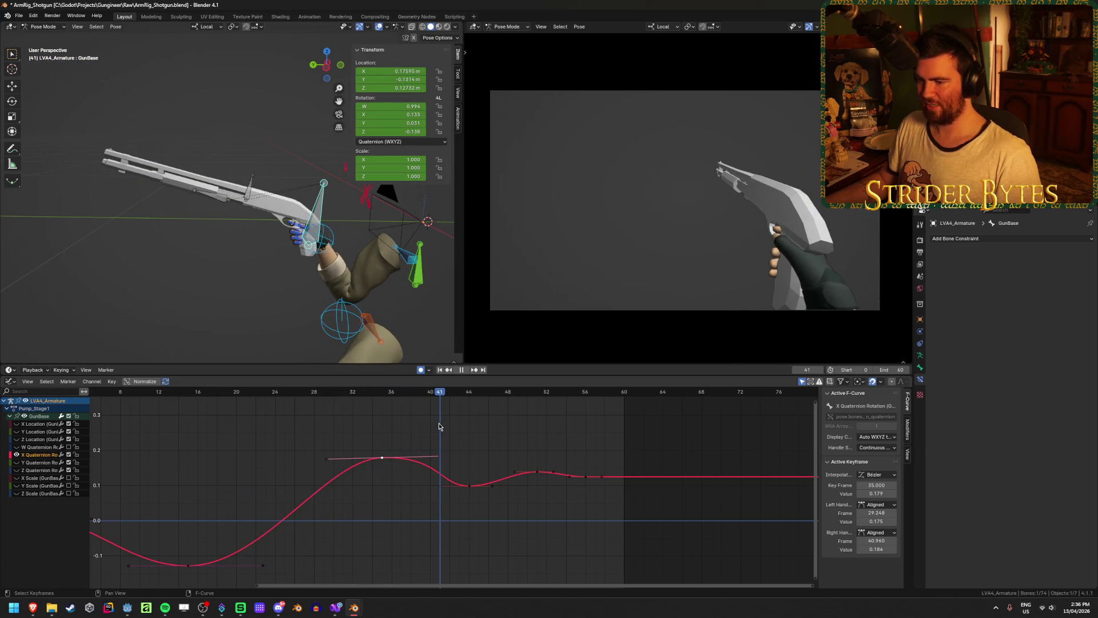
key("space")
Move the frame-44 dip key earlier to frame 42
left_click(469, 485)
key("g")
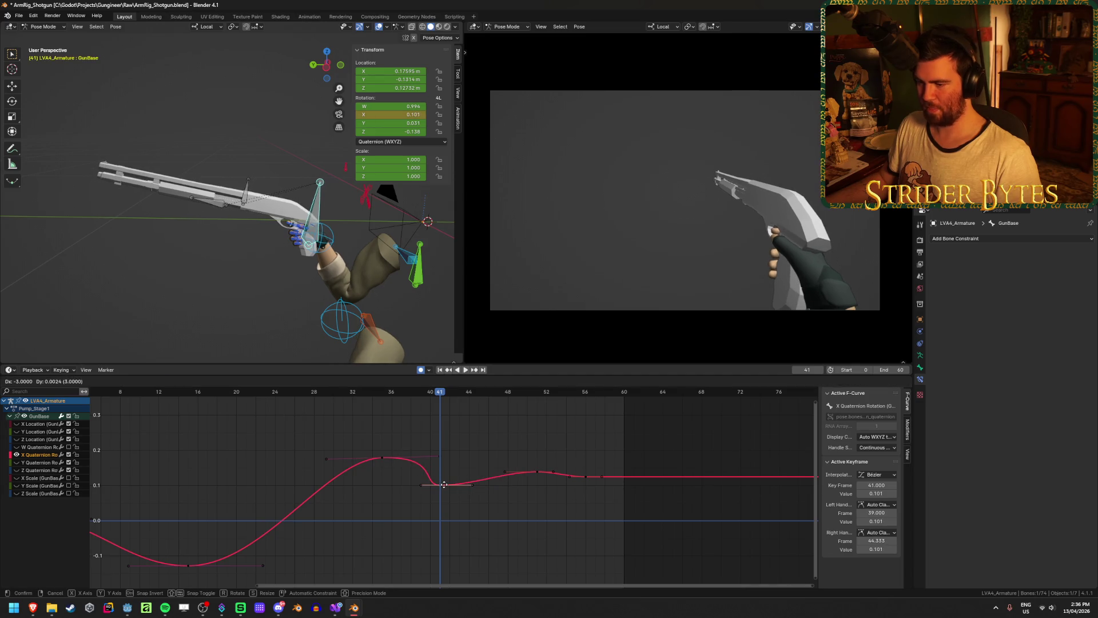
left_click_drag(444, 485, 447, 485)
Confirm the dip key at frame 42 and move the frame-51 key earlier to frame 46
left_click(450, 487)
key("space")
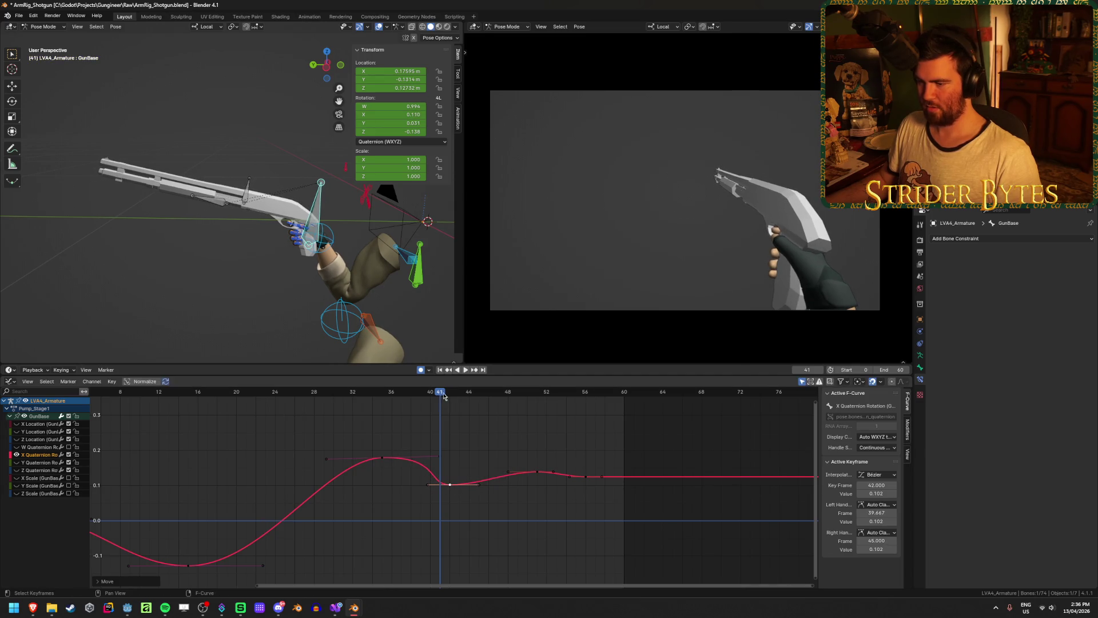
mouse_move(284, 396)
left_mouse_down()
mouse_move(393, 400)
mouse_move(451, 415)
left_mouse_up()
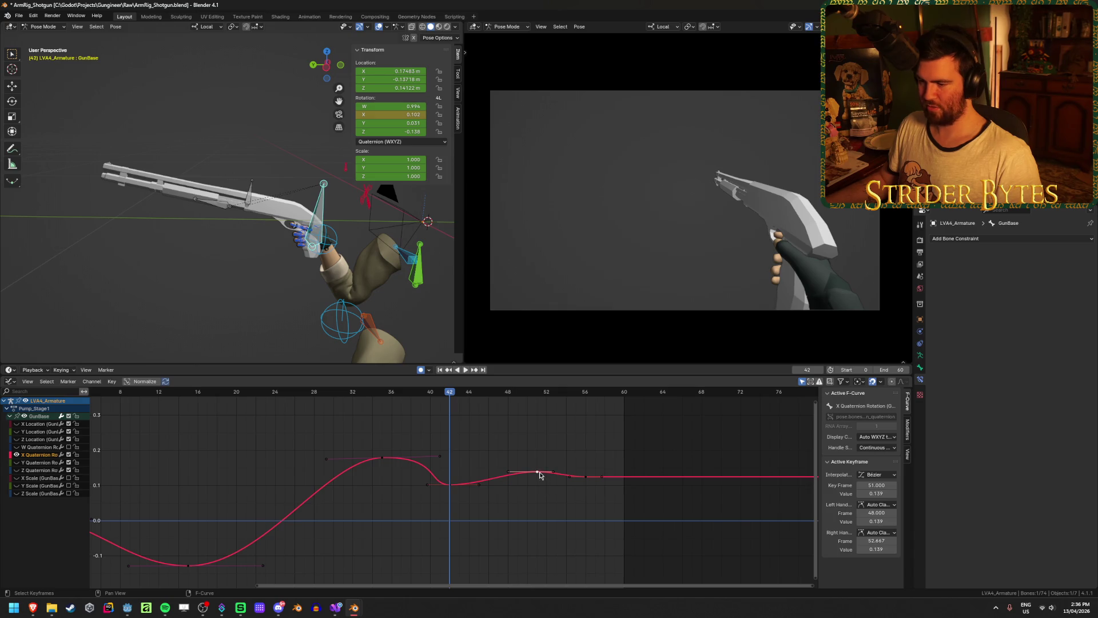
mouse_move(541, 476)
left_mouse_down()
mouse_move(512, 461)
mouse_move(487, 469)
left_mouse_up()
key("space")
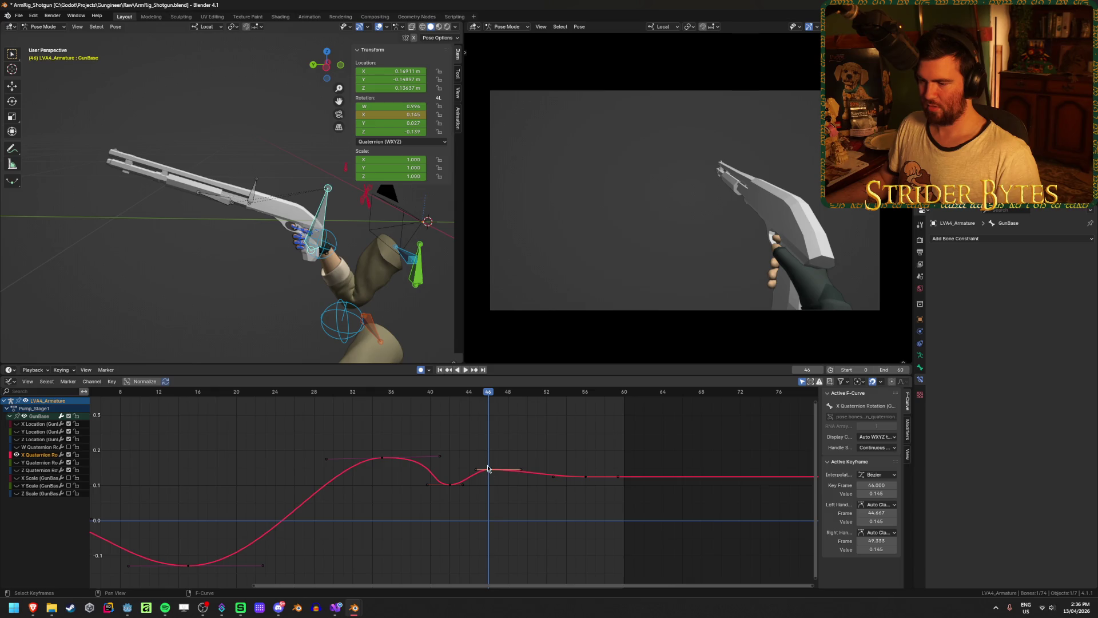
Lower the frame-42 dip key and move the frame-56 key to frame 54
left_click(362, 391)
key("space")
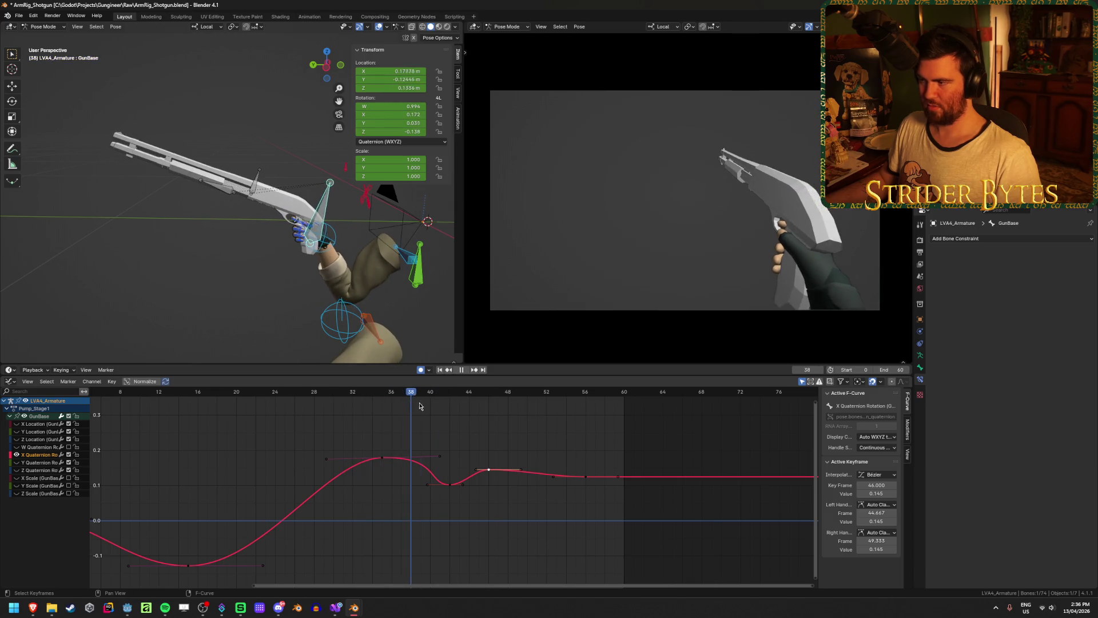
key("space")
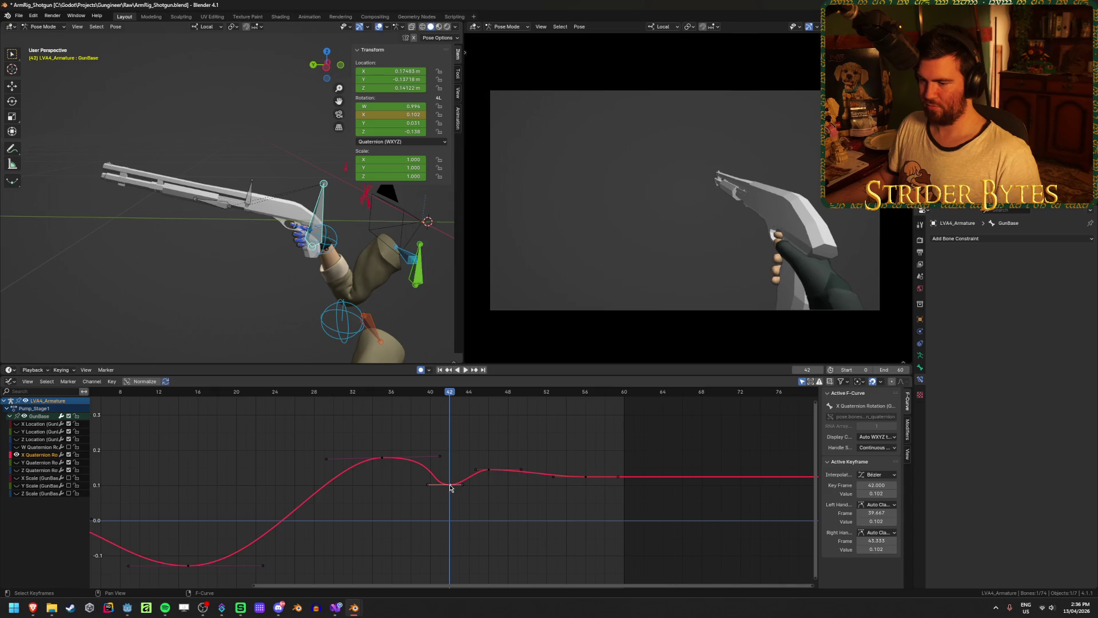
mouse_move(450, 487)
left_mouse_down()
mouse_move(450, 497)
mouse_move(488, 484)
left_mouse_up()
left_click_drag(579, 478, 550, 489)
left_click(489, 484)
Adjust the frame-46 left handle, nudge the dip to frame 43, and level the frame-35 peak handles
left_click_drag(473, 482, 497, 486)
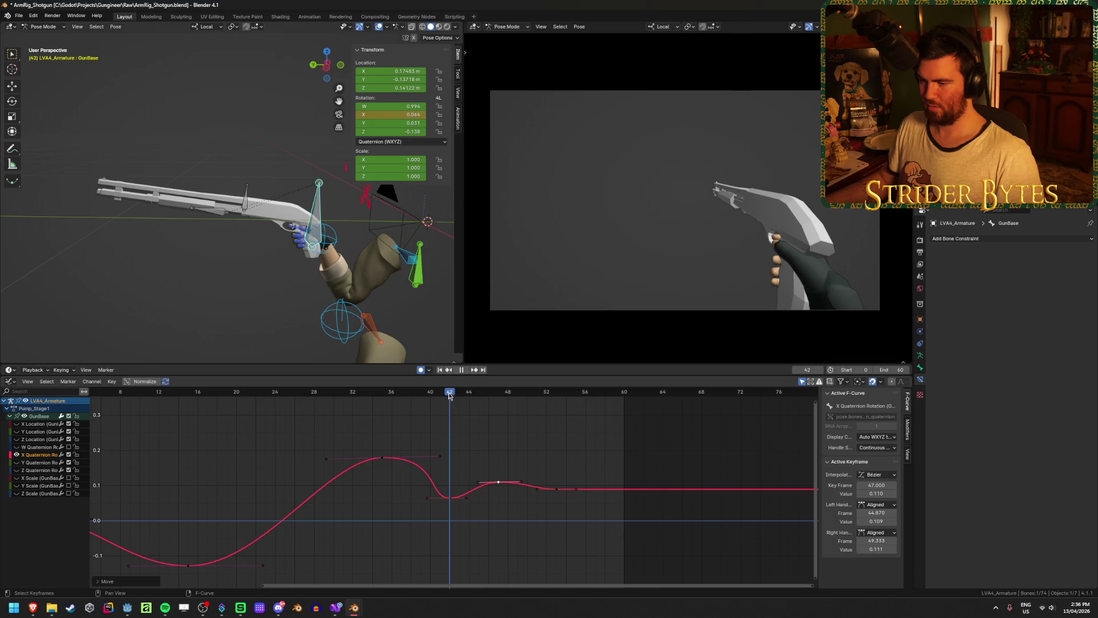
mouse_move(450, 395)
left_mouse_down()
mouse_move(412, 396)
mouse_move(490, 397)
mouse_move(488, 420)
mouse_move(380, 452)
mouse_move(391, 460)
left_mouse_up()
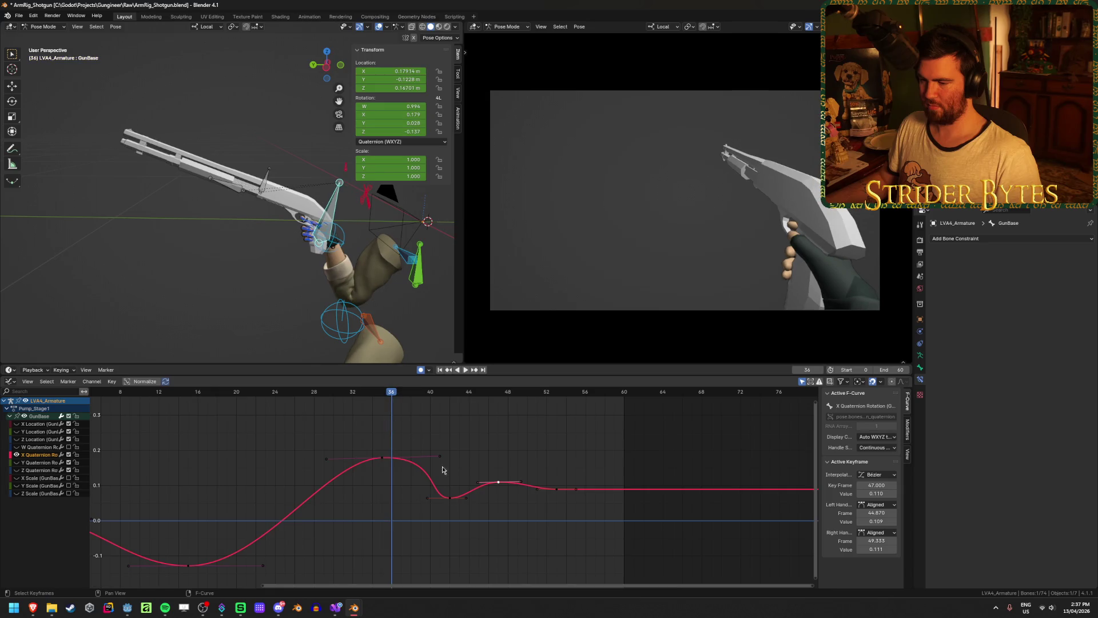
left_click_drag(450, 501, 459, 497)
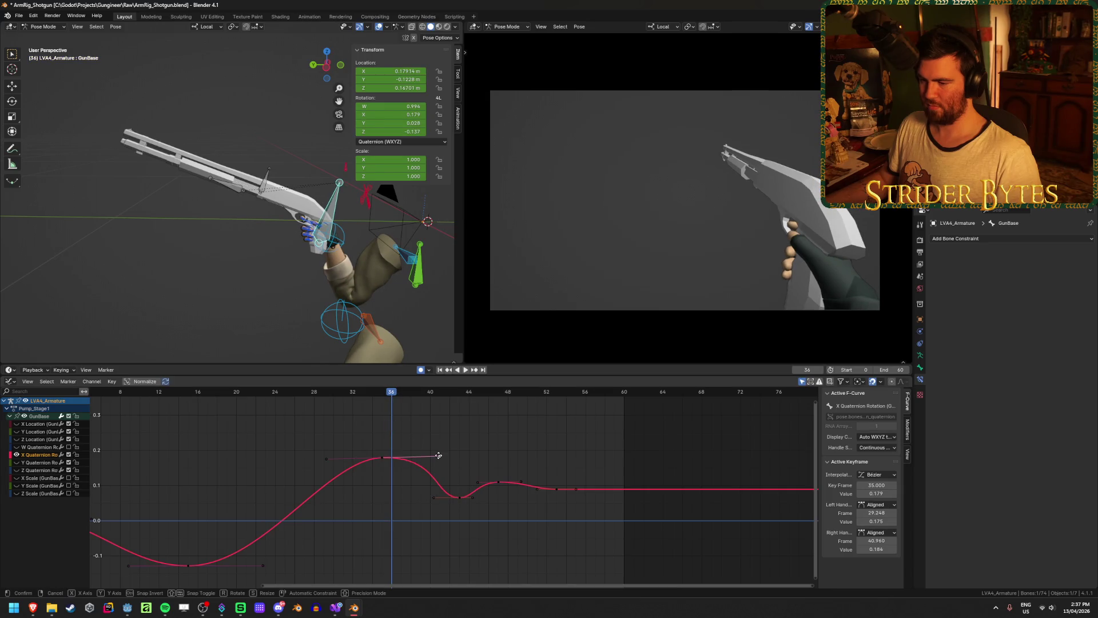
left_click_drag(439, 455, 422, 458)
left_click_drag(327, 461, 338, 460)
Save ArmRig_Shotgun.blend and play back the refined curve from frame 10
left_click(140, 391)
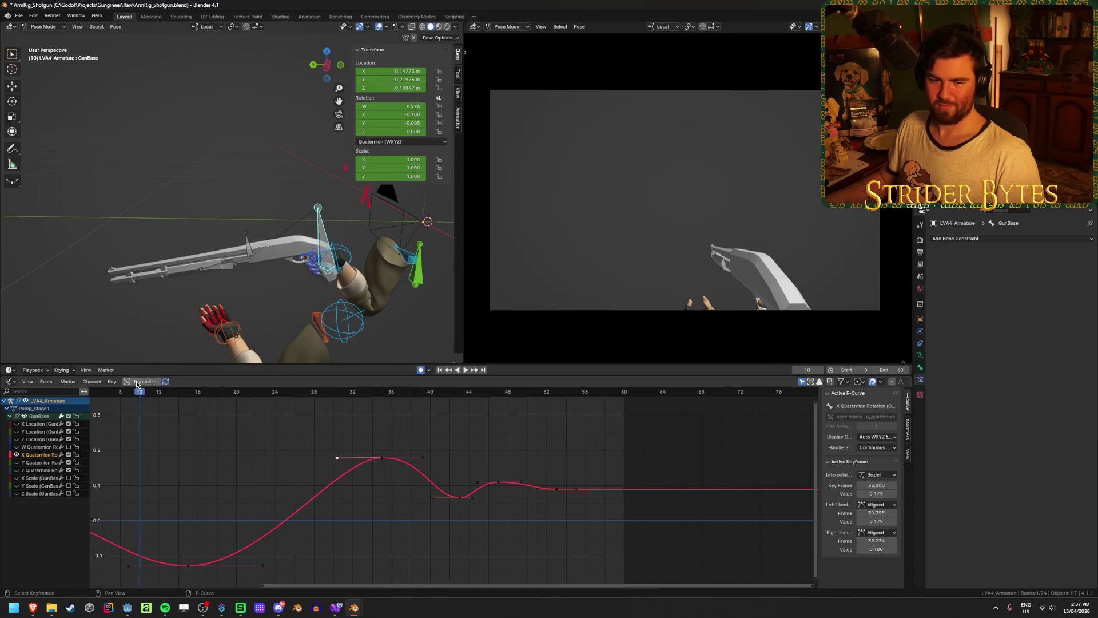
key("ctrl+s")
key("space")
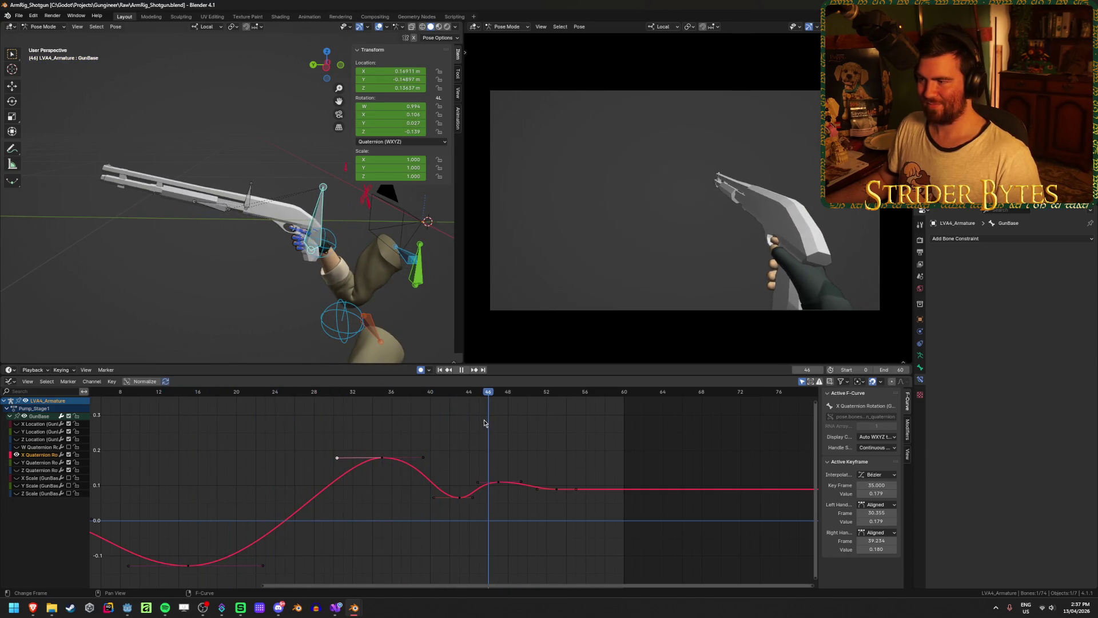
mouse_move(449, 421)
left_mouse_down()
mouse_move(402, 423)
mouse_move(522, 430)
left_mouse_up()
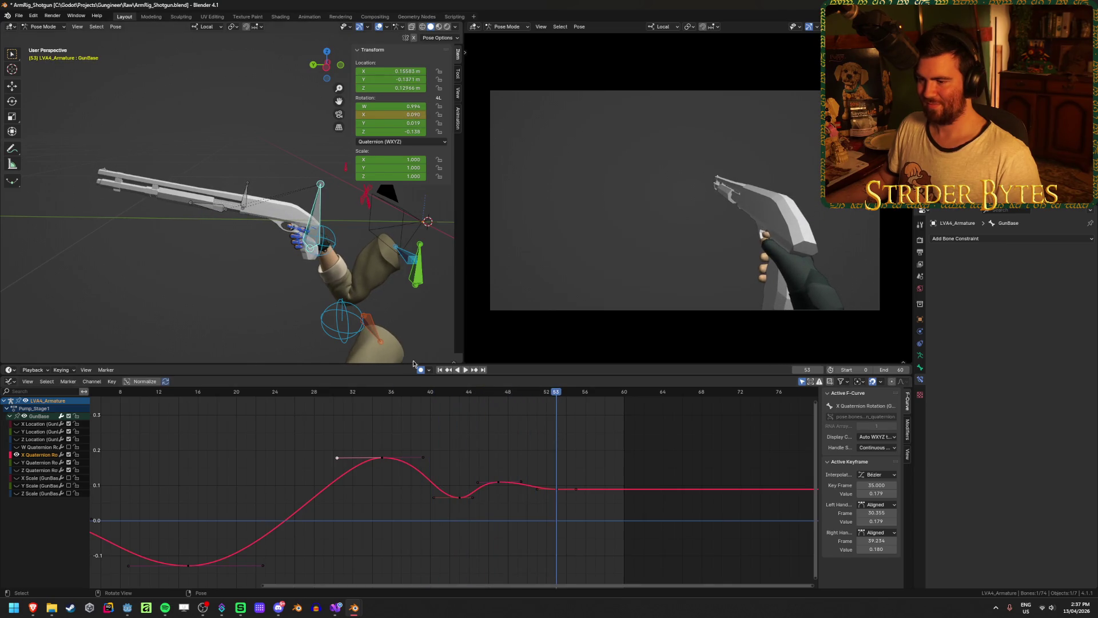
left_click(440, 370)
left_click(464, 371)
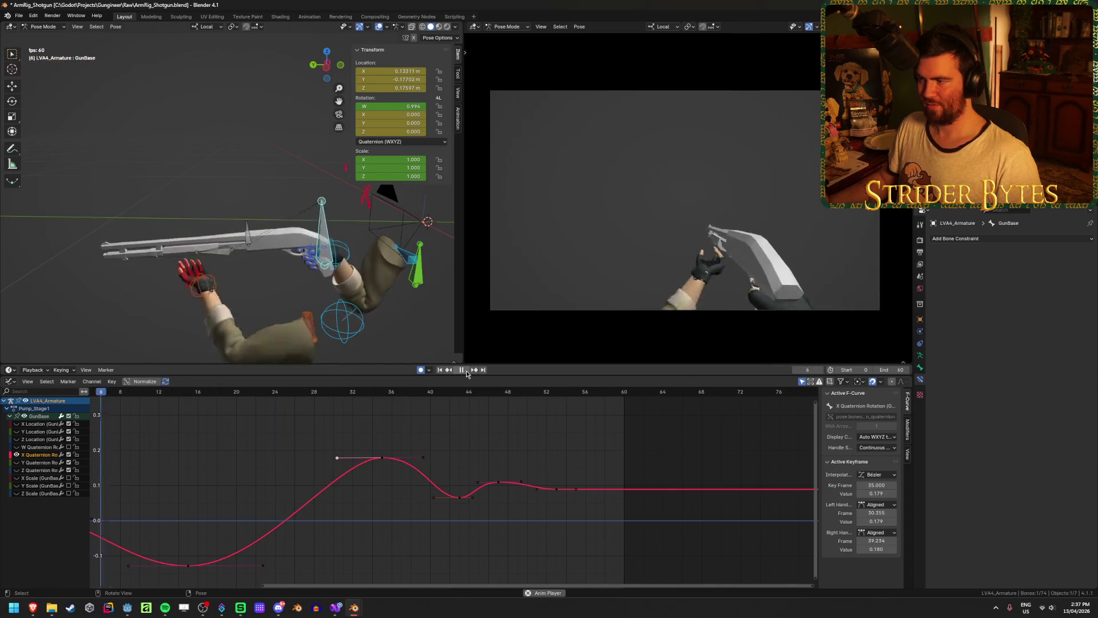
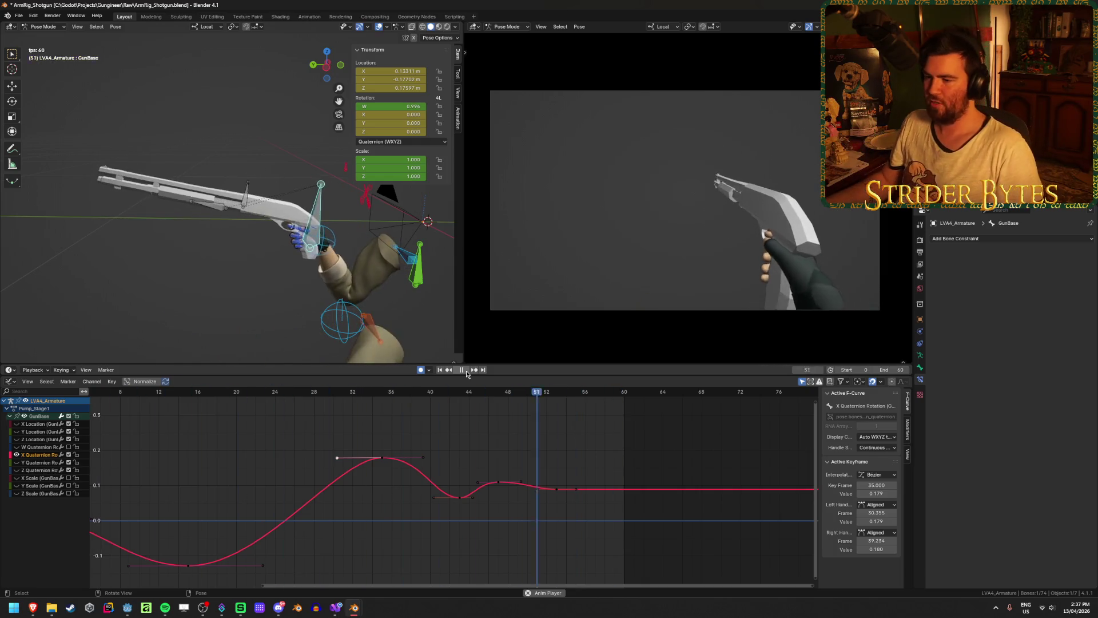
Review the pump, then raise the X rotation keys near frames 43–53, frame 43 to 0.111
key("Escape")
key("space")
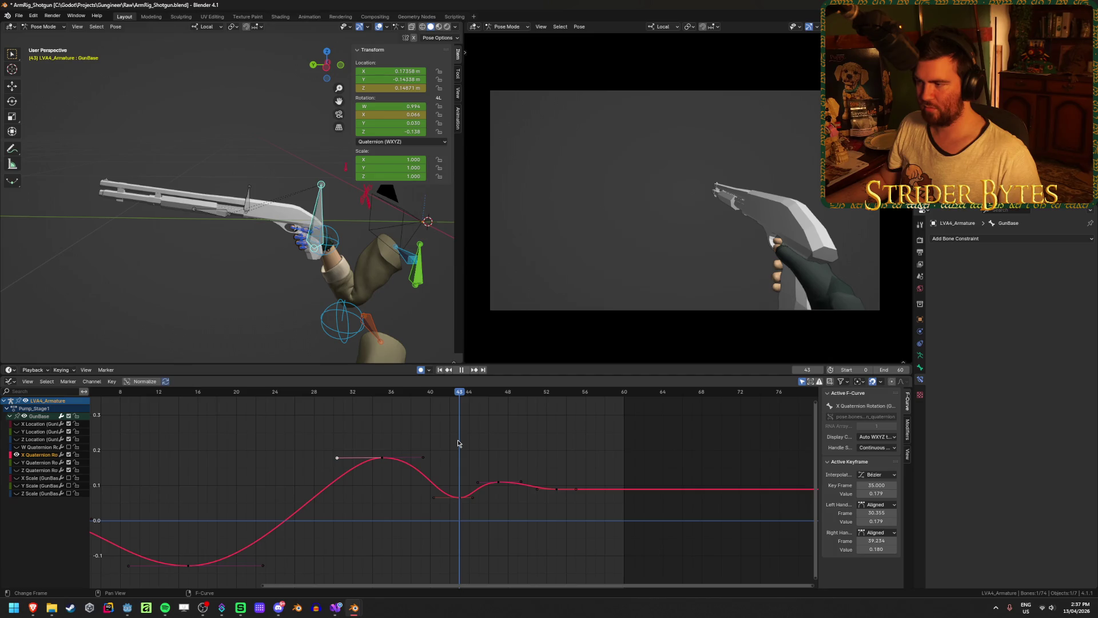
mouse_move(464, 444)
left_mouse_down()
mouse_move(530, 449)
mouse_move(489, 453)
left_mouse_up()
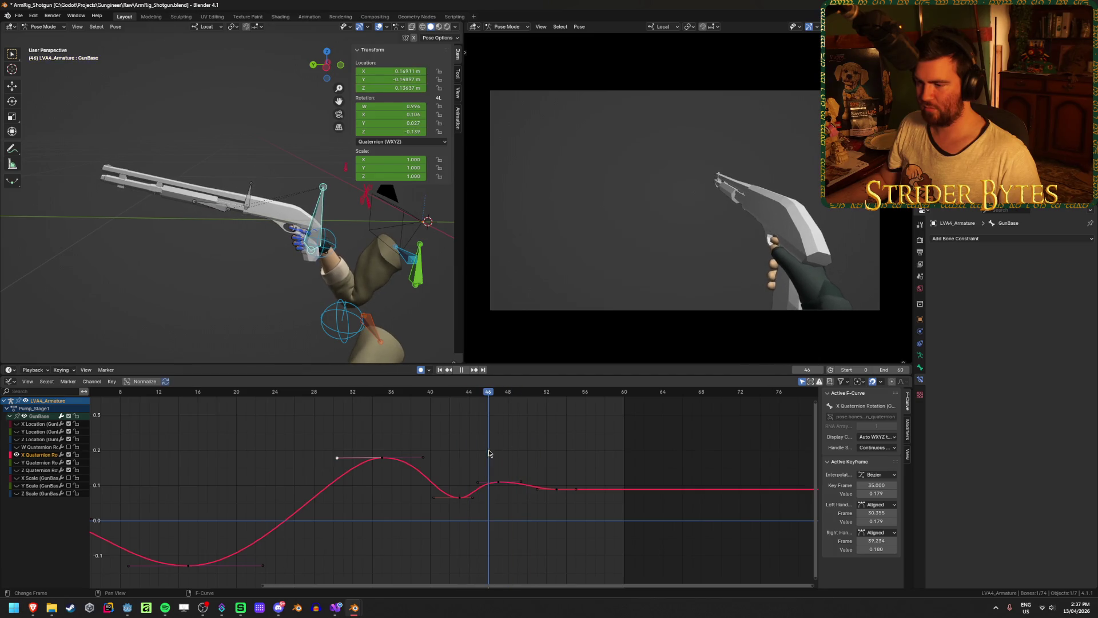
mouse_move(461, 496)
left_mouse_down()
mouse_move(463, 481)
mouse_move(497, 475)
left_mouse_up()
left_click_drag(556, 491, 537, 485)
left_click_drag(461, 484, 464, 485)
Check the smoothed rotation in playback, then hide that curve and select X Location
key("space")
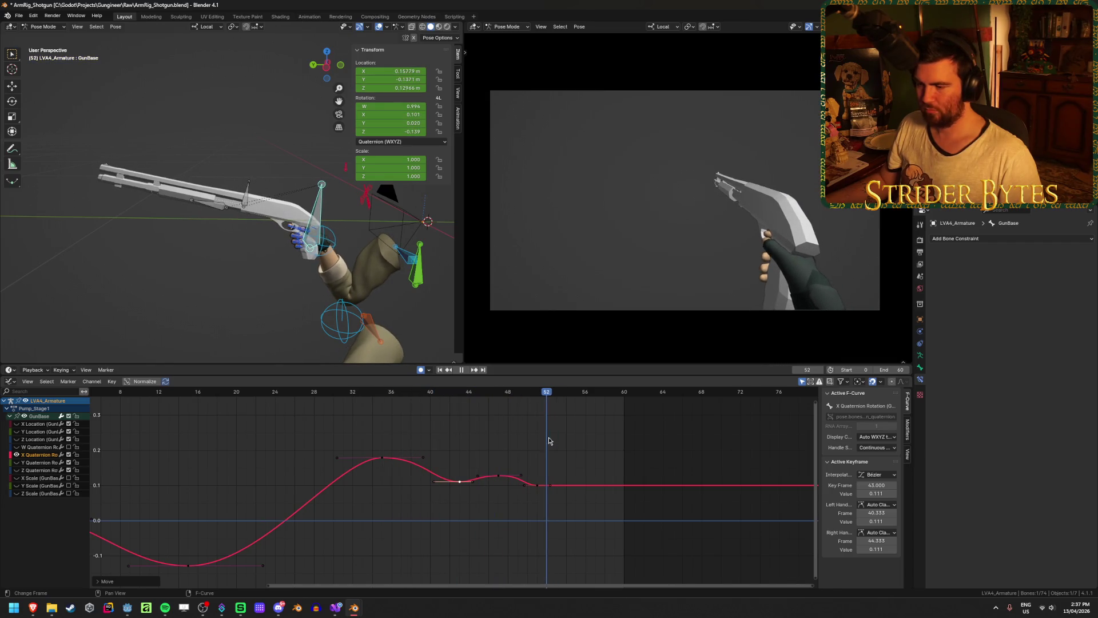
key("space")
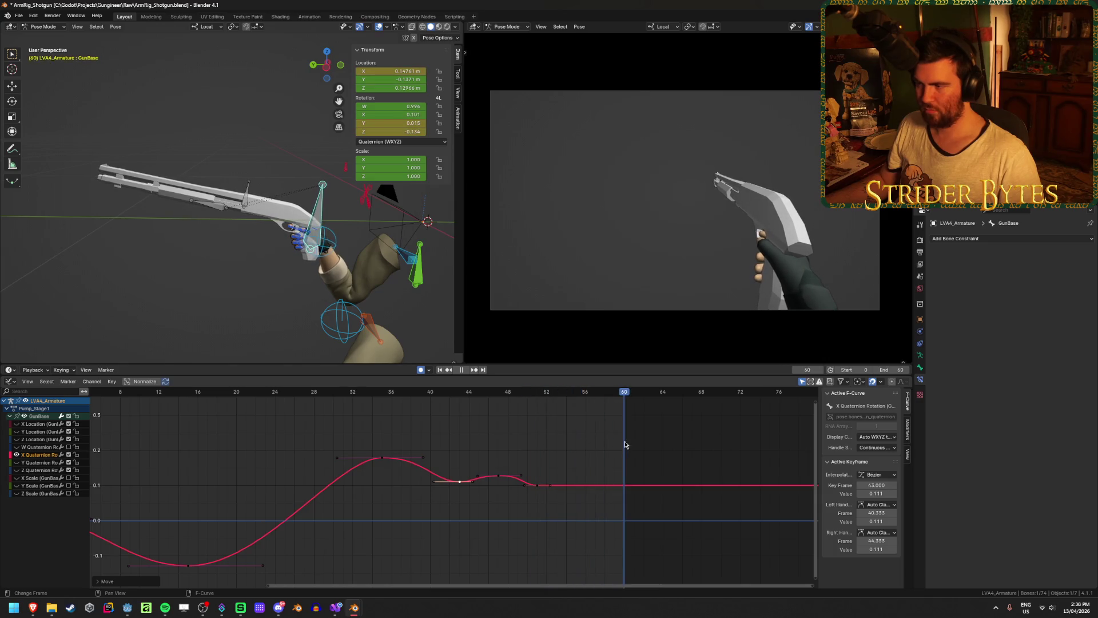
left_click(17, 455)
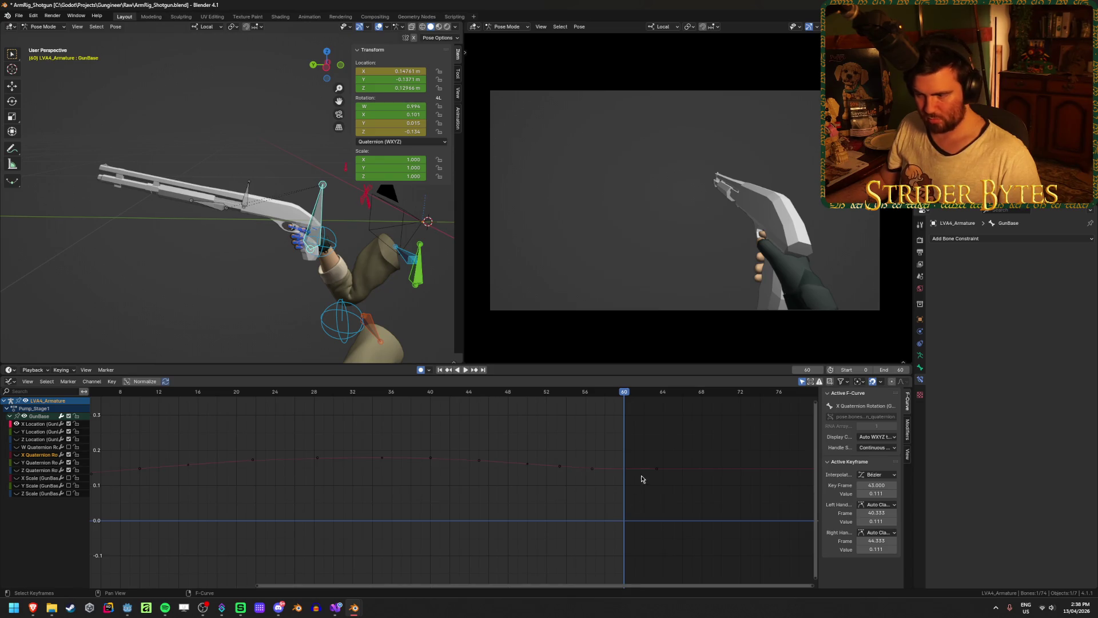
left_click(613, 472)
Move the late X Location keys to frames 42 and 48, review playback, and save
left_click(521, 469)
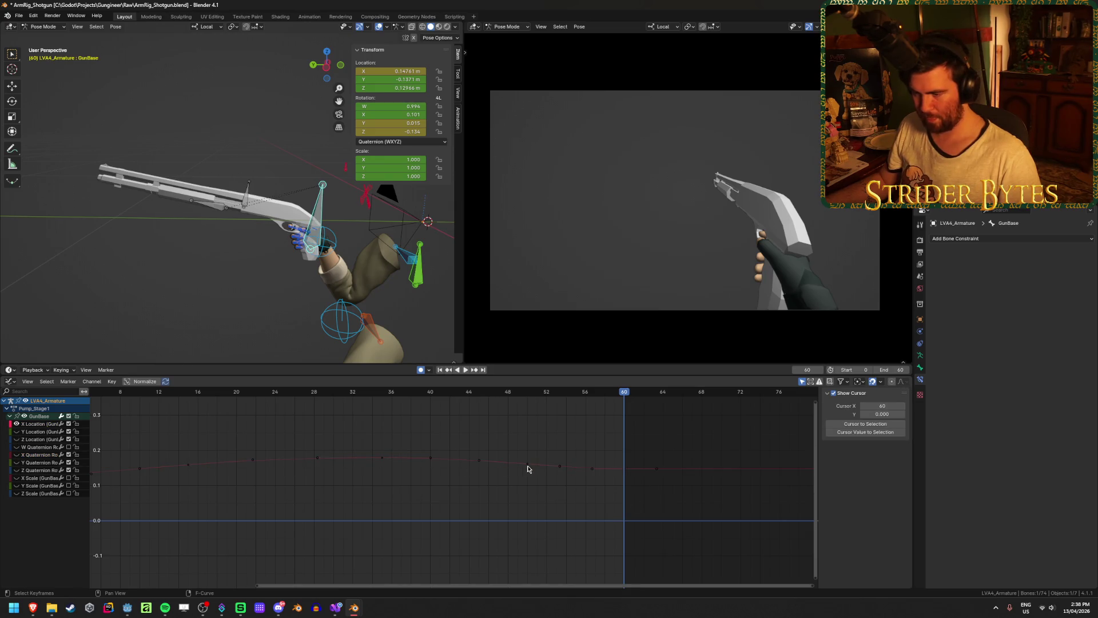
left_click(526, 463)
left_click_drag(526, 463, 455, 467)
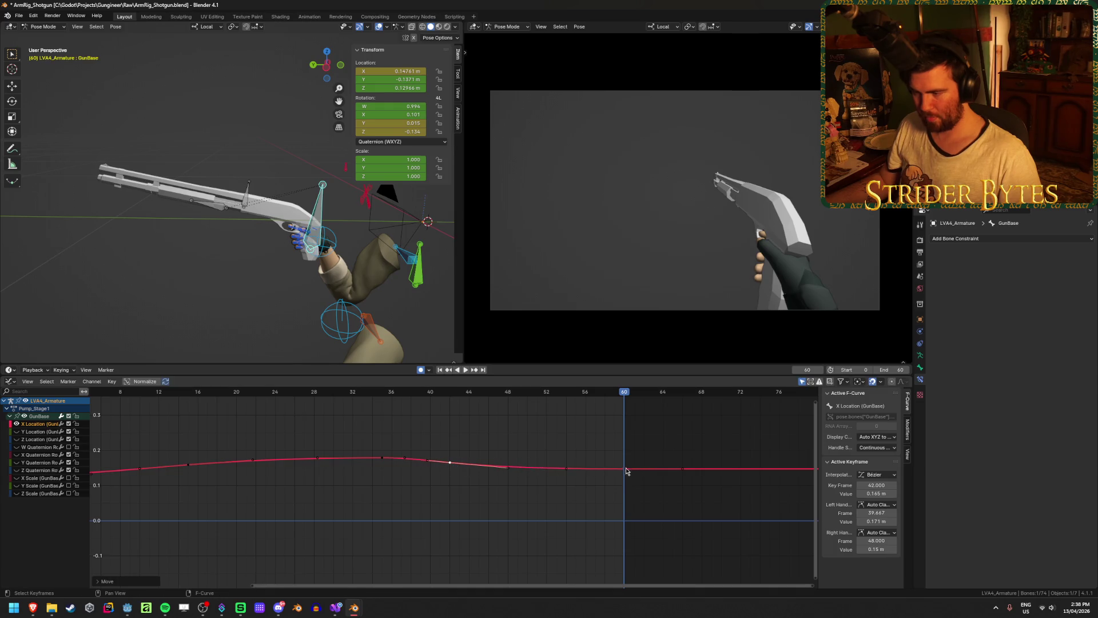
left_click_drag(626, 469, 512, 469)
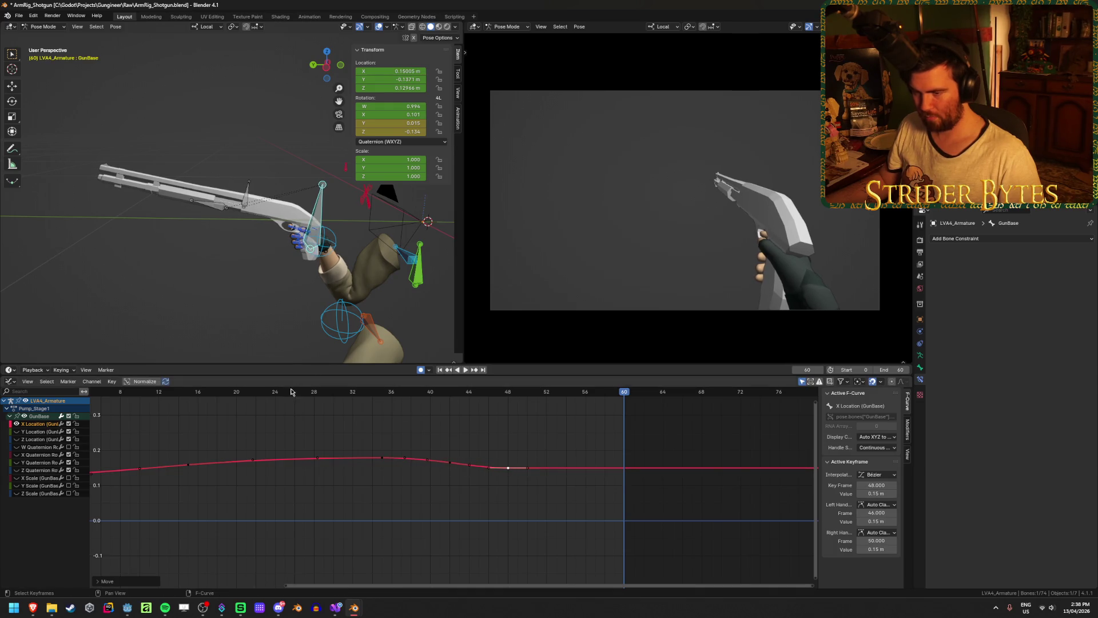
key("space")
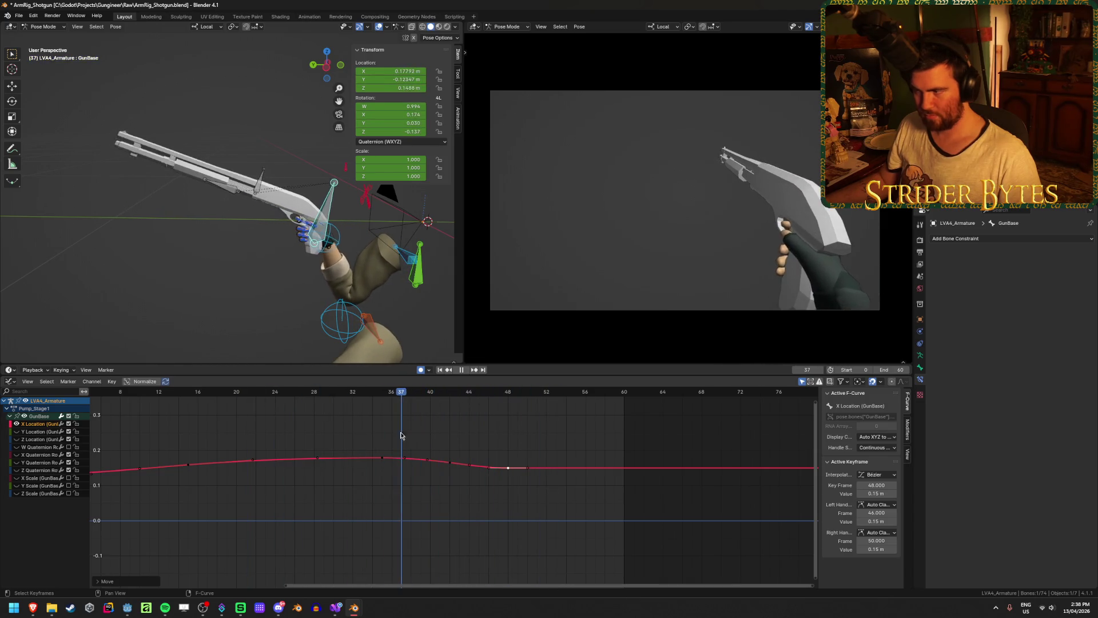
key("space")
key("ctrl+s")
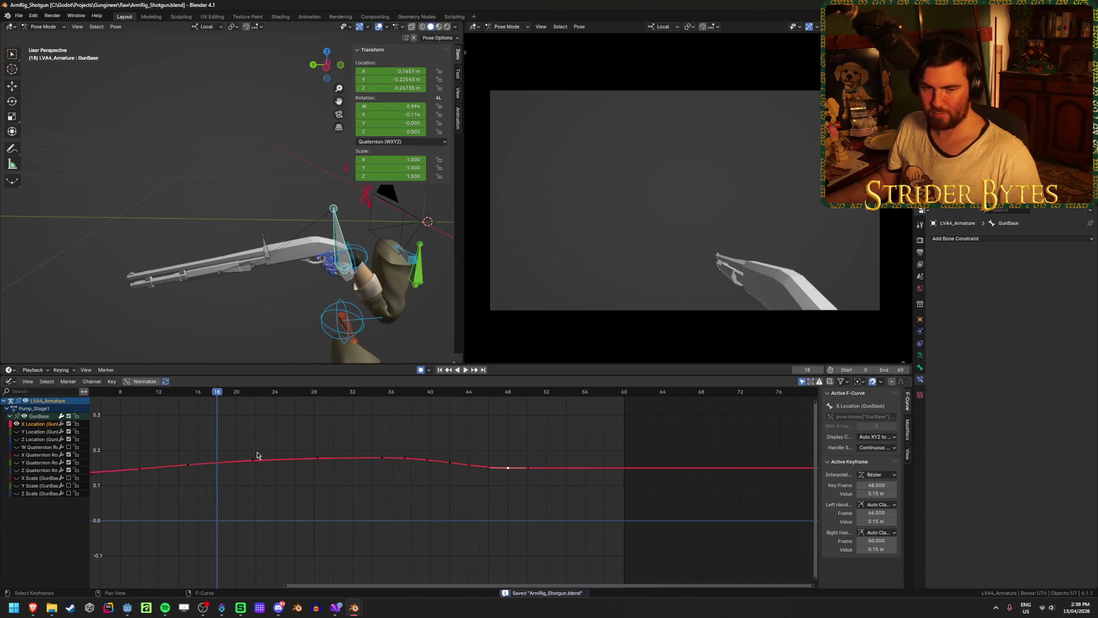
Scrub from frame 0 through the opening frames and save again
scroll(380, 455, "down", 1)
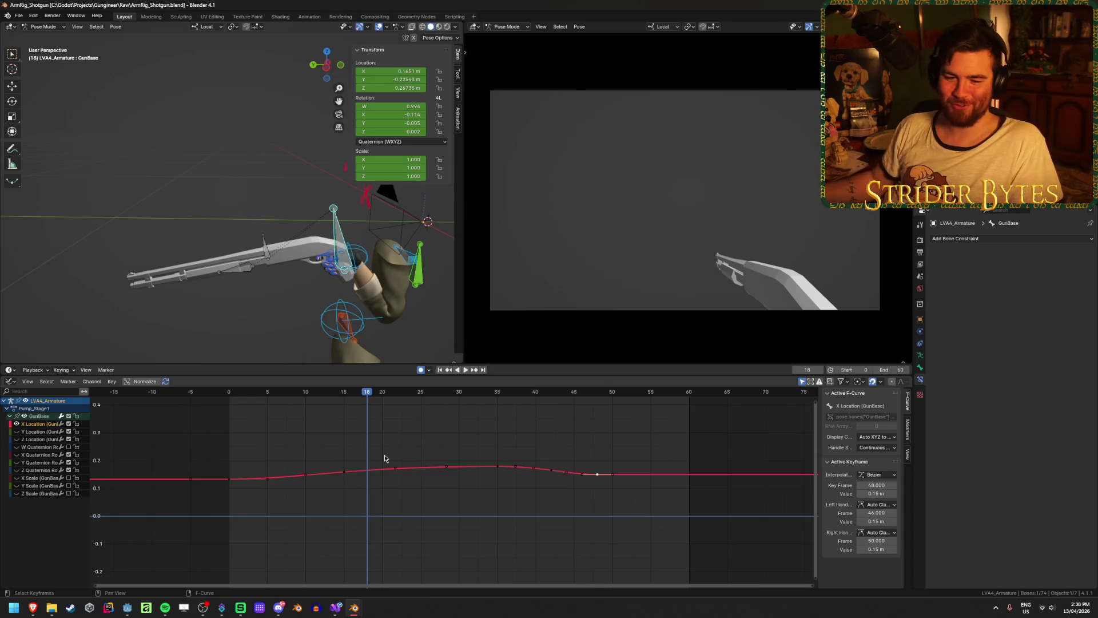
left_click_drag(355, 395, 224, 384)
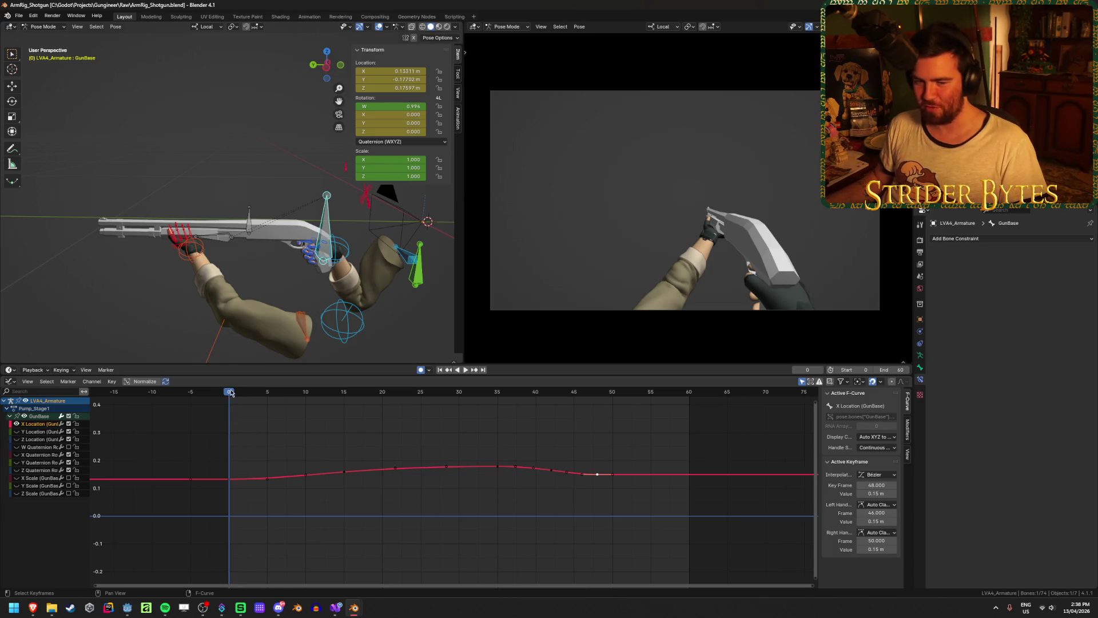
mouse_move(234, 393)
left_mouse_down()
mouse_move(657, 418)
mouse_move(388, 415)
mouse_move(343, 421)
mouse_move(636, 430)
mouse_move(306, 432)
mouse_move(555, 457)
mouse_move(557, 434)
mouse_move(355, 417)
mouse_move(458, 400)
left_mouse_up()
key("ctrl+s")
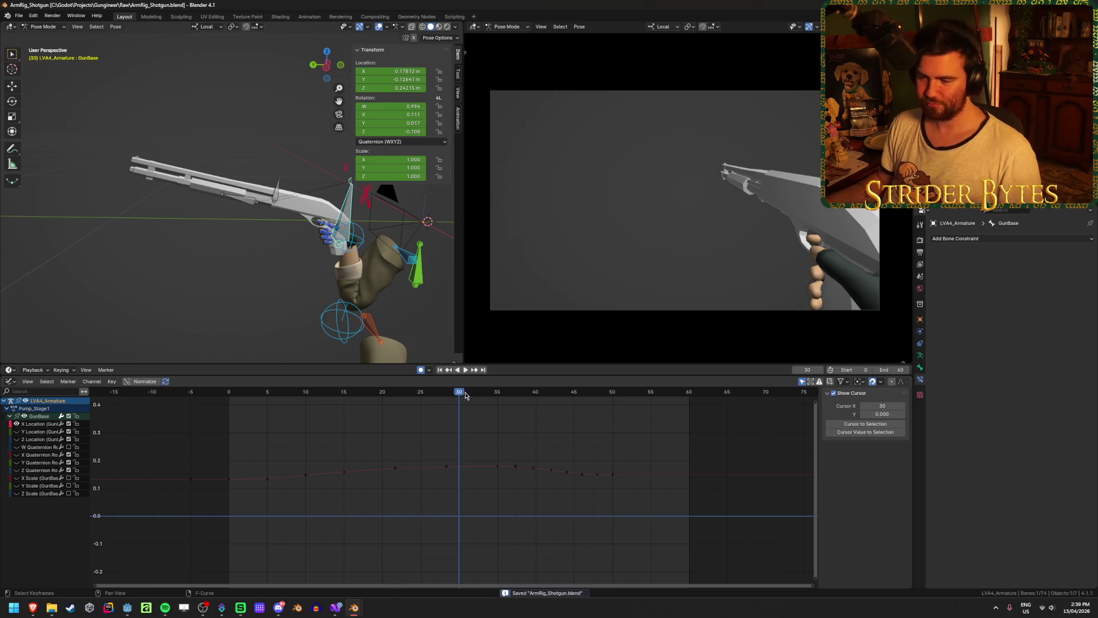
Reshape the X location peak with the frame-35 key's left handle and save
key("space")
left_click(552, 470)
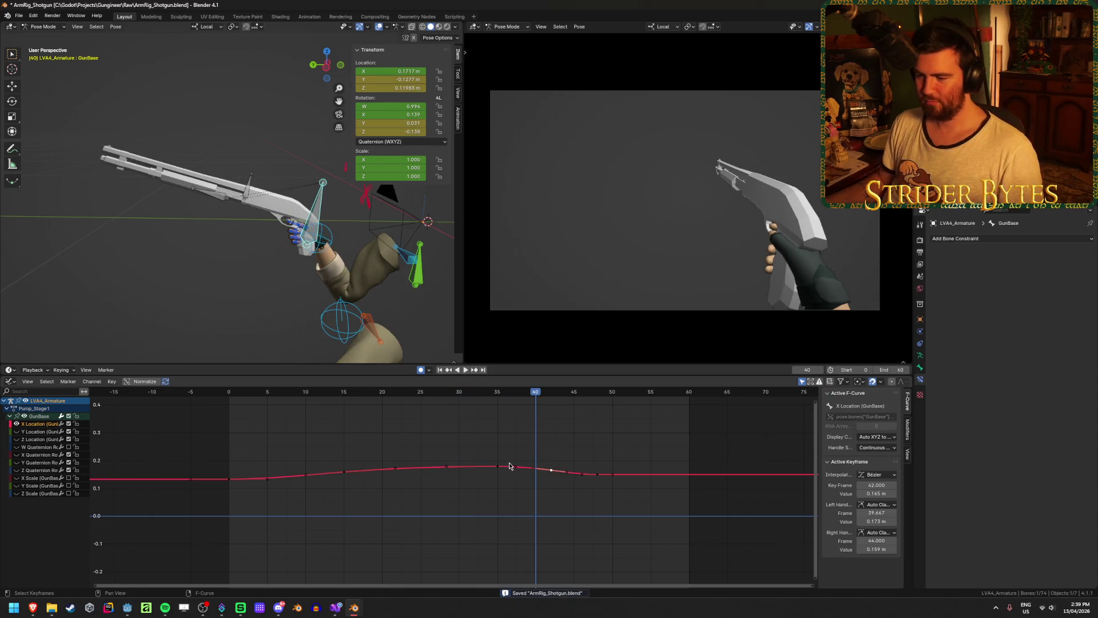
left_click(497, 391)
left_click_drag(446, 466, 487, 466)
scroll(543, 446, "up", 3)
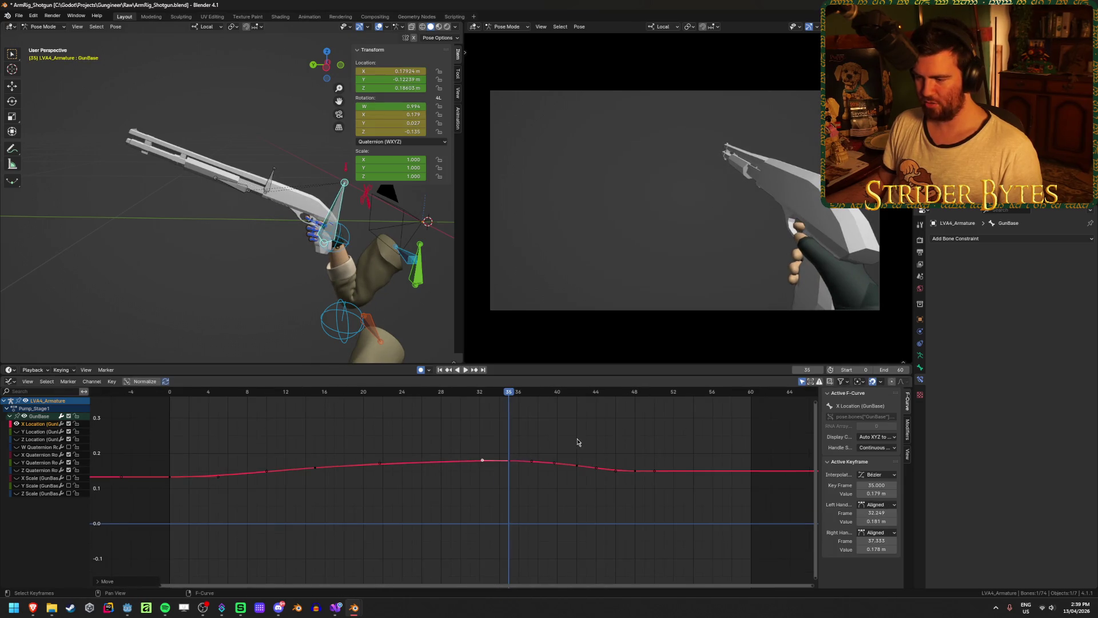
left_click(560, 439)
key("ctrl+s")
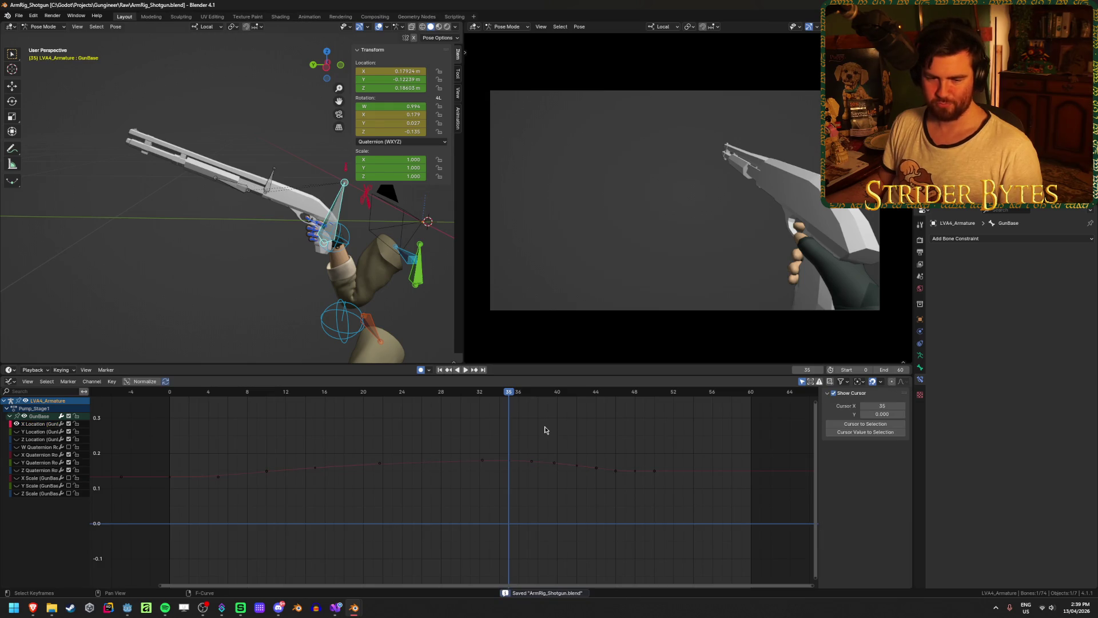
Raise the final X Location keys from 0.15 to 0.166, scrub to review, and save
left_click(577, 465)
mouse_move(514, 395)
left_mouse_down()
mouse_move(412, 400)
mouse_move(595, 410)
mouse_move(470, 414)
mouse_move(609, 427)
left_mouse_up()
scroll(671, 478, "up", 2)
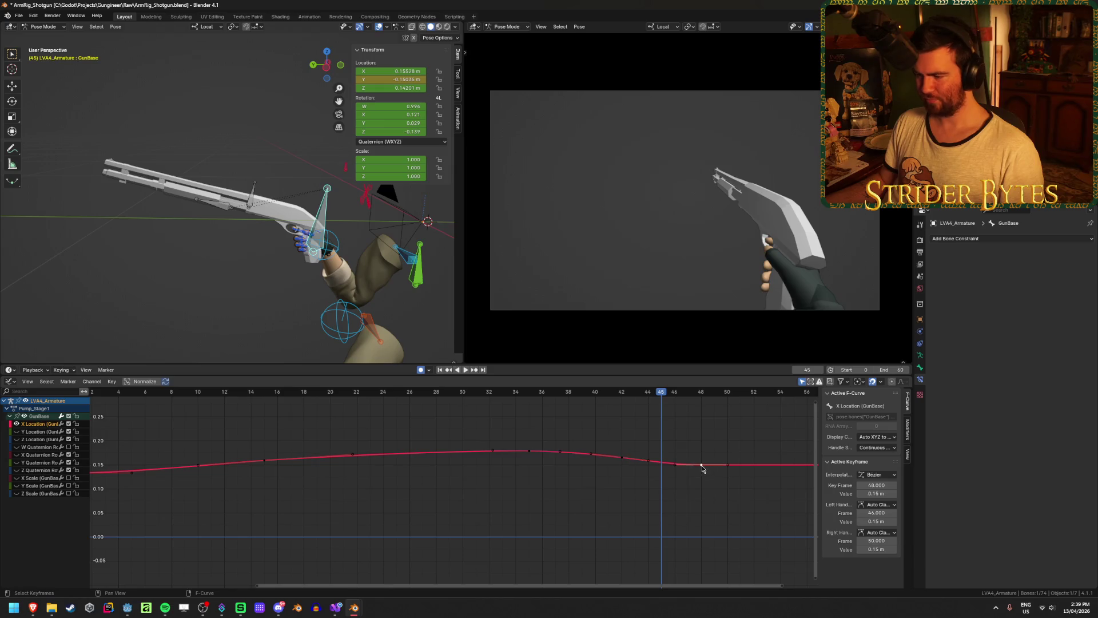
left_click_drag(703, 469, 703, 456)
mouse_move(588, 415)
left_mouse_down()
mouse_move(422, 424)
mouse_move(739, 431)
left_mouse_up()
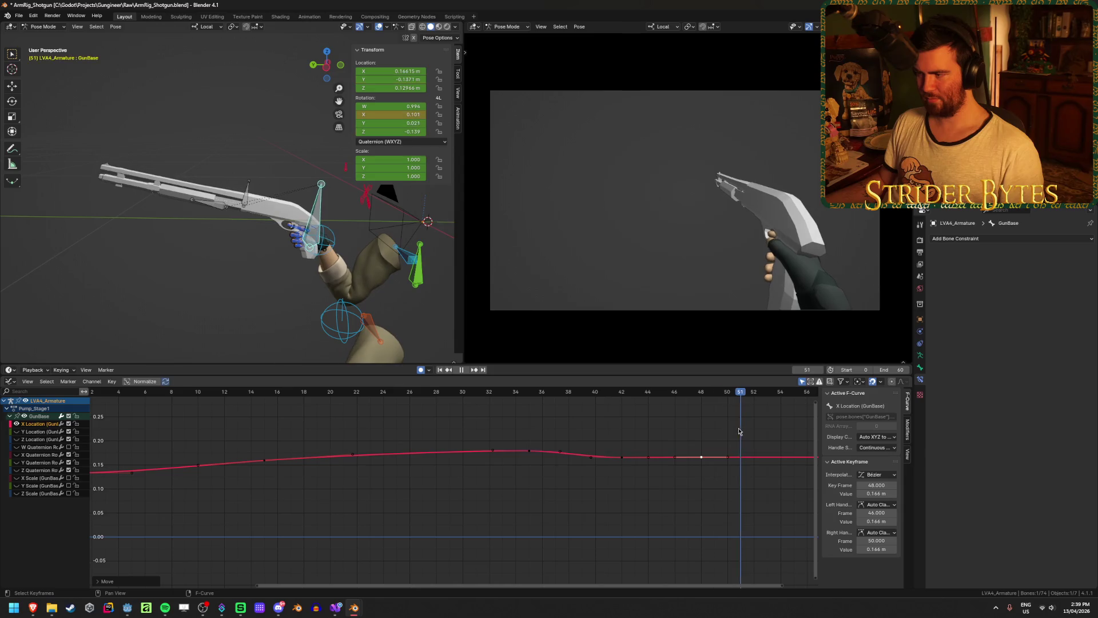
key("ctrl+s")
scroll(674, 446, "down", 1)
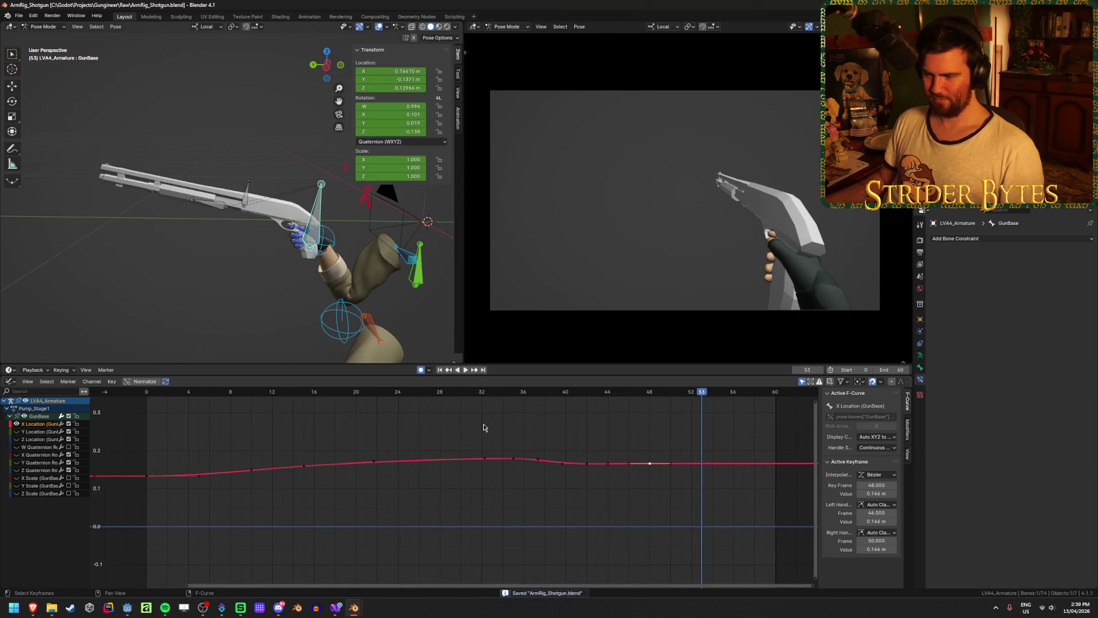
Show GunBase's Y Location curve and play the pump from the start, pausing once to review
left_click(31, 431)
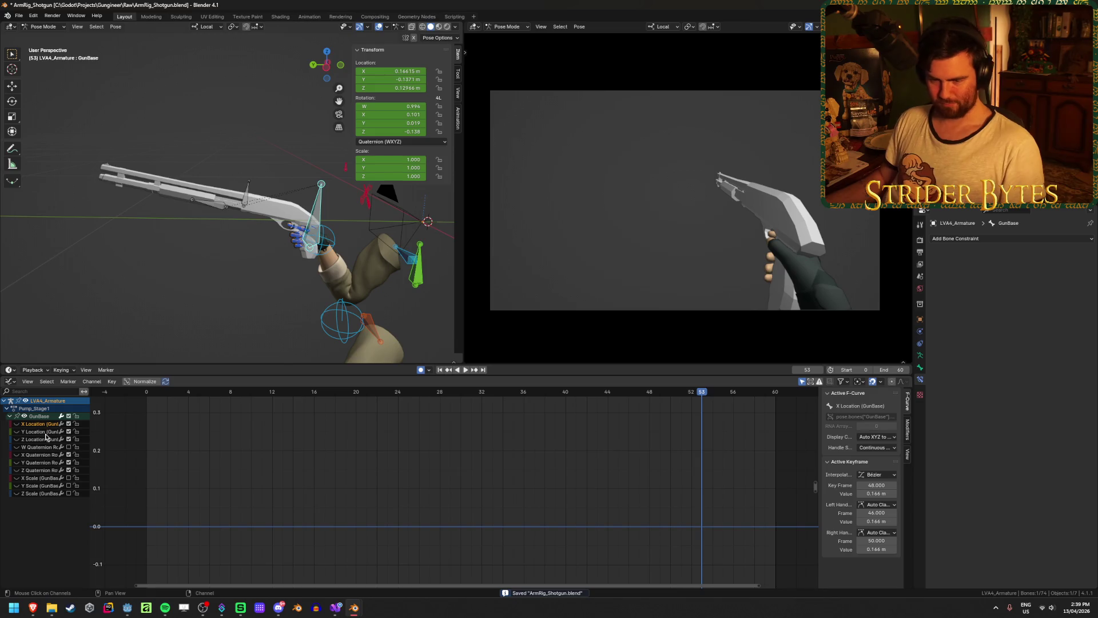
left_click(16, 432)
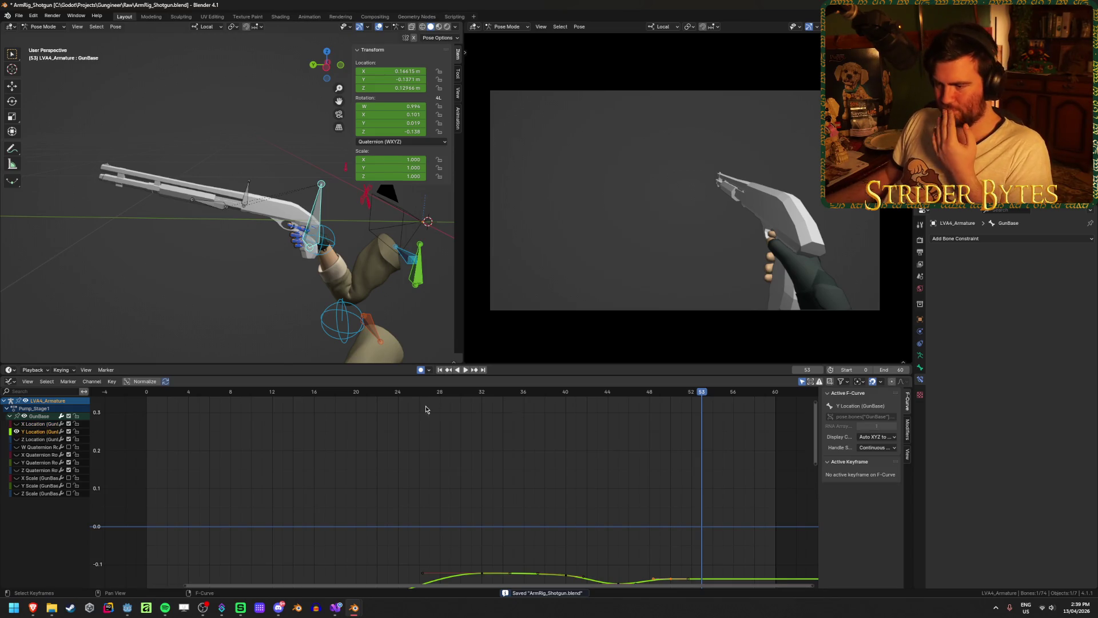
left_click(440, 370)
left_click(466, 370)
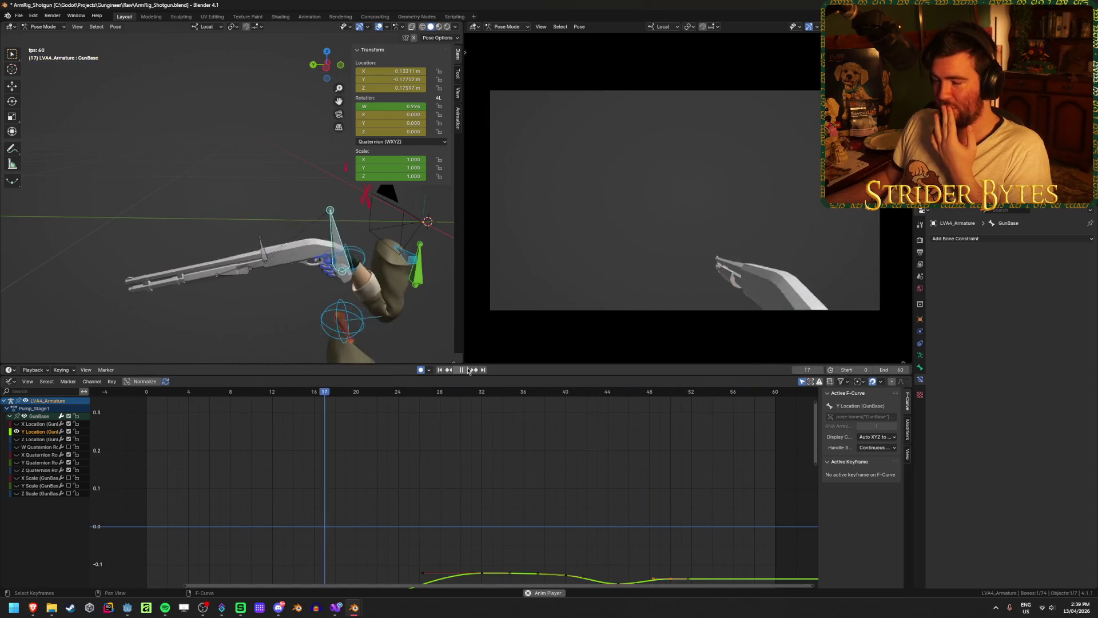
left_click(468, 370)
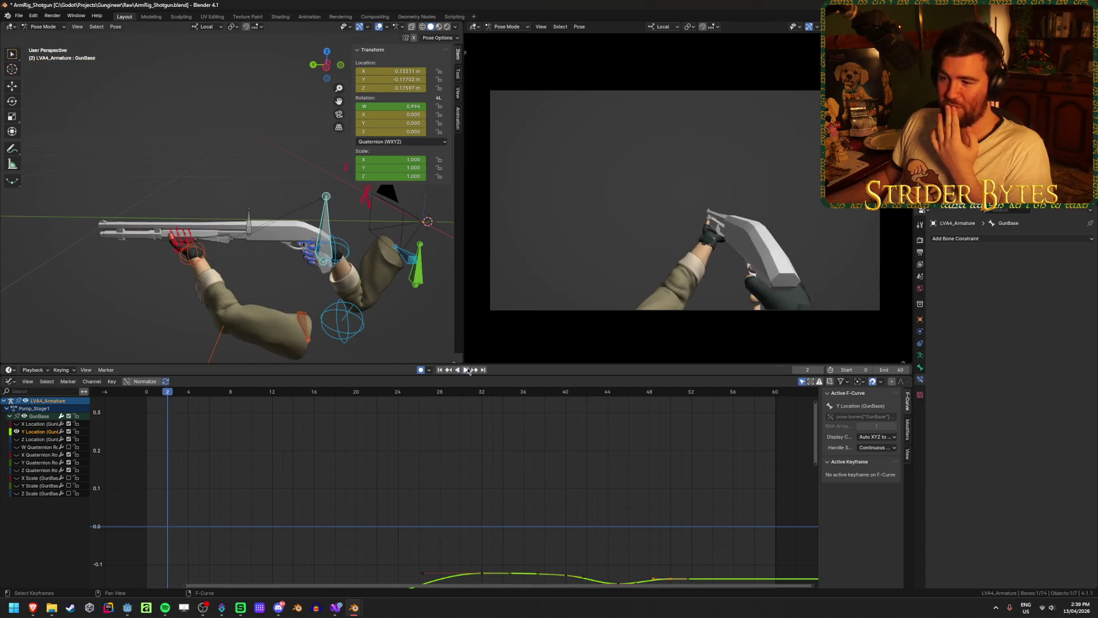
left_click(466, 370)
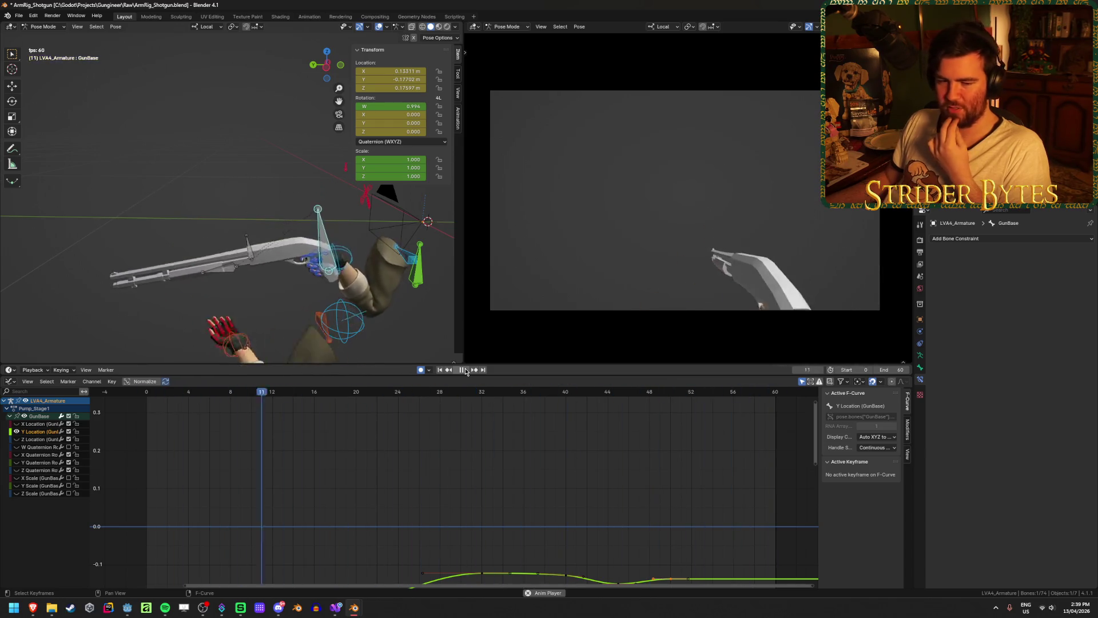
left_click(465, 370)
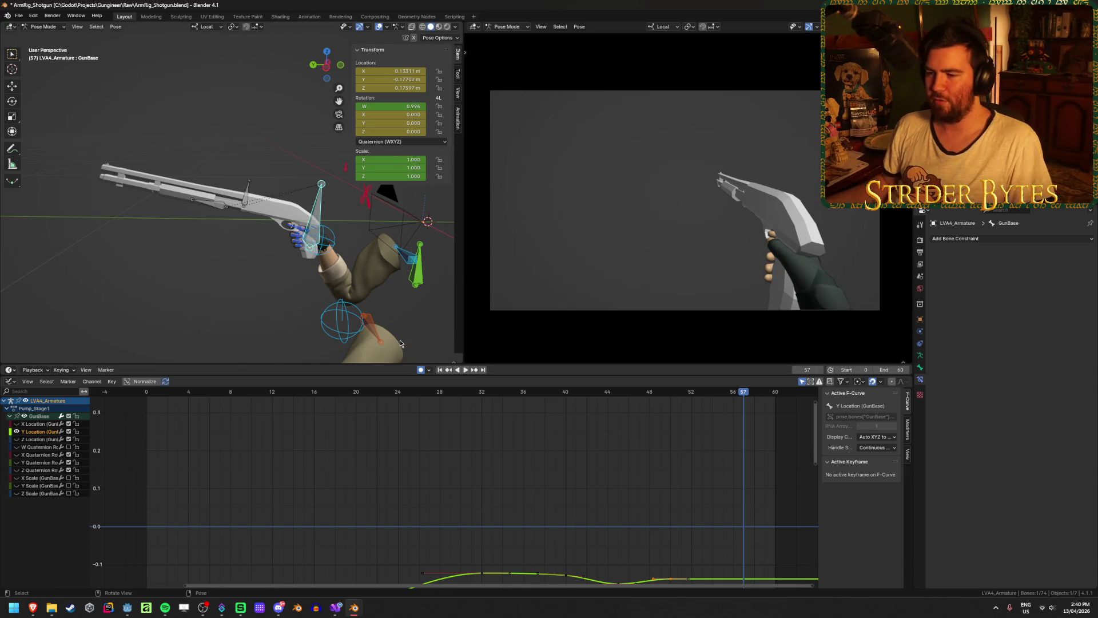
Save the file and load the Pump_Fire action in the Action Editor
key("ctrl+s")
key("ctrl+Tab")
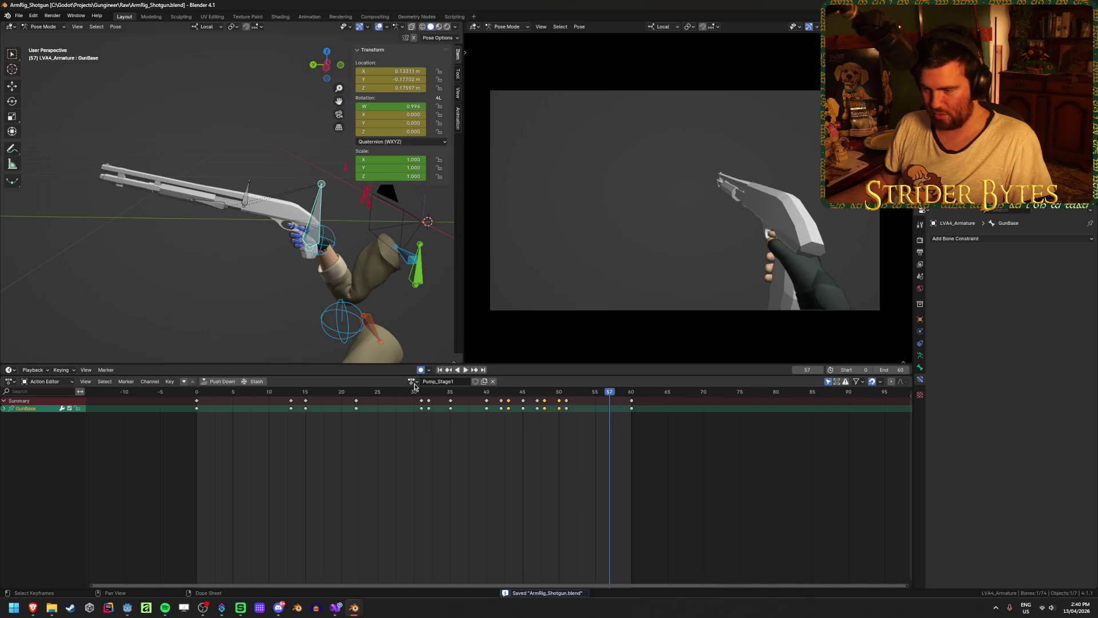
left_click(413, 382)
left_click(436, 455)
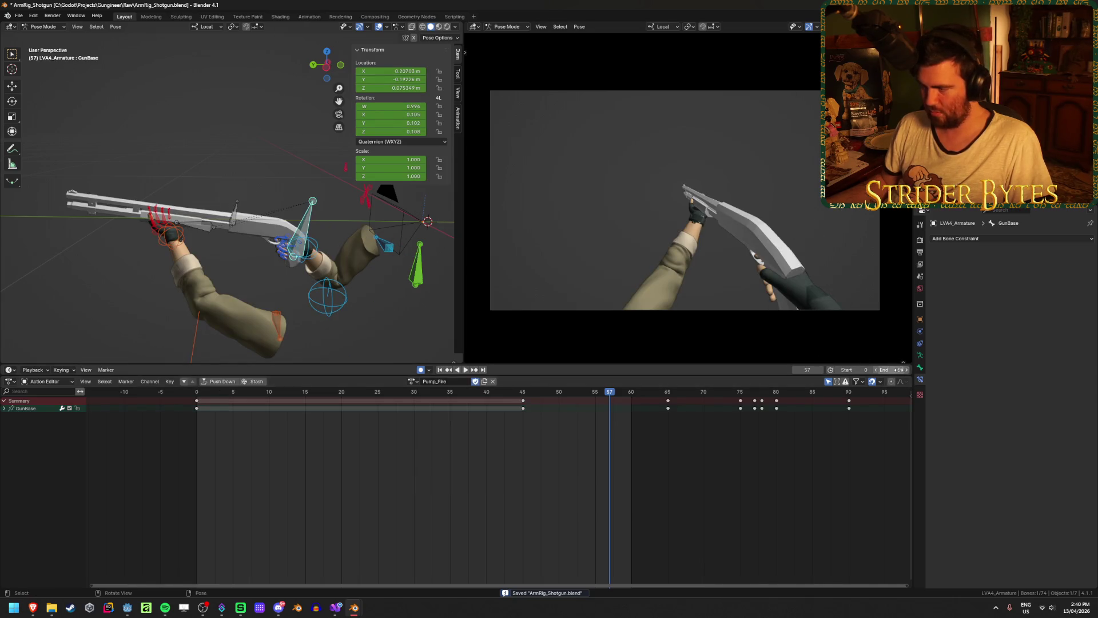
type("102")
key("Return")
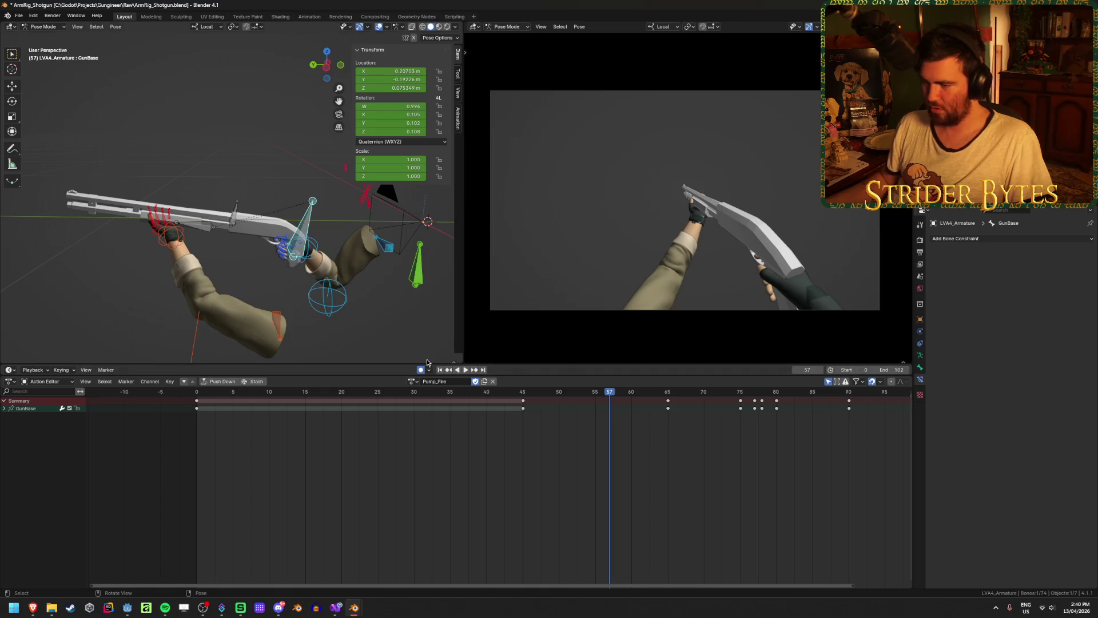
Play Pump_Fire and change the timeline End frame, finally setting it to 60
left_click(439, 370)
left_click(464, 370)
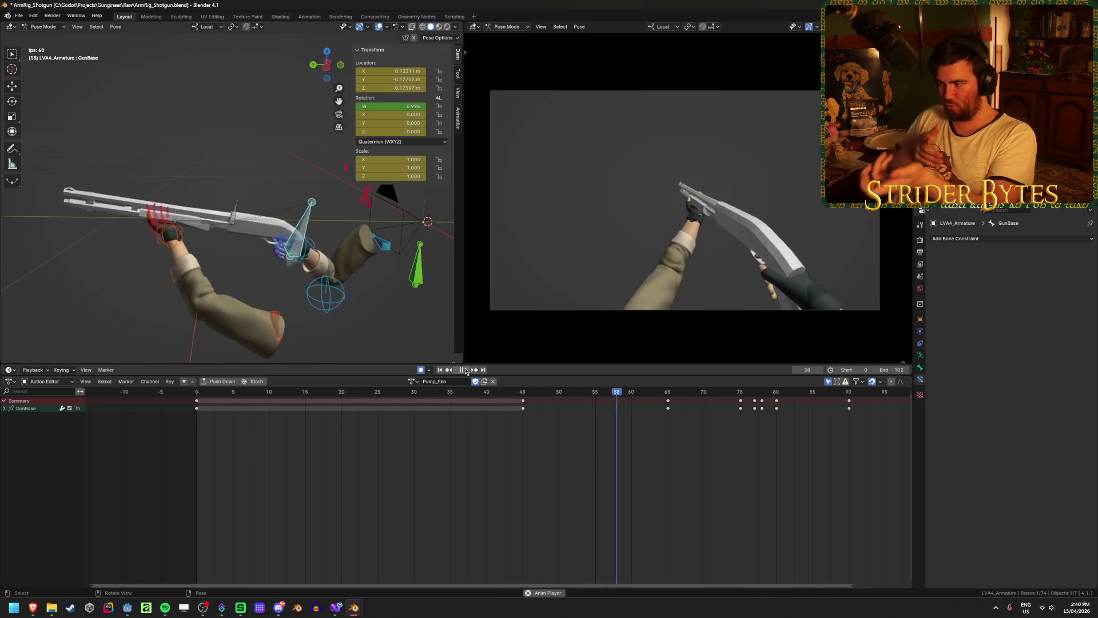
scroll(487, 462, "down", 4)
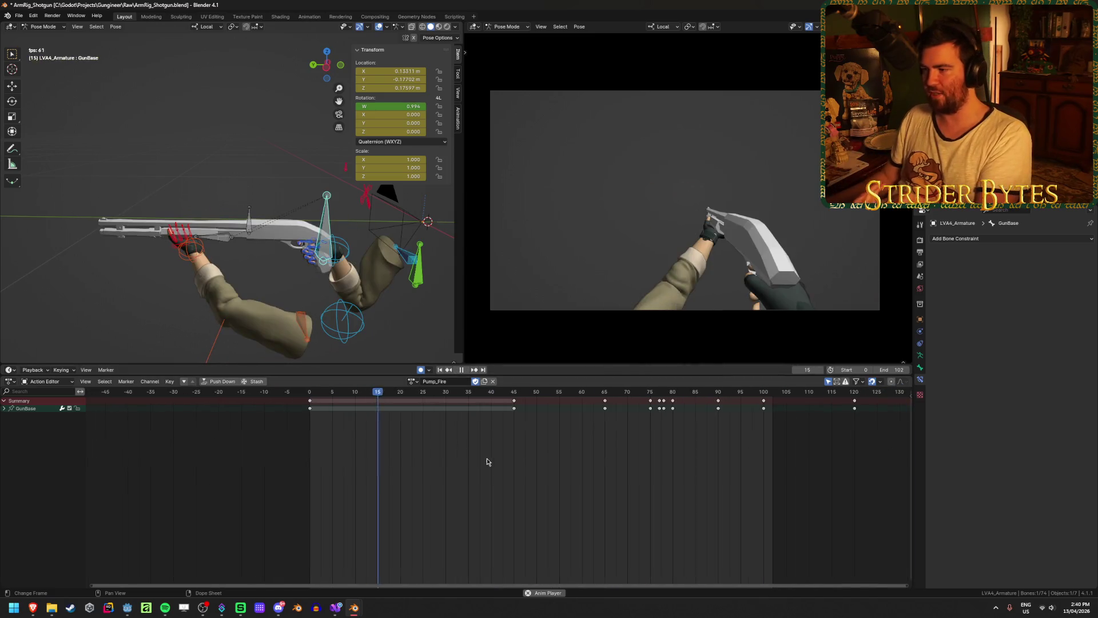
left_click(892, 370)
type("20")
key("Return")
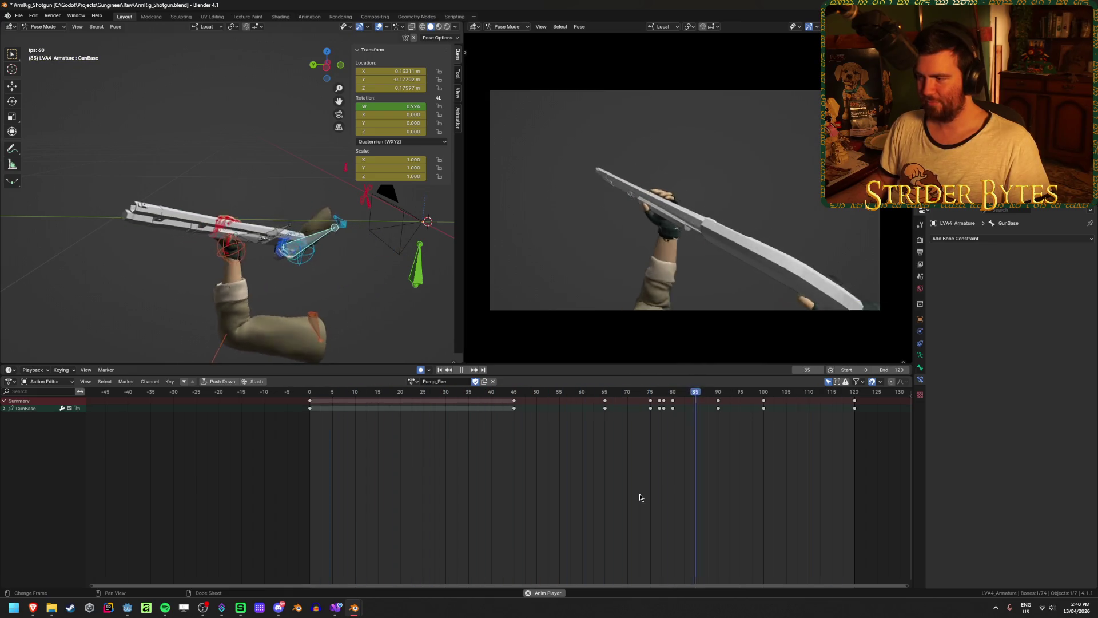
key("space")
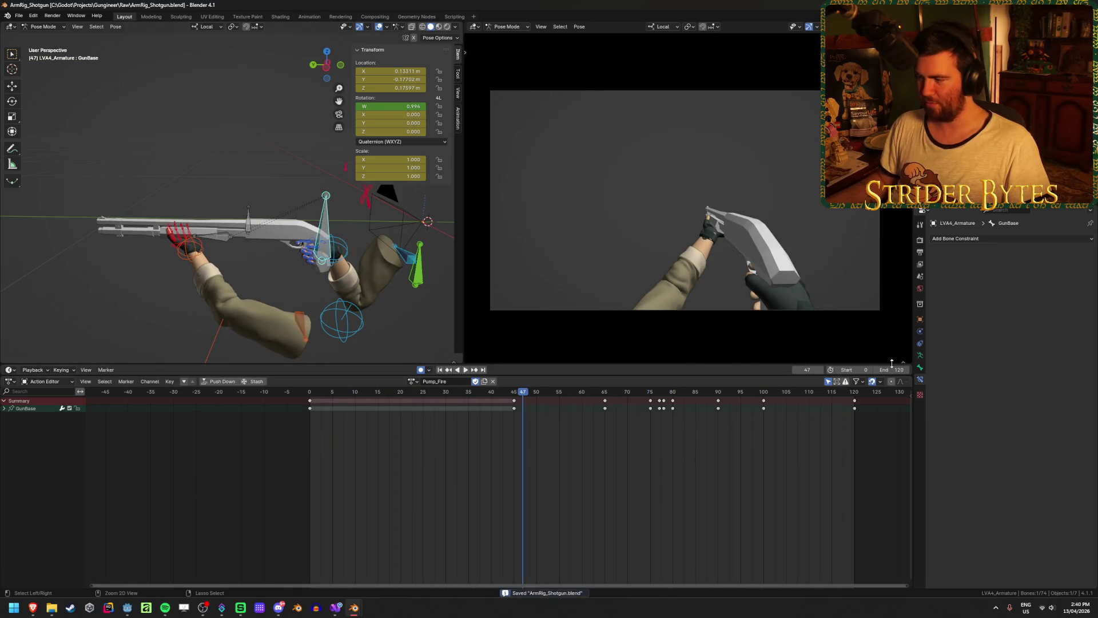
type("60")
key("Return")
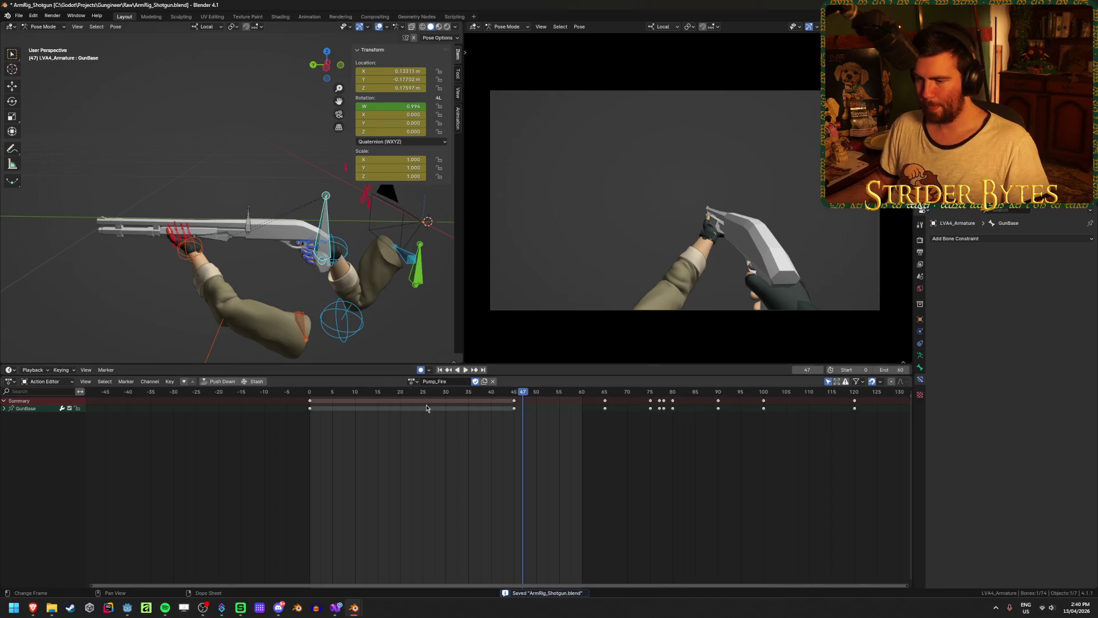
Load the Pump_Stage1 action, then play and scrub through its pump motion
left_click(413, 381)
left_click(439, 460)
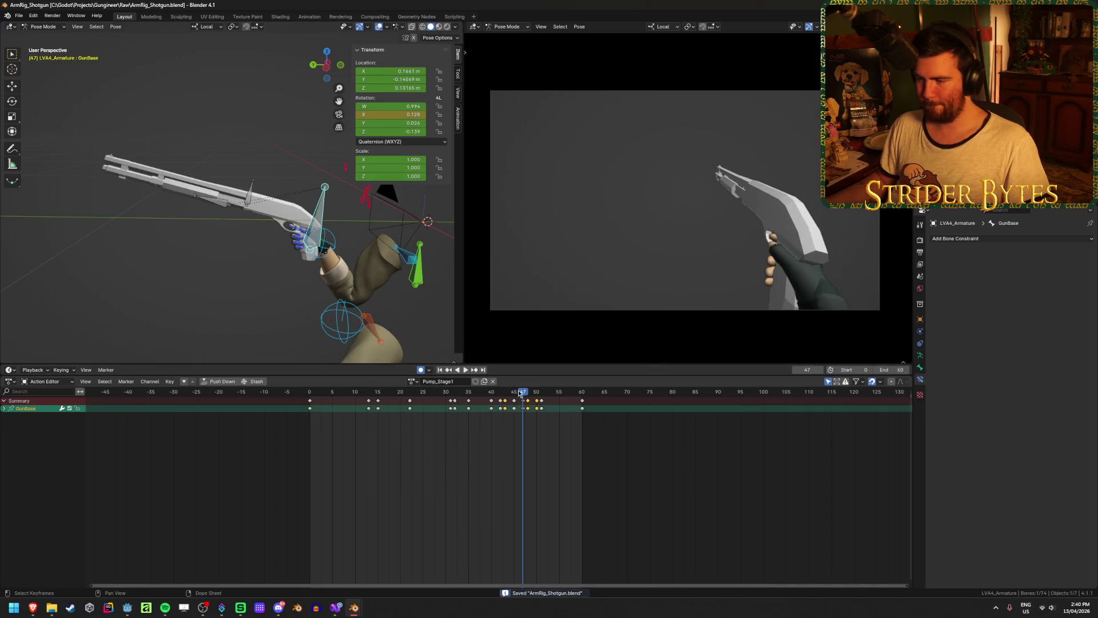
left_click(465, 369)
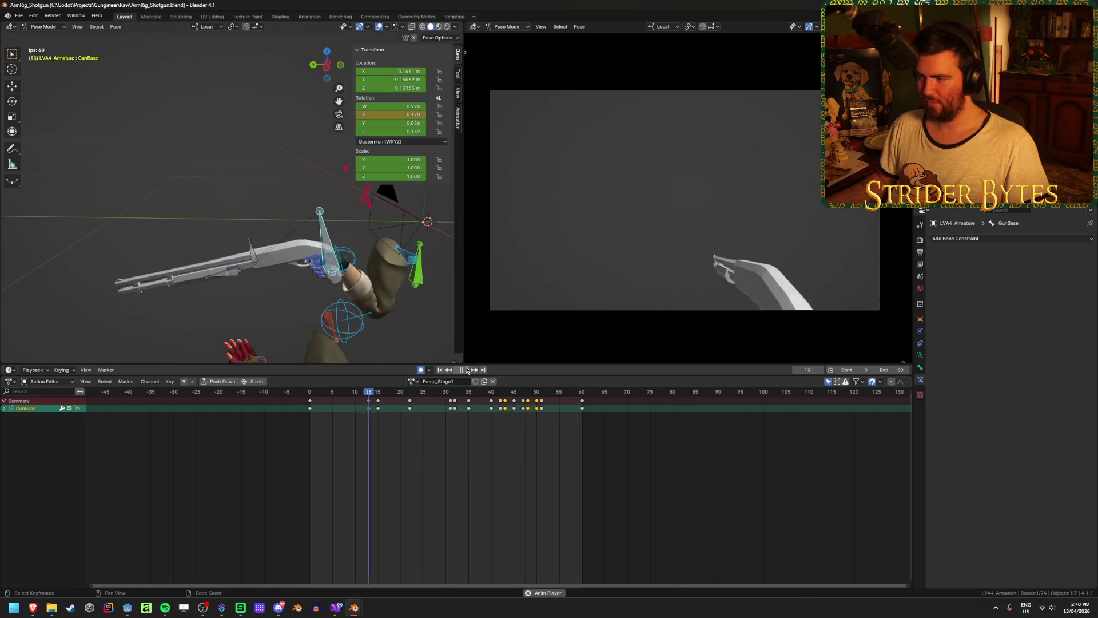
left_click(466, 369)
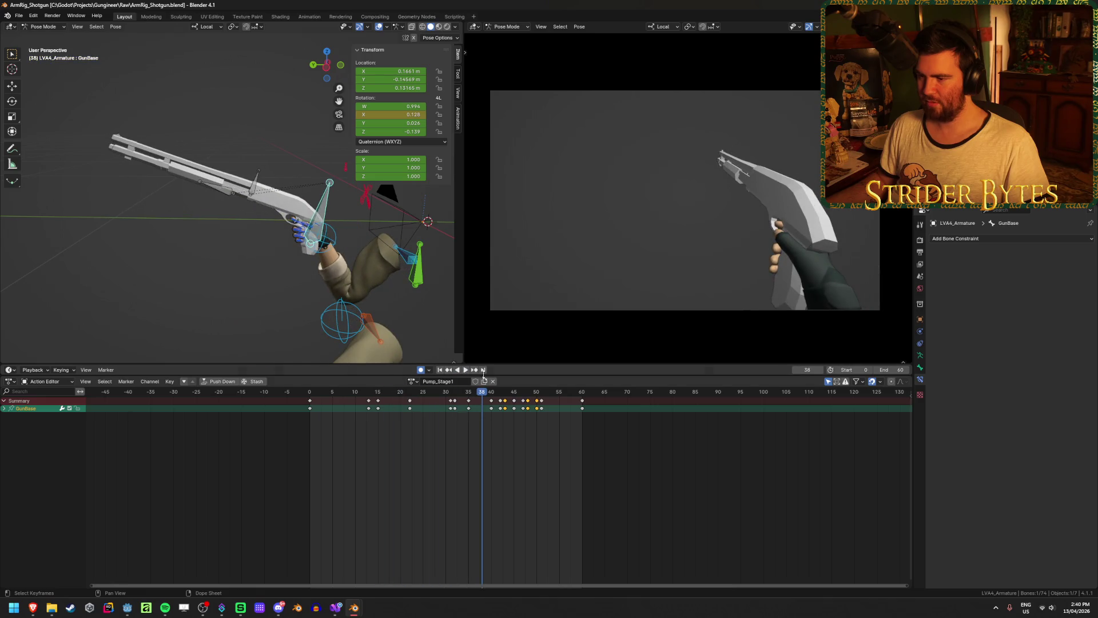
mouse_move(482, 391)
left_mouse_down()
mouse_move(522, 392)
mouse_move(466, 395)
mouse_move(541, 395)
mouse_move(464, 394)
mouse_move(495, 394)
left_mouse_up()
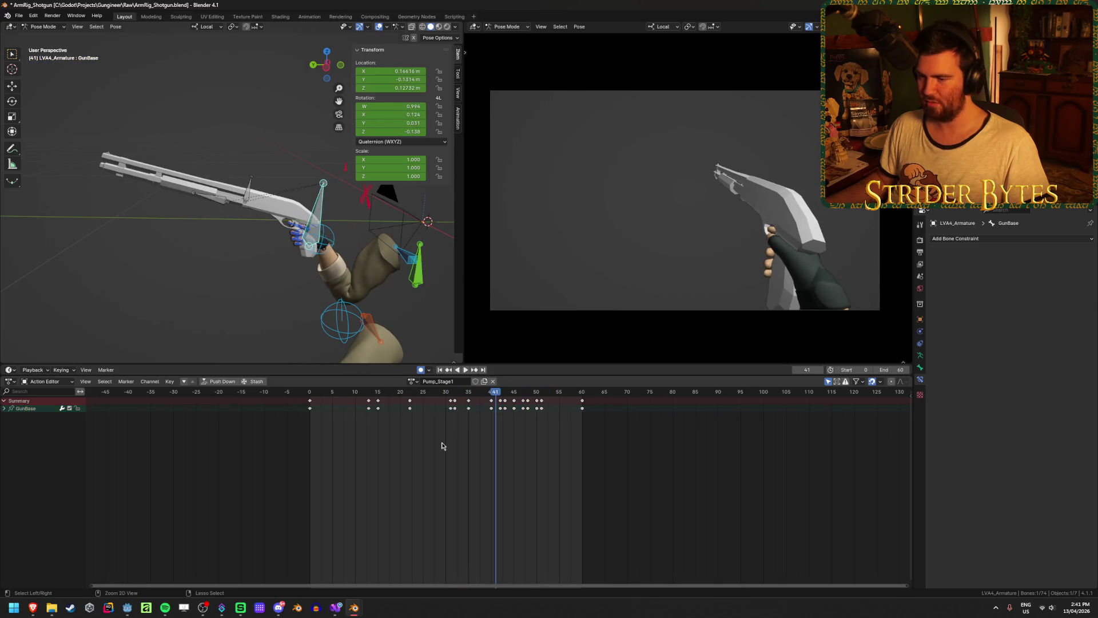
Switch to the Graph Editor, save, and bring GunBase's curves into view
key("ctrl+Tab")
key("ctrl+s")
scroll(442, 446, "down", 3)
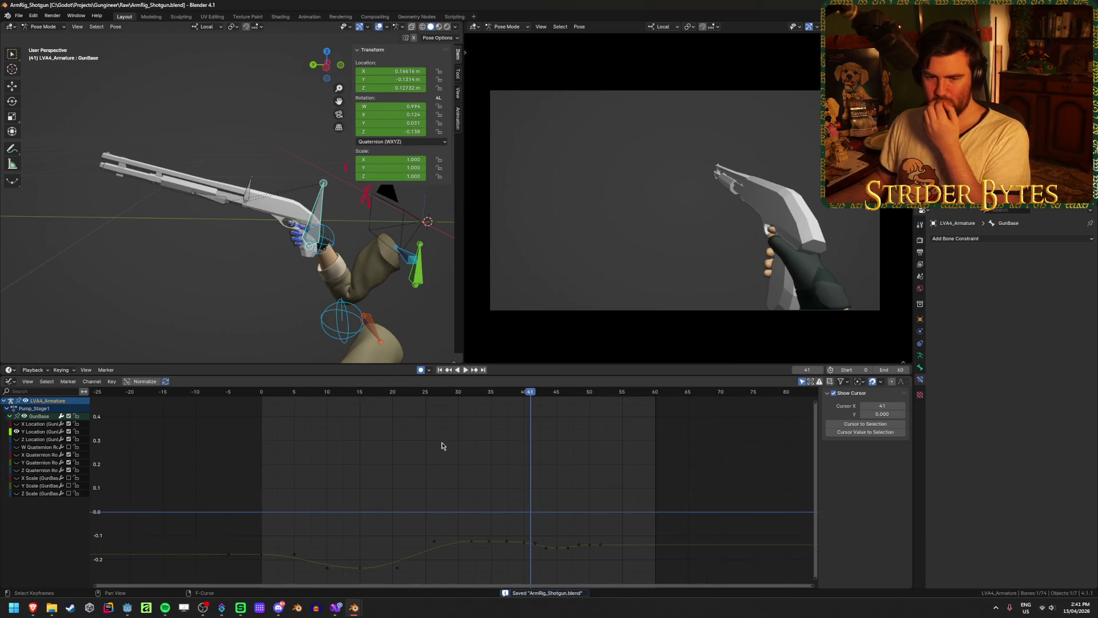
middle_click_drag(442, 446, 464, 427)
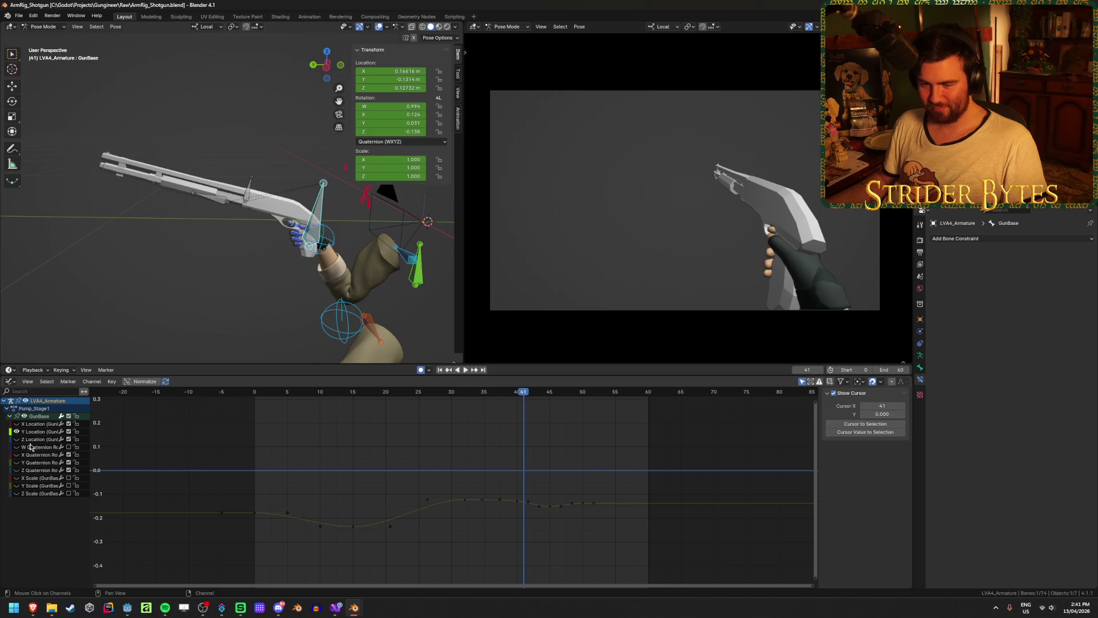
Ease the Z Location dip by adjusting the frame-40 key's left handle, then check playback
scroll(533, 476, "up", 3)
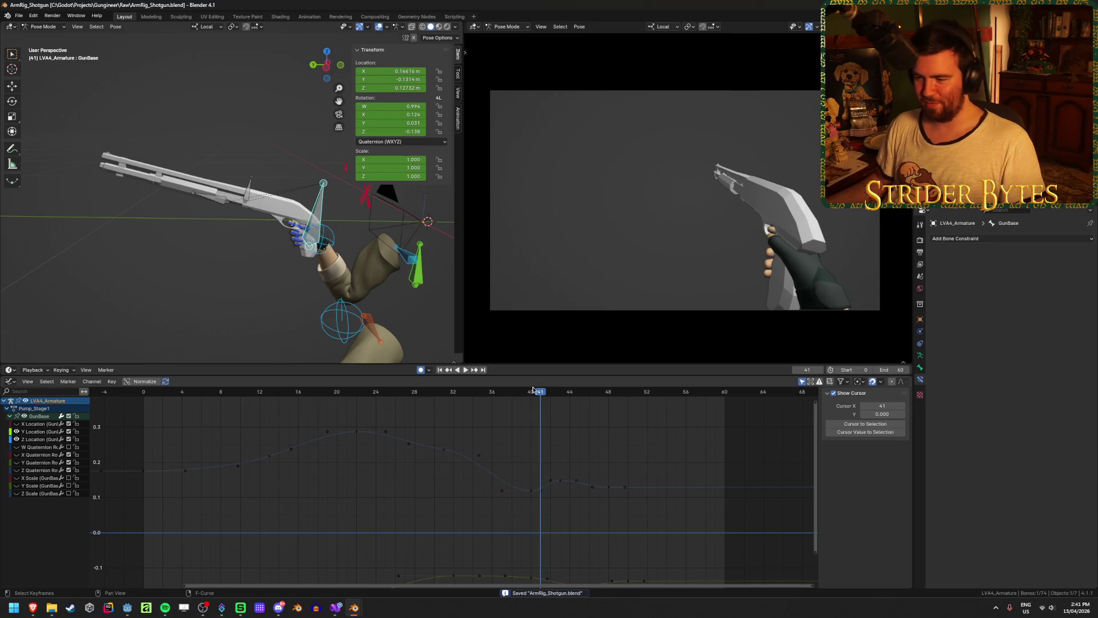
mouse_move(535, 396)
left_mouse_down()
mouse_move(259, 417)
mouse_move(560, 439)
left_mouse_up()
left_click(532, 491)
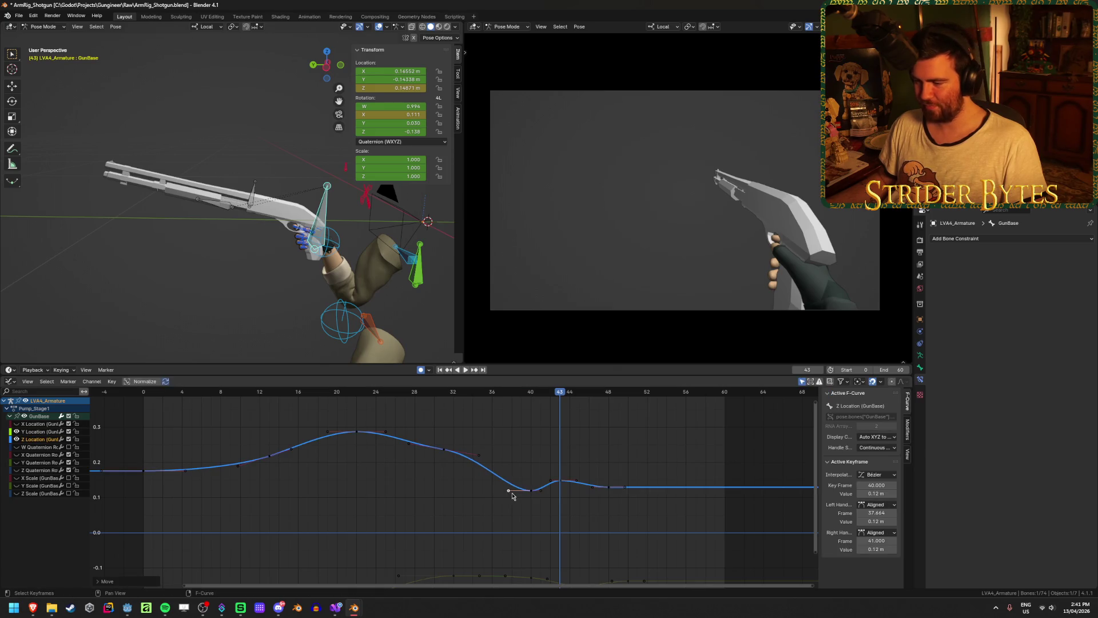
left_click_drag(515, 488, 519, 489)
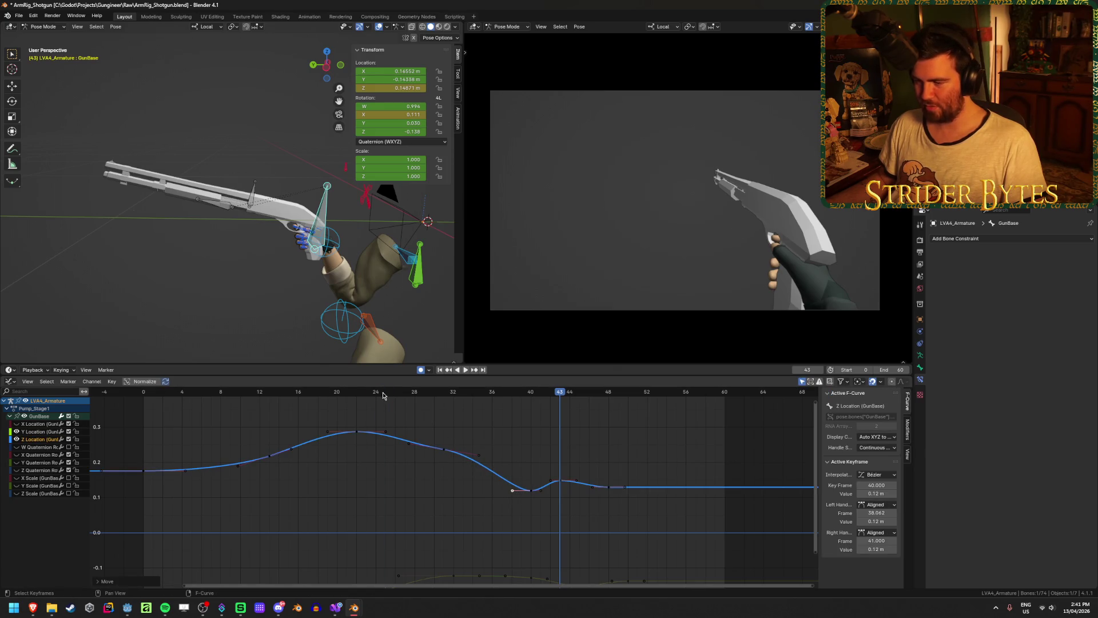
key("space")
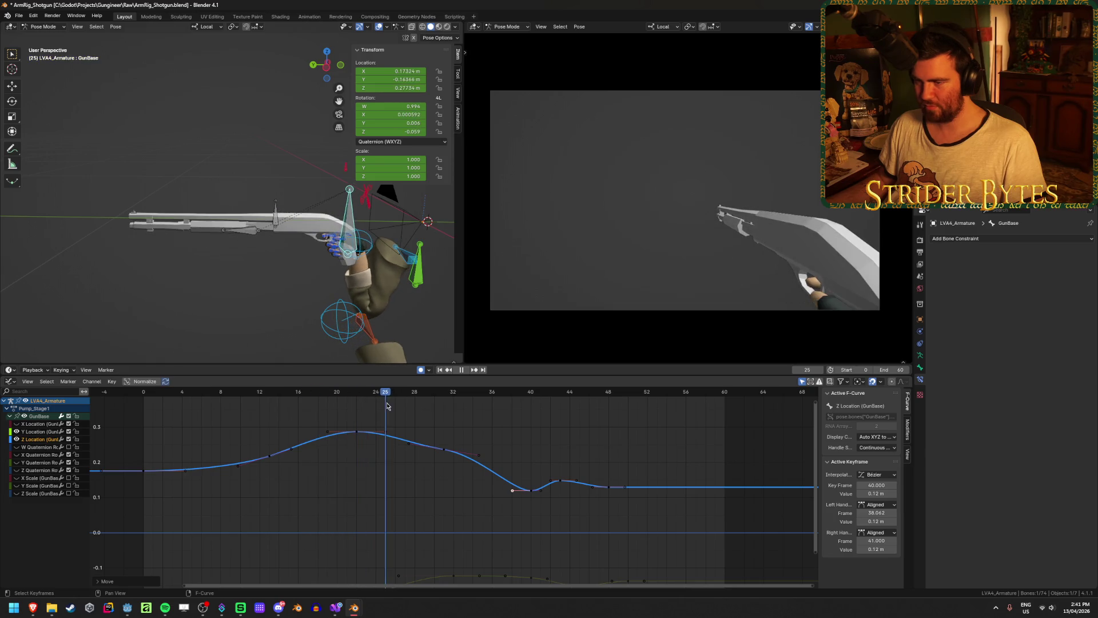
mouse_move(387, 406)
left_mouse_down()
mouse_move(433, 407)
mouse_move(351, 406)
mouse_move(412, 408)
mouse_move(435, 414)
mouse_move(434, 426)
left_mouse_up()
Try raising the frame-31 Z Location key, undo it back down, save, and replay
left_click(444, 449)
key("g")
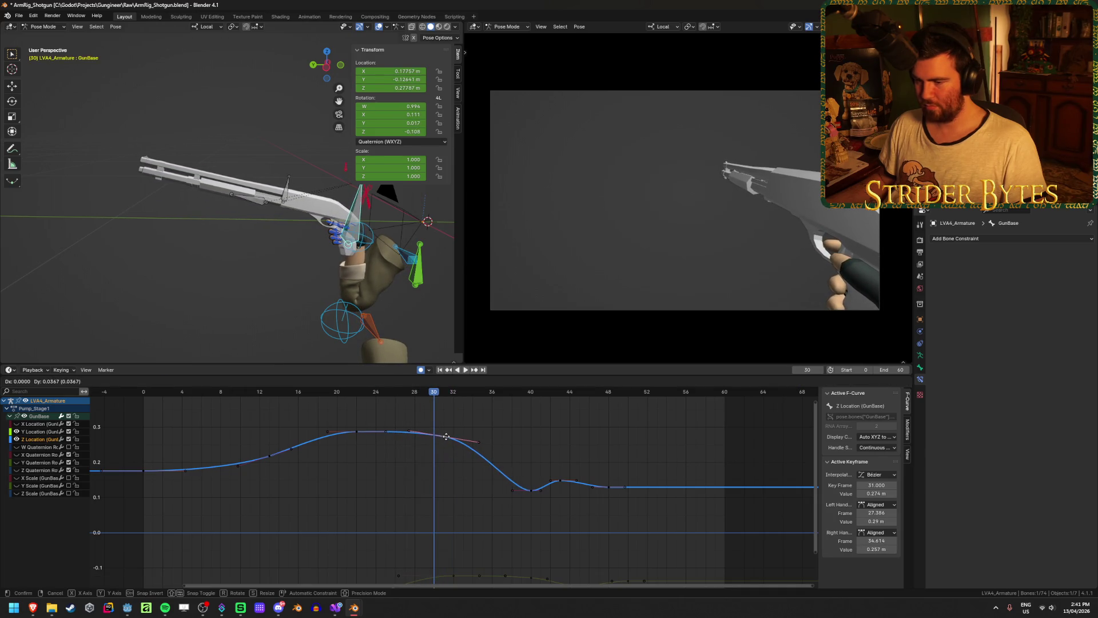
left_click(447, 436)
key("space")
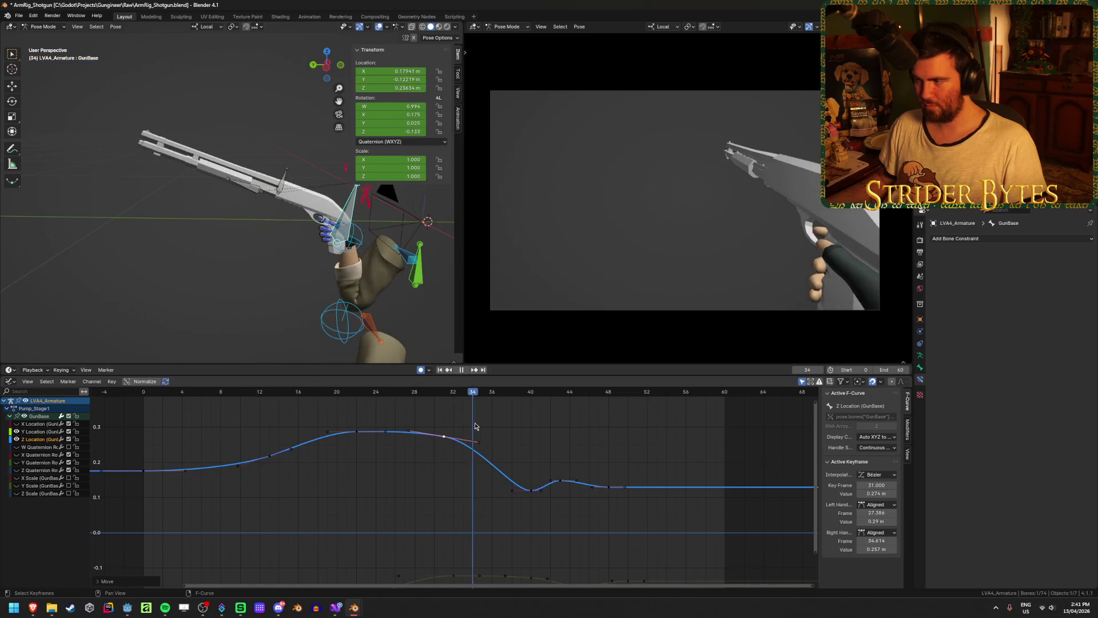
key("Escape")
key("ctrl+z")
key("ctrl+s")
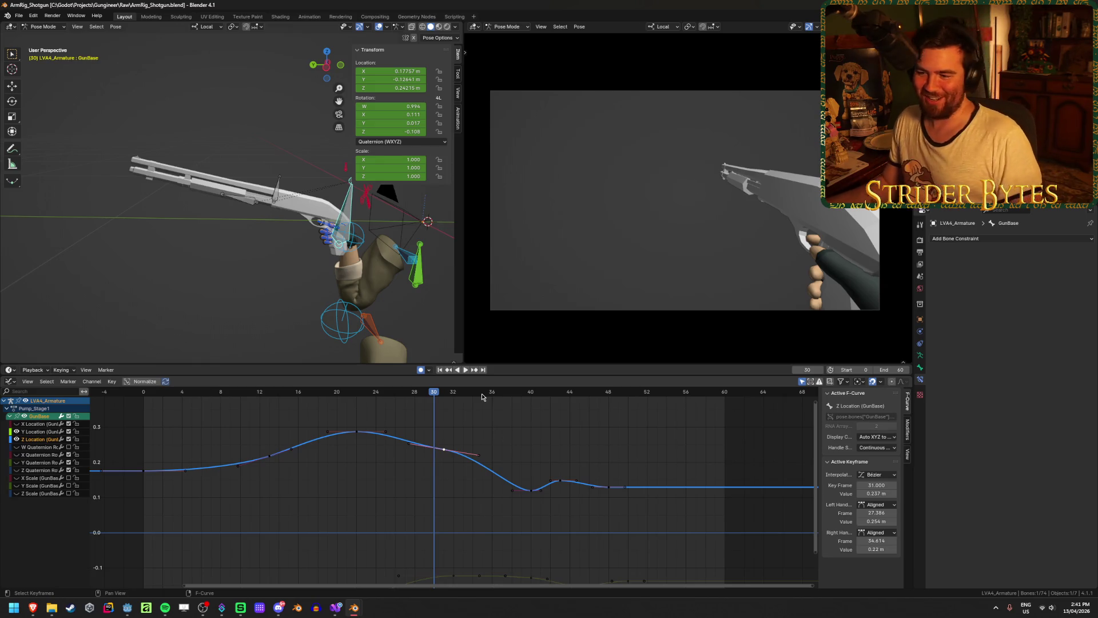
key("ctrl+s")
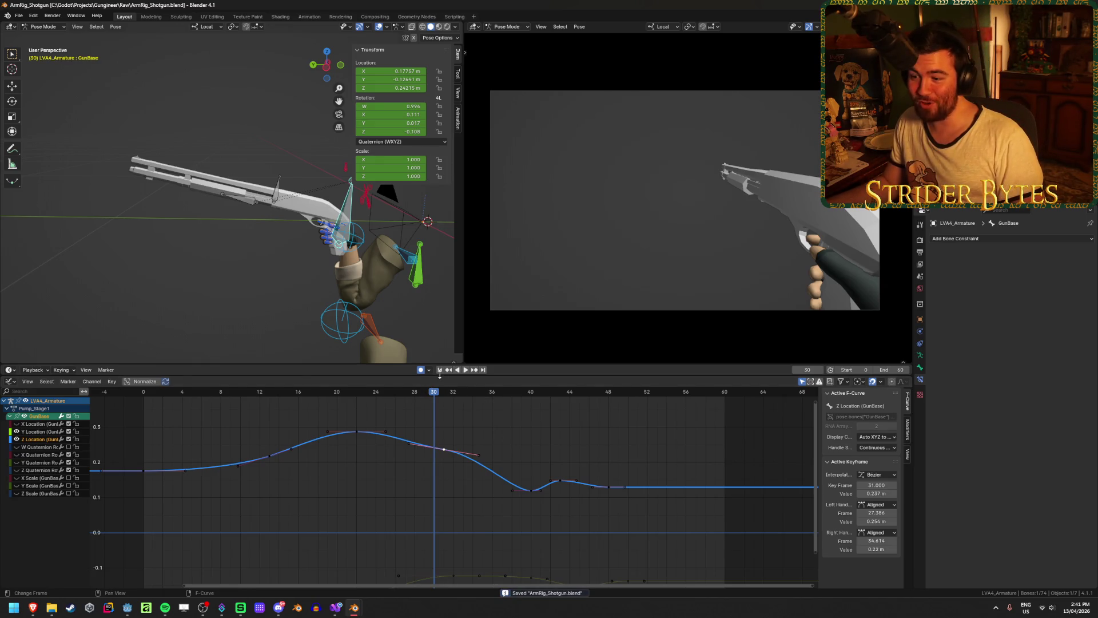
left_click(466, 370)
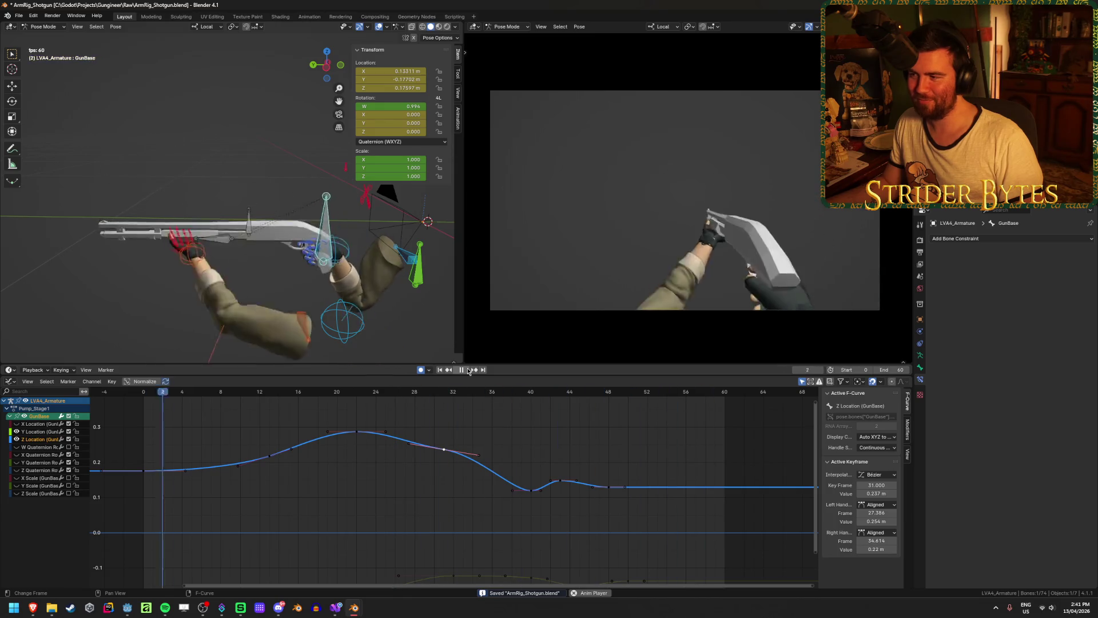
Move the Z Location key from frame 40 to 38 and scrub to check the pose
left_click(497, 396)
left_click(489, 400)
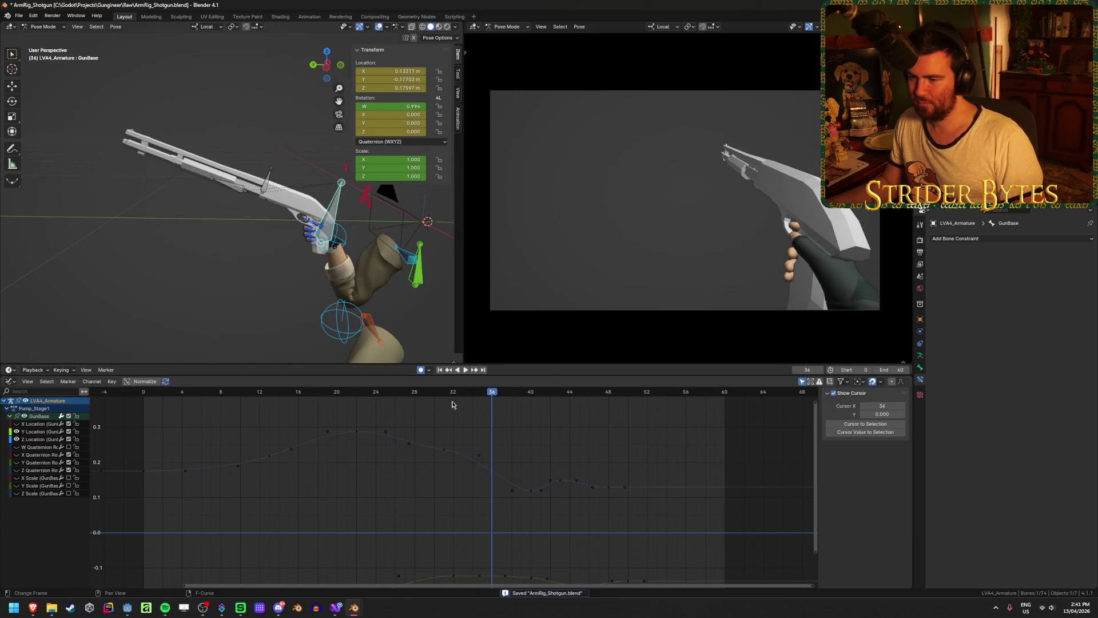
mouse_move(496, 399)
left_mouse_down()
mouse_move(391, 402)
mouse_move(573, 432)
mouse_move(543, 437)
left_mouse_up()
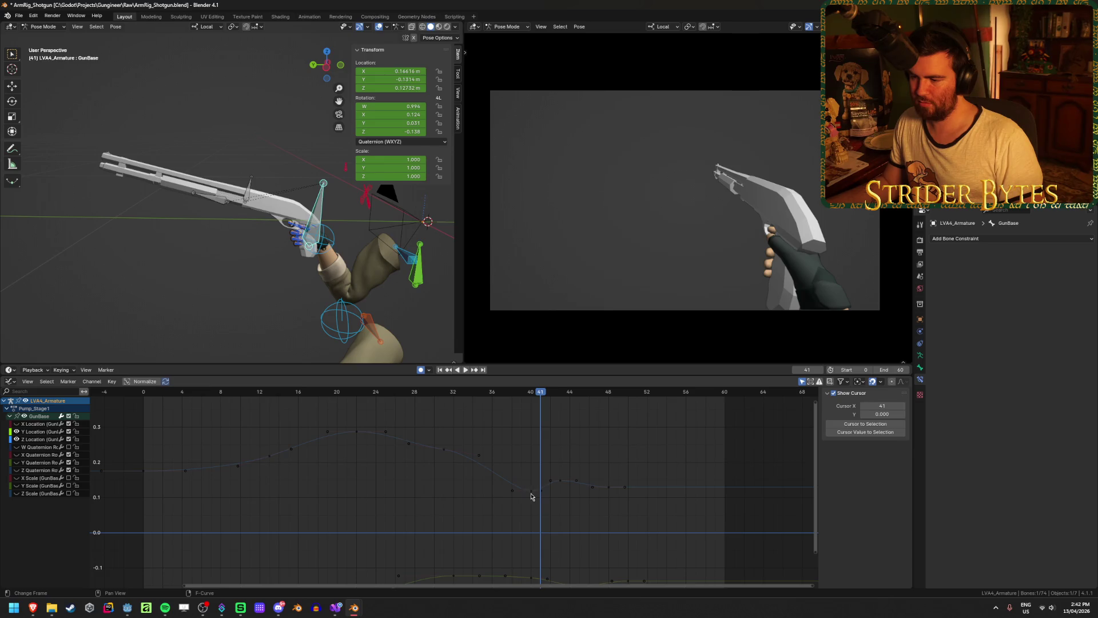
left_click_drag(531, 496, 512, 491)
left_click_drag(453, 394, 430, 396)
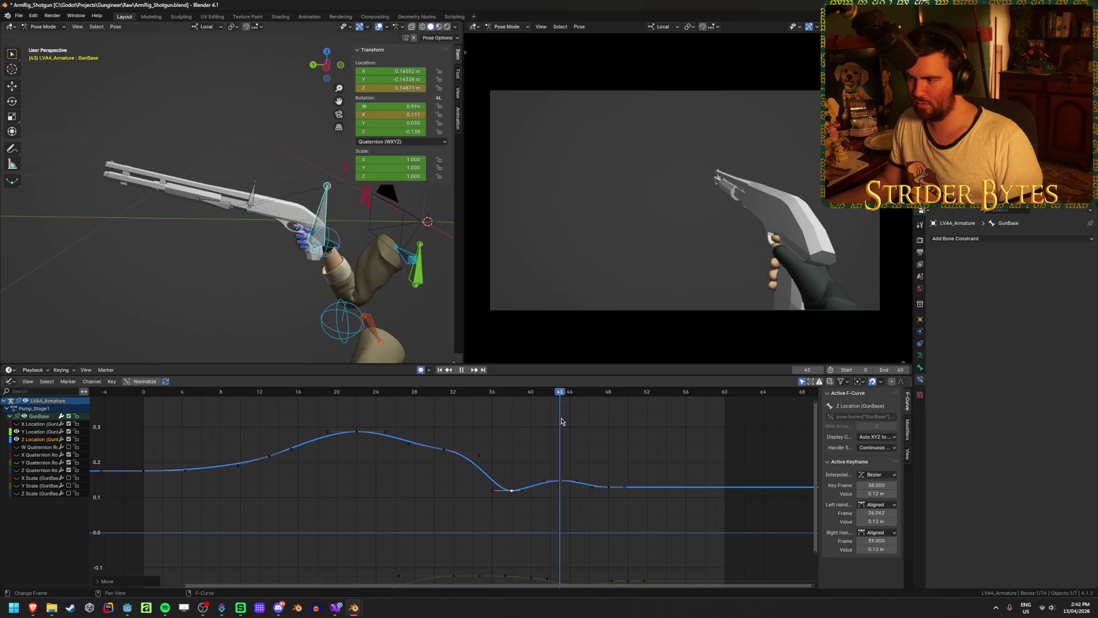
left_click_drag(557, 425, 512, 432)
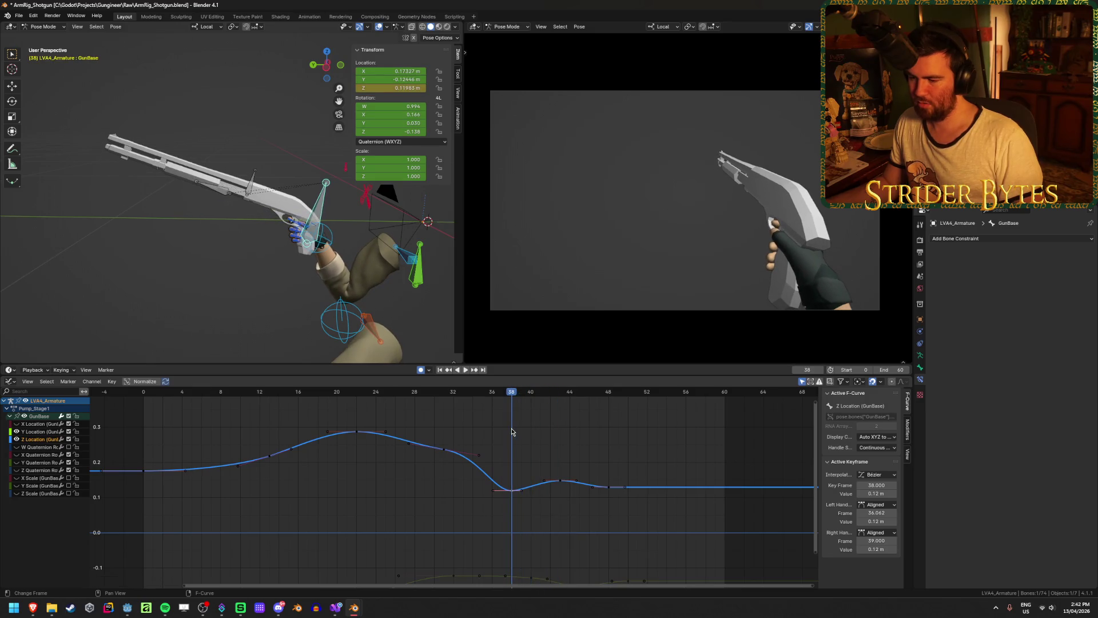
Select the lower curve's frame-40 key and review the motion in playback
mouse_move(549, 532)
middle_mouse_down()
mouse_move(554, 544)
mouse_move(559, 490)
mouse_move(536, 495)
middle_mouse_up()
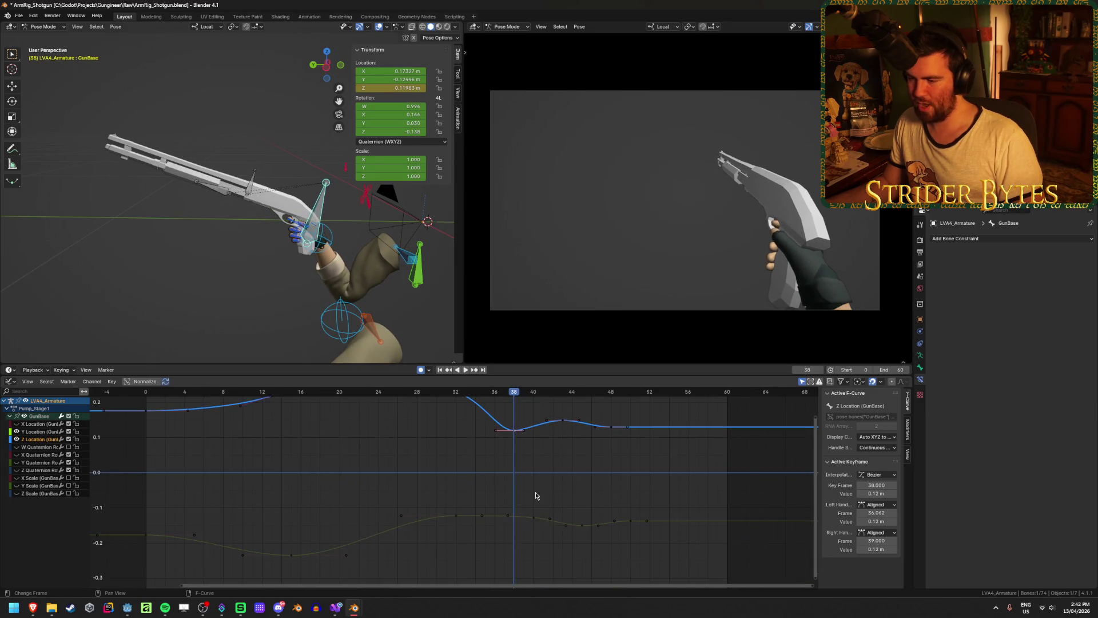
left_click(535, 521)
mouse_move(512, 396)
left_mouse_down()
mouse_move(380, 399)
mouse_move(583, 422)
mouse_move(453, 429)
mouse_move(560, 421)
mouse_move(535, 422)
left_mouse_up()
left_click(532, 422)
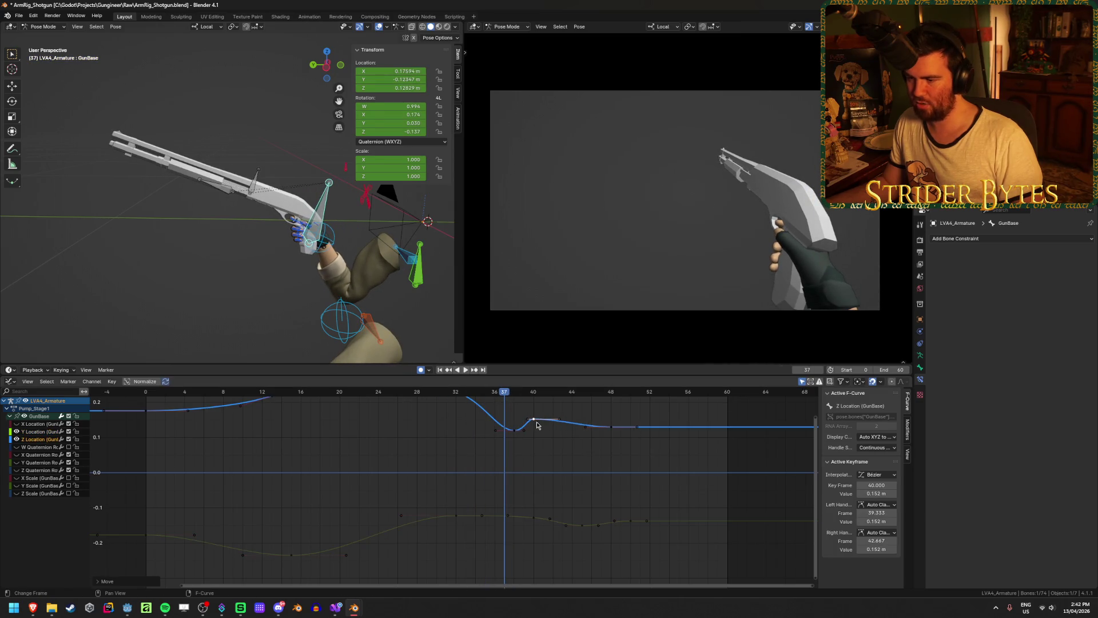
key("space")
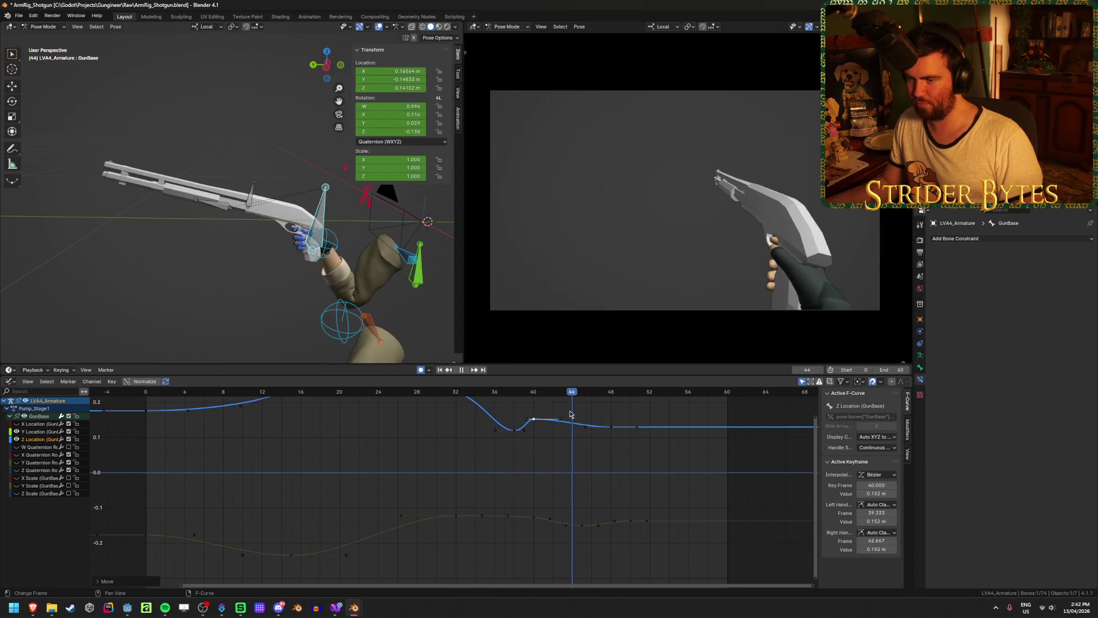
key("space")
Shift keys to frames 48, 42 and 40, and place a duplicated key at frame 44
left_click_drag(610, 426, 601, 427)
mouse_move(534, 422)
left_mouse_down()
mouse_move(553, 419)
mouse_move(515, 430)
mouse_move(533, 431)
left_mouse_up()
middle_click_drag(577, 445, 570, 507)
scroll(622, 494, "up", 1)
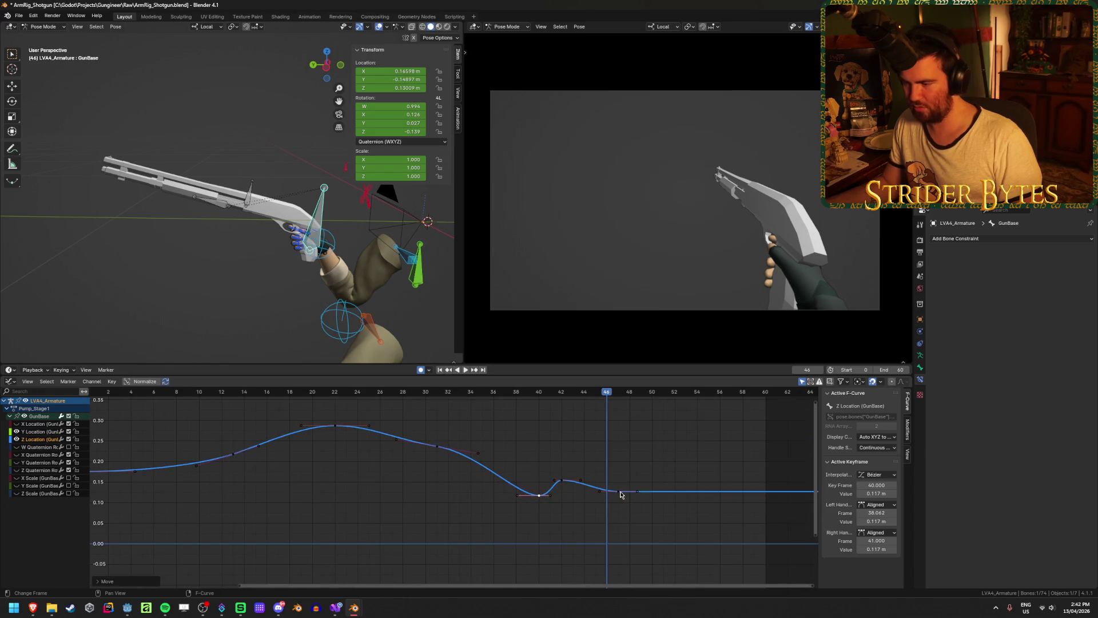
mouse_move(621, 495)
left_mouse_down()
mouse_move(591, 487)
mouse_move(629, 486)
left_mouse_up()
left_click(595, 494)
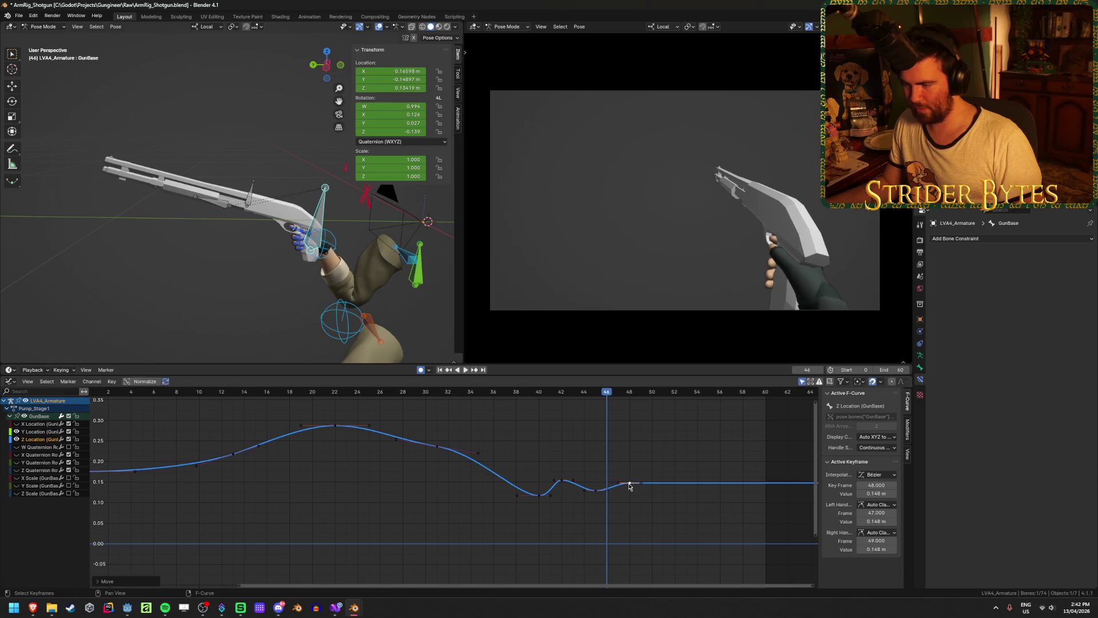
left_click(465, 369)
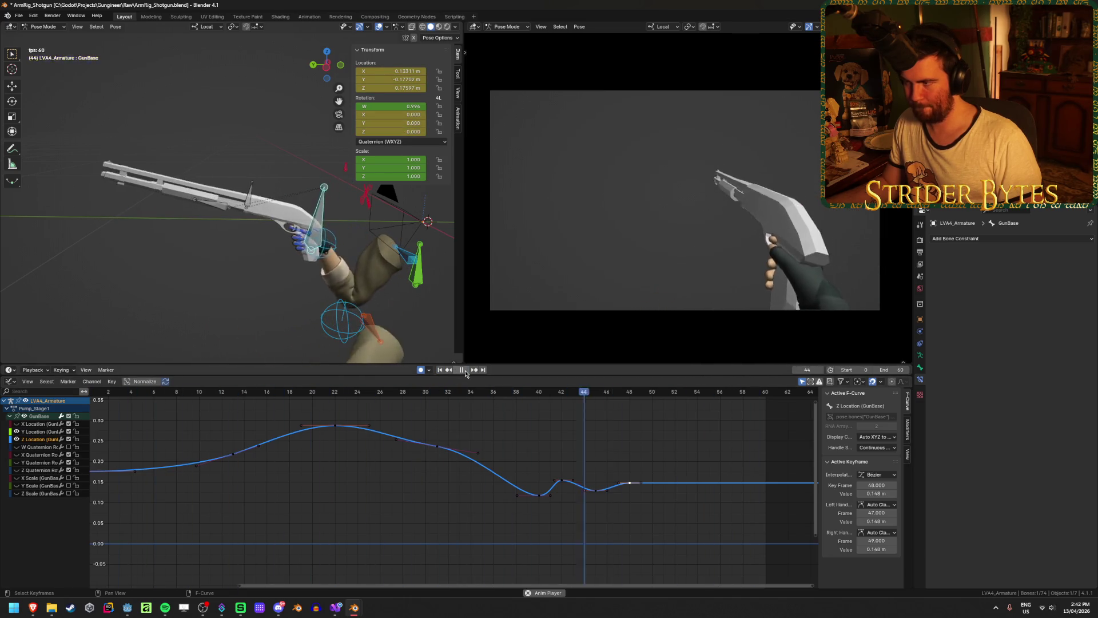
Save, then widen the handles of the frame-42 Z Location key and lower it slightly
left_click(465, 369)
key("ctrl+s")
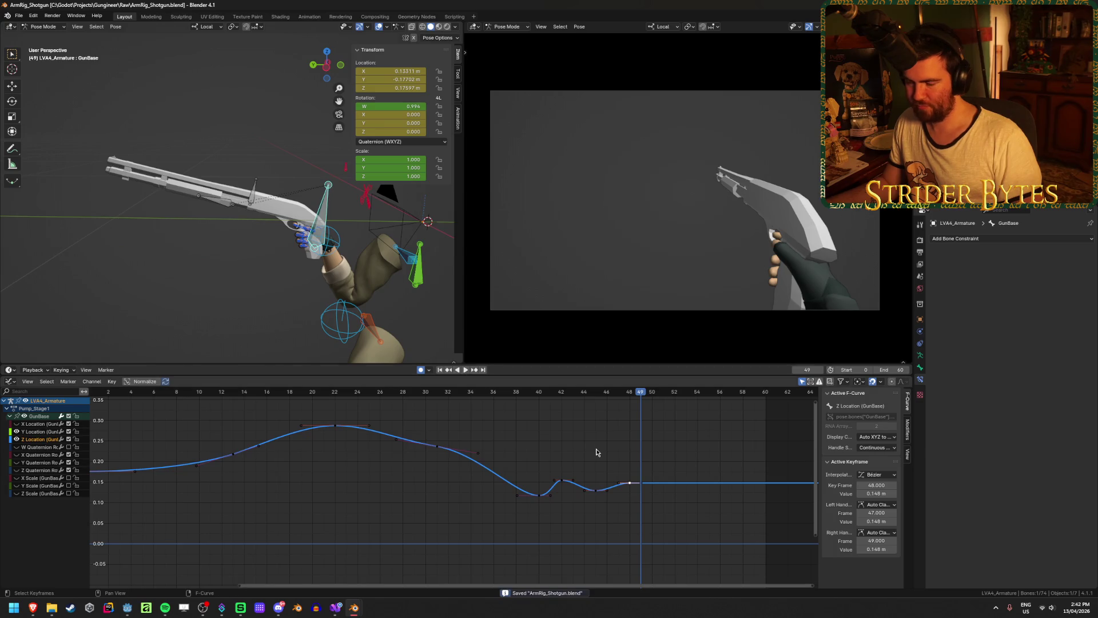
left_click(597, 452)
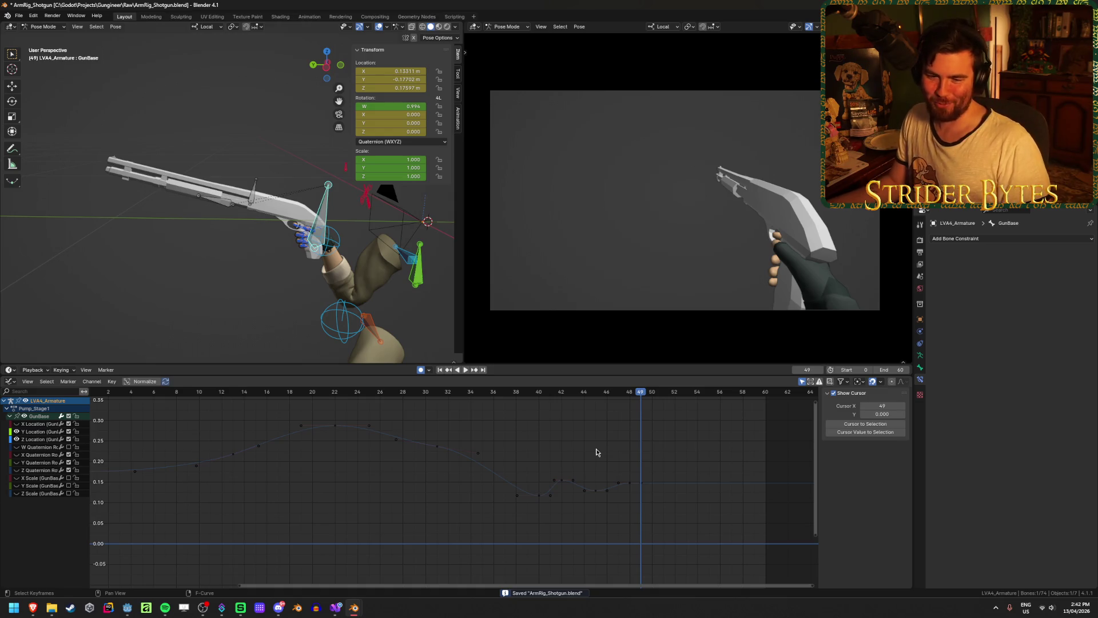
left_click(562, 480)
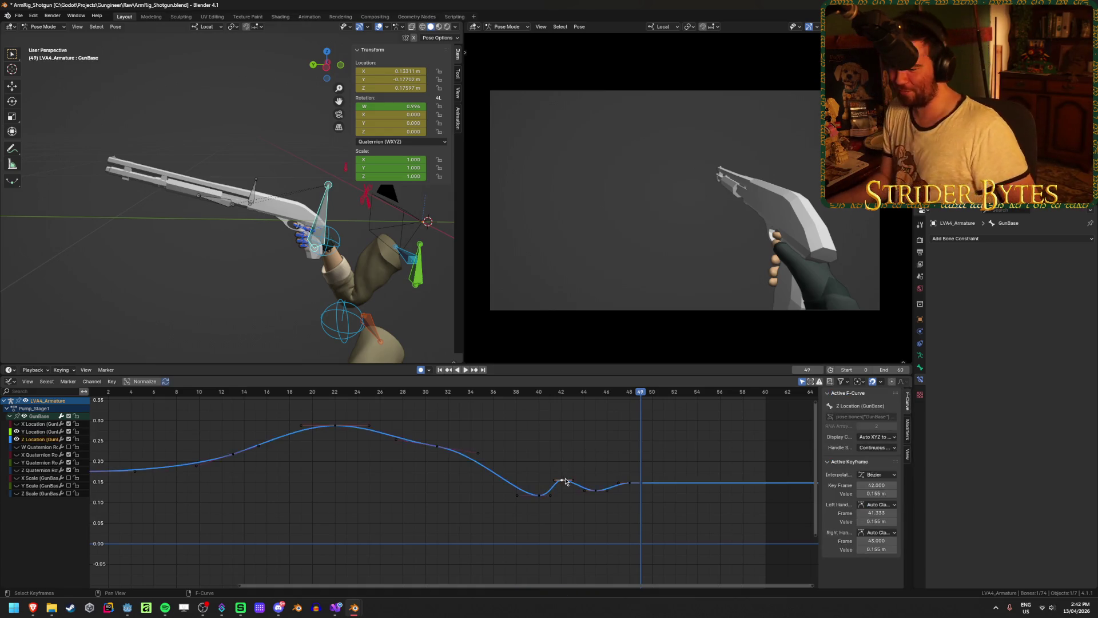
scroll(617, 489, "up", 2)
key("s")
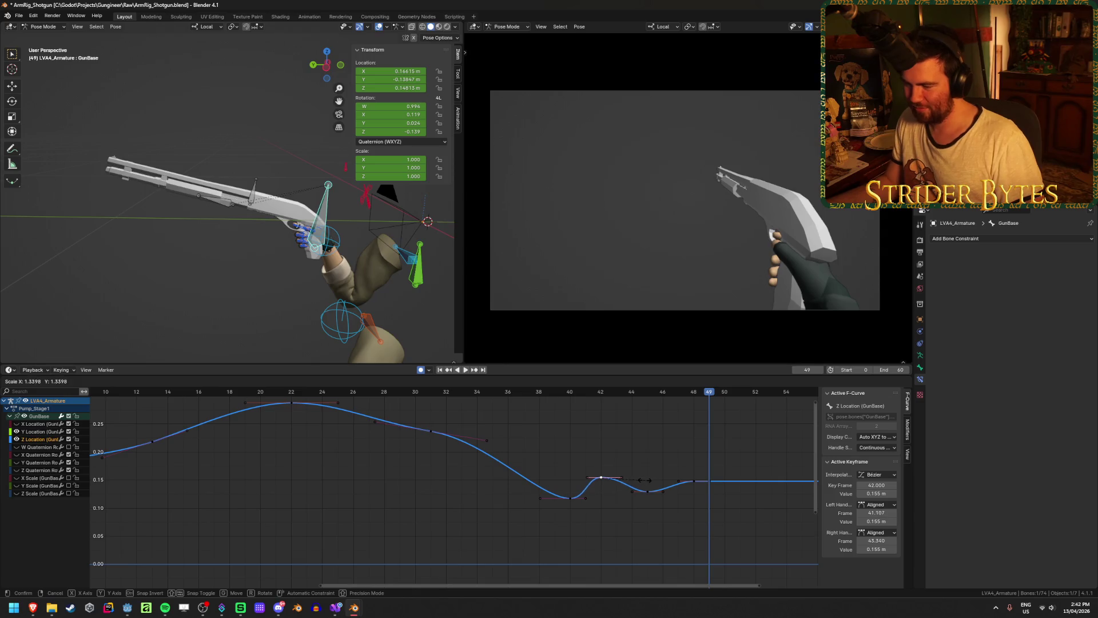
left_click(644, 480)
key("g")
left_click(656, 474)
Pull the frame-40 key's left handle back to frame 35
left_click(618, 448)
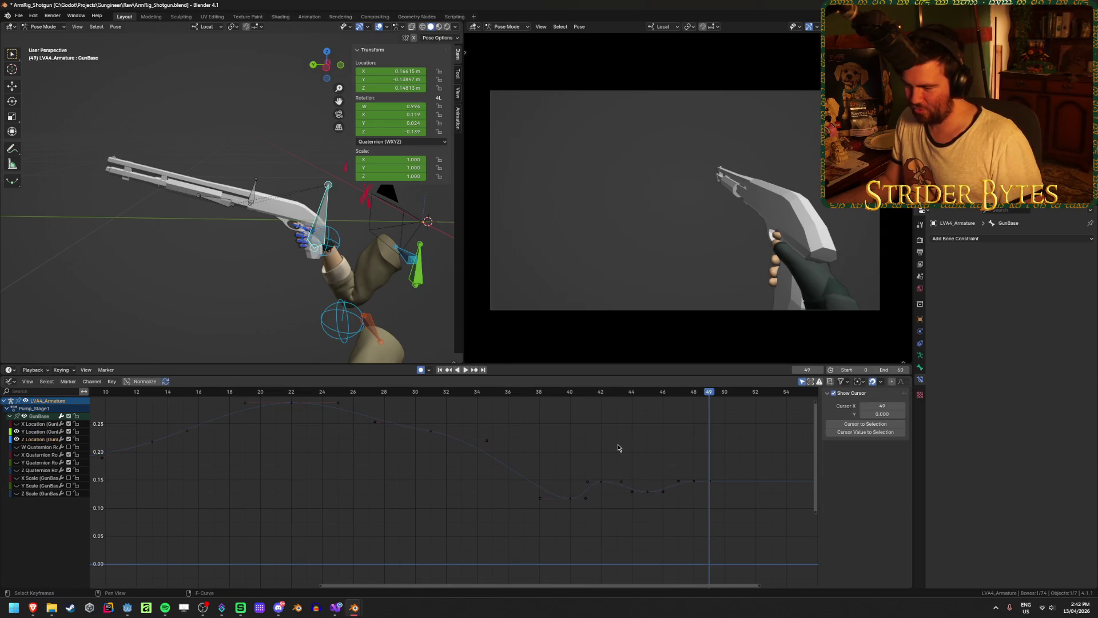
left_click(571, 498)
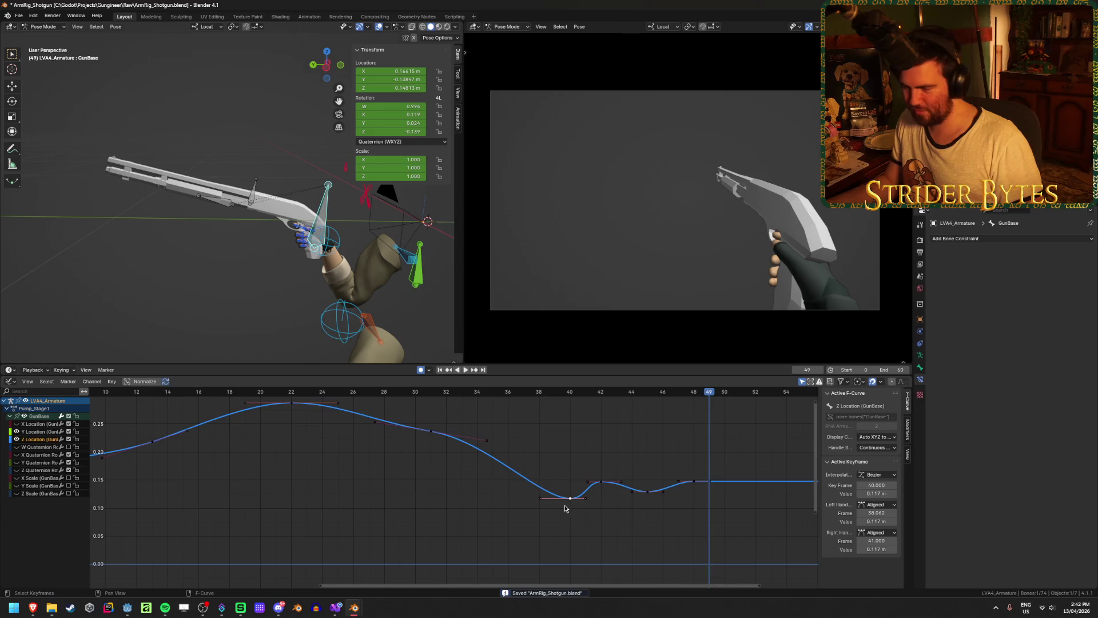
key("g")
key("Escape")
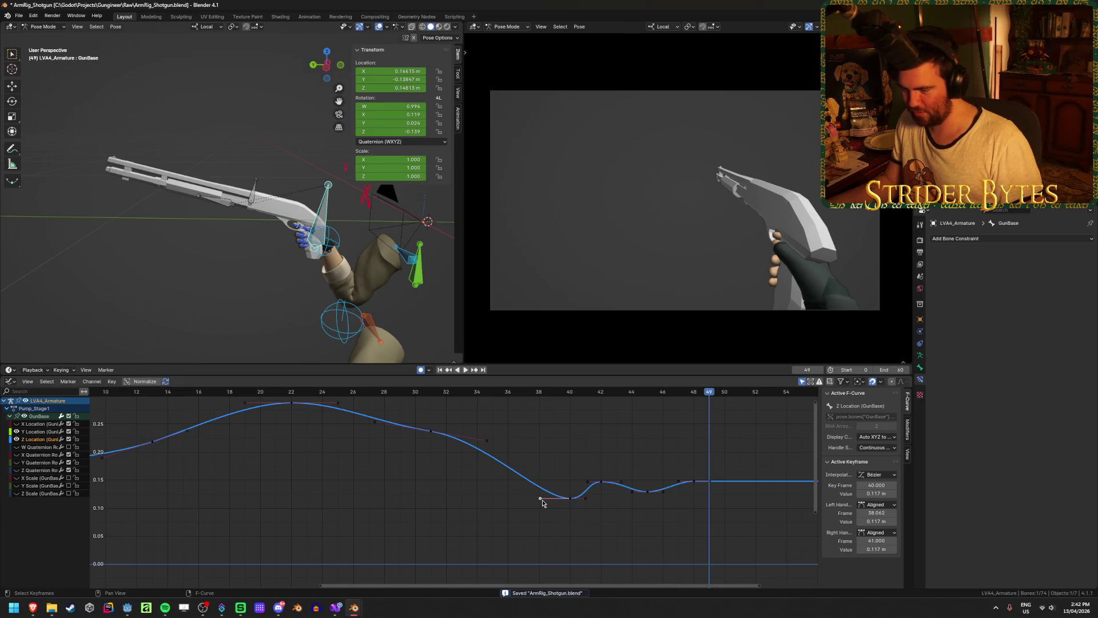
left_click_drag(542, 503, 495, 500)
Try deleting the frame-31 key, undo it, and save the blend file
scroll(469, 429, "down", 2)
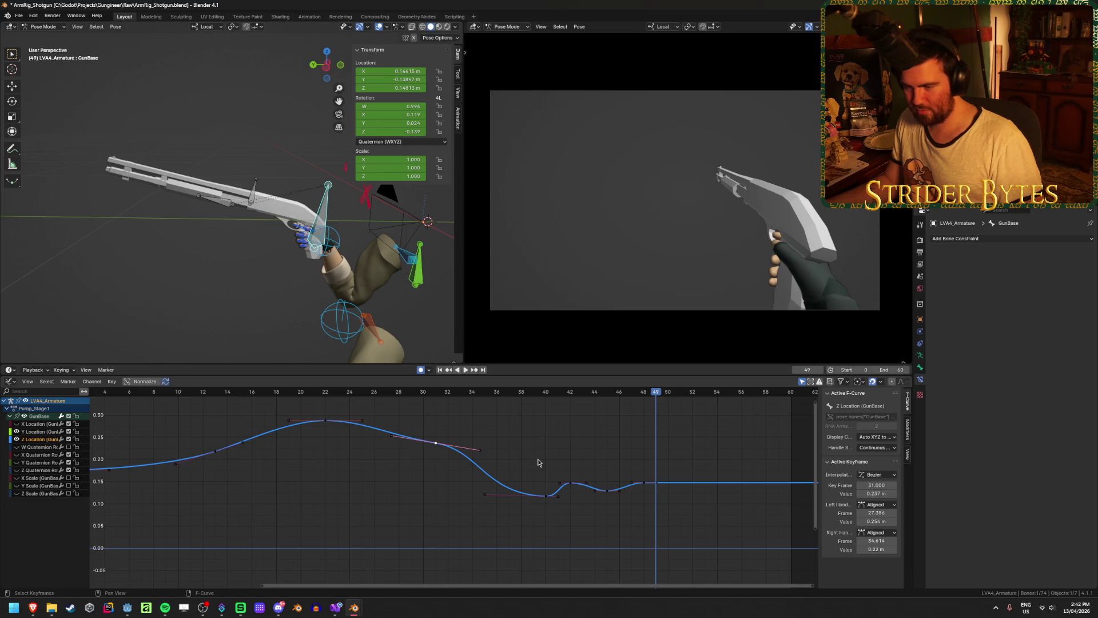
key("x")
left_click(488, 454)
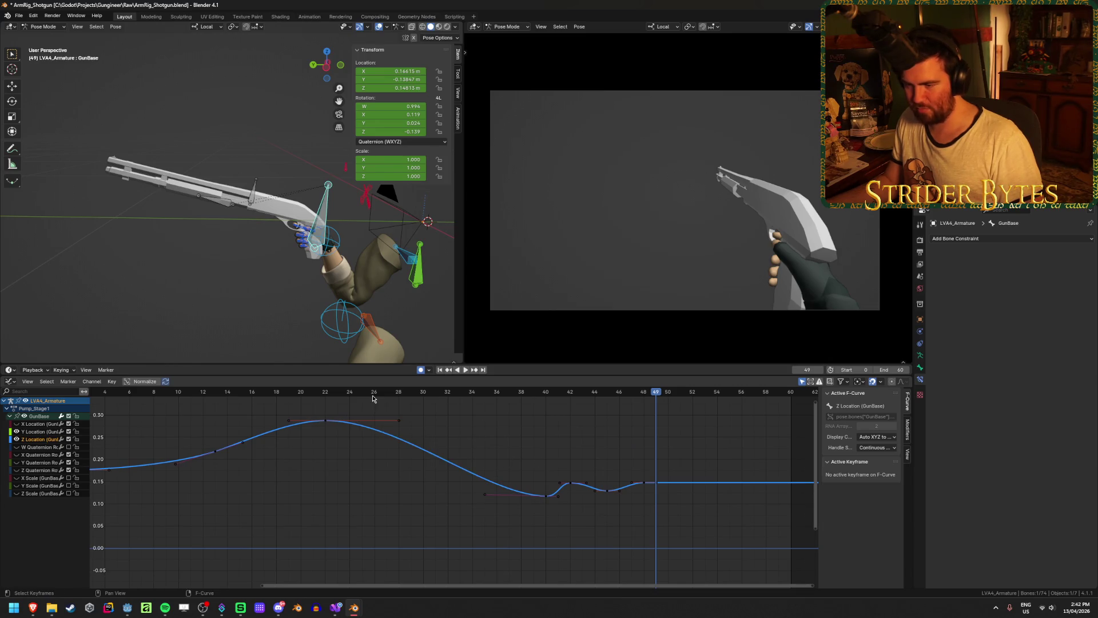
key("ctrl+z")
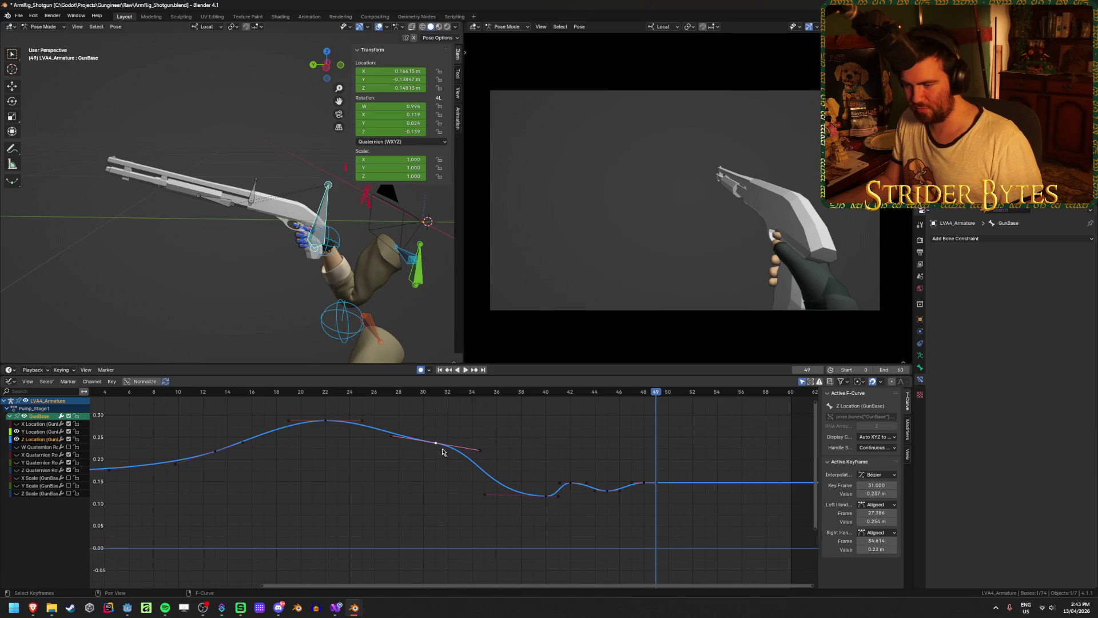
key("s")
key("Escape")
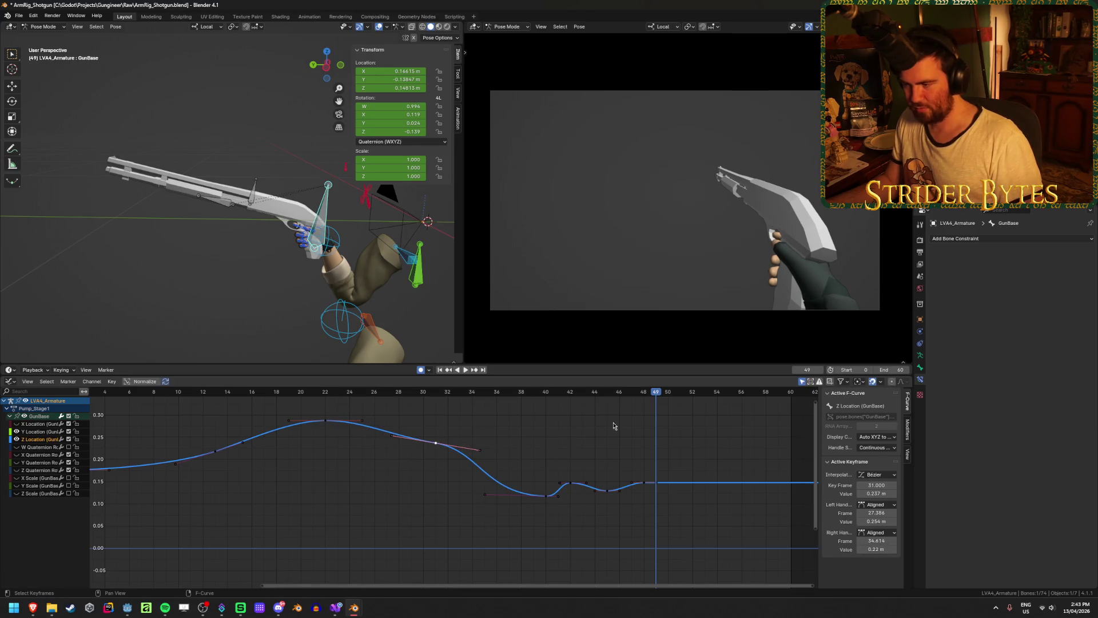
key("ctrl+s")
Replay the pump animation and check the poses at frames 42 and 33
left_click(439, 370)
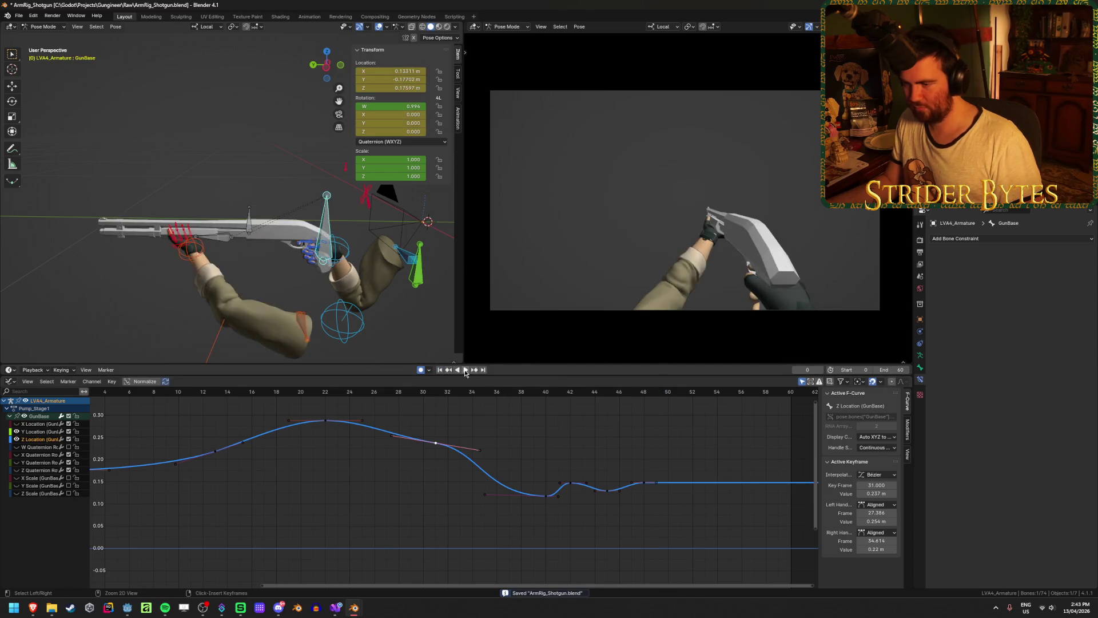
left_click(465, 370)
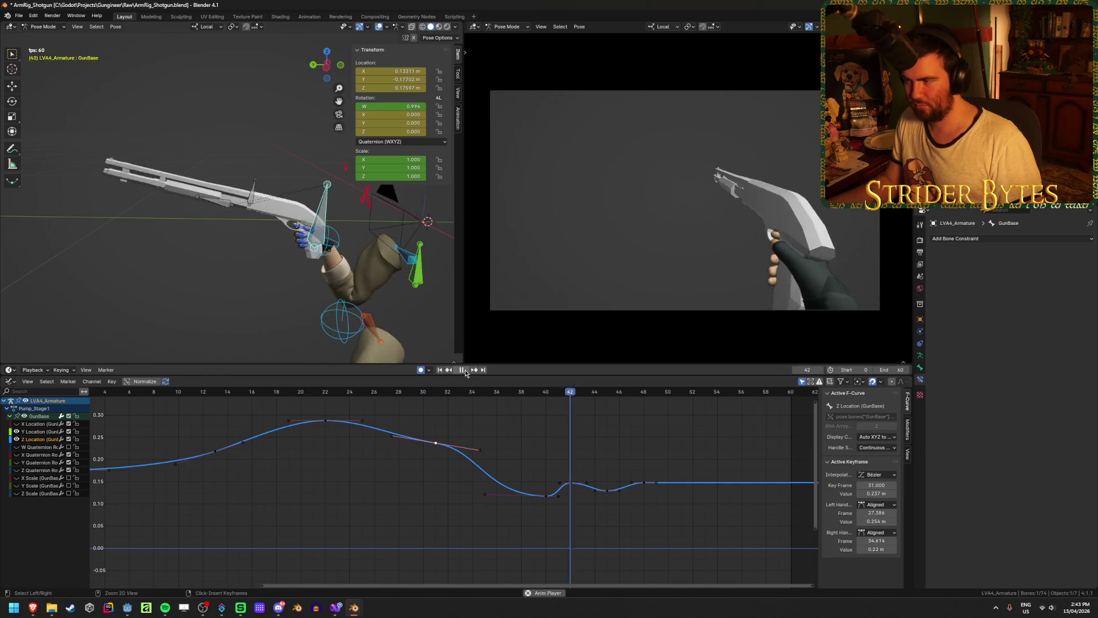
left_click(464, 370)
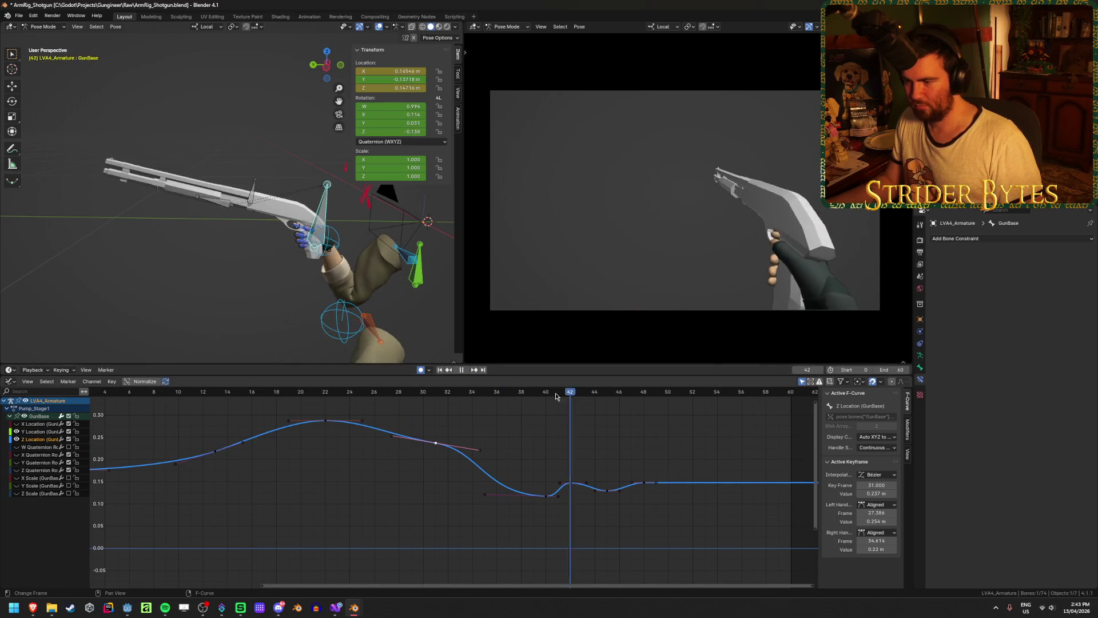
mouse_move(508, 400)
left_mouse_down()
mouse_move(674, 421)
mouse_move(100, 440)
mouse_move(379, 452)
left_mouse_up()
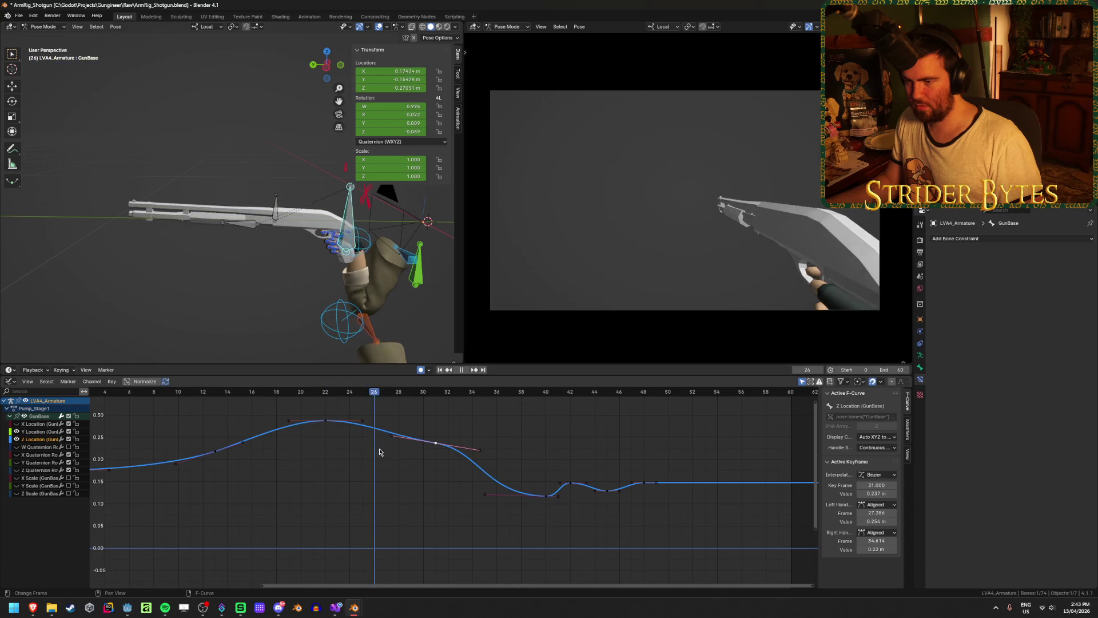
left_click_drag(455, 454, 454, 462)
Move the frame-31 Z Location key to frame 28
key("g")
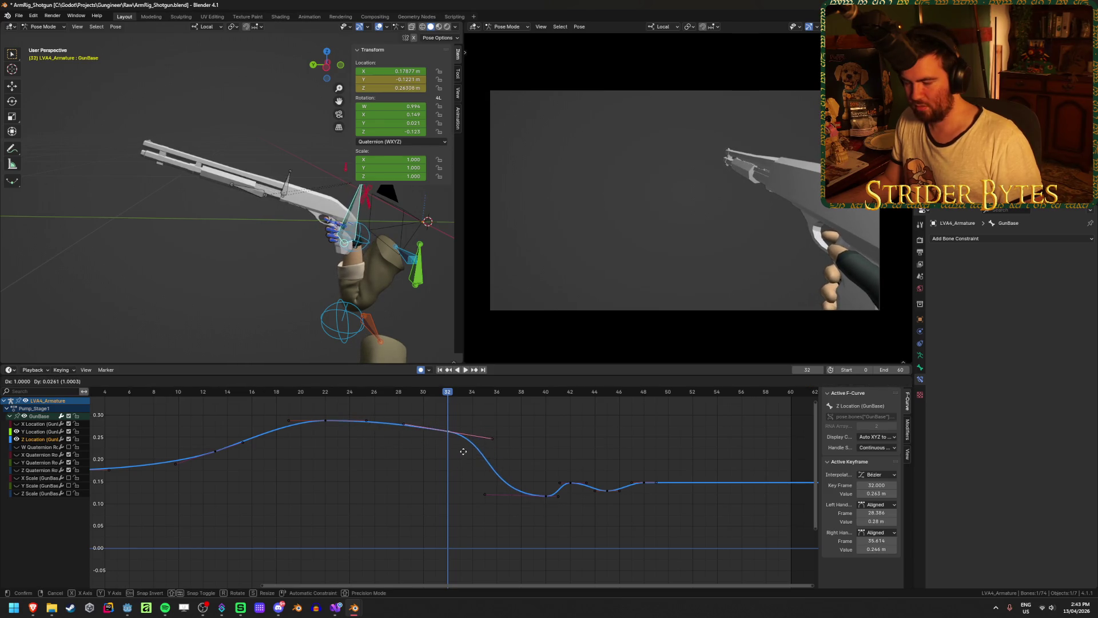
left_click(467, 450)
key("space")
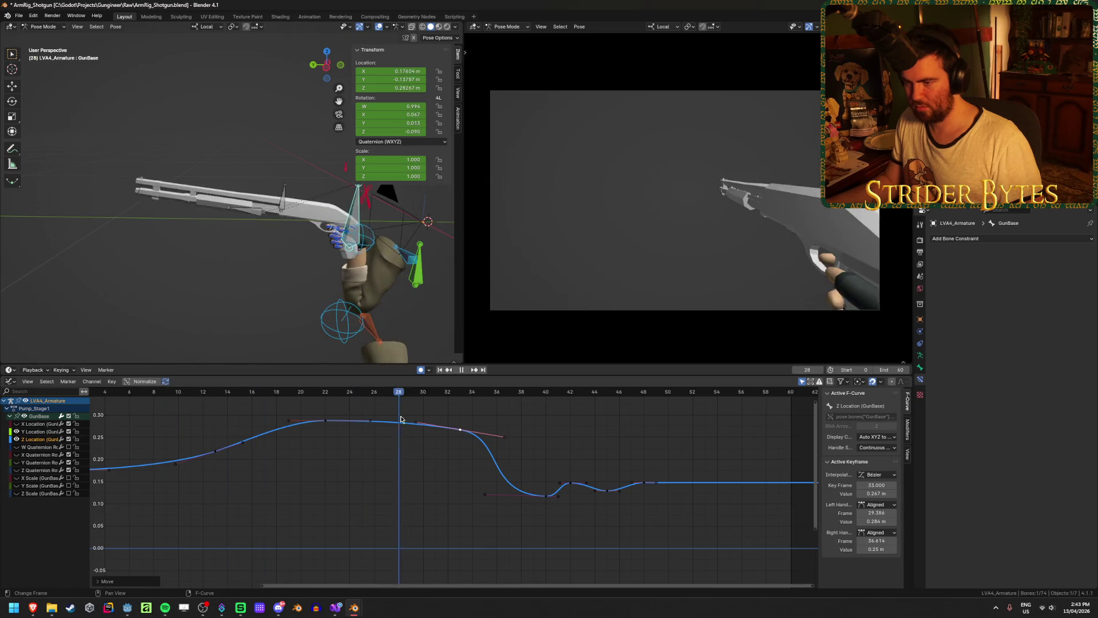
key("Escape")
key("g")
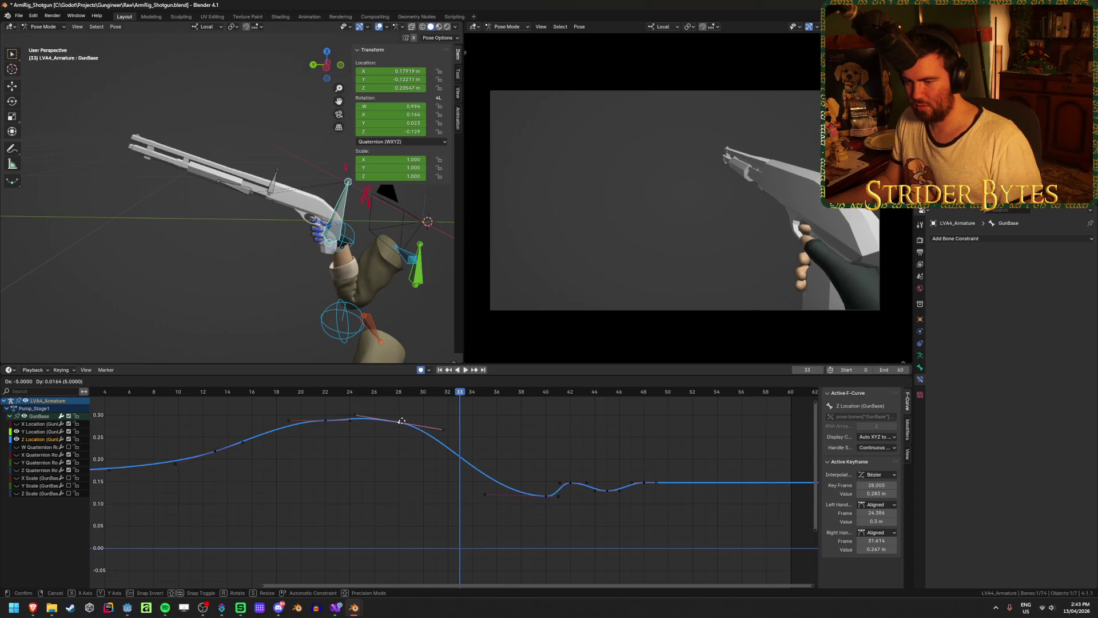
left_click(398, 422)
Scale up the frame-28 key's handles to lengthen them
key("s")
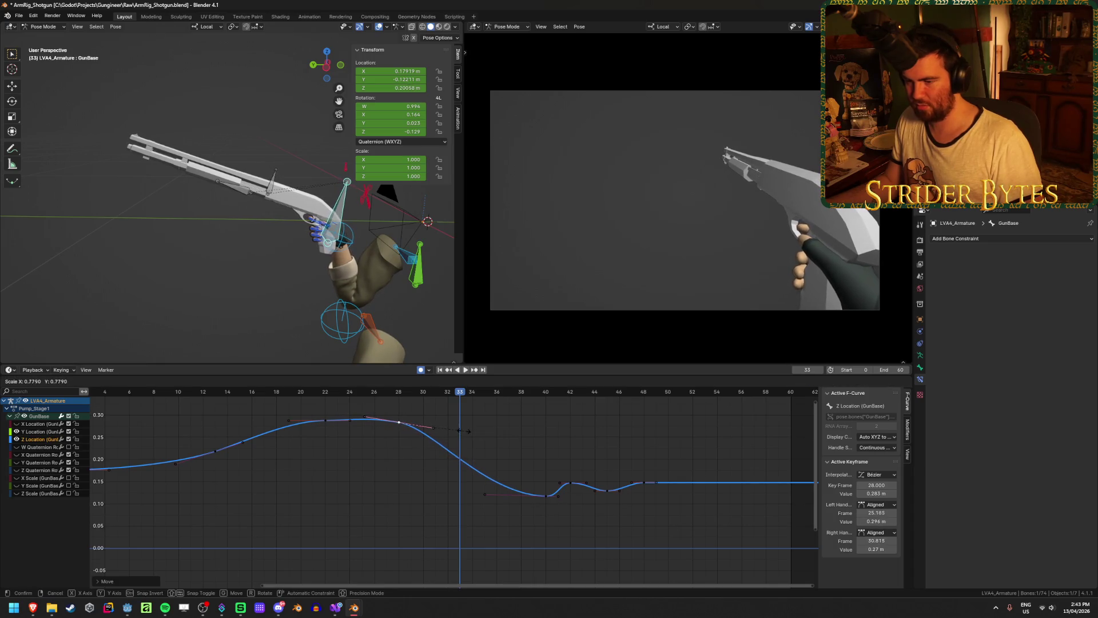
left_click(470, 433)
key("s")
left_click(458, 436)
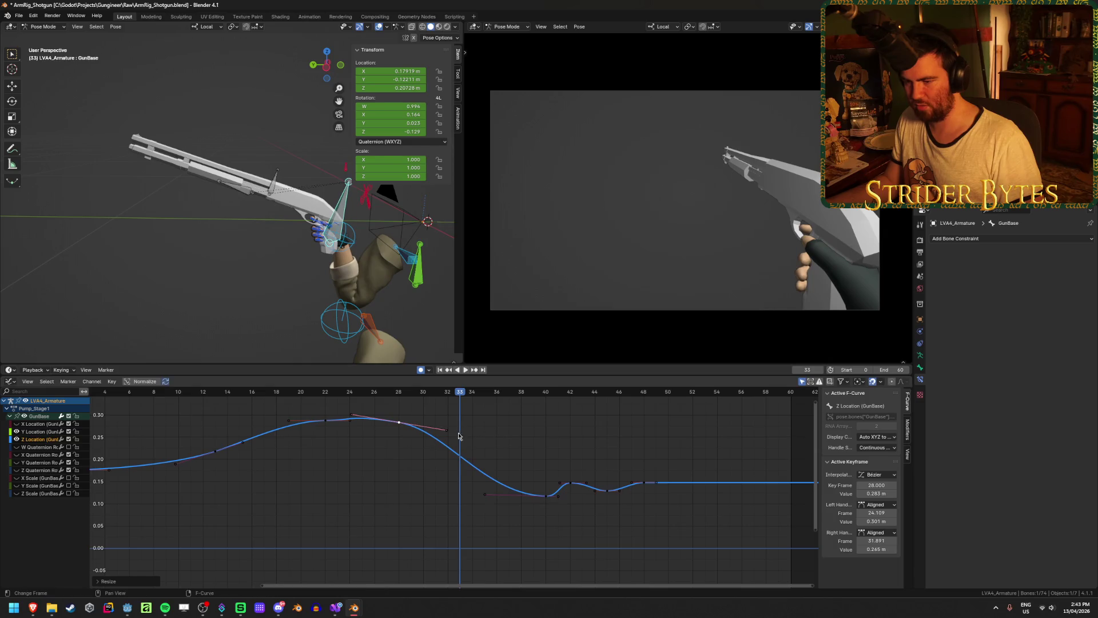
Set the frame-28 right handle to about frame 32.9 and pull frame 40's left handle to 31.5
key("s")
left_click(450, 439)
left_click(430, 432)
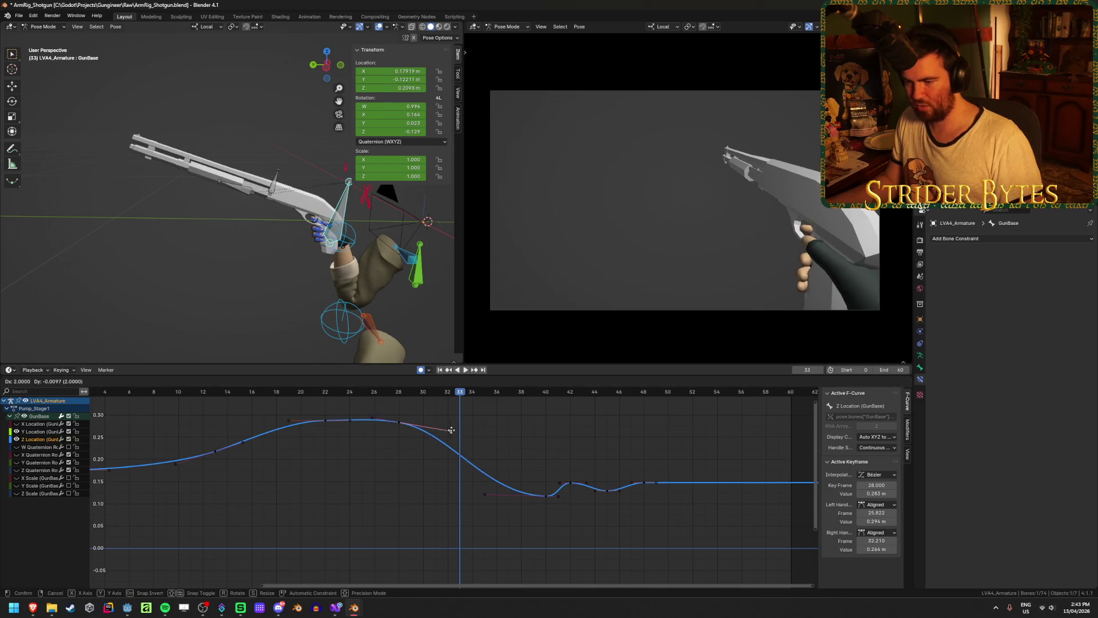
key("g")
left_click(459, 434)
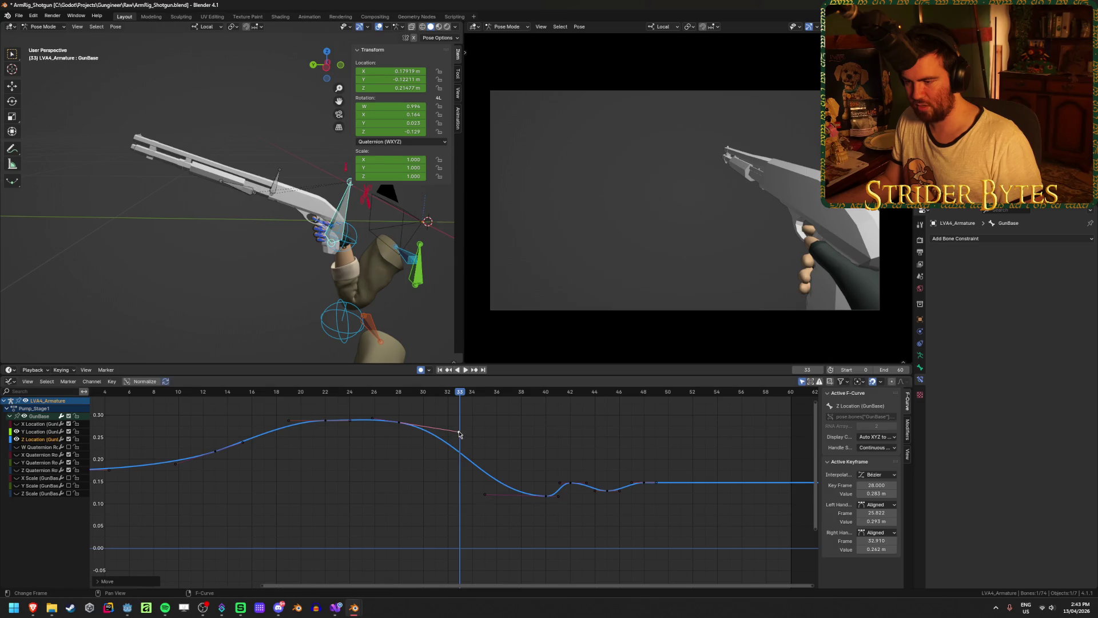
left_click_drag(485, 496, 442, 492)
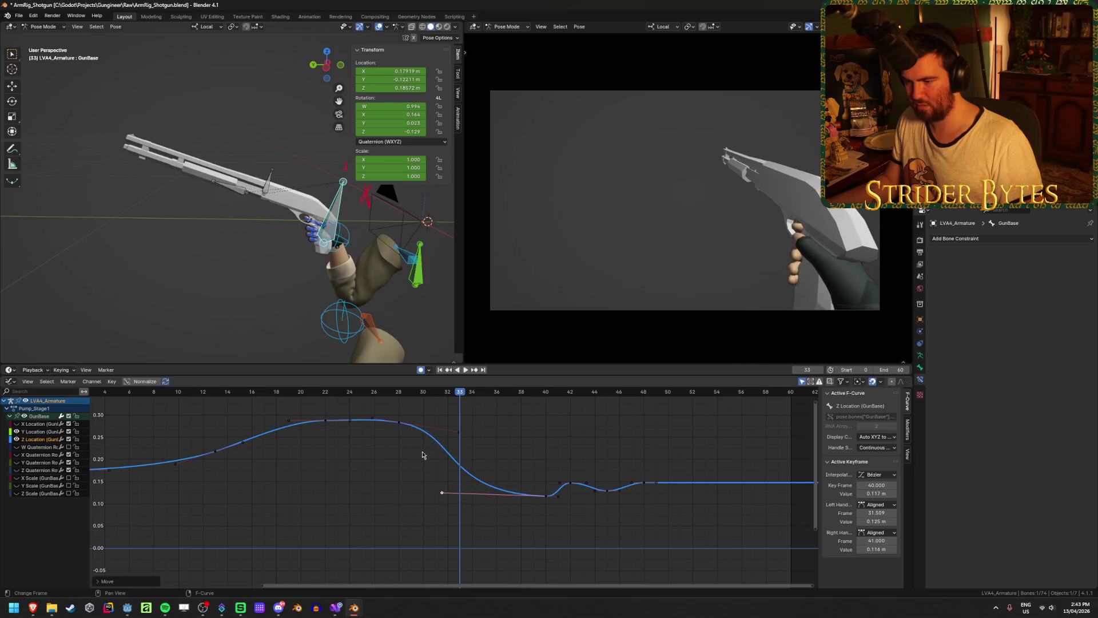
left_click(466, 370)
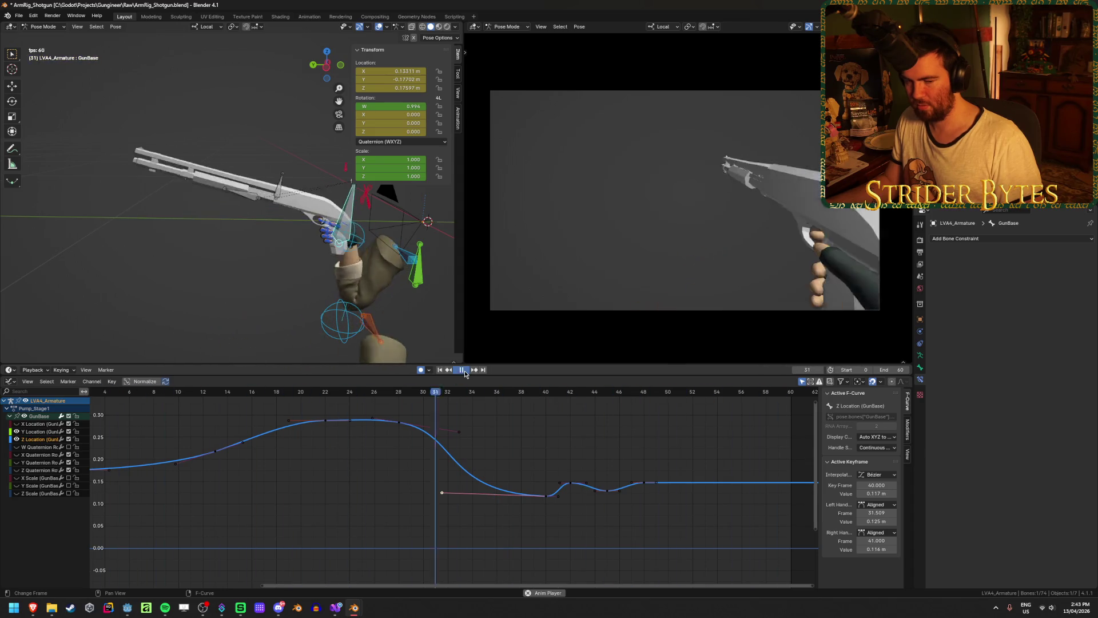
left_click(464, 370)
key("ctrl+s")
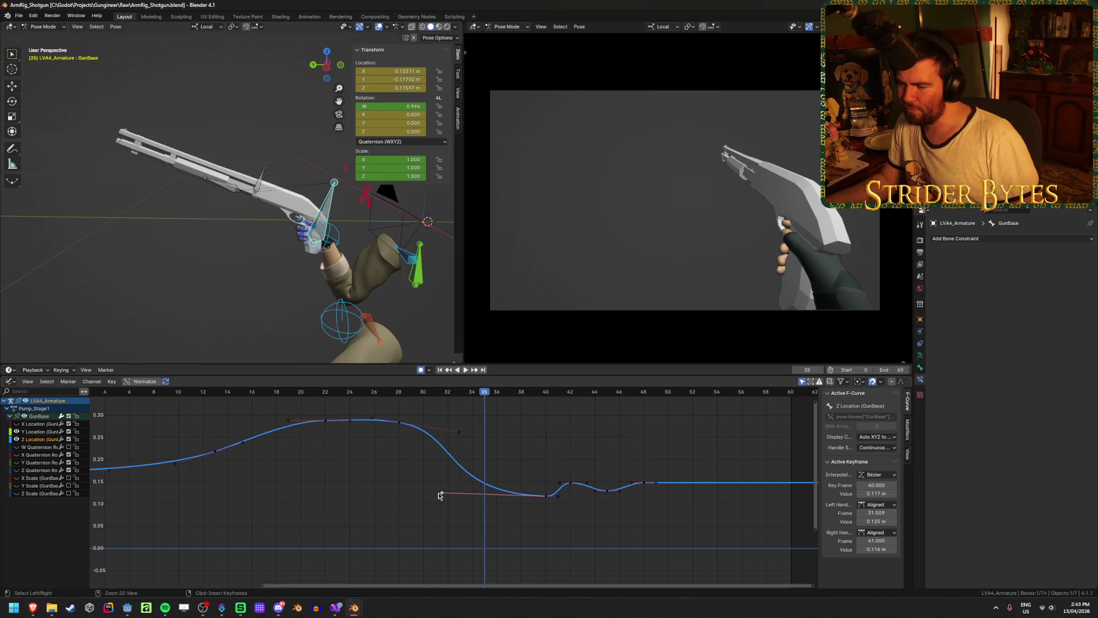
left_click(440, 370)
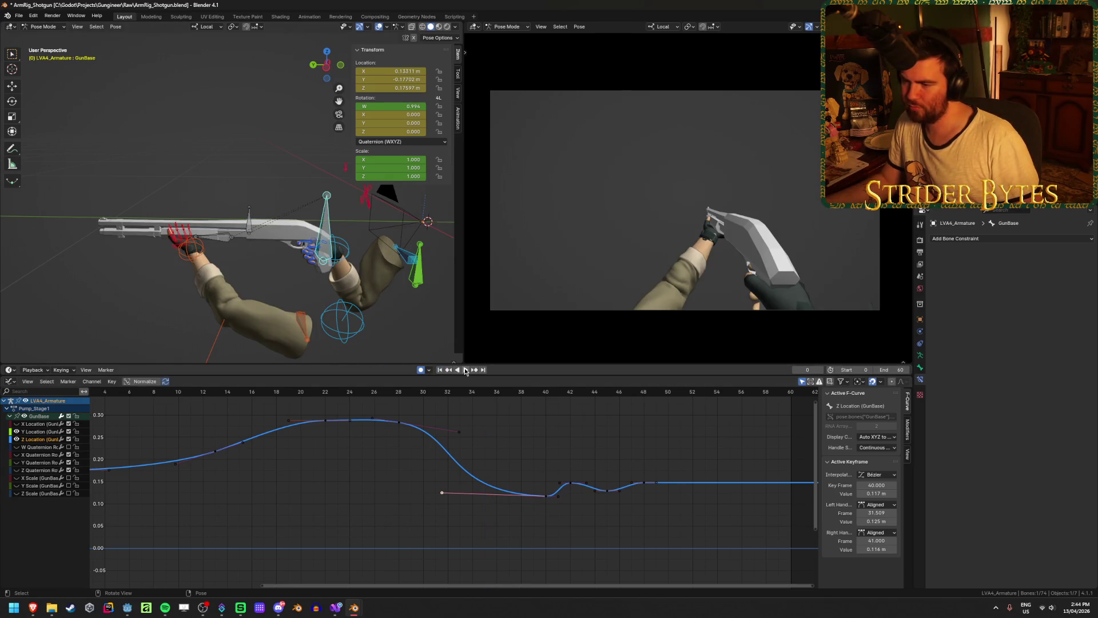
left_click(465, 369)
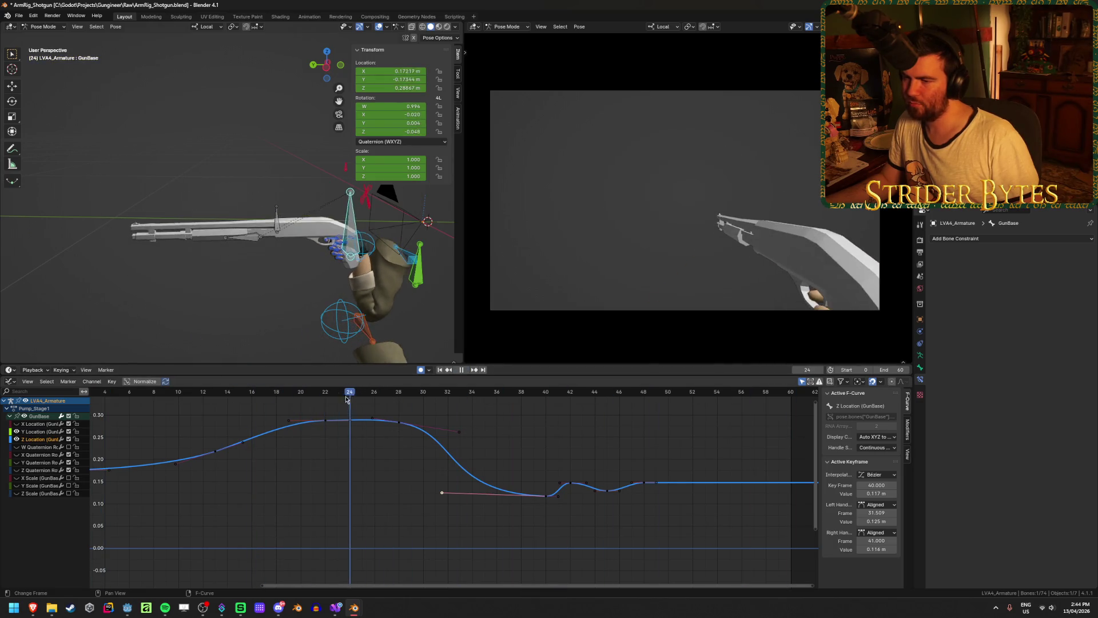
mouse_move(385, 399)
left_mouse_down()
mouse_move(499, 409)
mouse_move(438, 400)
mouse_move(449, 409)
mouse_move(441, 410)
left_mouse_up()
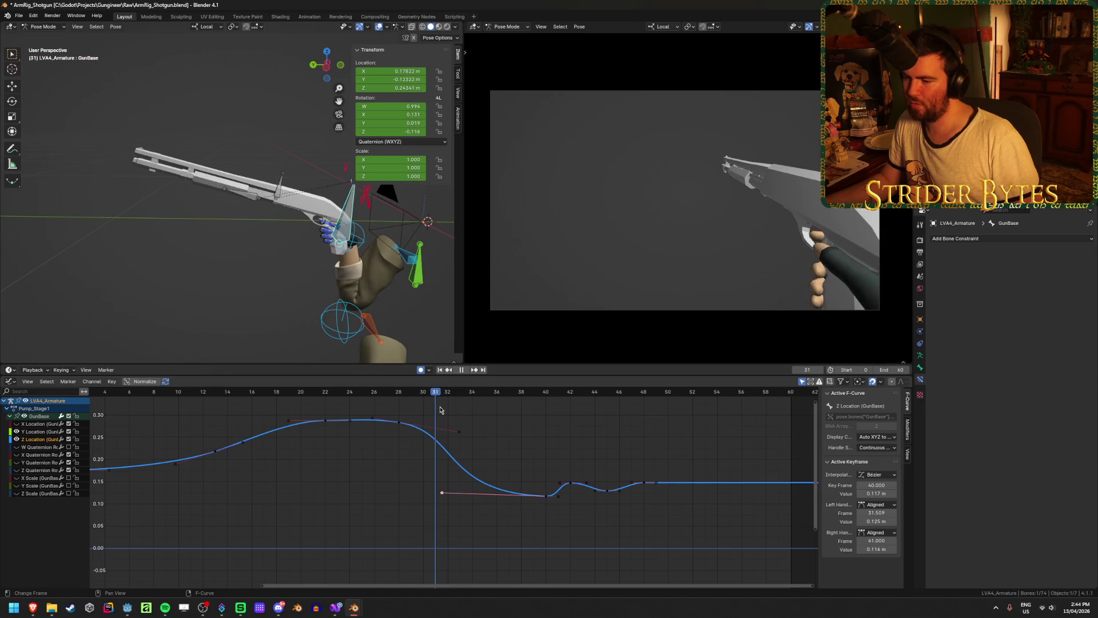
Make the peak key Auto Clamped, move it to frame 25, and widen its handles to span frames 19.8–31.4
key("v")
left_click(378, 443)
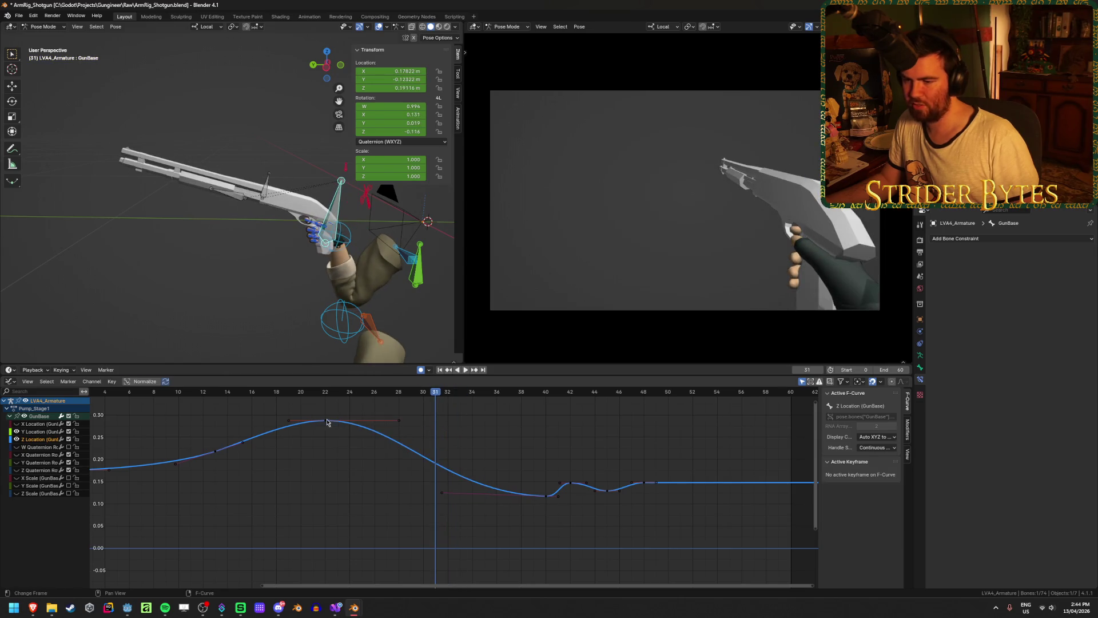
key("g")
left_click(363, 420)
key("s")
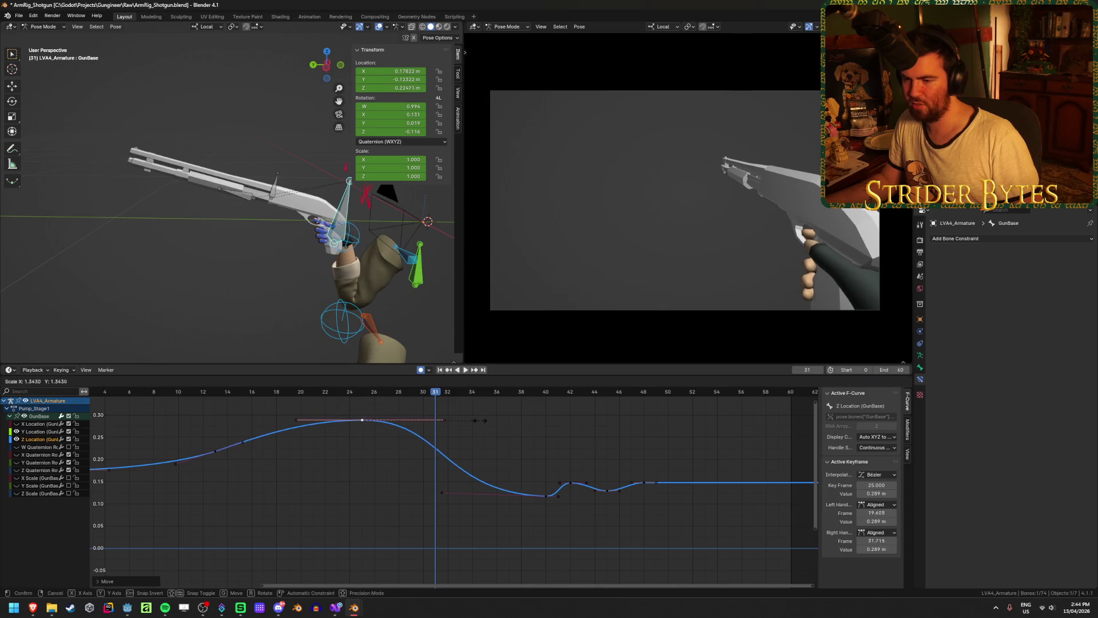
left_click(474, 420)
left_click(465, 370)
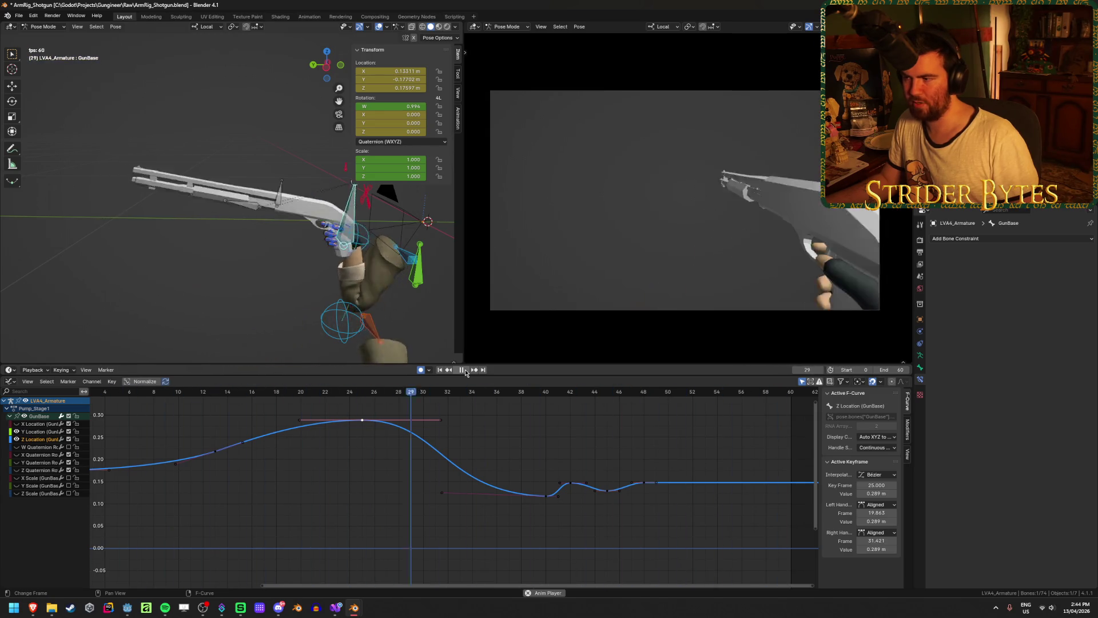
left_click(465, 370)
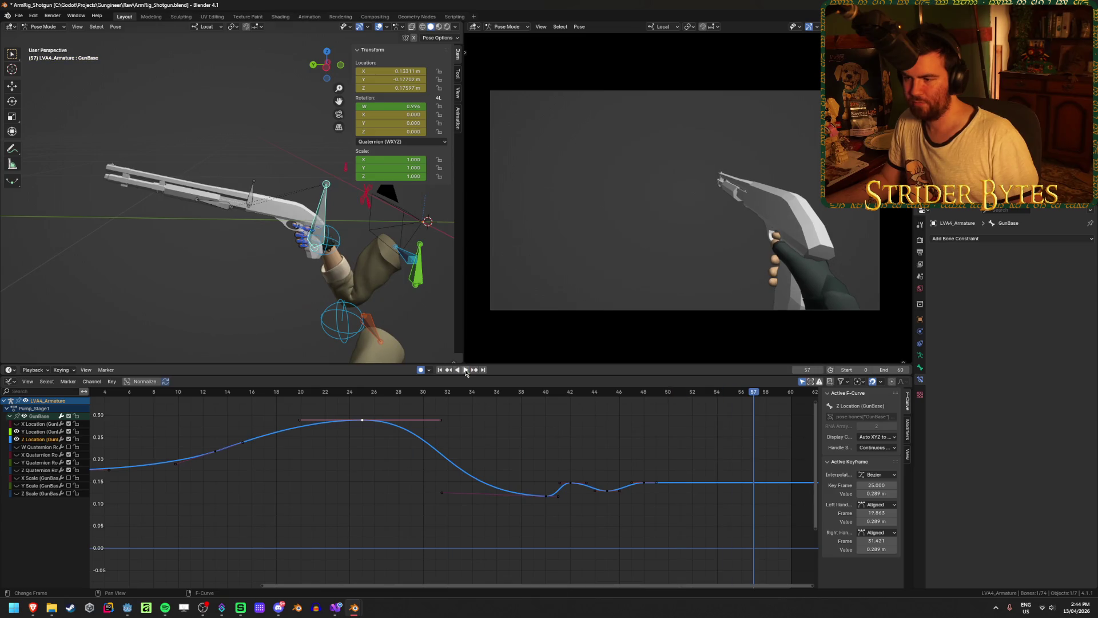
mouse_move(498, 392)
left_mouse_down()
mouse_move(372, 400)
mouse_move(565, 417)
mouse_move(559, 446)
mouse_move(535, 469)
mouse_move(548, 486)
left_mouse_up()
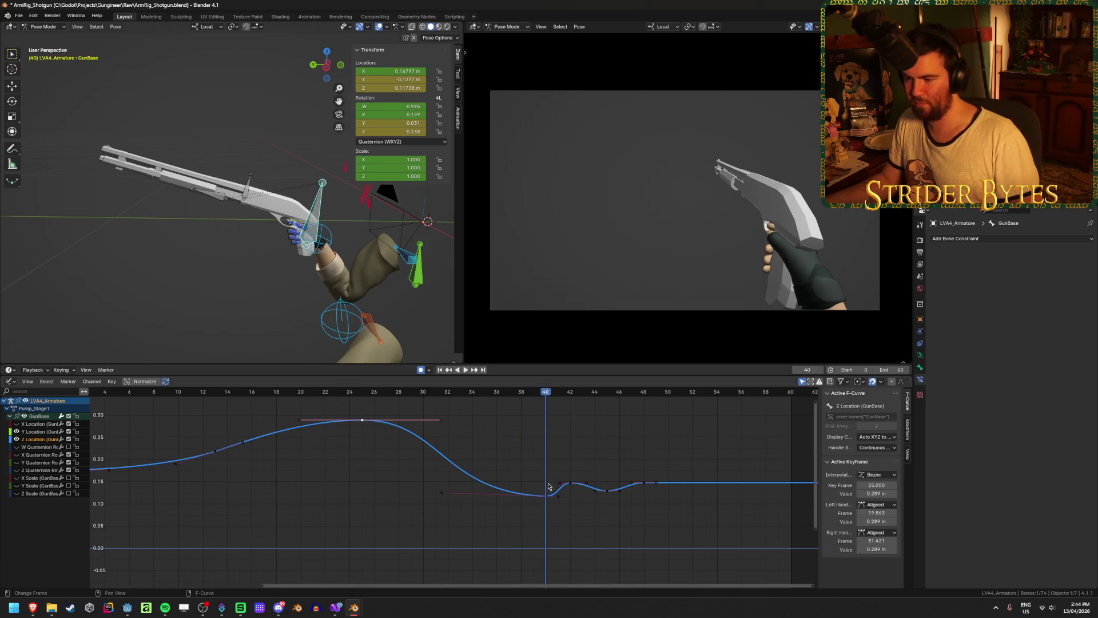
Lower the frame-40 Z Location key to 0.0787 and review poses around frames 34–50
key("g")
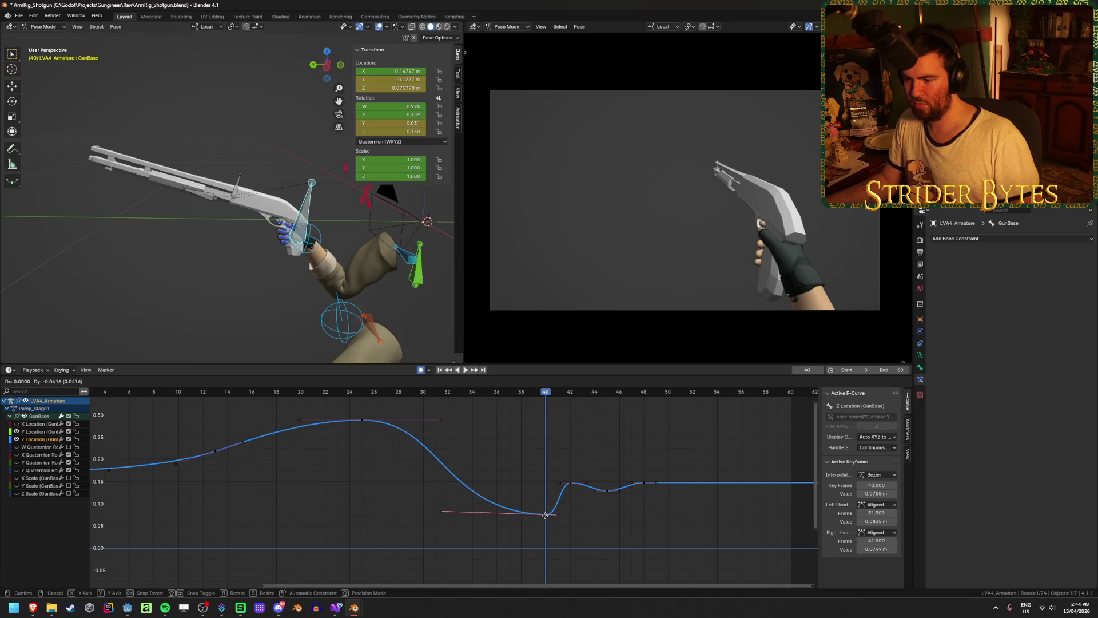
left_click(545, 515)
middle_click_drag(532, 528, 528, 413)
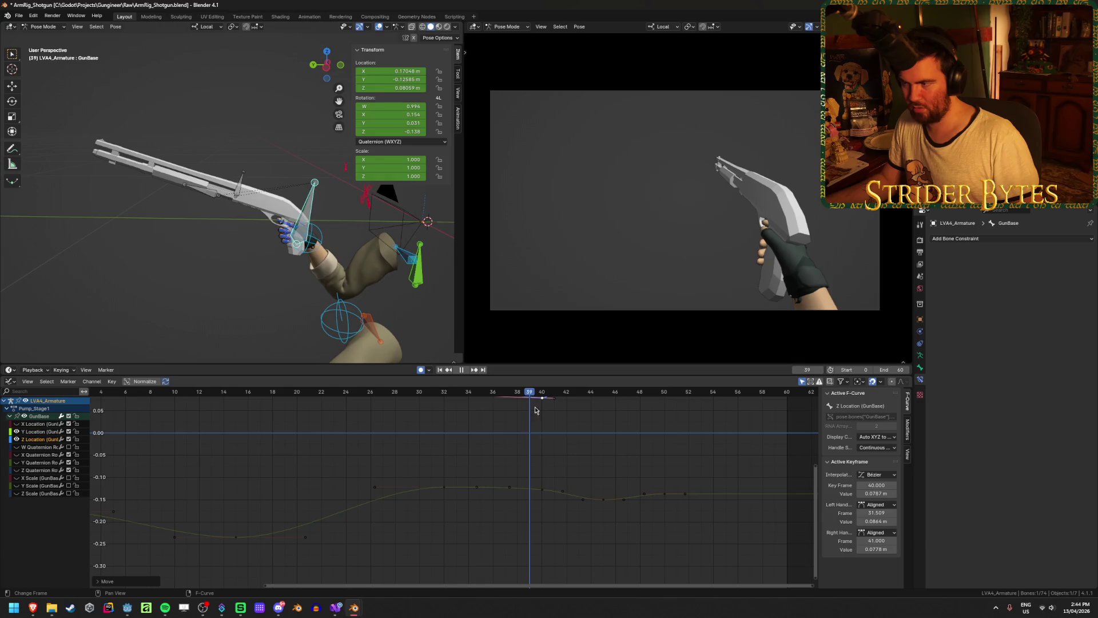
left_click_drag(535, 409, 565, 413)
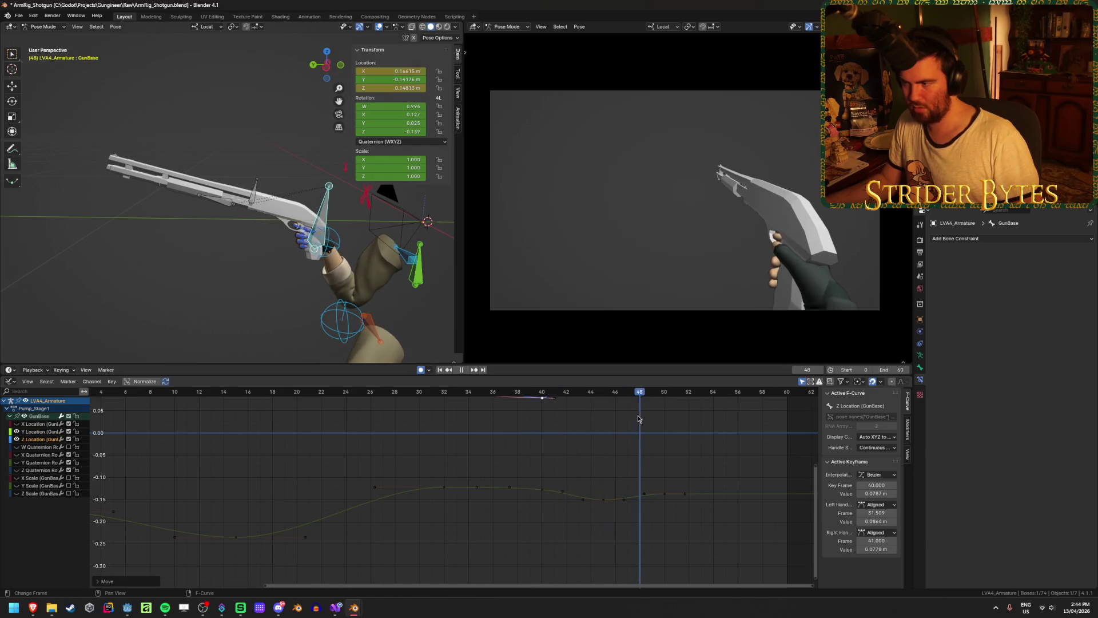
left_click_drag(638, 418, 664, 418)
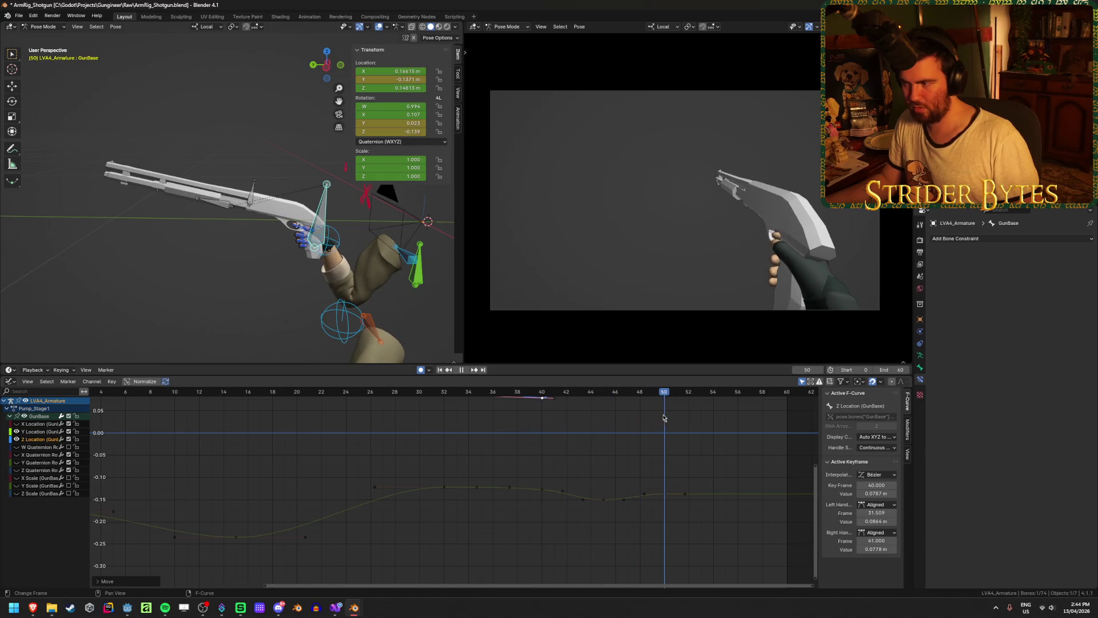
left_click(440, 370)
left_click(465, 370)
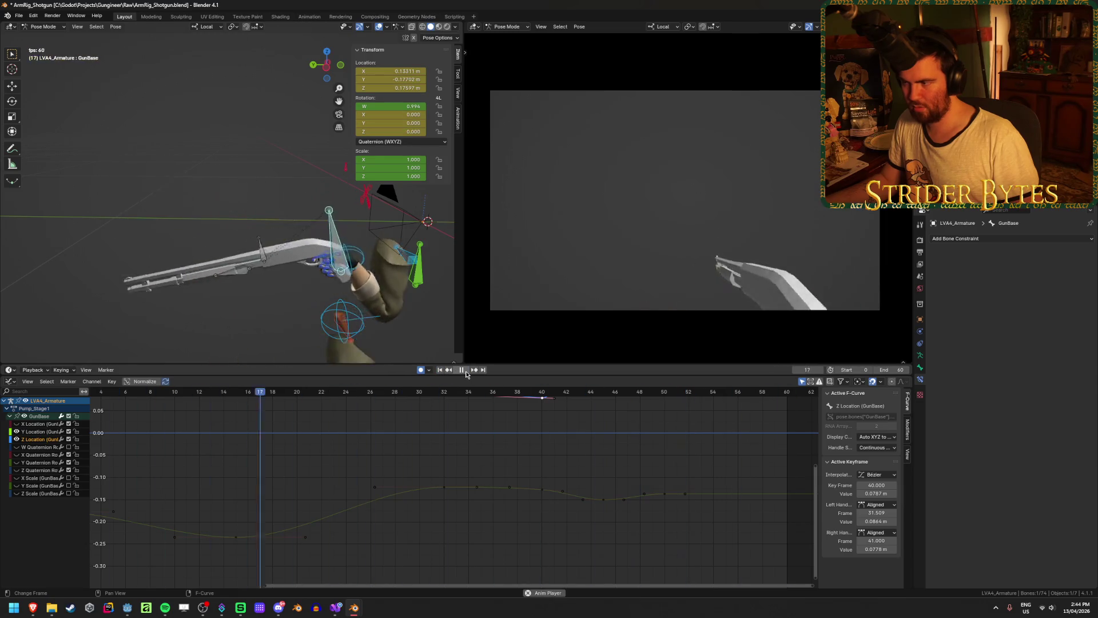
left_click(466, 371)
left_click(465, 370)
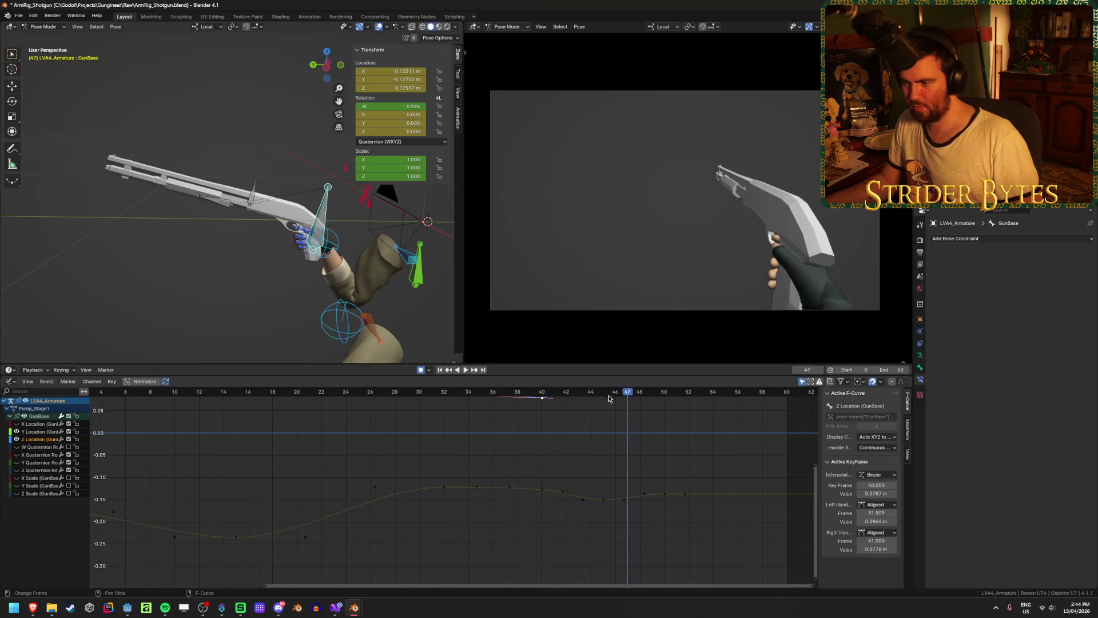
left_click_drag(490, 402, 467, 402)
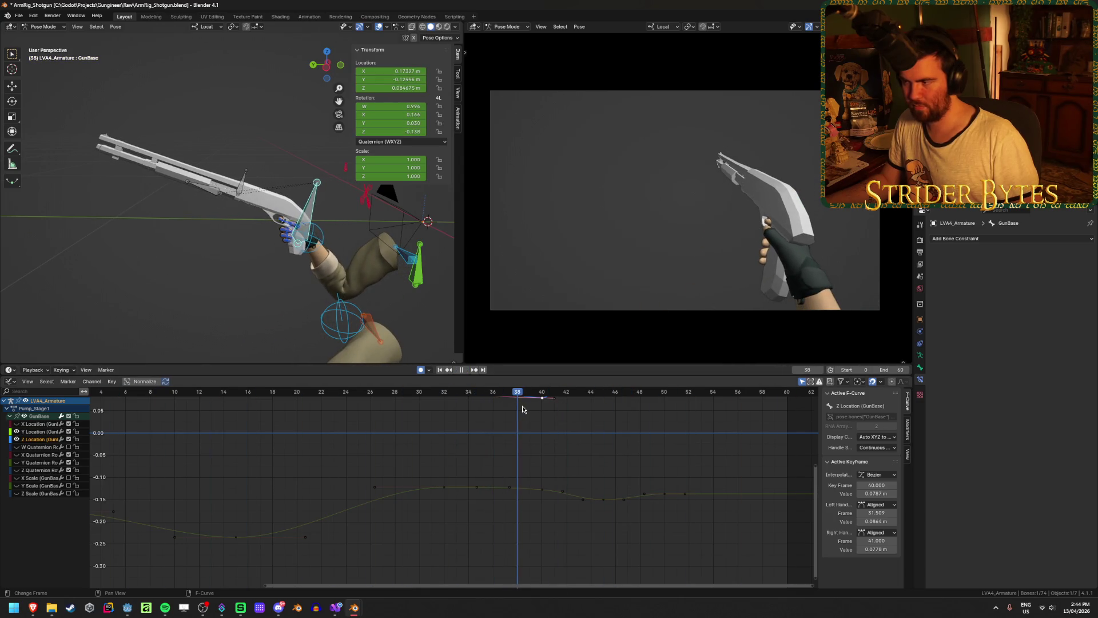
mouse_move(544, 410)
left_mouse_down()
mouse_move(576, 412)
mouse_move(542, 413)
left_mouse_up()
Move the dip key to frame 38 at 0.0805 m and replay the animation
key("Home")
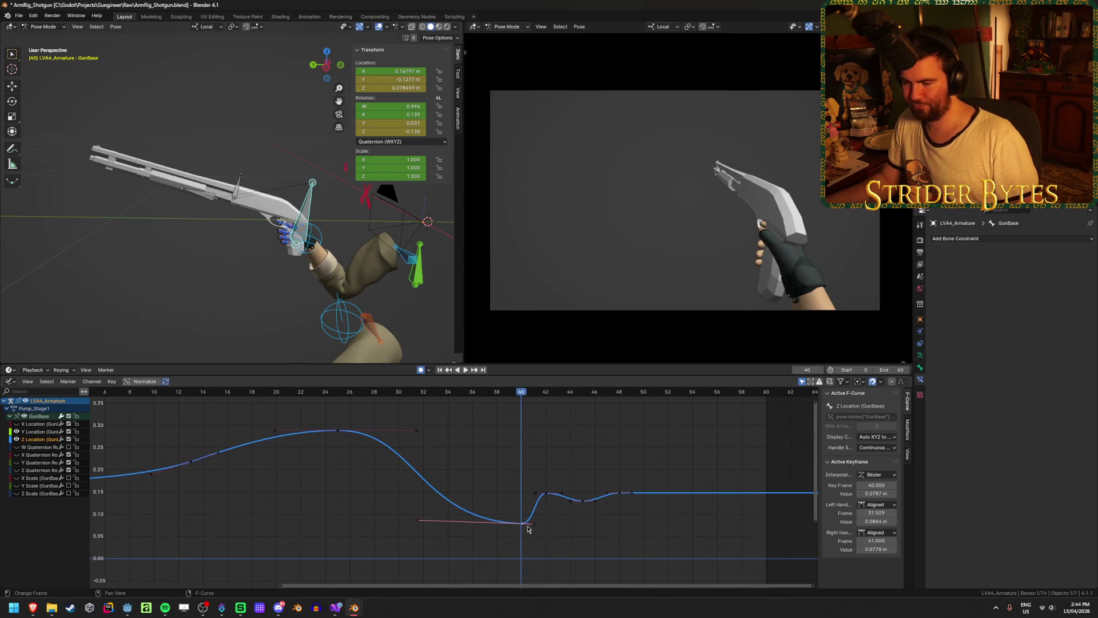
key("g")
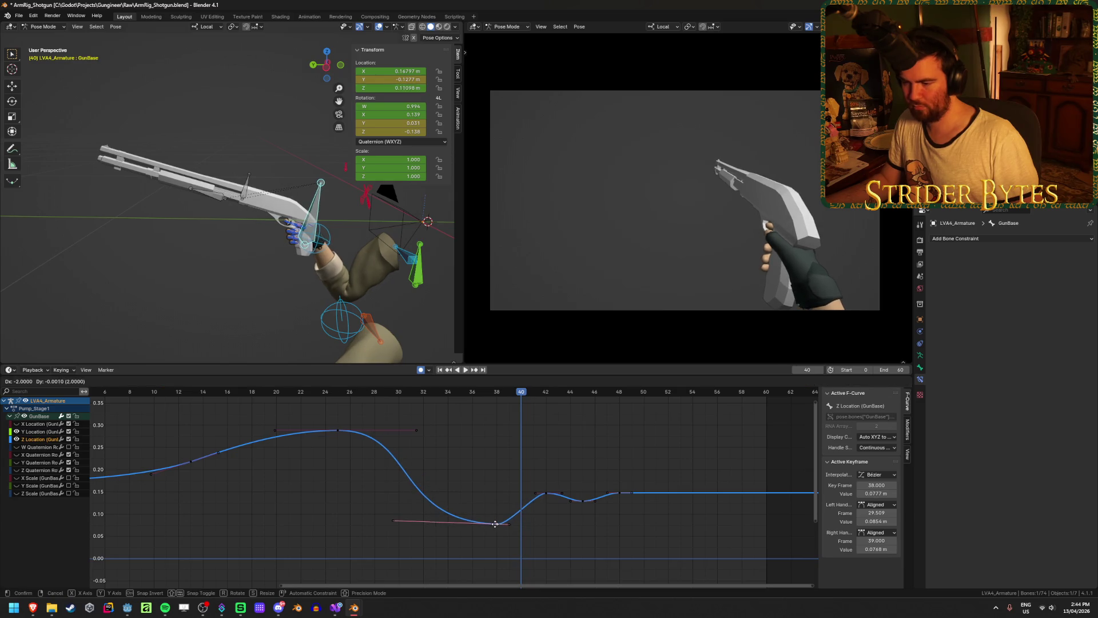
left_click(496, 522)
left_click(466, 370)
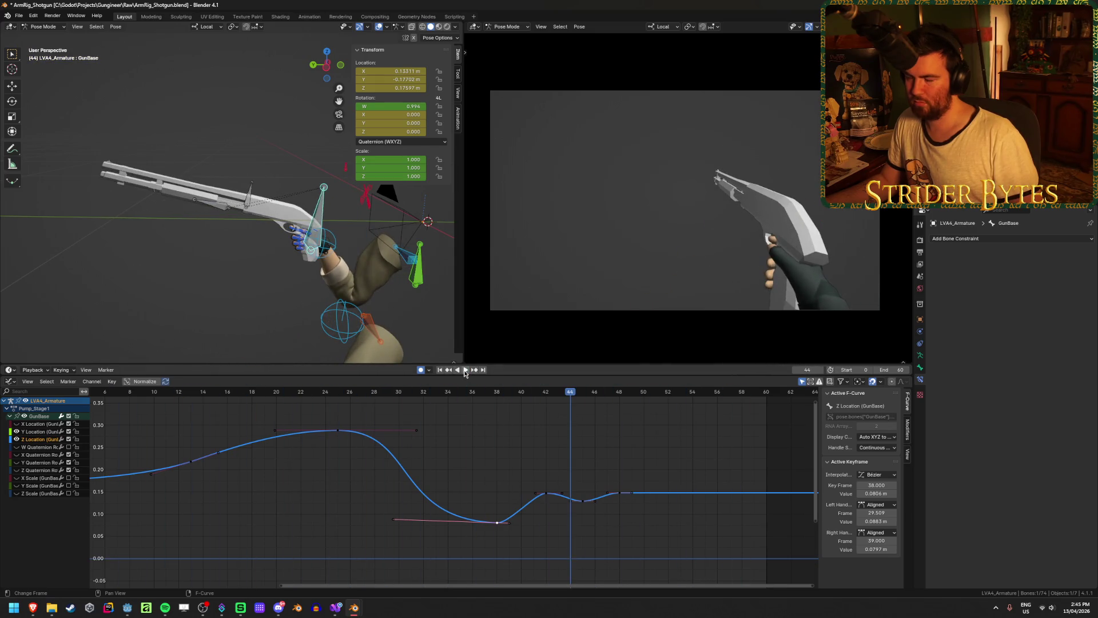
Play through the pump animation, save ArmRig_Shotgun.blend, and start playback again
left_click(465, 370)
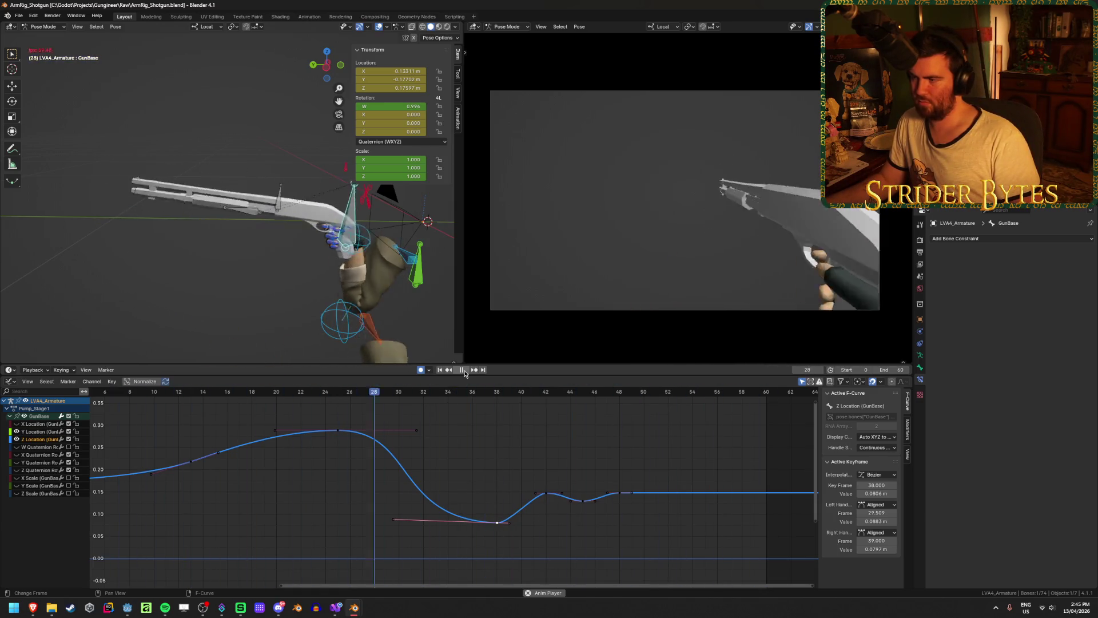
left_click(463, 370)
key("ctrl+s")
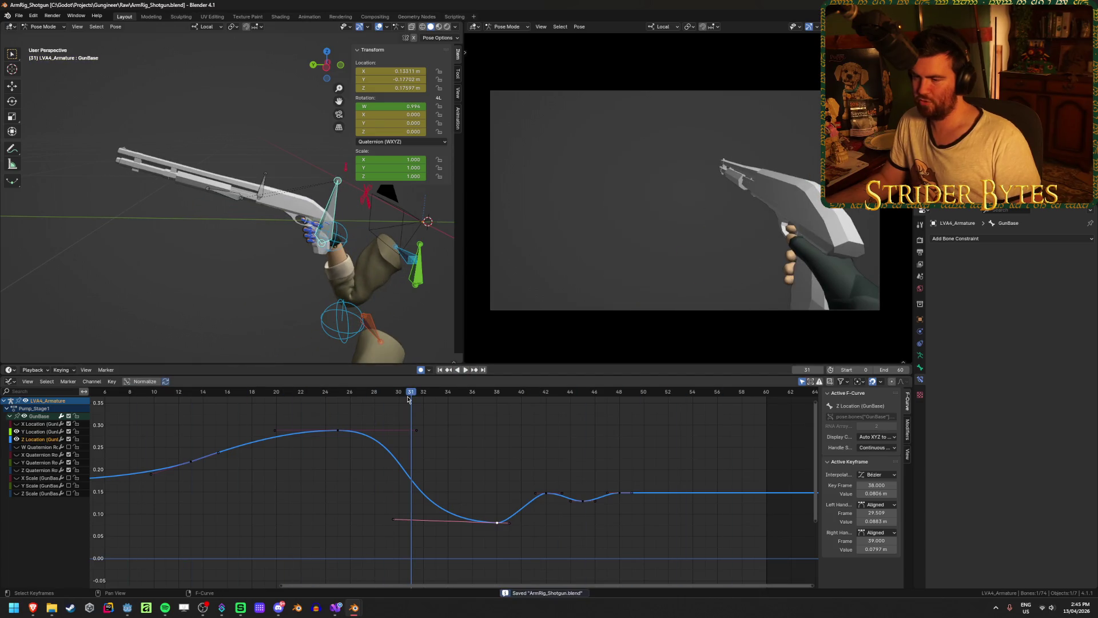
key("space")
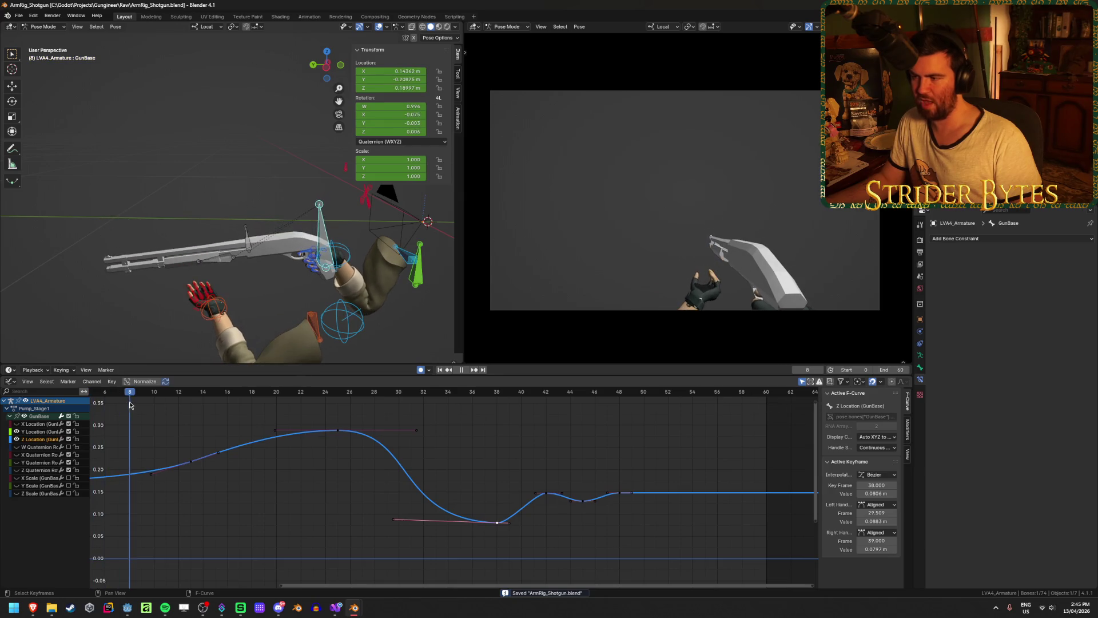
Select thumb2.L, go to frame 10, and frame the view on the left hand
key("space")
left_click(188, 297)
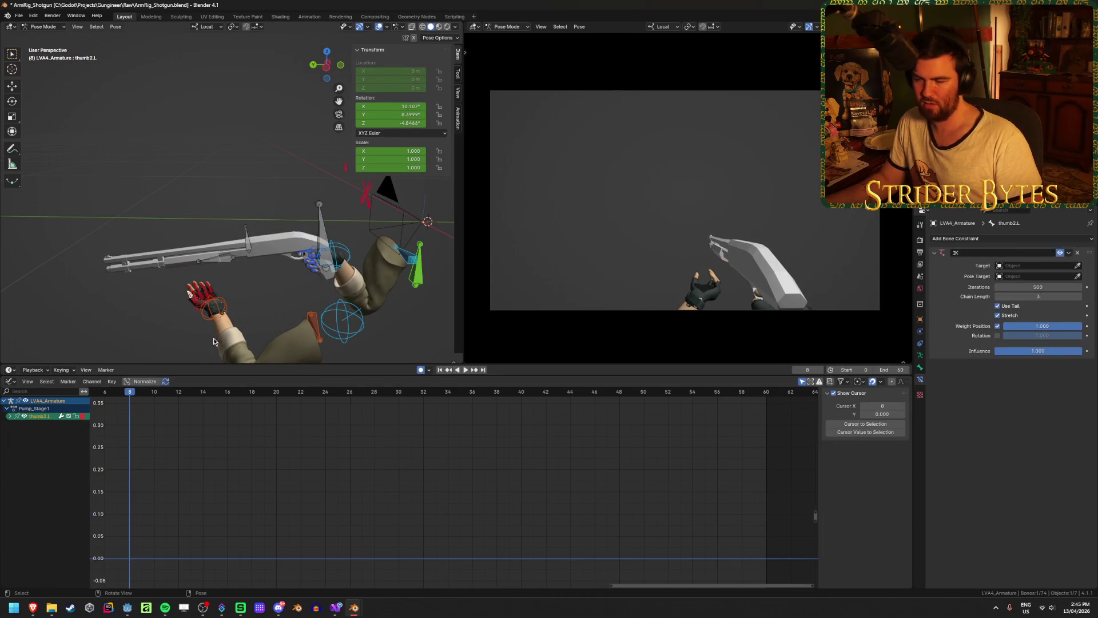
mouse_move(215, 431)
middle_mouse_down()
mouse_move(449, 436)
mouse_move(438, 422)
middle_mouse_up()
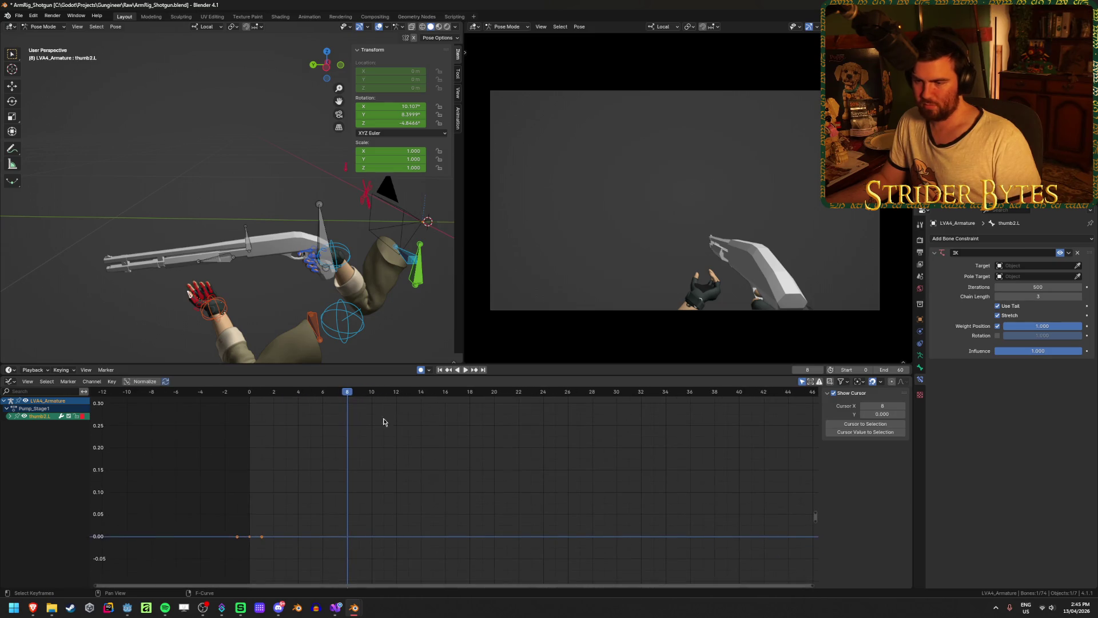
key("ctrl+Tab")
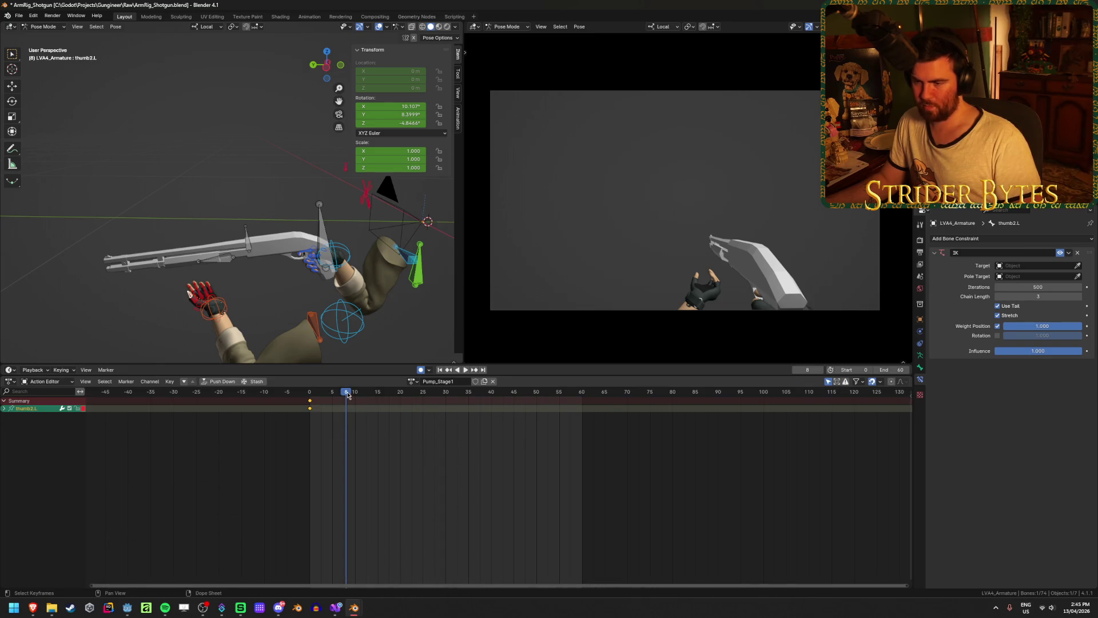
key("Right")
key("Right")
middle_click_drag(246, 326, 250, 334)
scroll(250, 335, "up", 3)
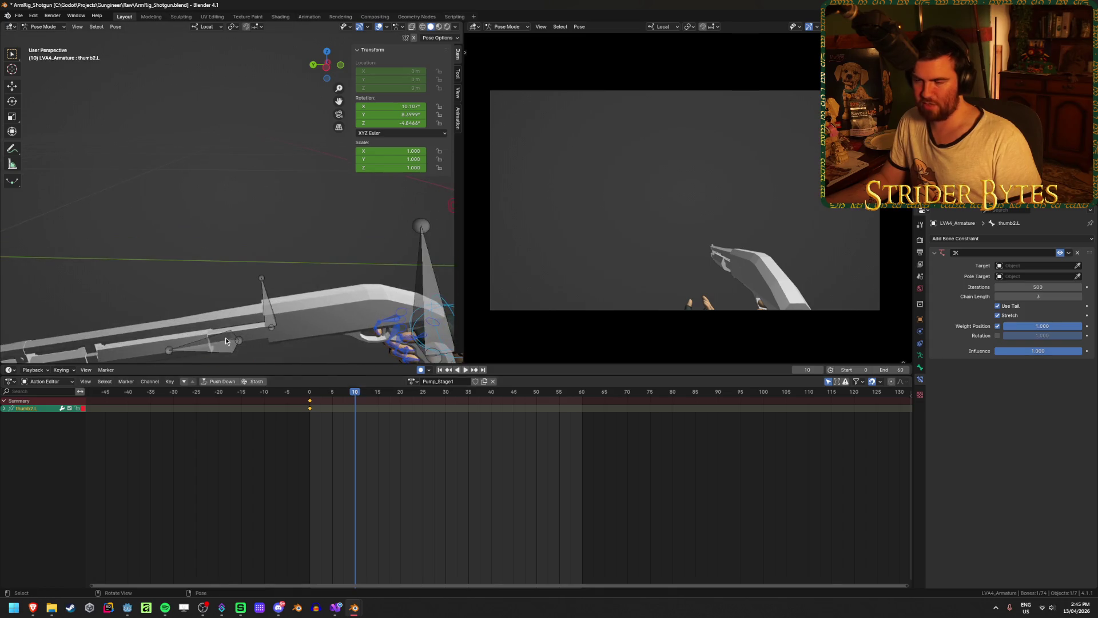
key("KP_Decimal")
scroll(208, 196, "down", 5)
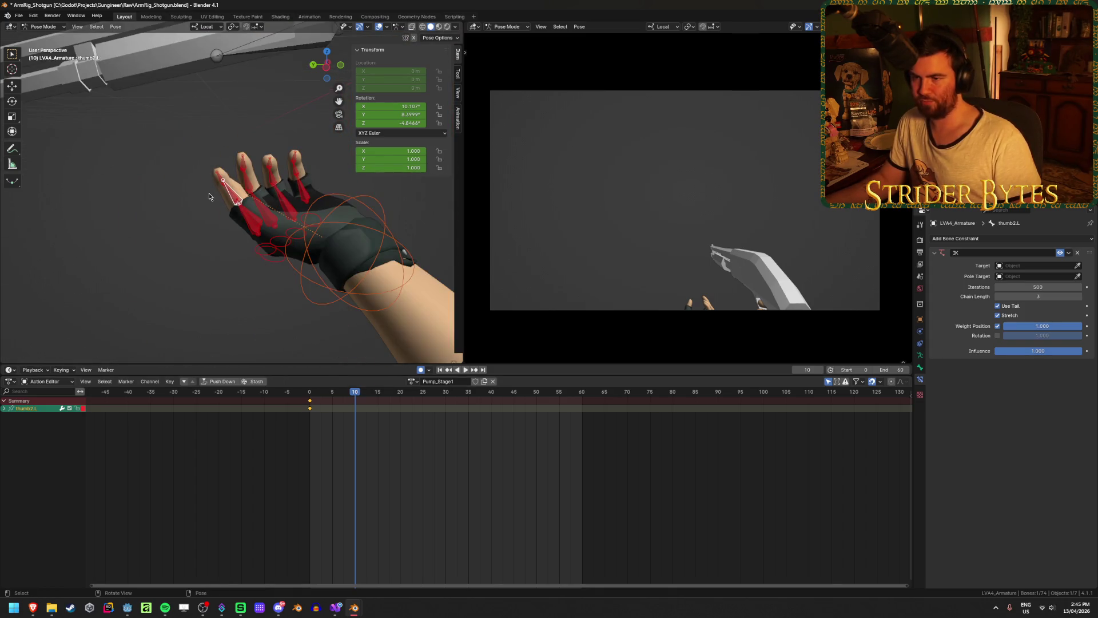
middle_click_drag(209, 196, 158, 216)
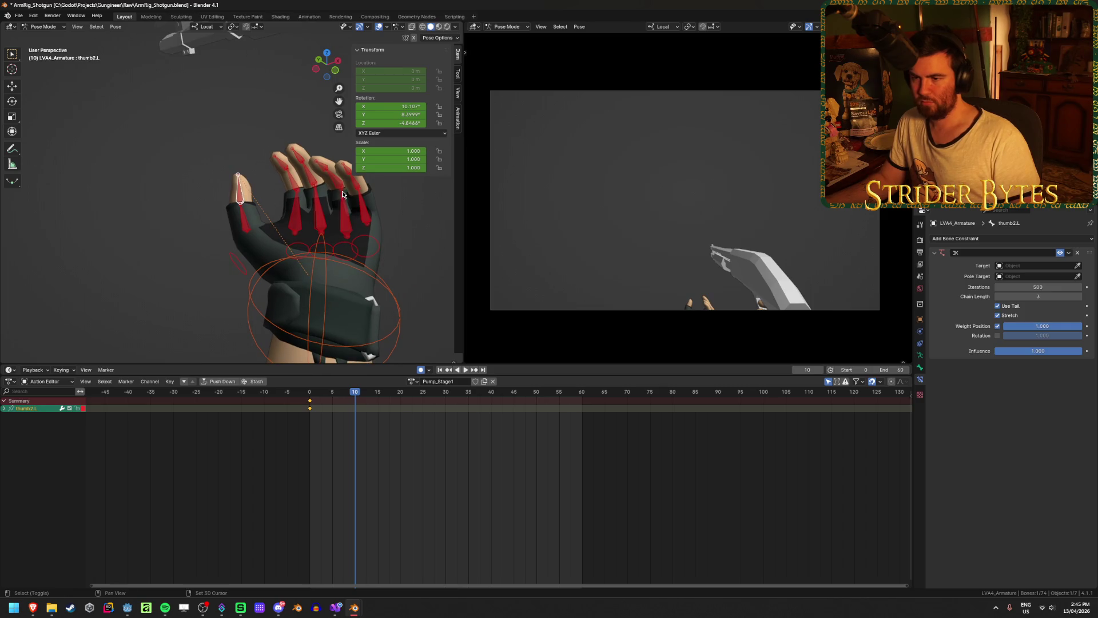
middle_click_drag(289, 181, 255, 200)
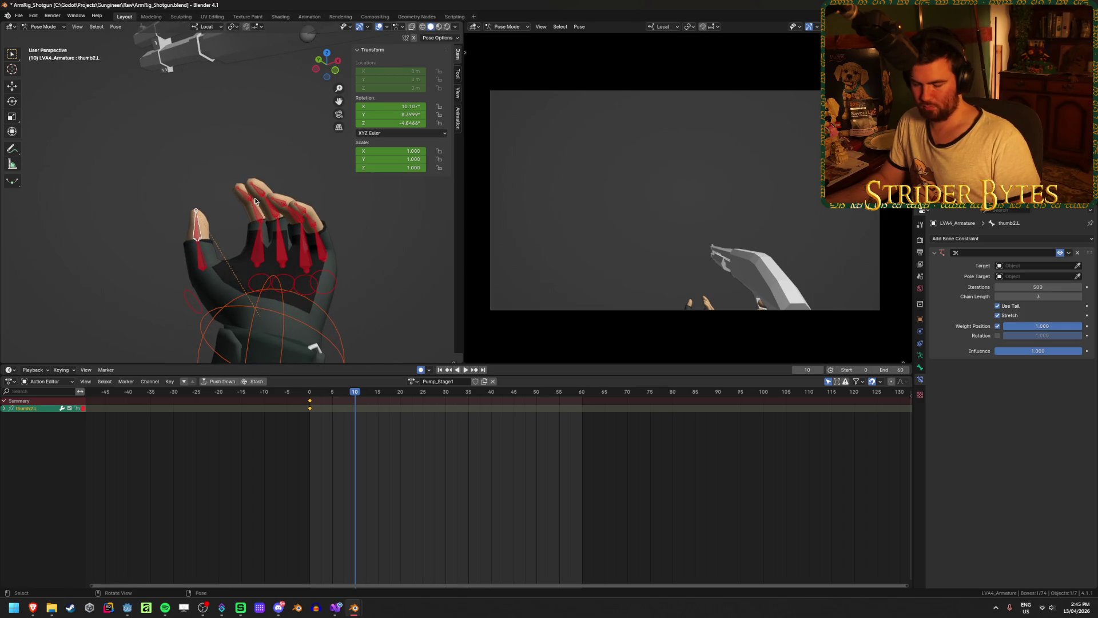
Hide the pinky_meta.L bone
mouse_move(174, 158)
left_mouse_down()
mouse_move(321, 216)
mouse_move(342, 258)
left_mouse_up()
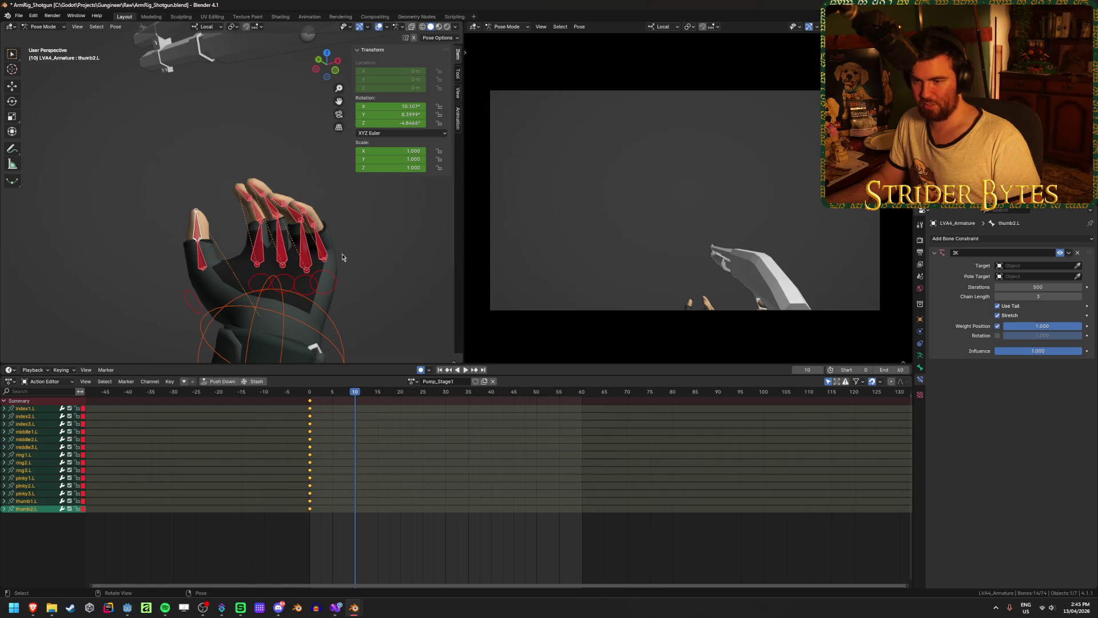
left_click(332, 293)
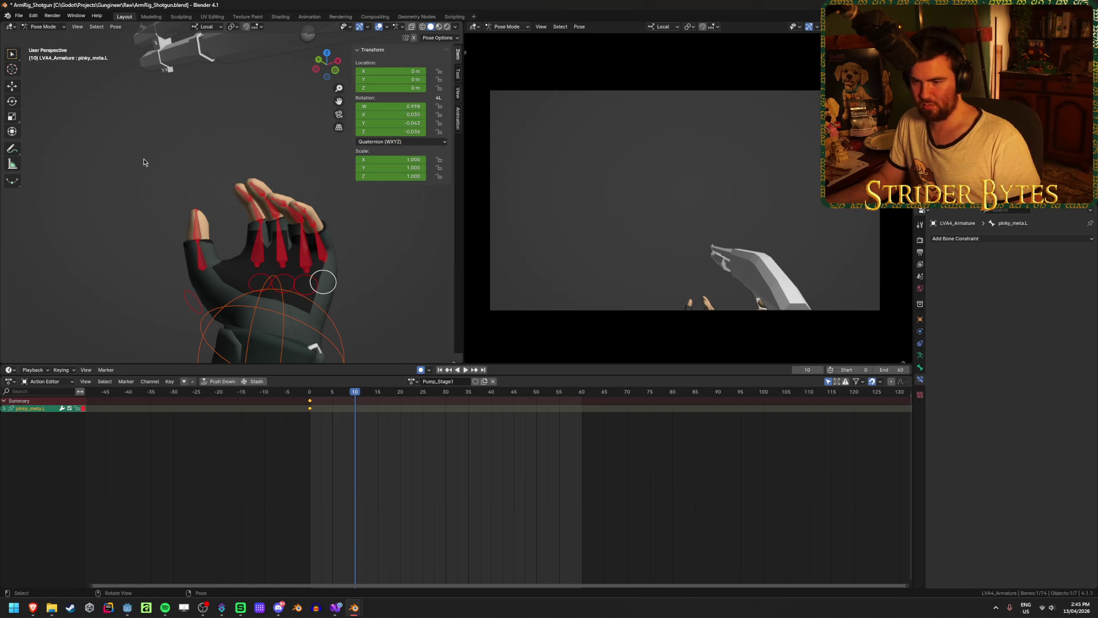
key("h")
key("ctrl+z")
key("h")
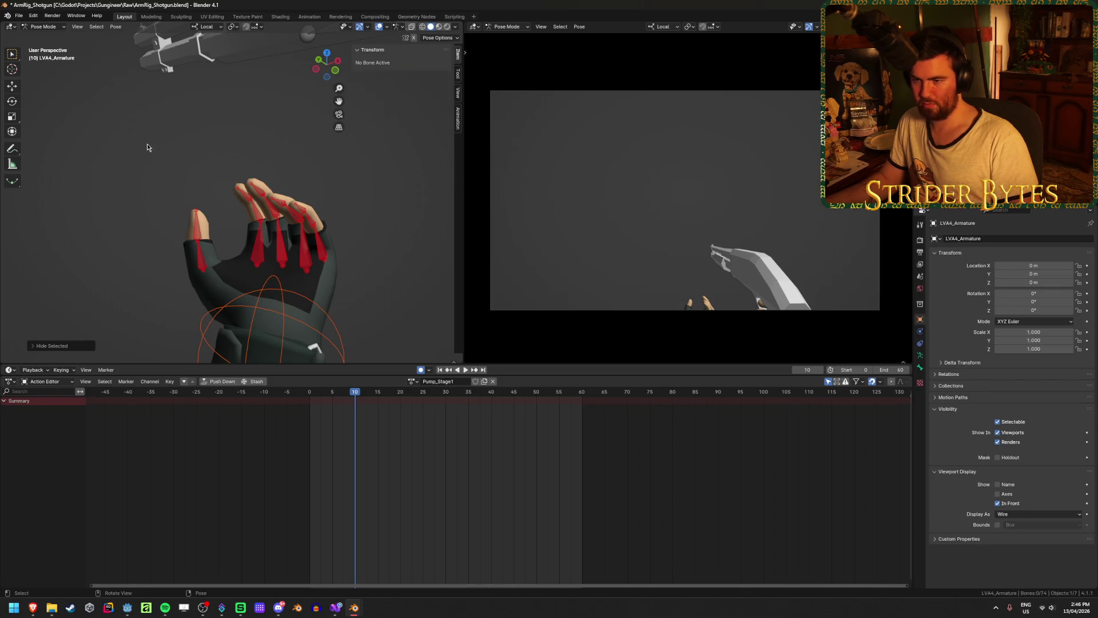
Box-select the finger bones, clear their rotation to key them straight at frame 10, and check playback
key("b")
left_click_drag(171, 151, 355, 274)
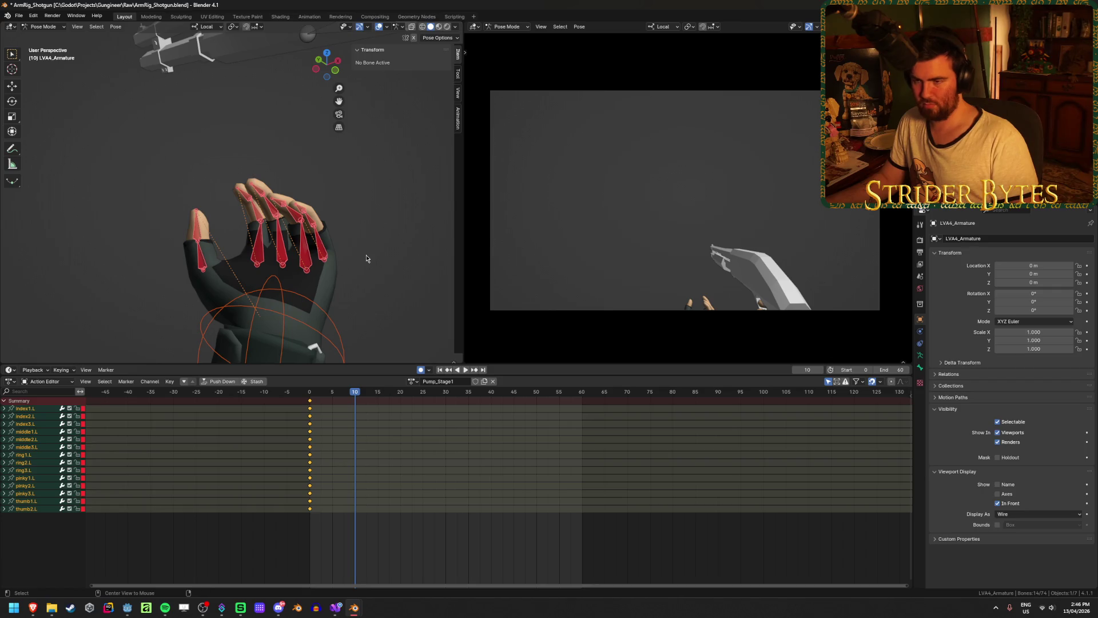
key("alt+r")
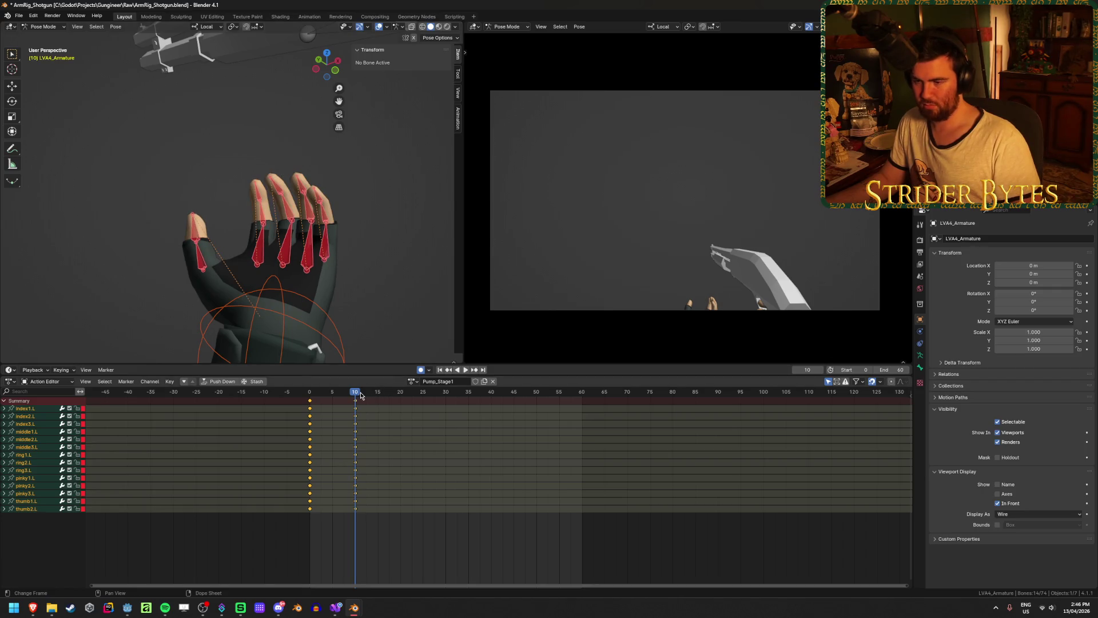
key("space")
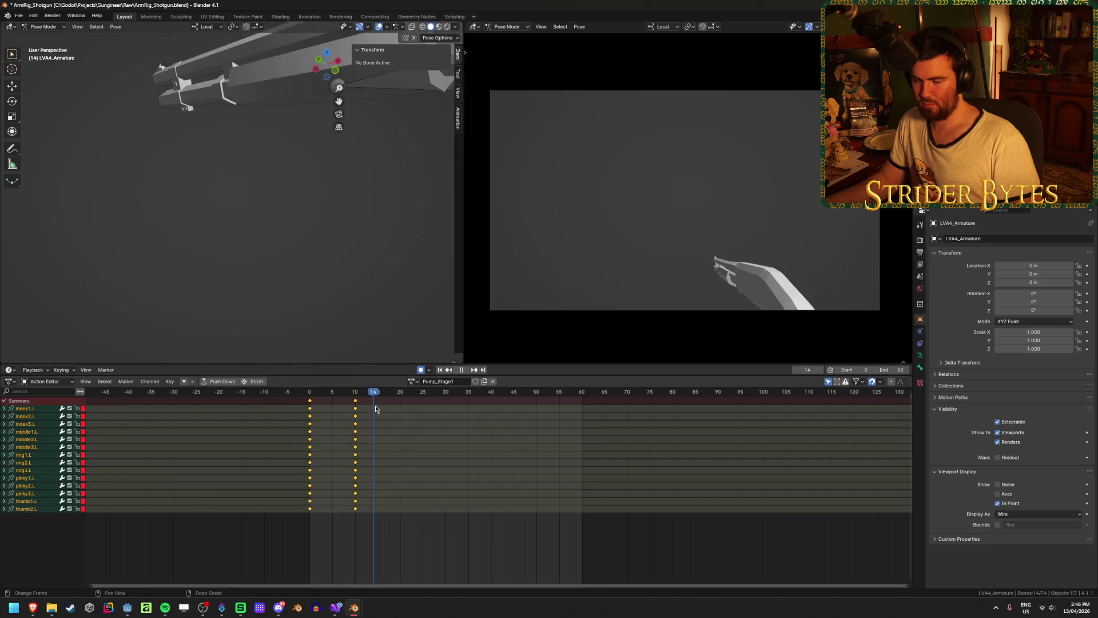
key("space")
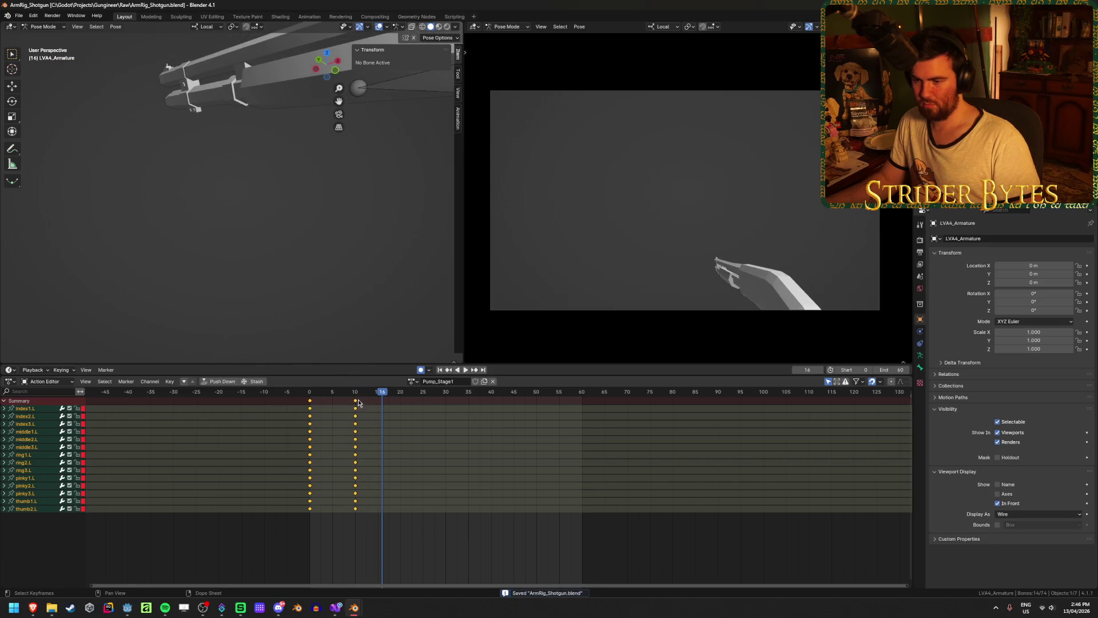
left_click_drag(358, 392, 324, 392)
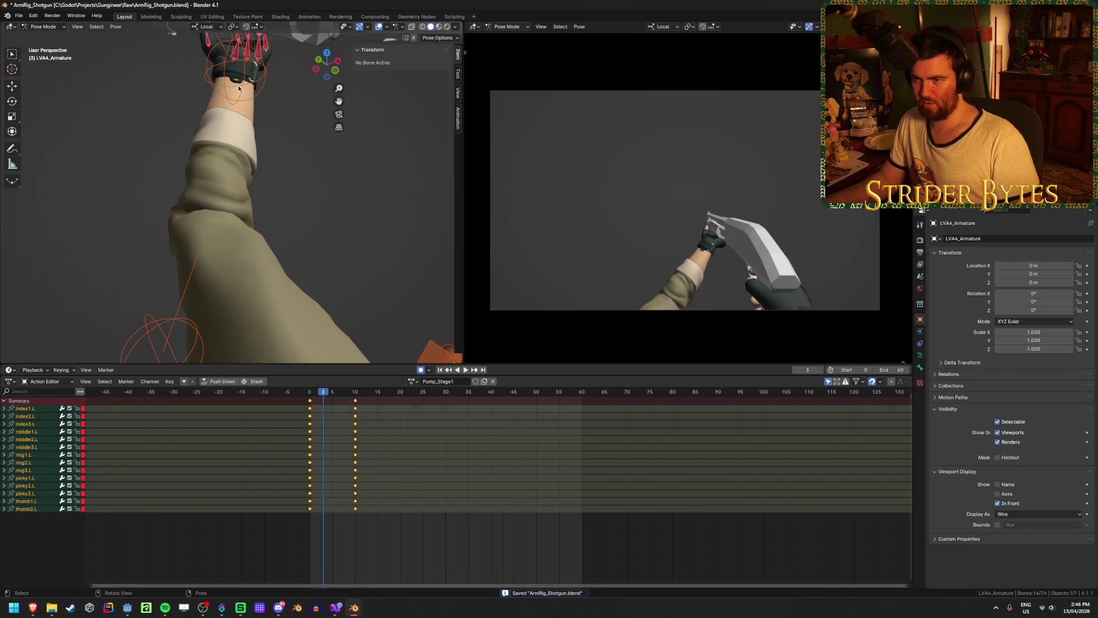
left_click(239, 88)
Rotate handIK.L at frame 10 to auto-key the new angle, save, and replay from the start
key("space")
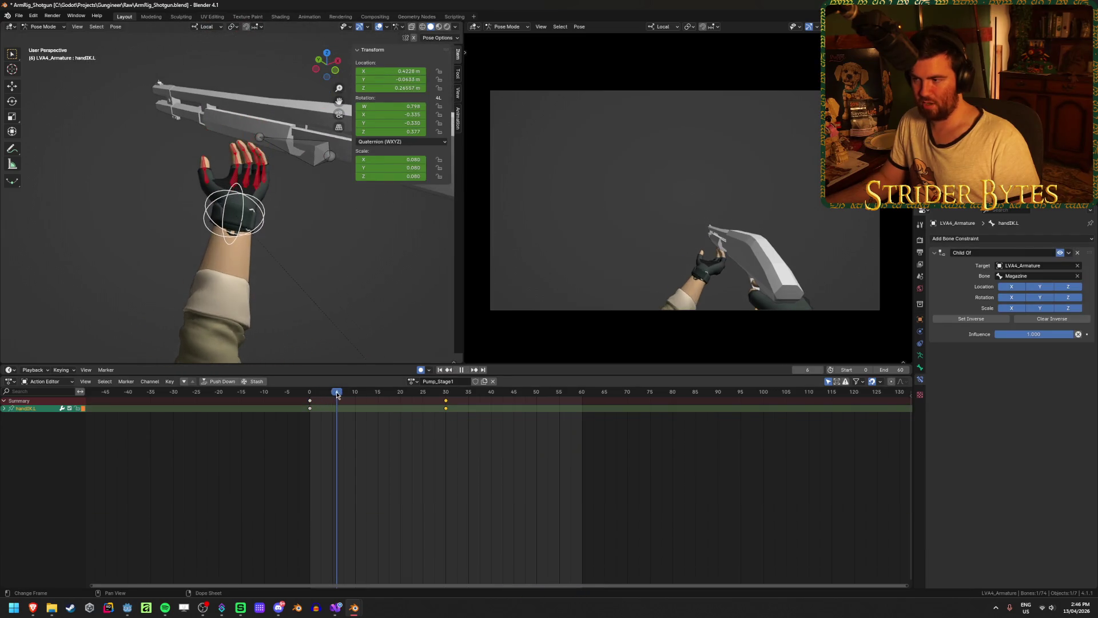
key("space")
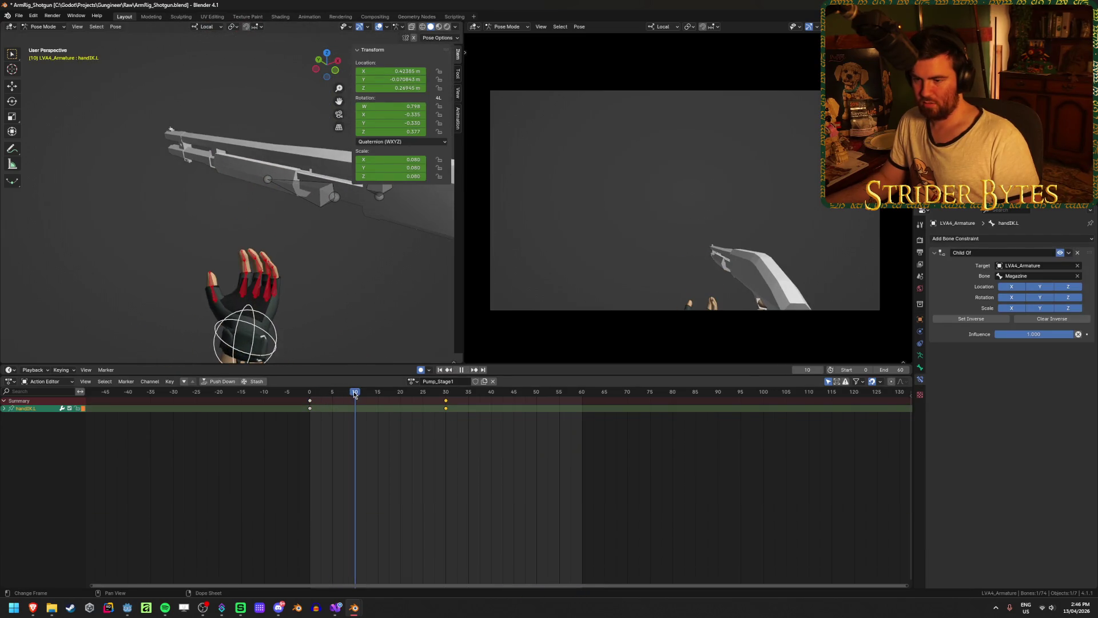
key("r")
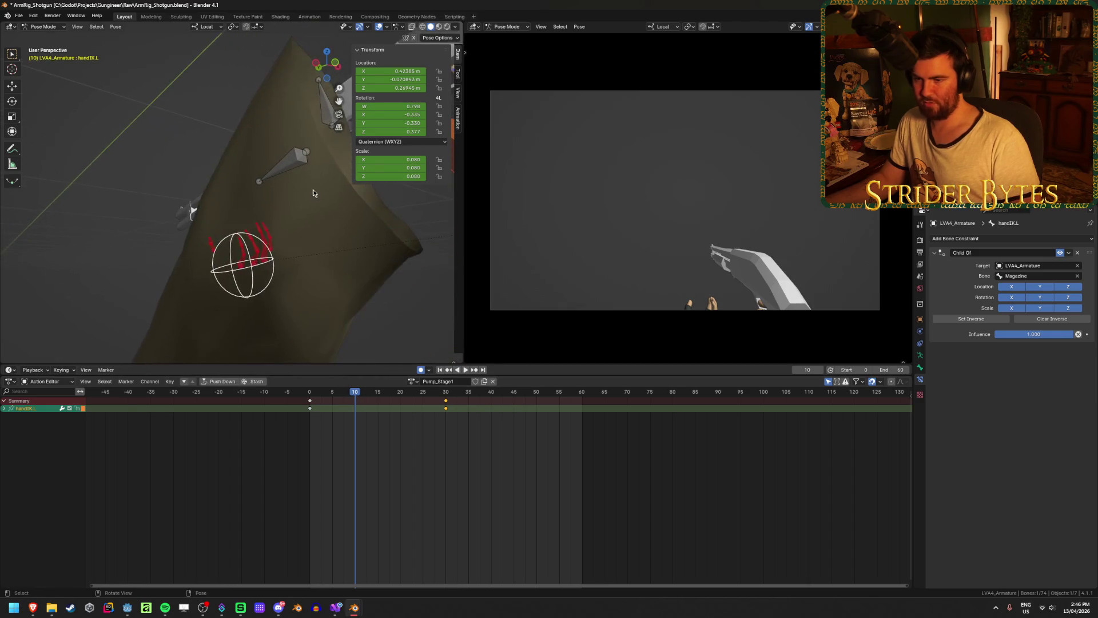
left_click(340, 329)
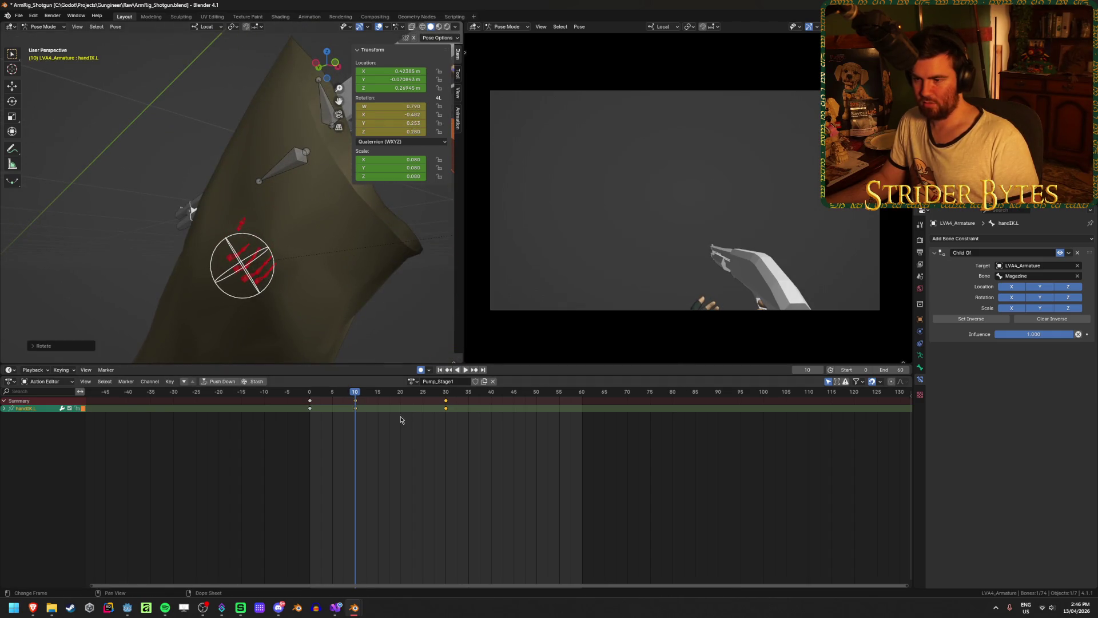
mouse_move(353, 396)
left_mouse_down()
mouse_move(309, 401)
mouse_move(367, 409)
left_mouse_up()
key("ctrl+s")
left_click(439, 370)
left_click(465, 370)
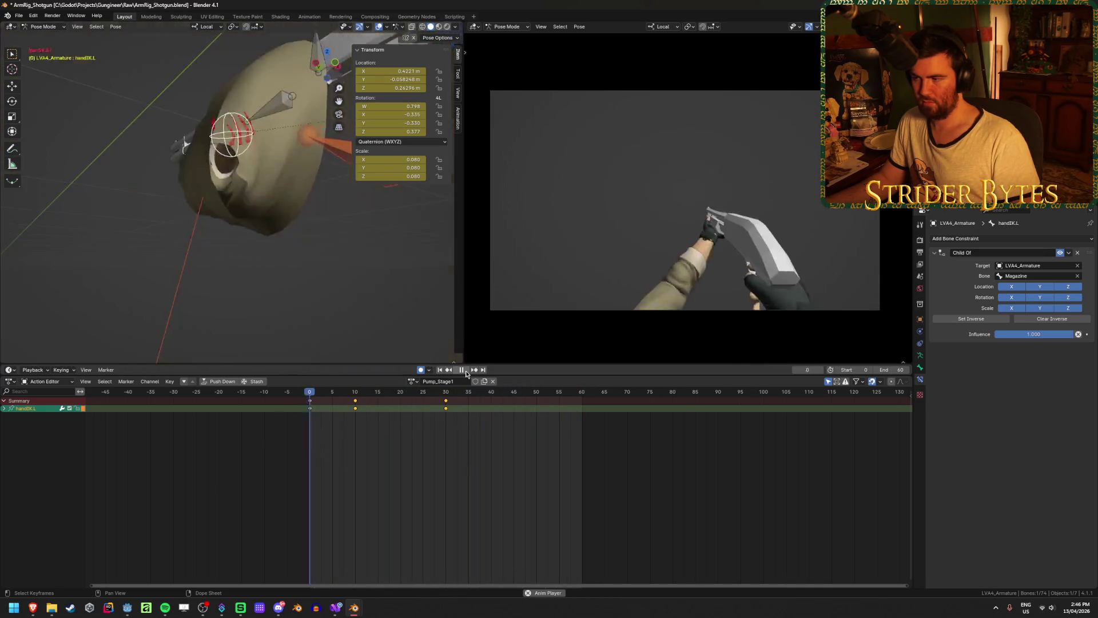
Stop playback, deselect the hand IK control, and save the shotgun file
mouse_move(297, 218)
middle_mouse_down()
mouse_move(266, 203)
mouse_move(315, 228)
mouse_move(156, 242)
middle_mouse_up()
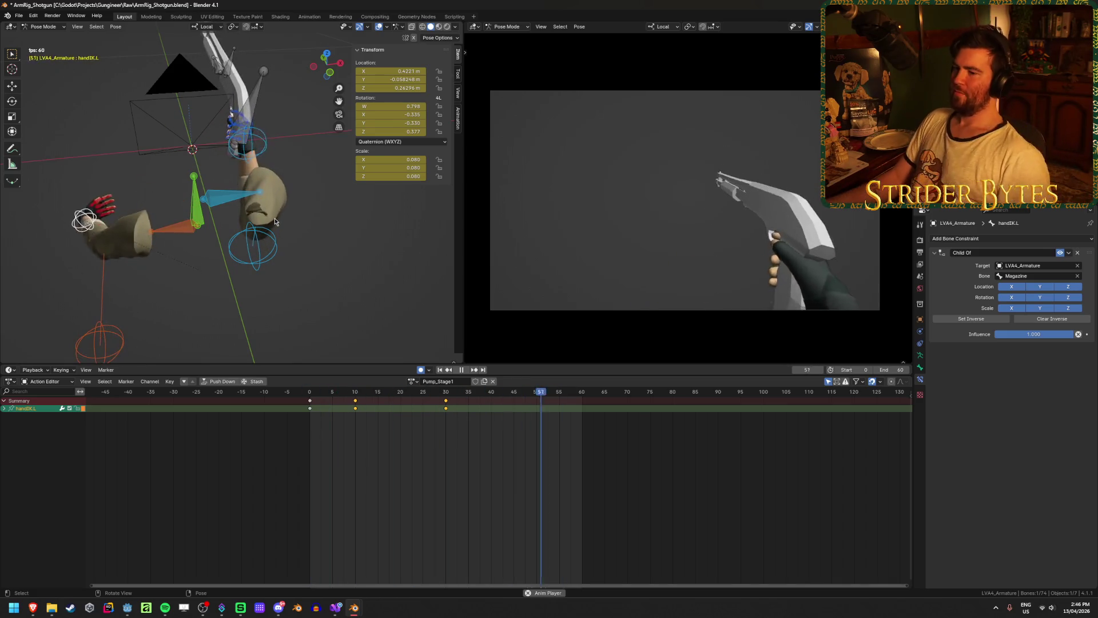
left_click(458, 371)
key("ctrl+s")
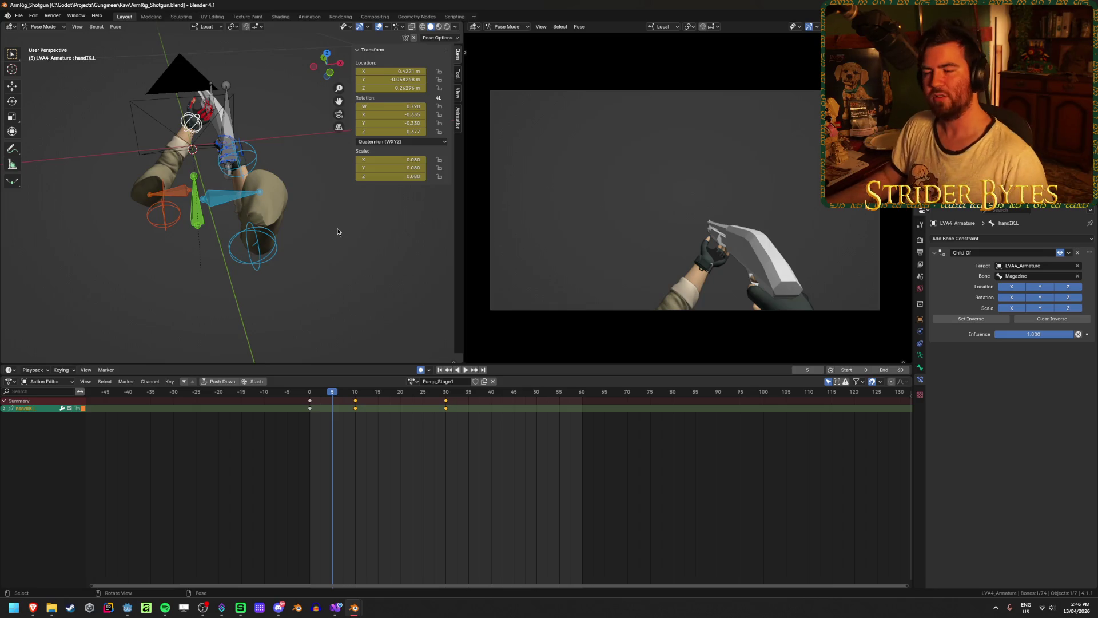
left_click(338, 238)
key("ctrl+s")
Replay the pump from frame 0, then switch to the ArmRig_AR.blend window
left_click(311, 393)
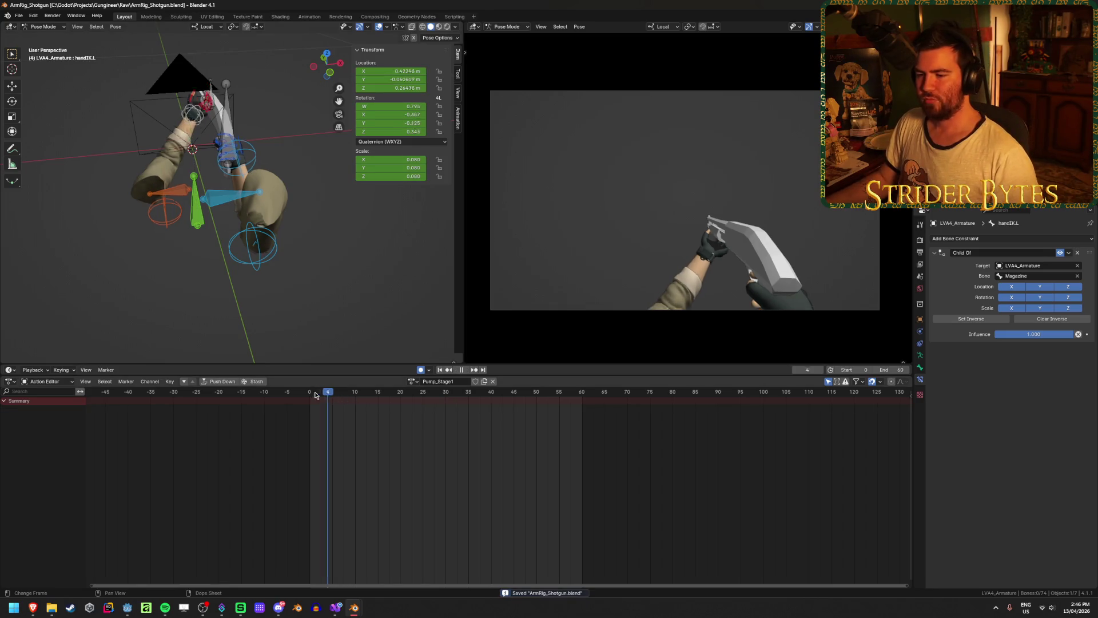
key("space")
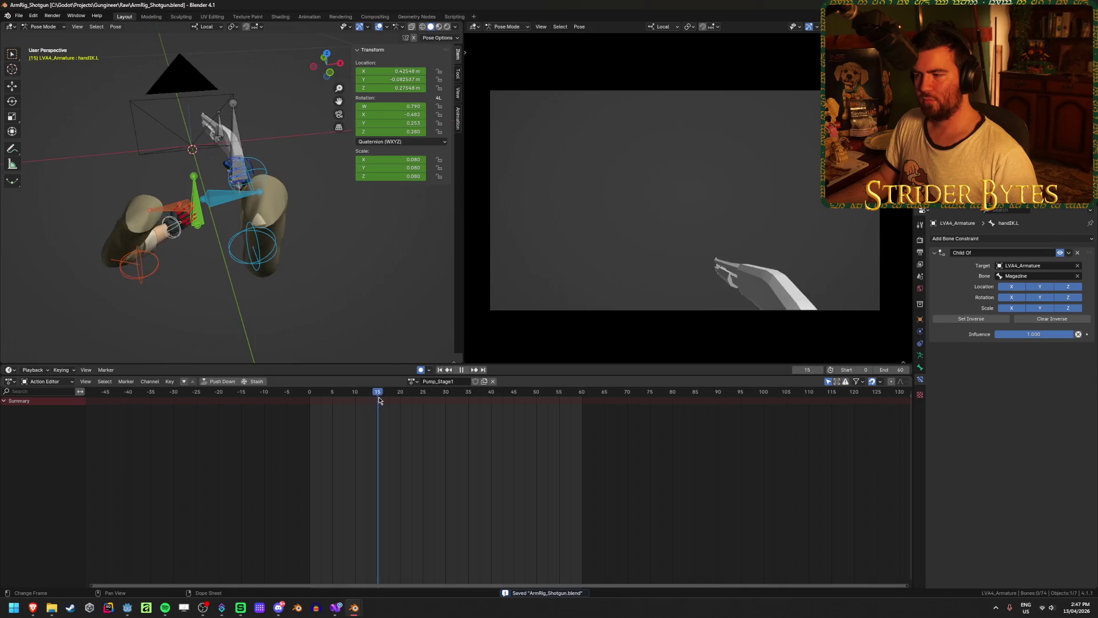
key("space")
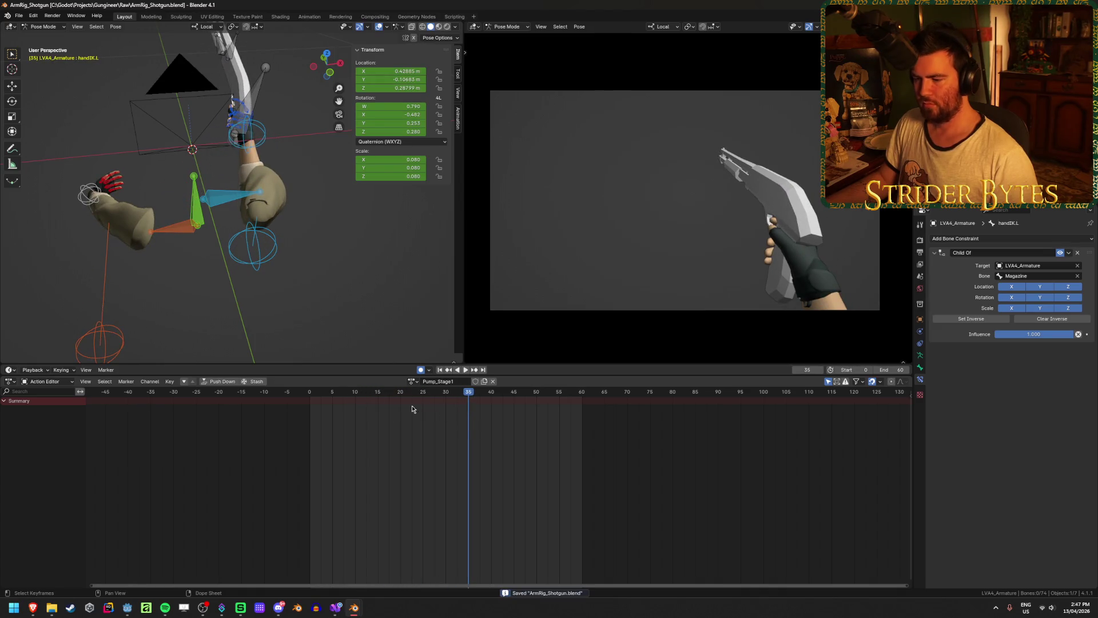
mouse_move(354, 607)
left_click(318, 558)
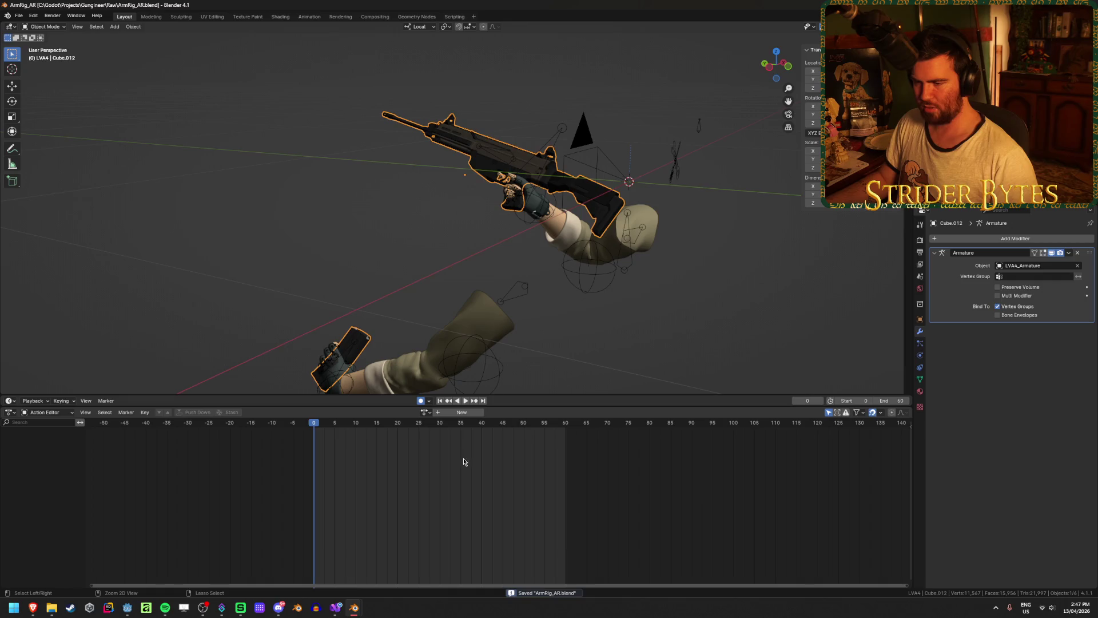
Load the AR_Stage2_Normal action and play and scrub through it
left_click(426, 412)
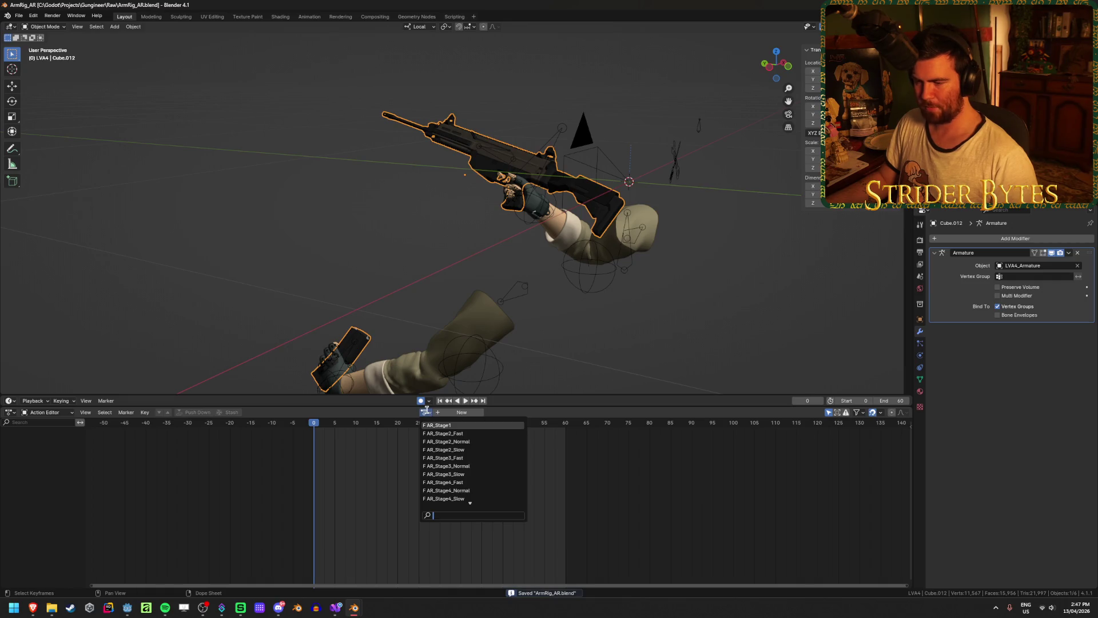
left_click(440, 441)
scroll(495, 474, "down", 2)
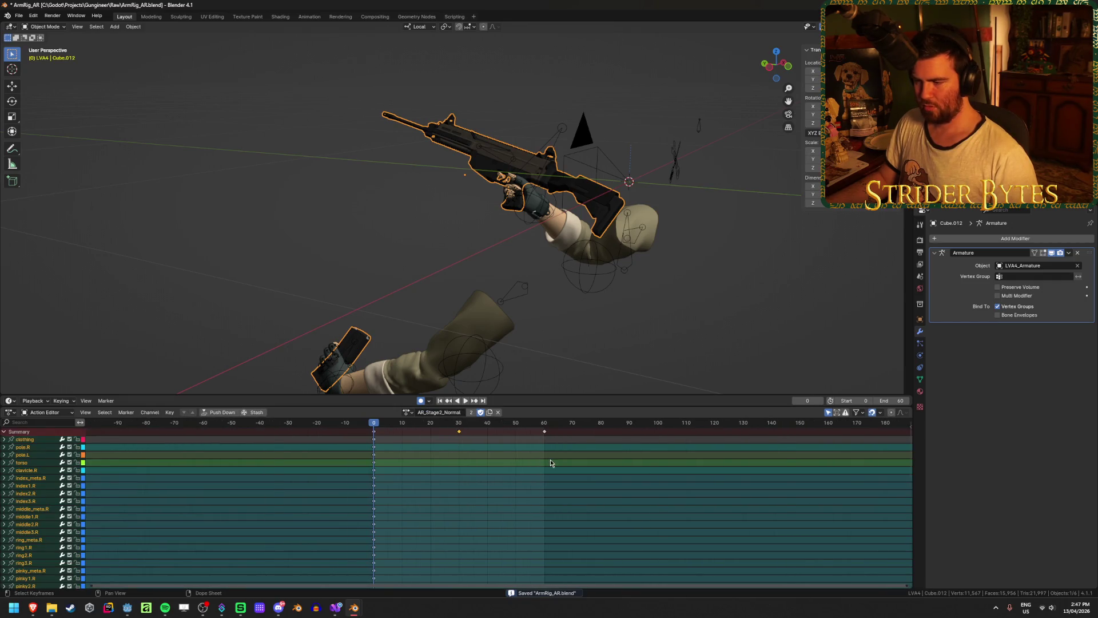
key("space")
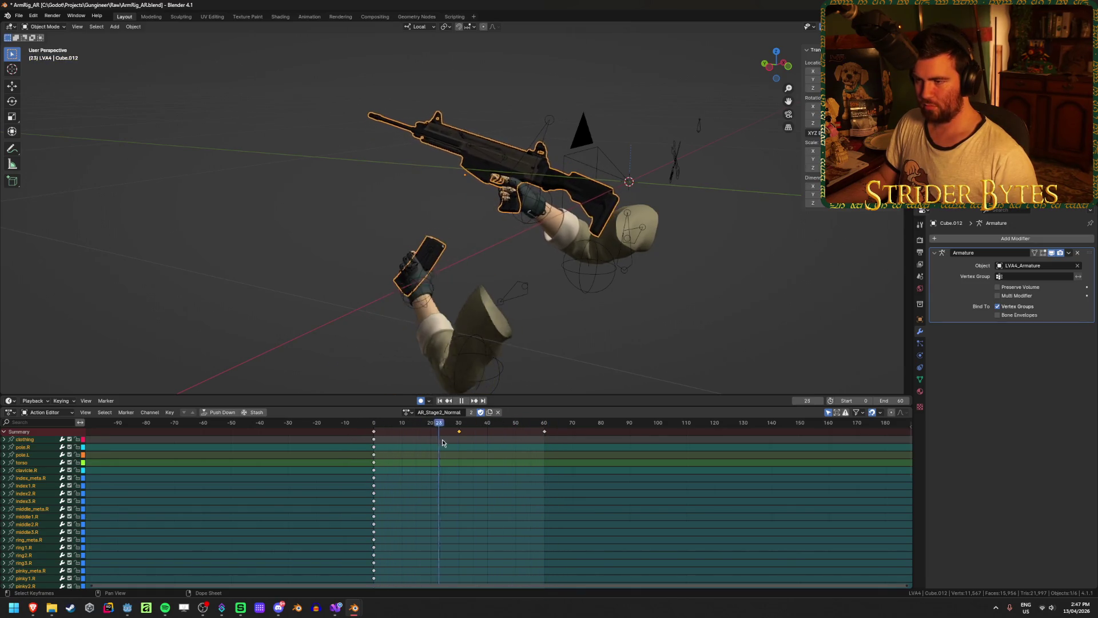
mouse_move(524, 445)
left_mouse_down()
mouse_move(775, 452)
mouse_move(732, 449)
left_mouse_up()
key("space")
scroll(601, 498, "down", 2)
left_click(589, 493)
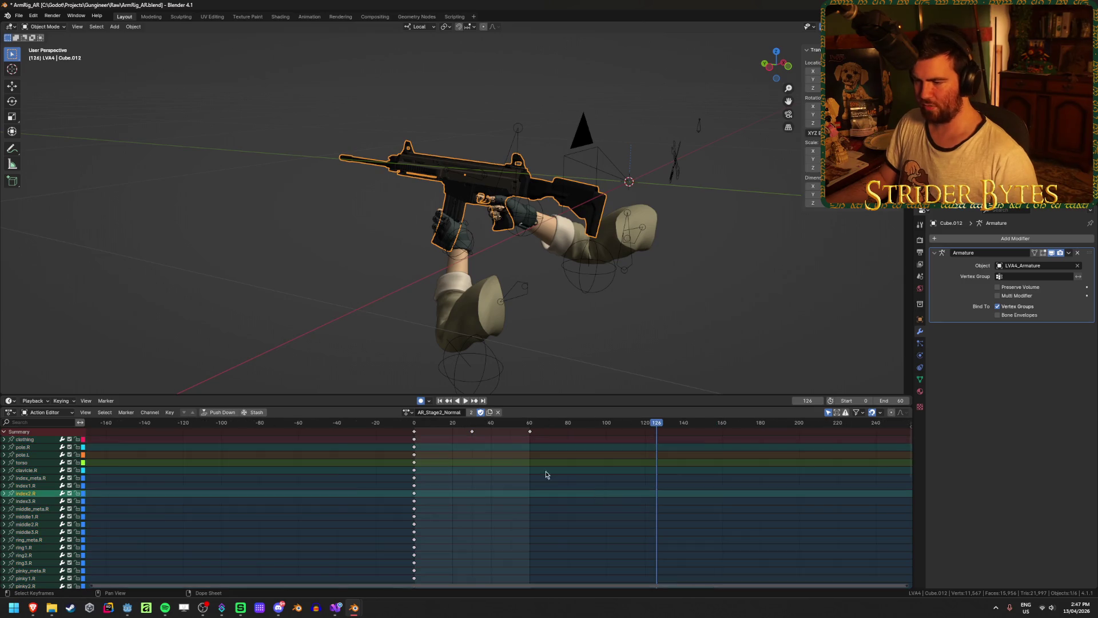
Load the AR_Stage2_Fast action and play and scrub through it
left_click(408, 414)
left_click(446, 435)
key("space")
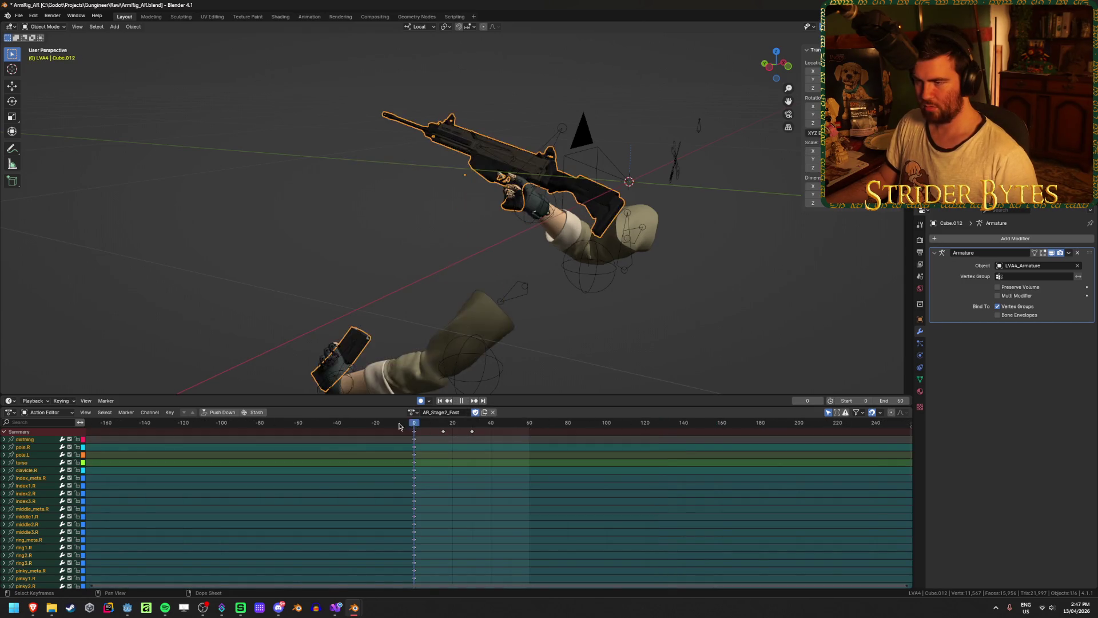
left_click_drag(399, 426, 745, 452)
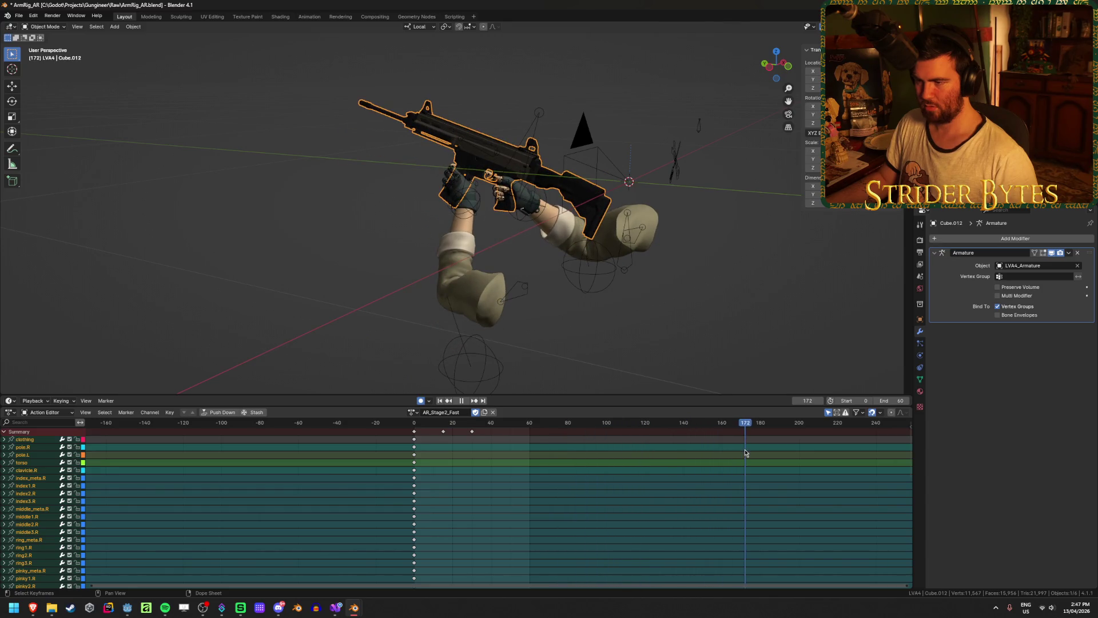
key("space")
Select LVA4_Armature, assign it AR_Stage2_Normal, and jump to frame 0
left_click(524, 135)
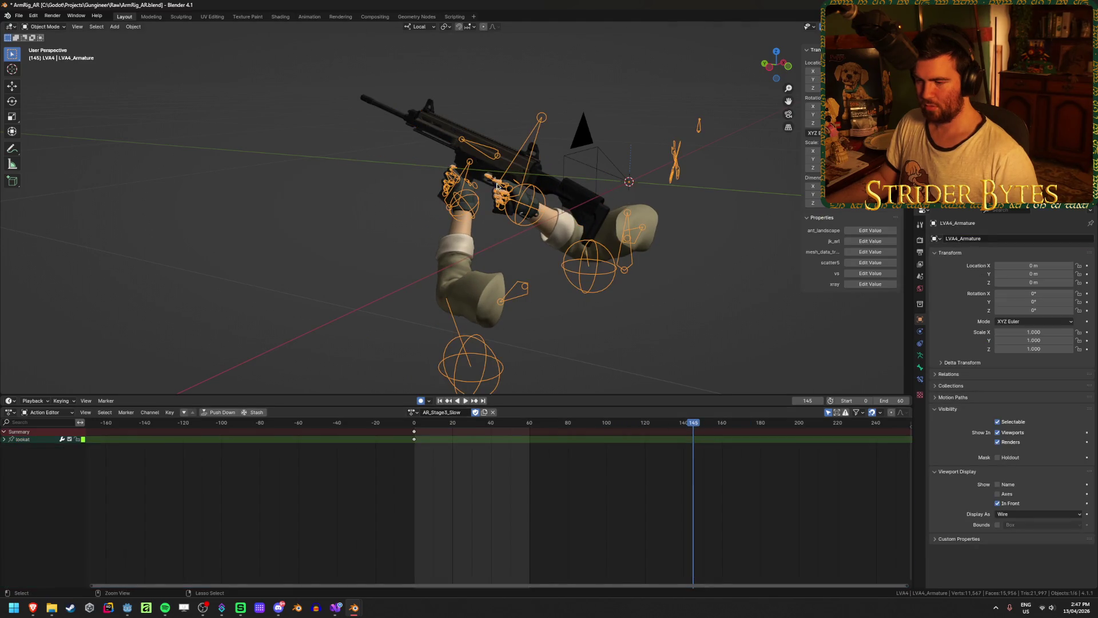
left_click(411, 413)
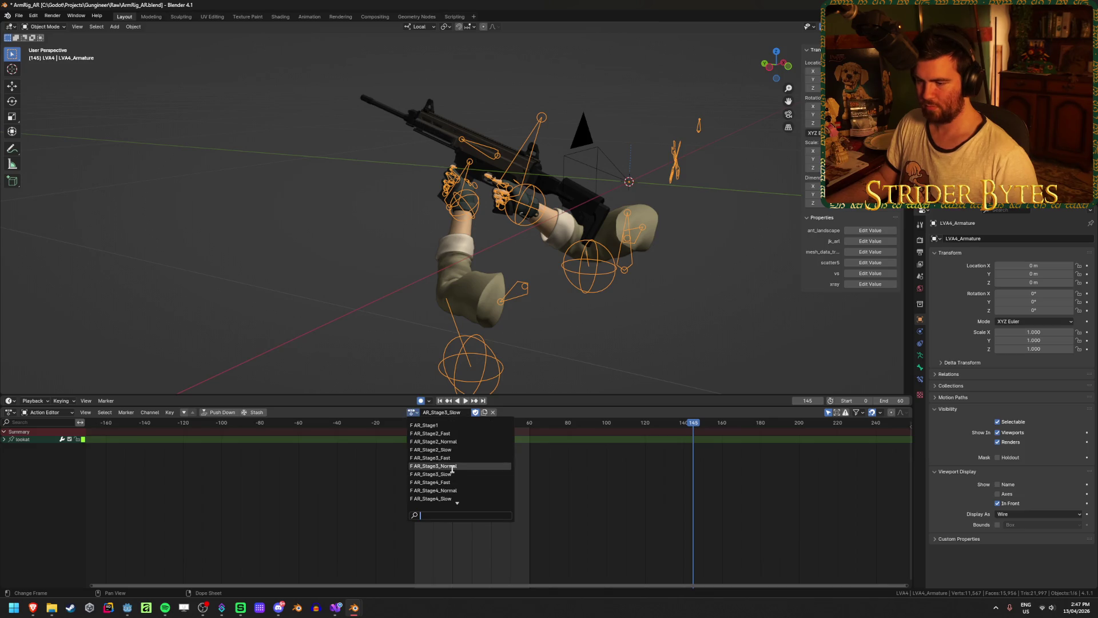
left_click(447, 442)
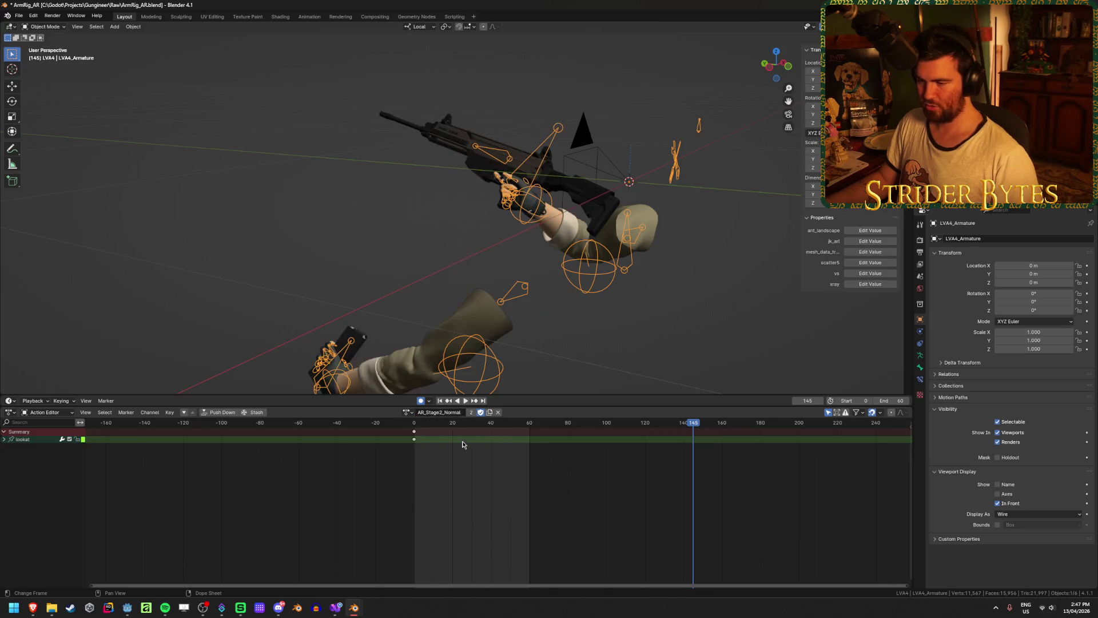
key("shift+Left")
Enter Pose Mode, select the GunBase bone, and play AR_Stage2_Normal to about frame 68
key("Tab")
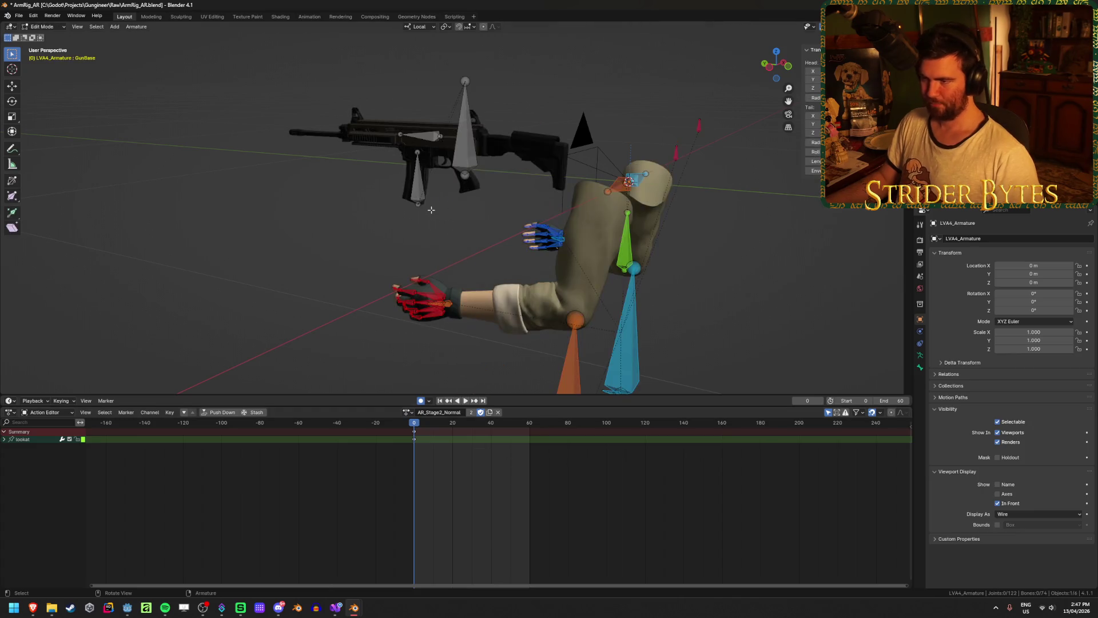
key("Tab")
key("ctrl+Tab")
left_click(530, 154)
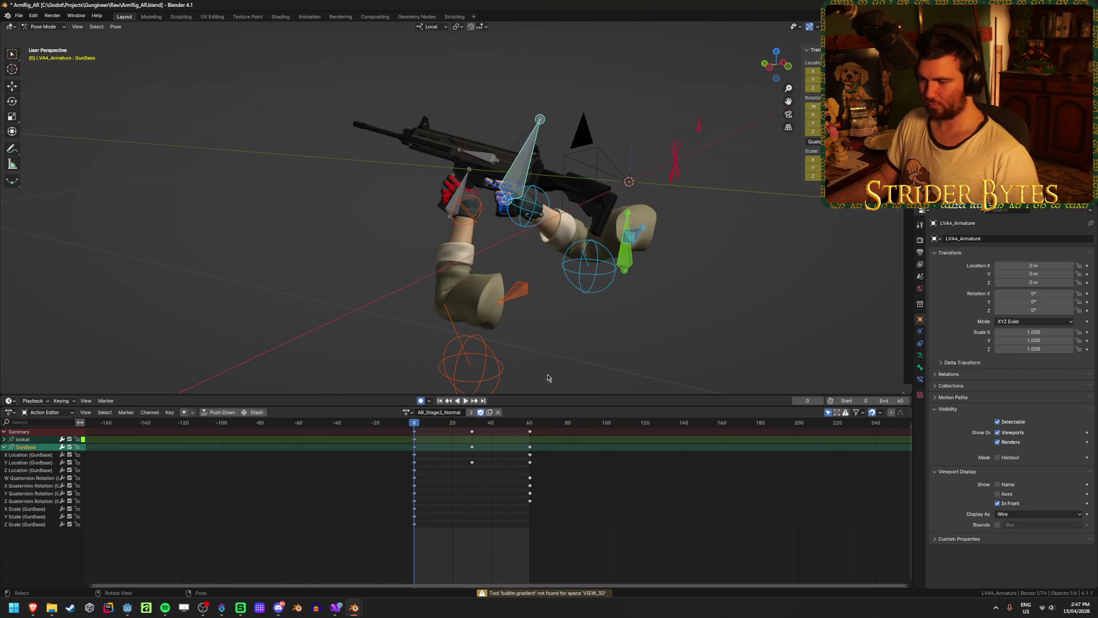
key("space")
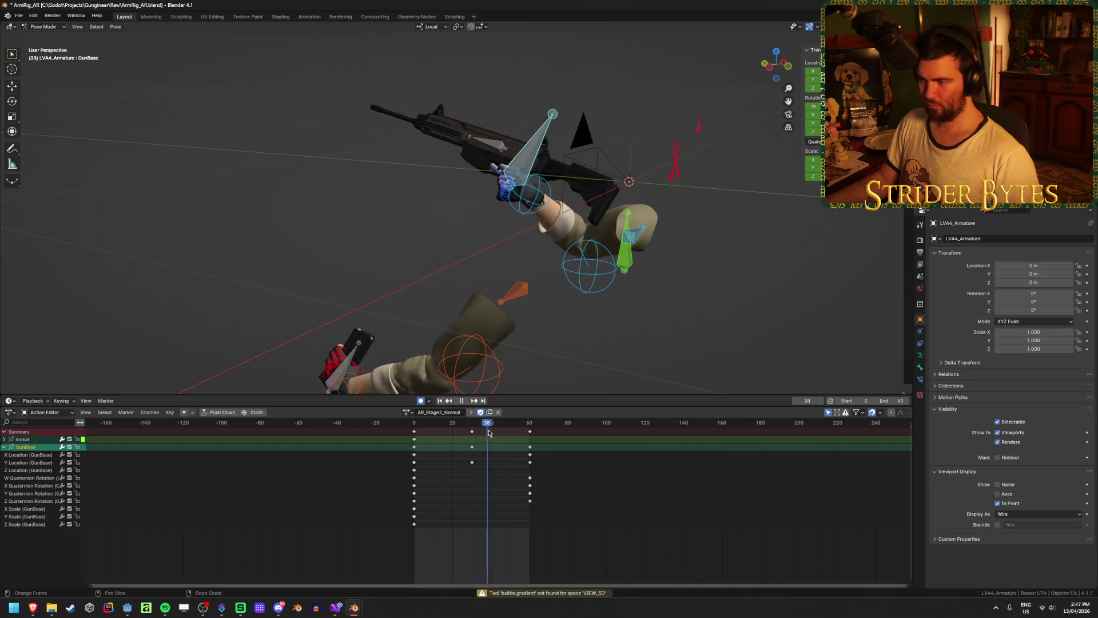
mouse_move(530, 438)
left_mouse_down()
mouse_move(385, 456)
mouse_move(550, 462)
mouse_move(413, 466)
mouse_move(549, 471)
mouse_move(521, 474)
left_mouse_up()
key("space")
Preview the AR_Stage2_Fast and AR_Stage2_Slow actions
left_click(407, 411)
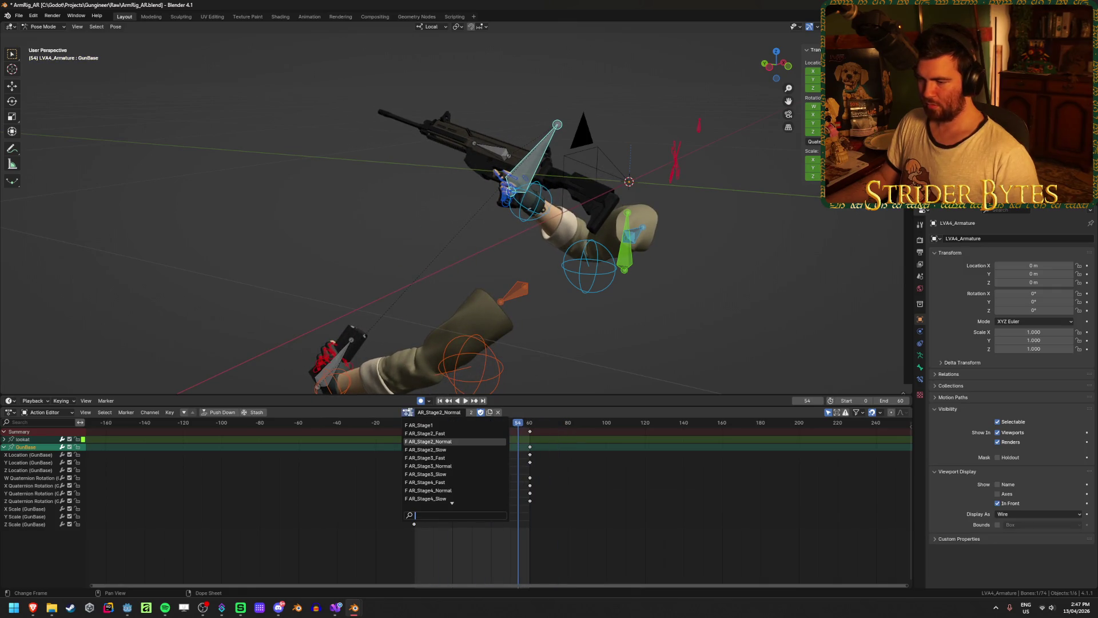
left_click(426, 433)
key("space")
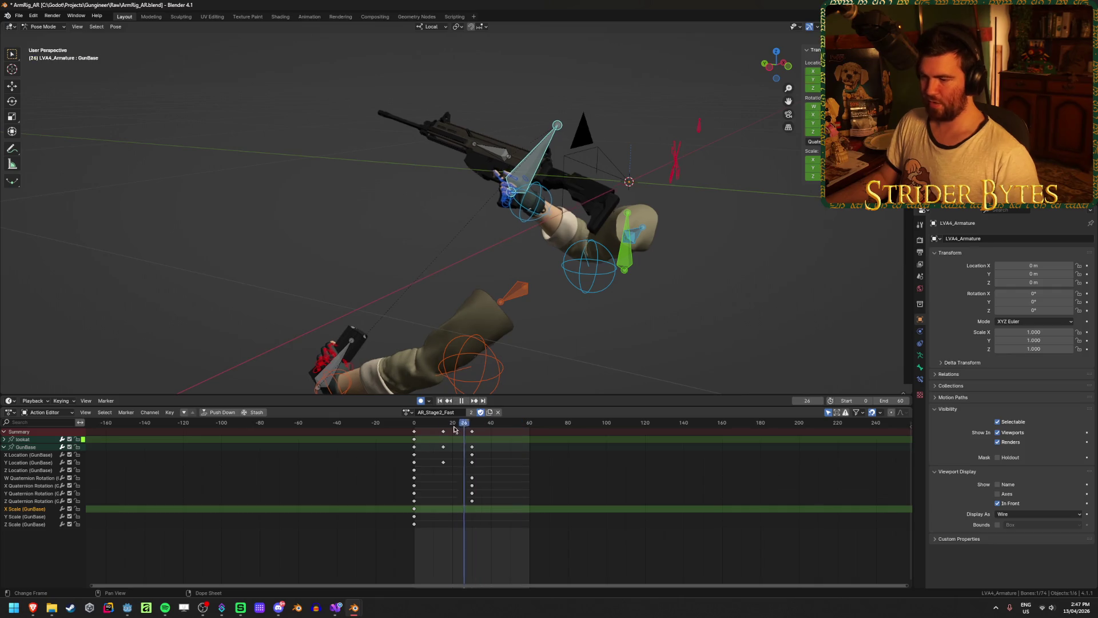
left_click_drag(468, 431, 482, 434)
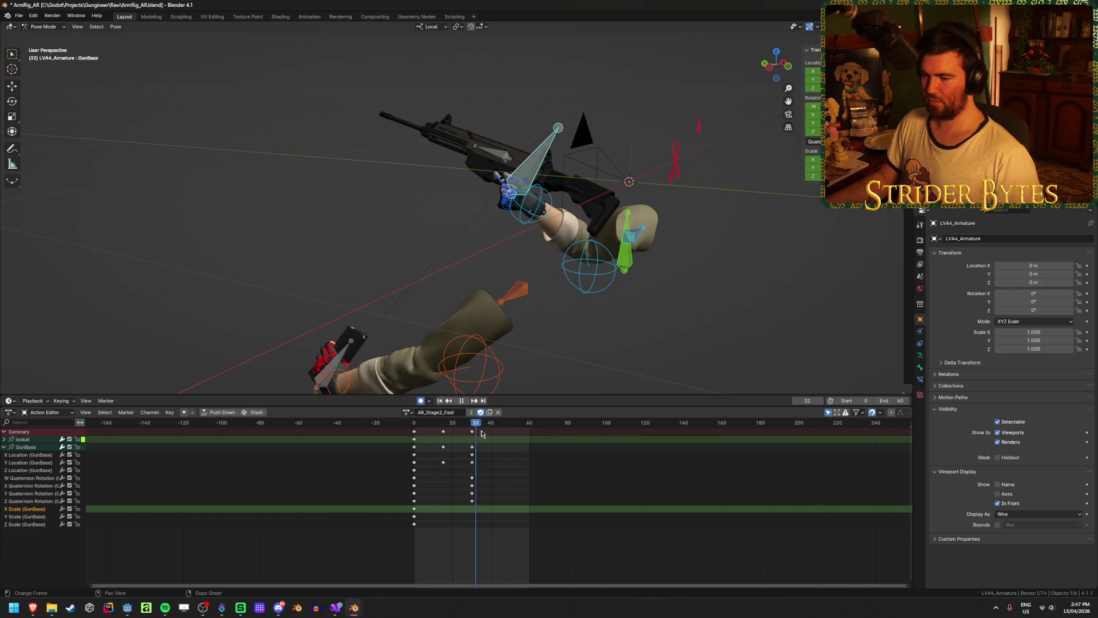
left_click(408, 412)
left_click(445, 452)
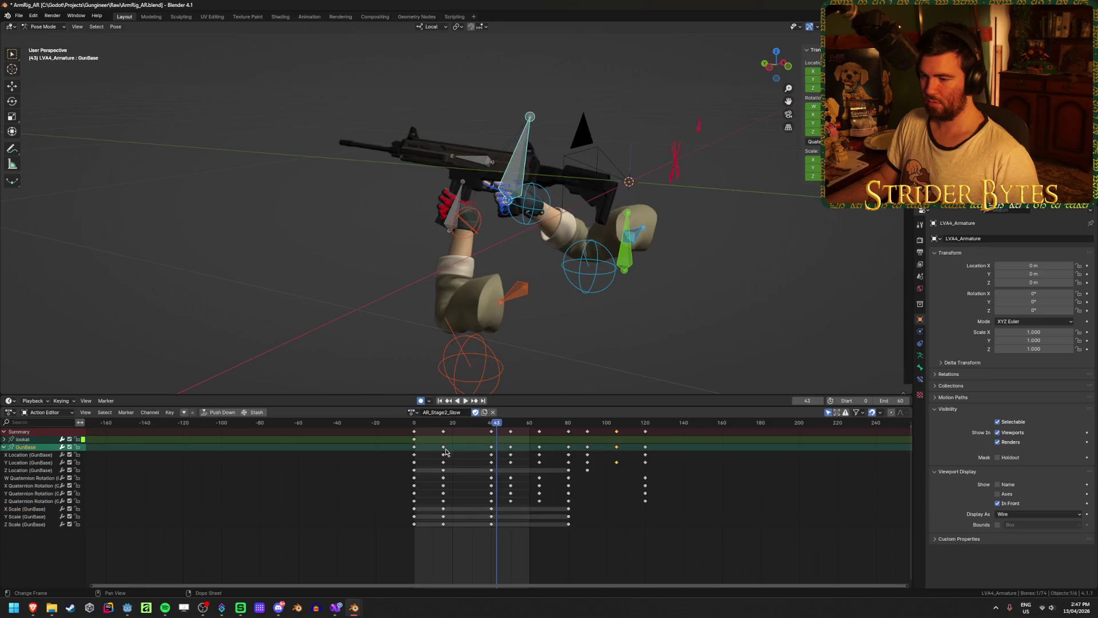
key("space")
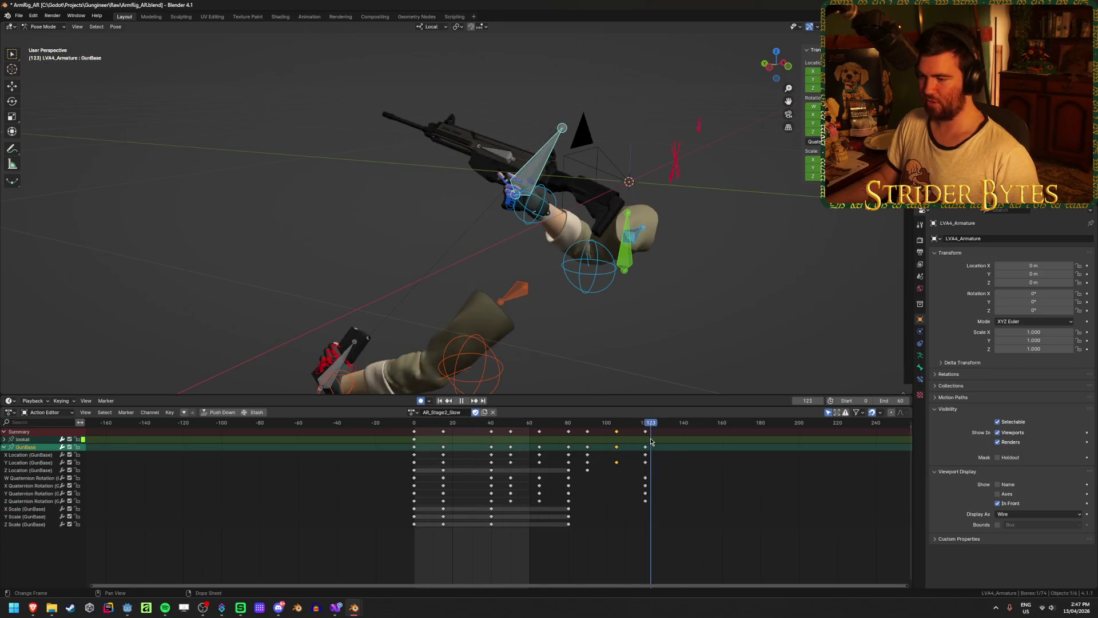
key("Escape")
Scrub AR_Stage3_Normal from frame 32 to 90, then preview AR_Stage3_Fast to frame 45
left_click(410, 413)
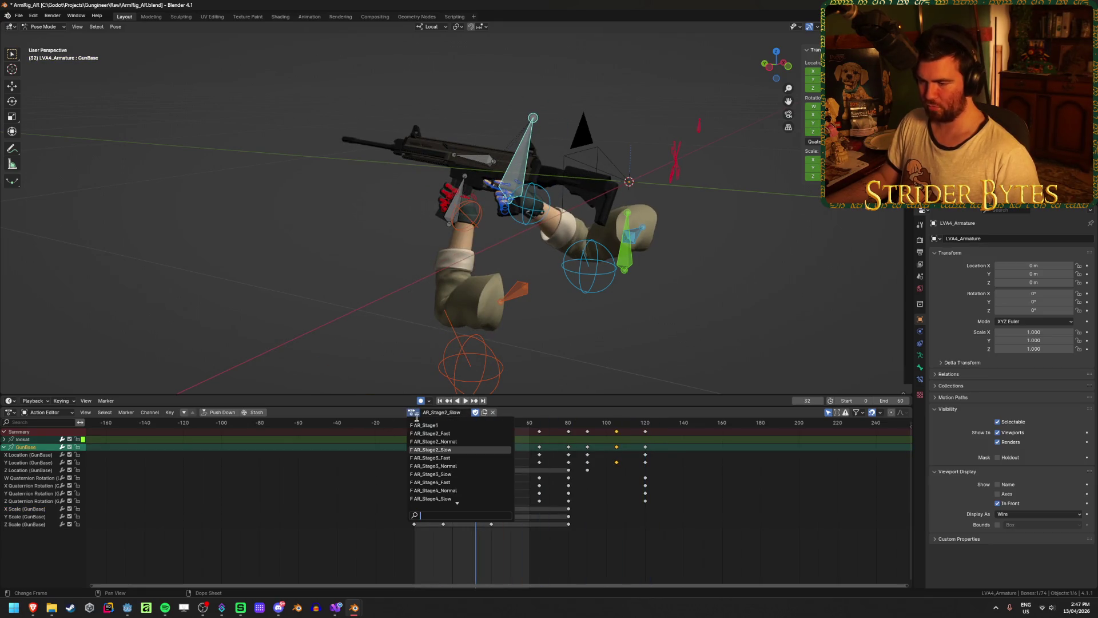
left_click(466, 447)
left_click_drag(477, 424, 588, 427)
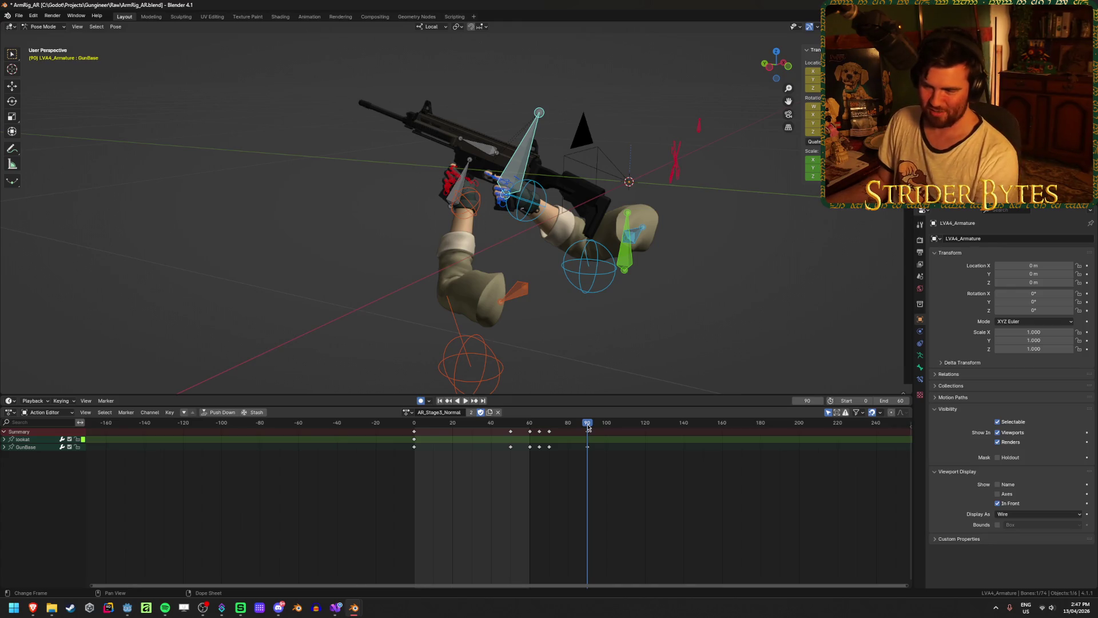
left_click(416, 424)
left_click(407, 413)
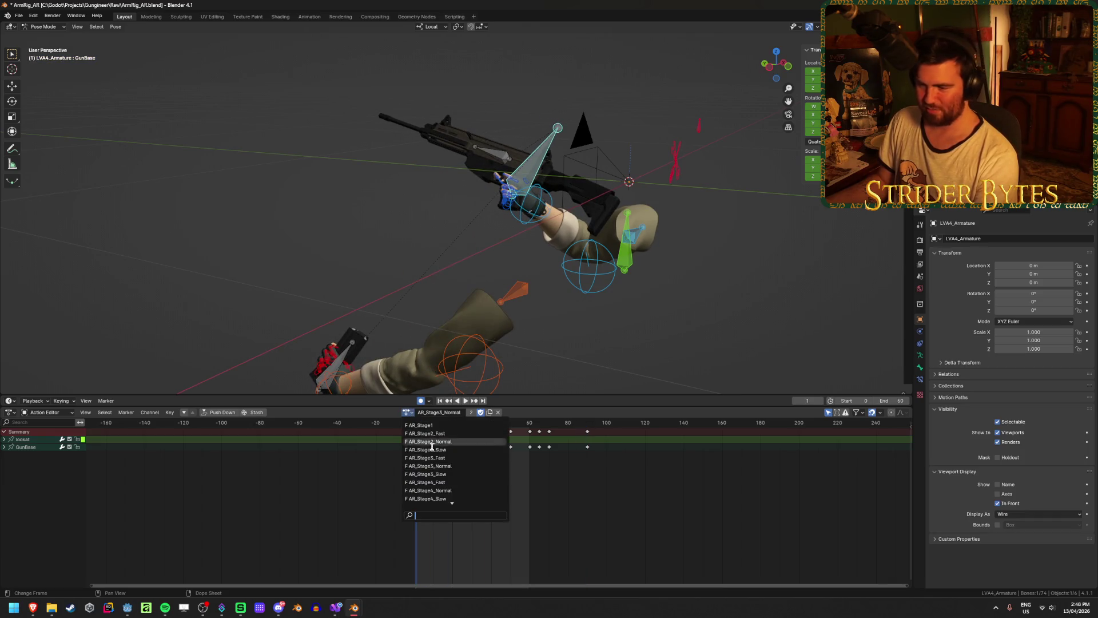
left_click(435, 458)
key("space")
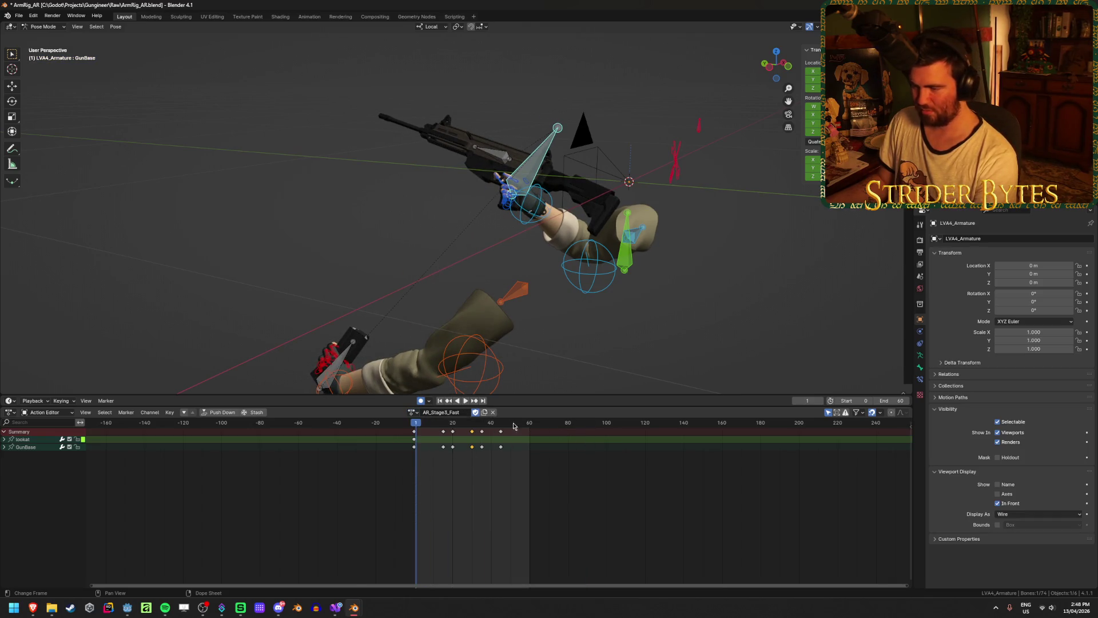
left_click_drag(456, 426, 591, 429)
Reload AR_Stage3_Normal, scrub AR_Stage3_Slow, and finish on AR_Stage4_Normal
left_click(411, 412)
left_click(434, 470)
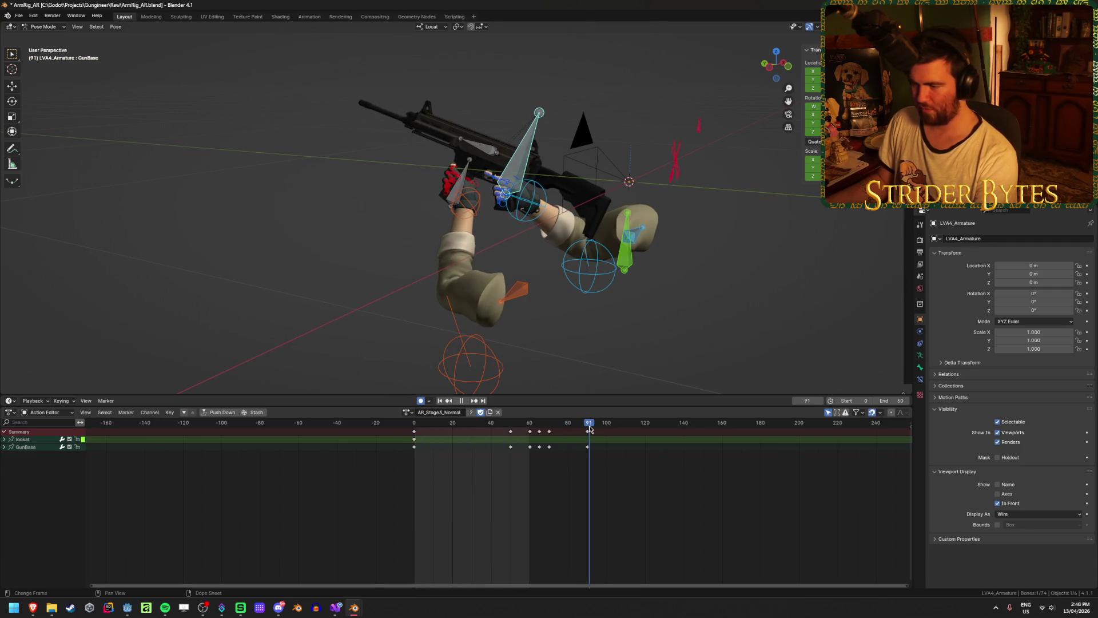
left_click(414, 413)
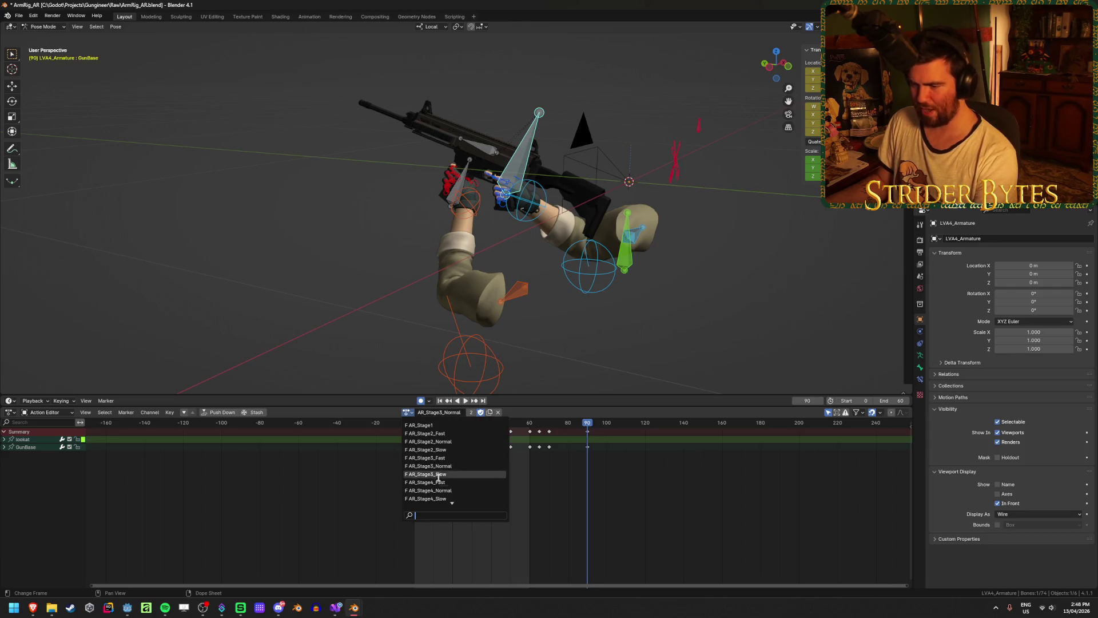
left_click(463, 474)
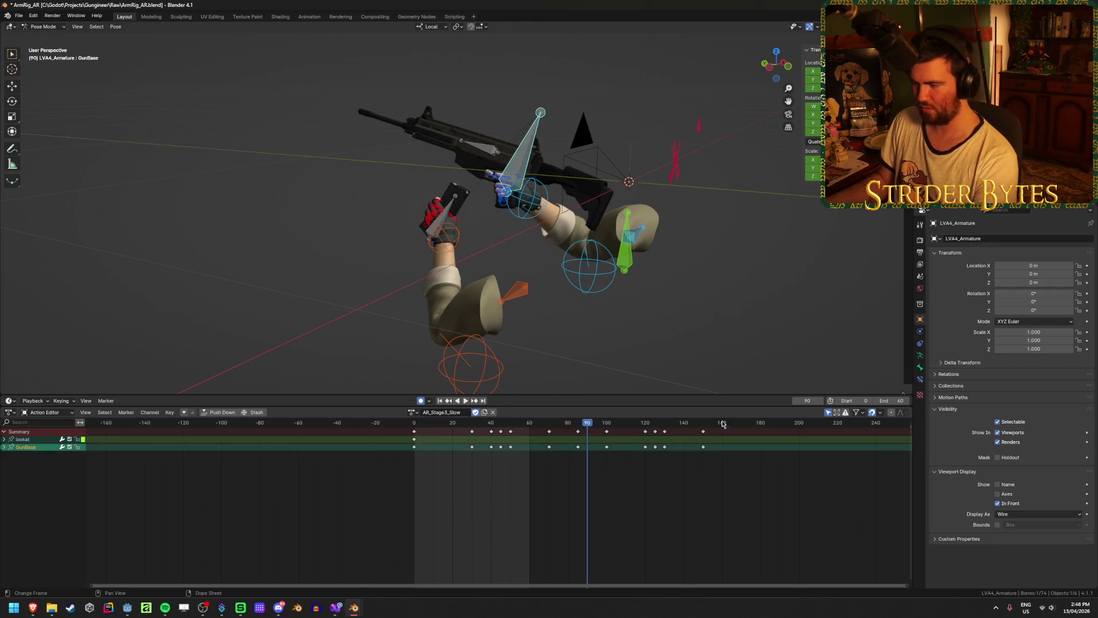
mouse_move(587, 426)
left_mouse_down()
mouse_move(705, 428)
mouse_move(418, 428)
mouse_move(587, 426)
left_mouse_up()
left_click(416, 416)
left_click(452, 489)
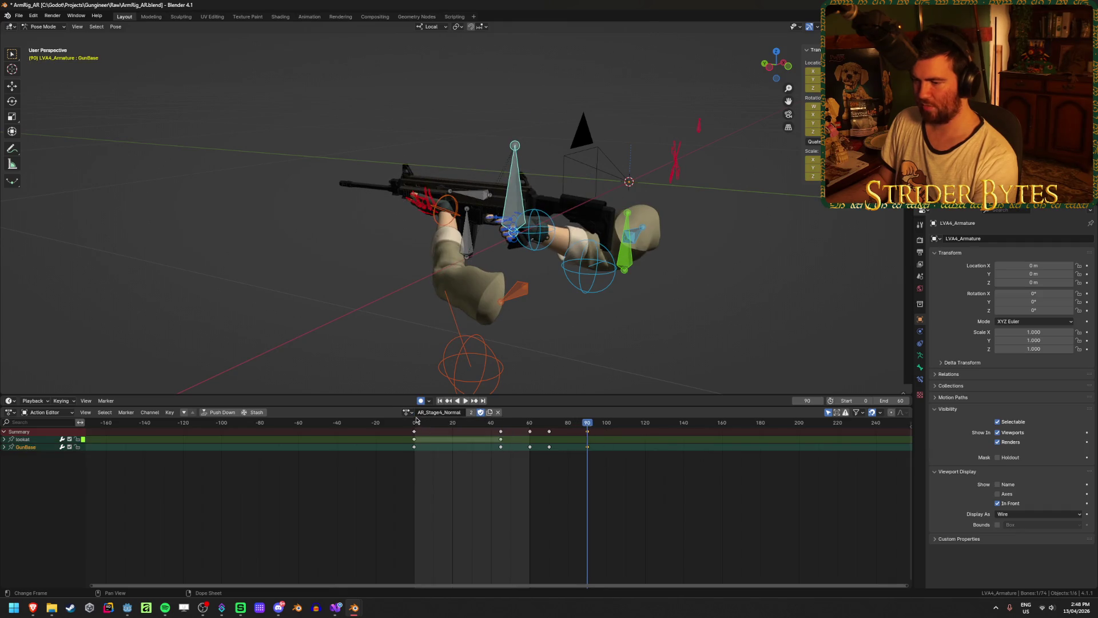